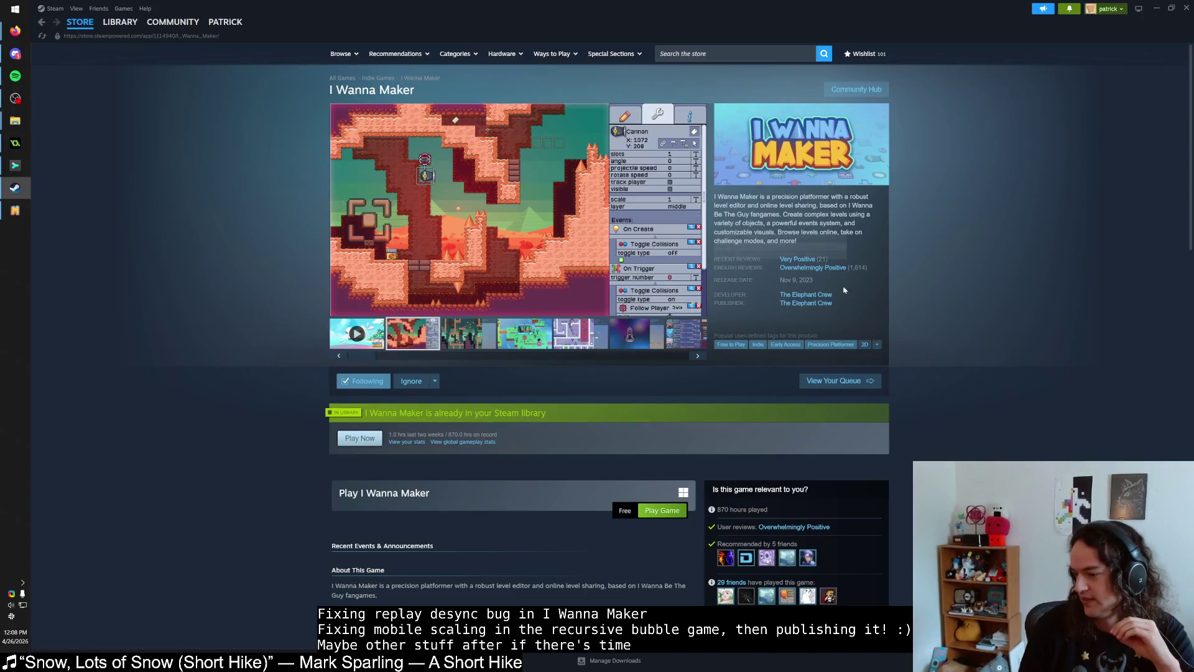
Step: Browse the enlarged I Wanna Maker store screenshots, close the viewer, and switch to the game window
click(496, 269)
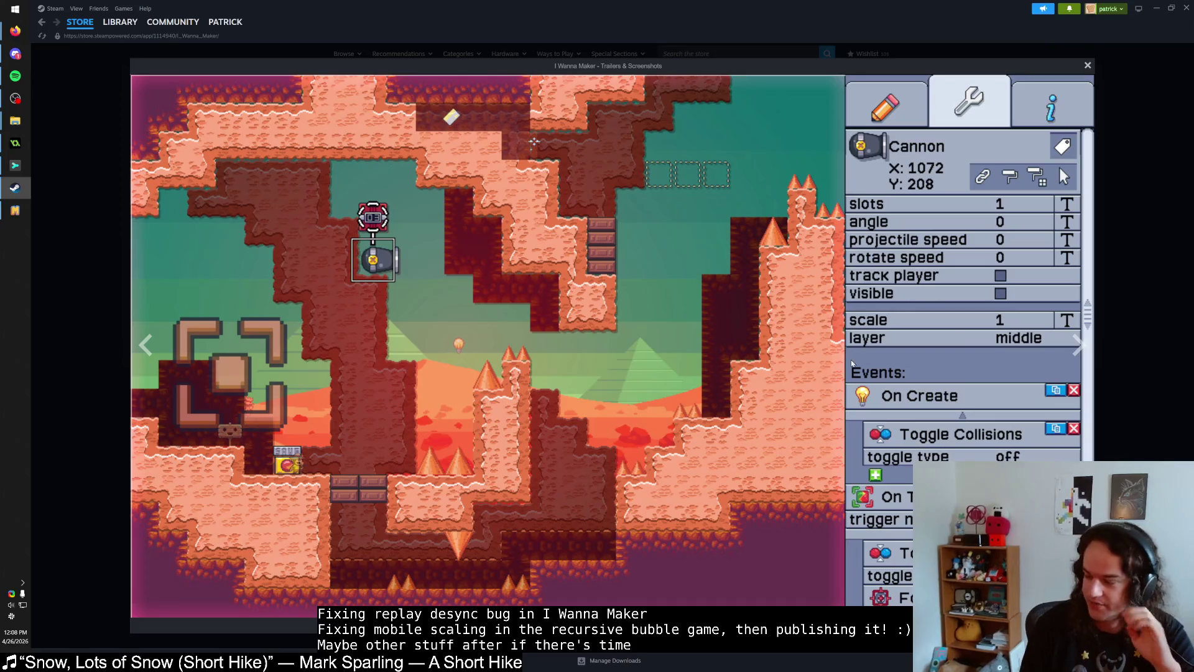
key(Right)
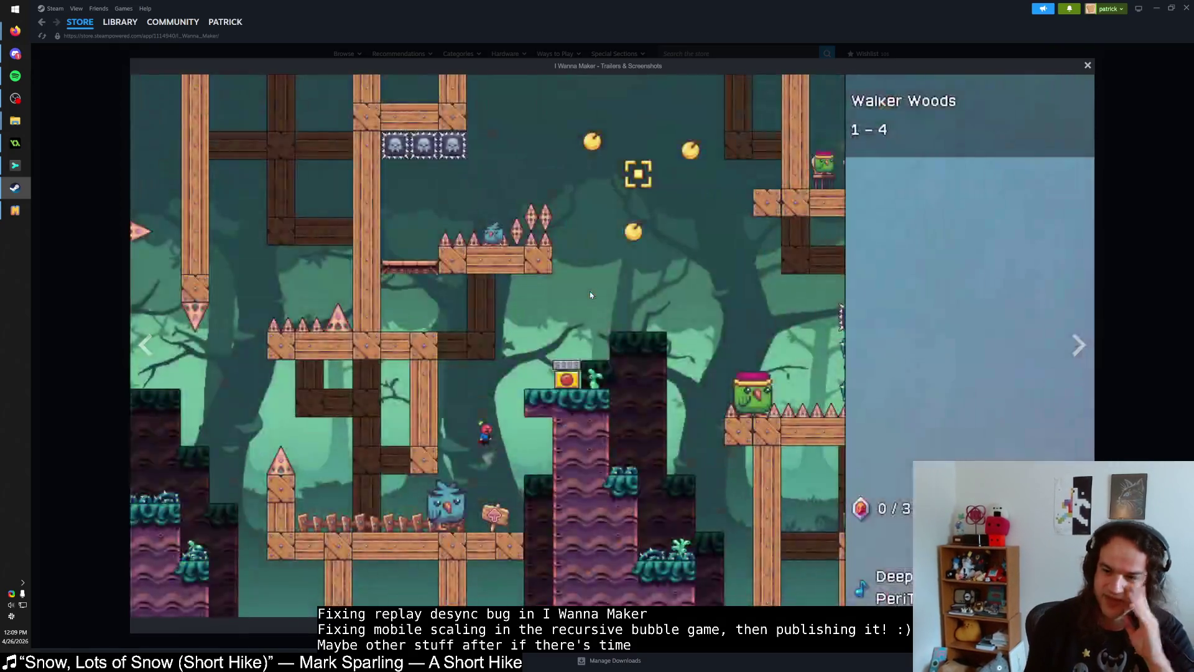
key(Left)
key(Escape)
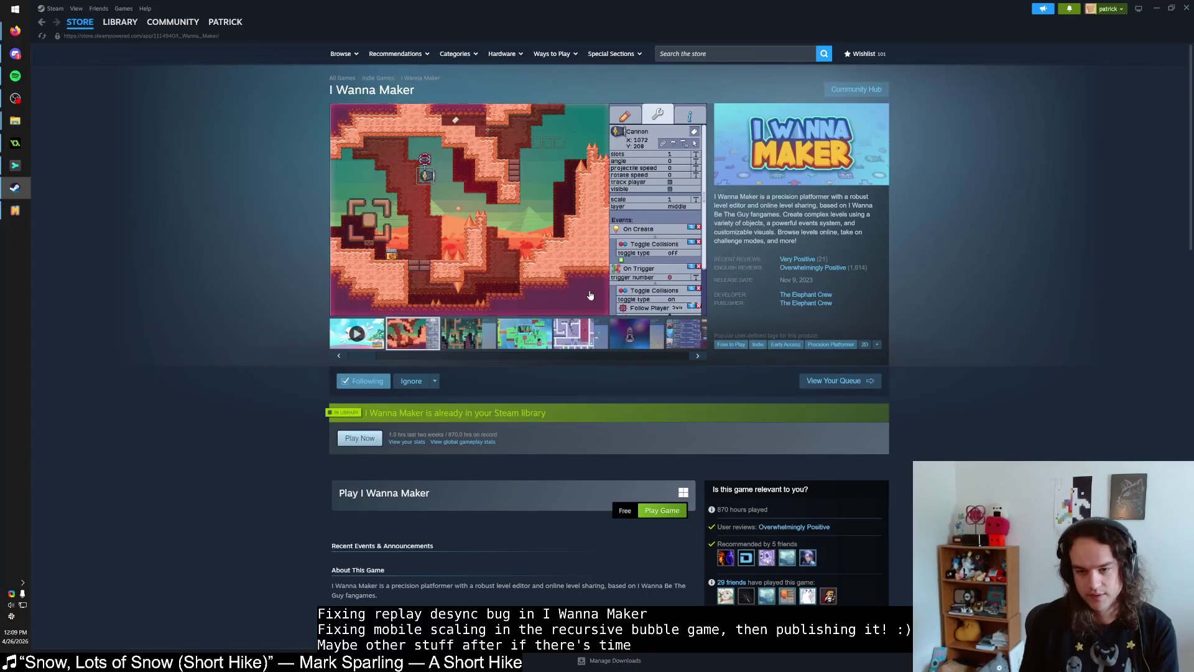
key(alt+Tab)
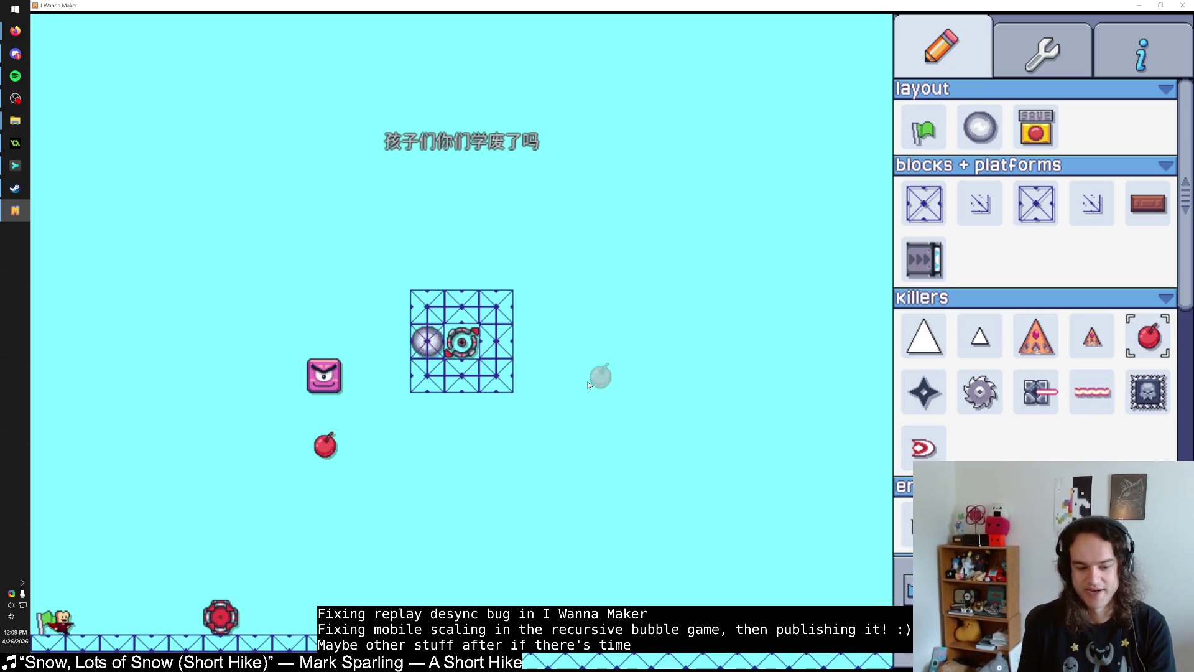
Step: Pause the level, choose Reset Level, and bring the GameMaker IWM.project.gmx window forward
key(Escape)
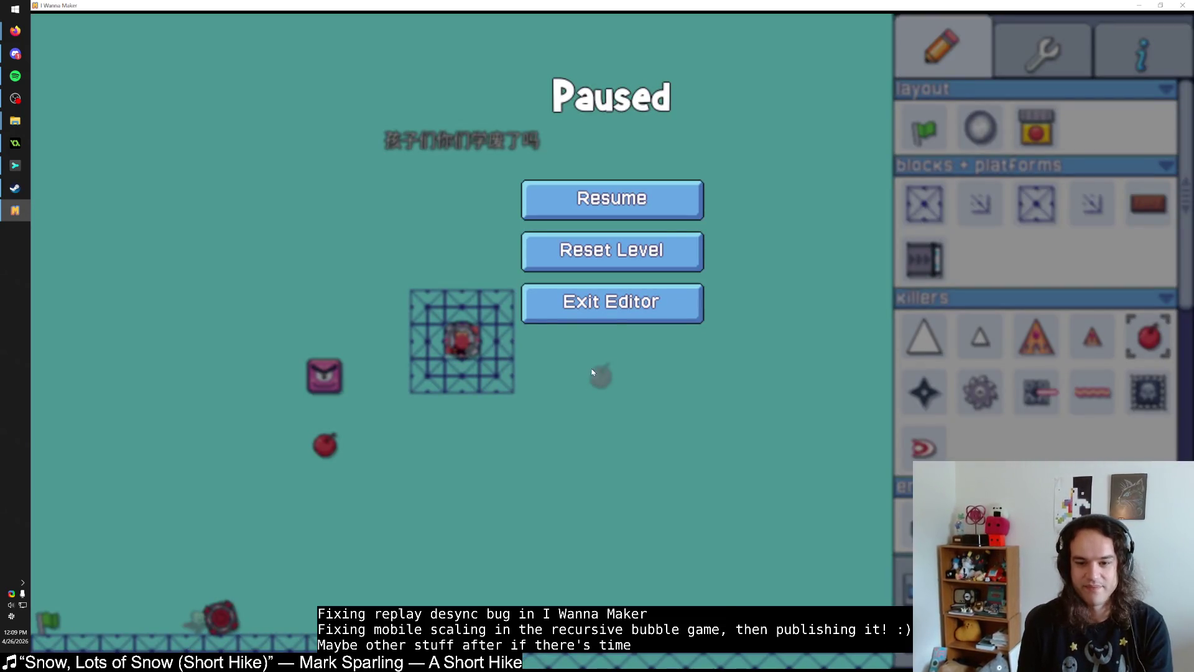
click(626, 267)
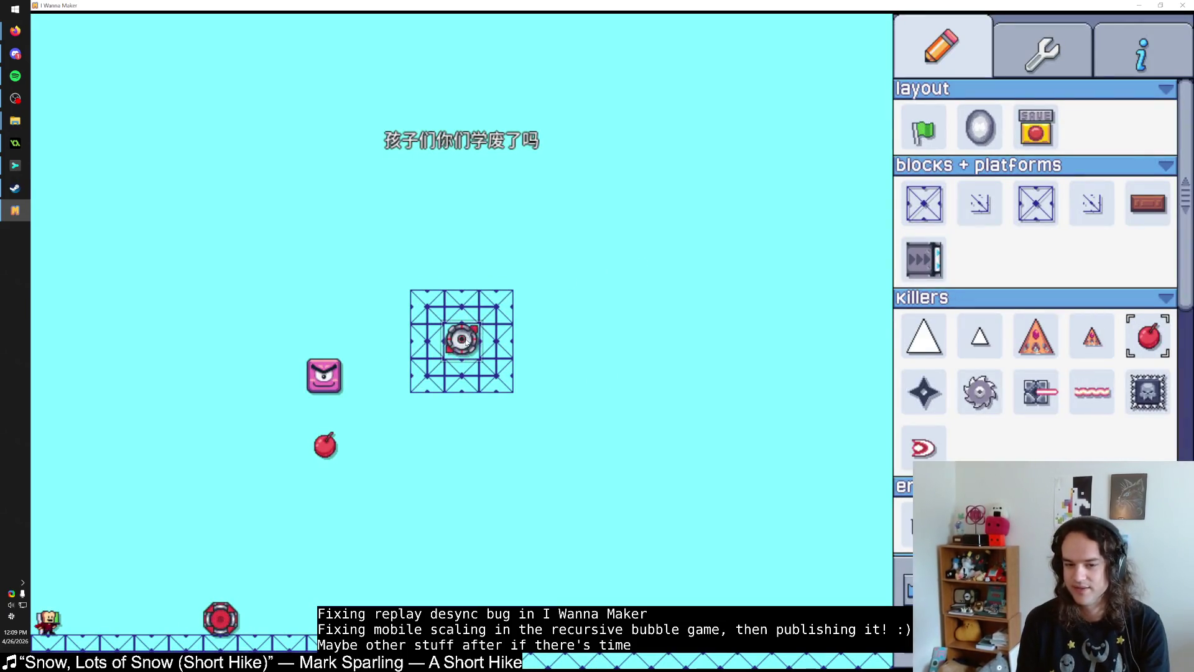
key(alt+Tab)
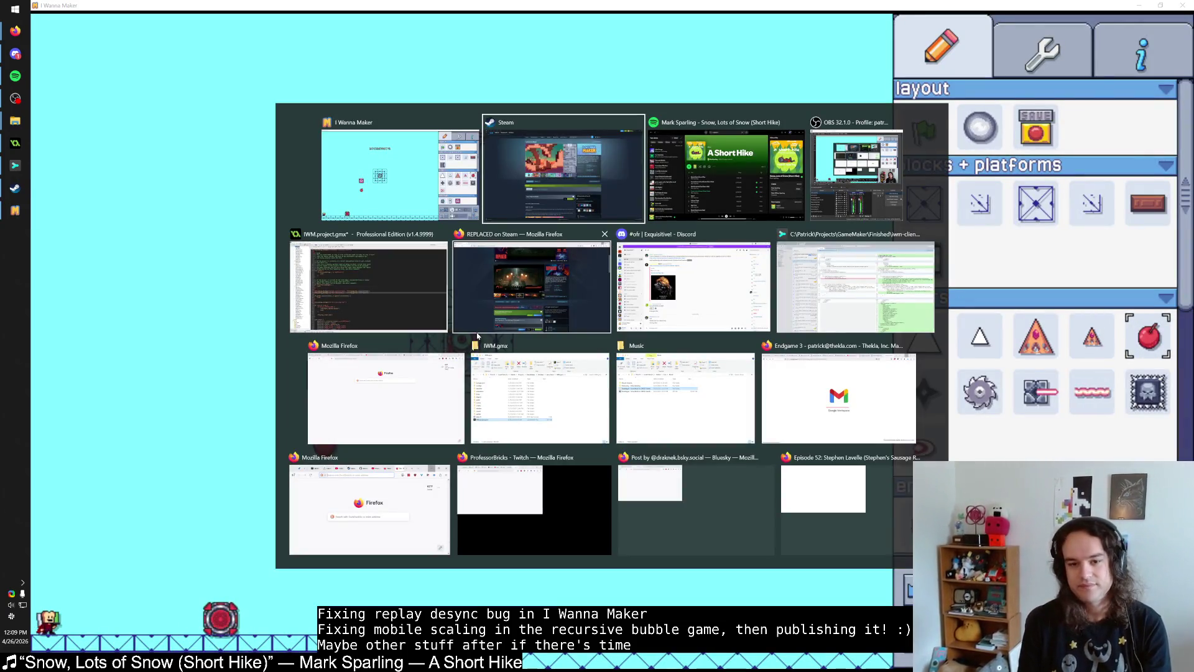
click(405, 304)
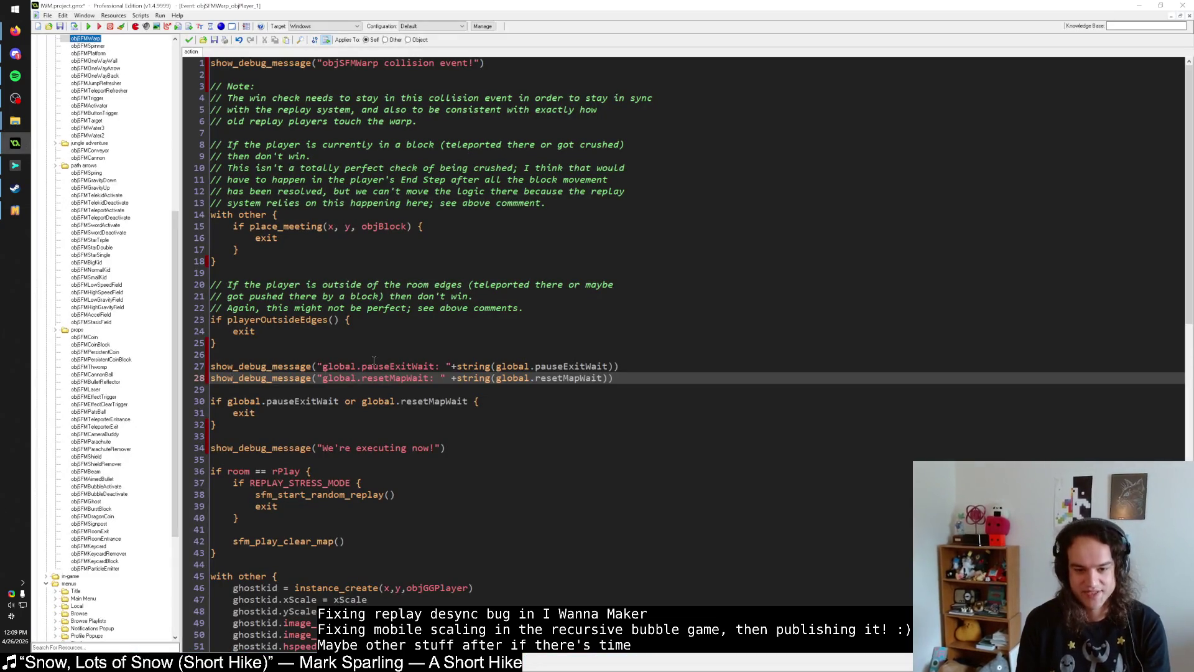
Step: Select and review the debug message lines 26–28 in objSFMWarp's collision event, then return to I Wanna Maker
click(401, 352)
click(321, 337)
click(317, 347)
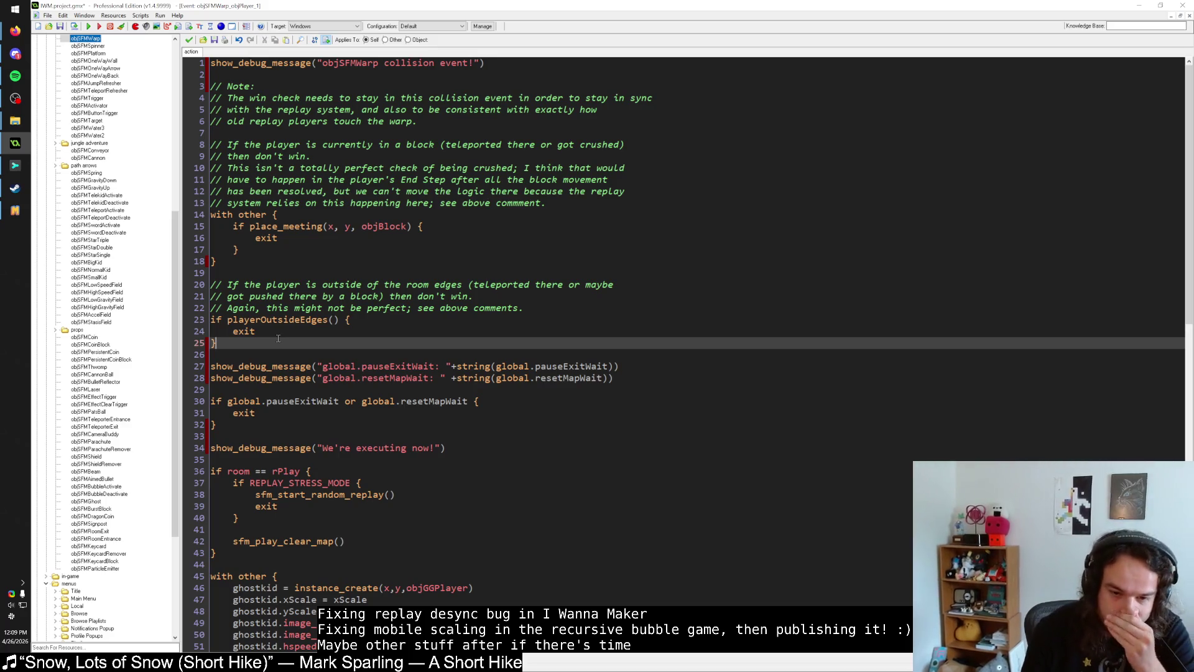
drag(632, 381, 215, 344)
click(216, 344)
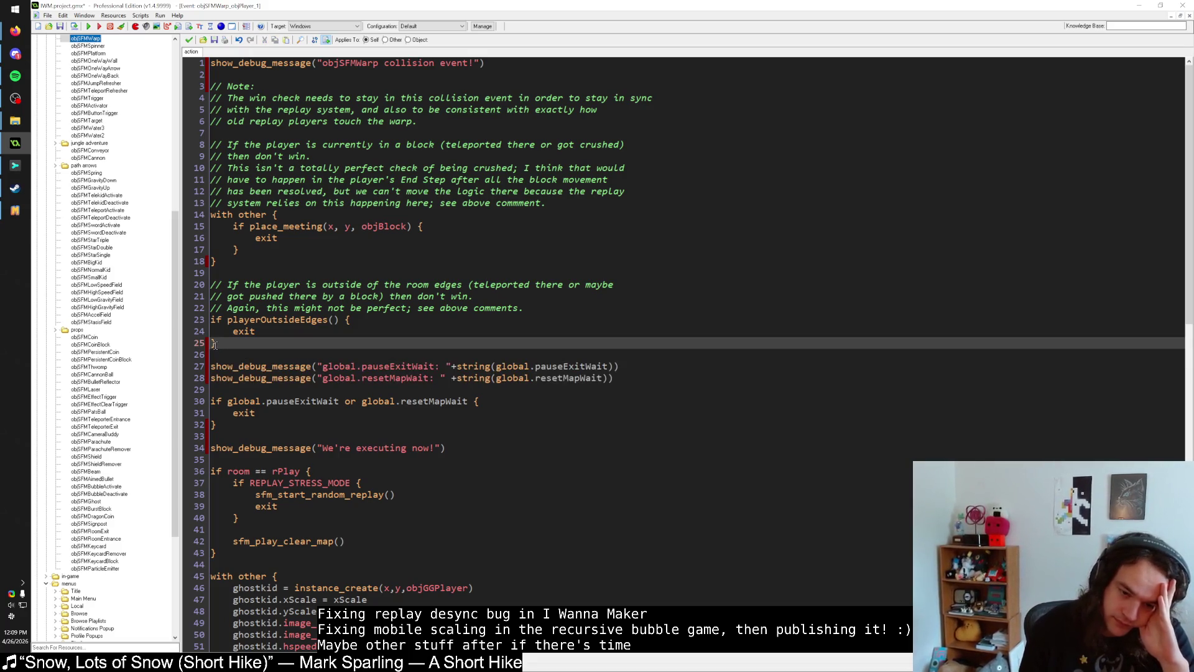
click(15, 210)
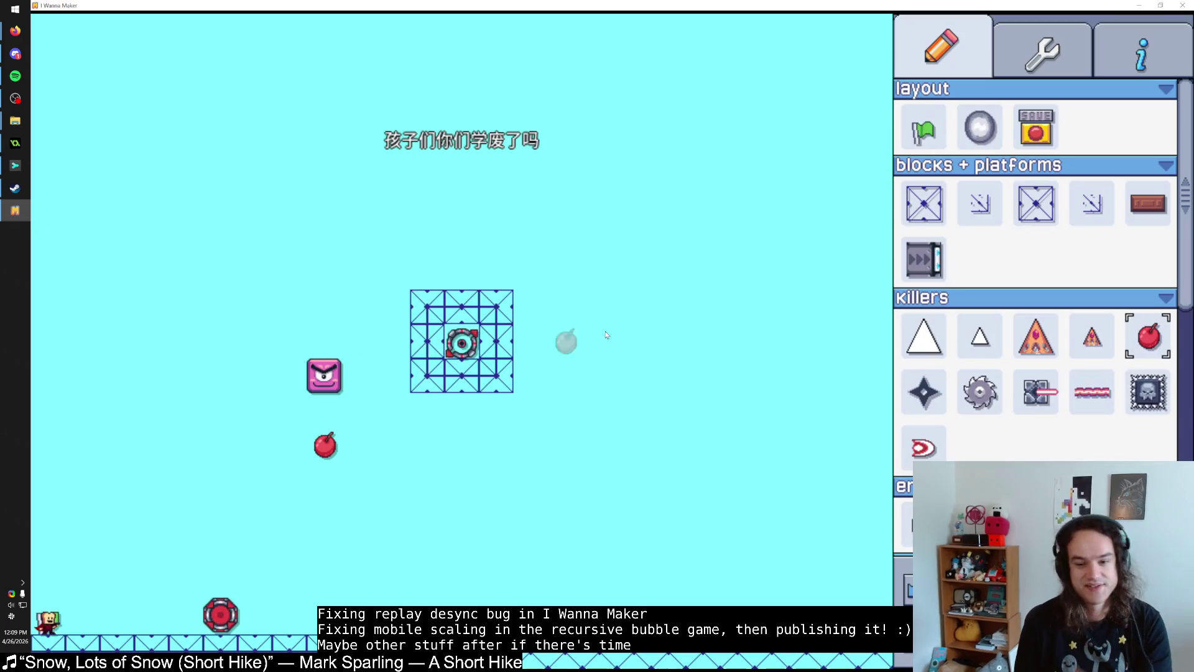
Step: Inspect the Teleporter Exit's properties, then return to GameMaker and run the project
click(462, 341)
key(alt+Tab)
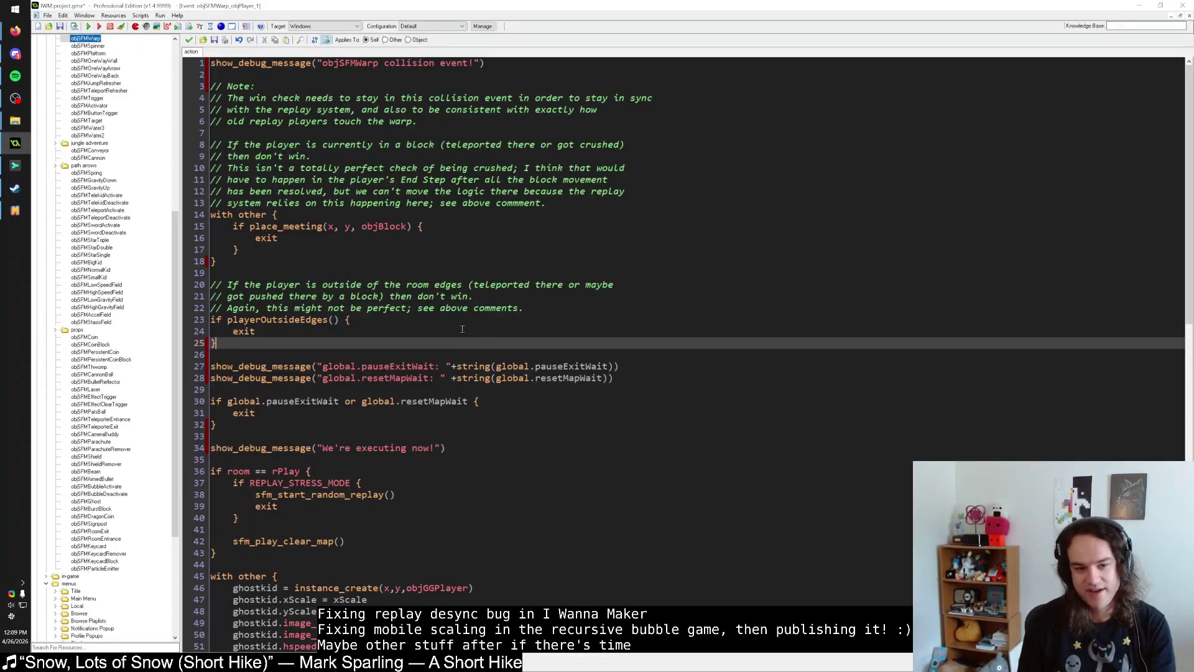
key(alt+Tab)
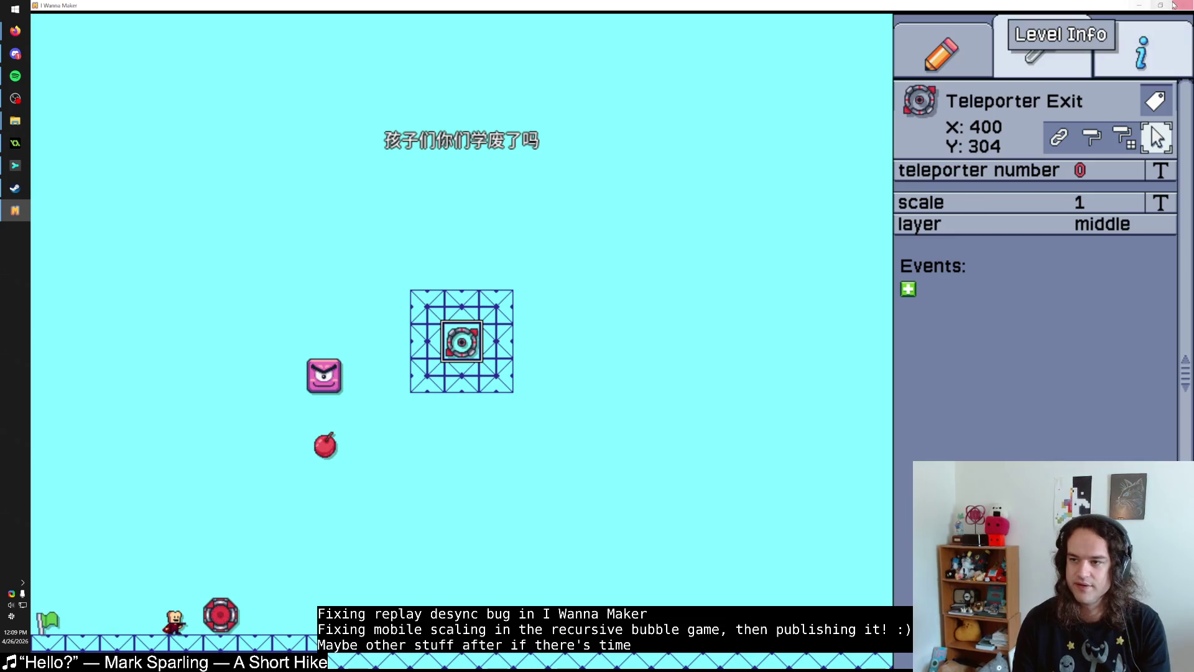
key(alt+Tab)
click(88, 26)
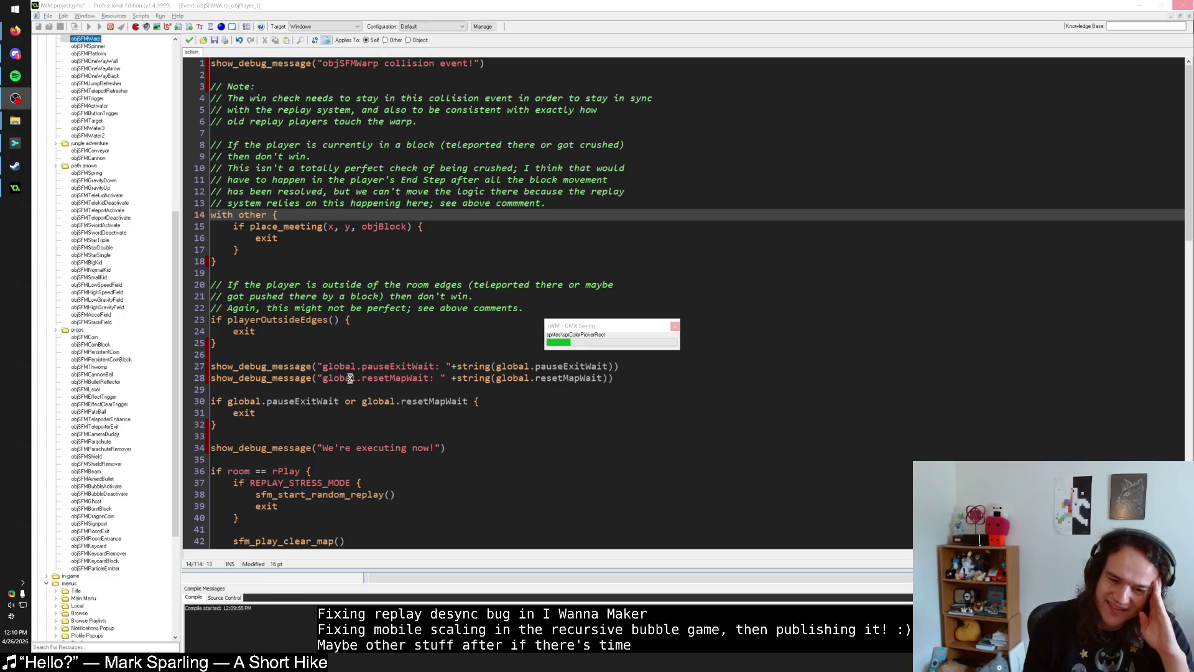
Step: Check the stalled GMX Saving dialog, then bring the Steam I Wanna Maker store page forward
click(622, 325)
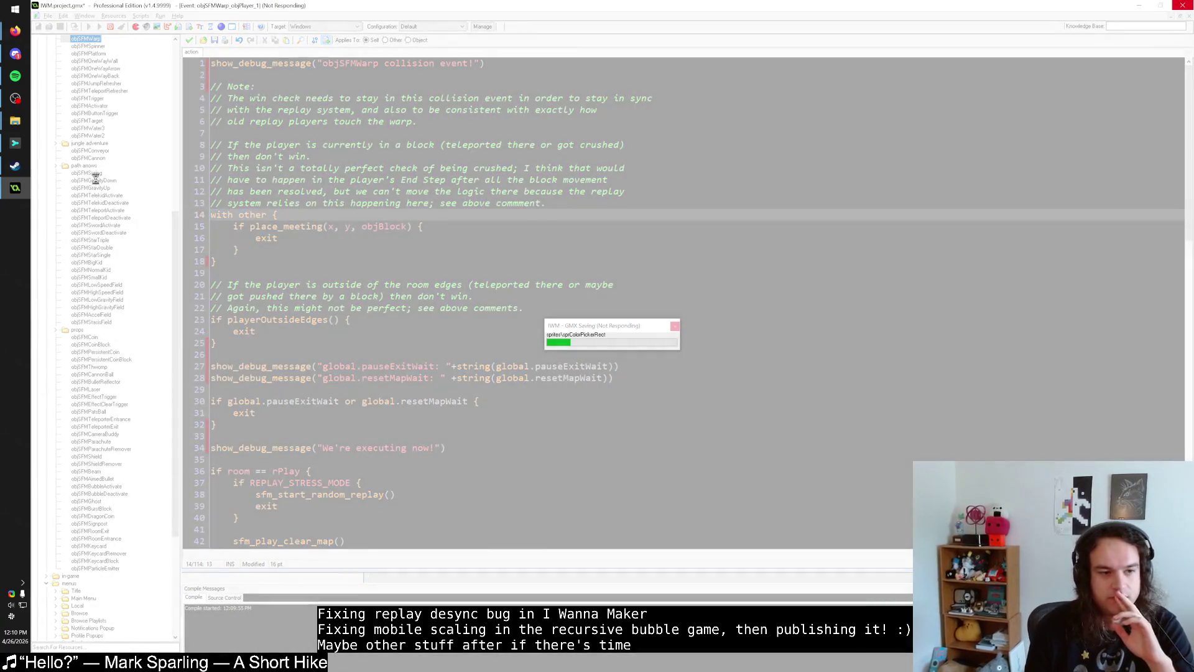
click(15, 166)
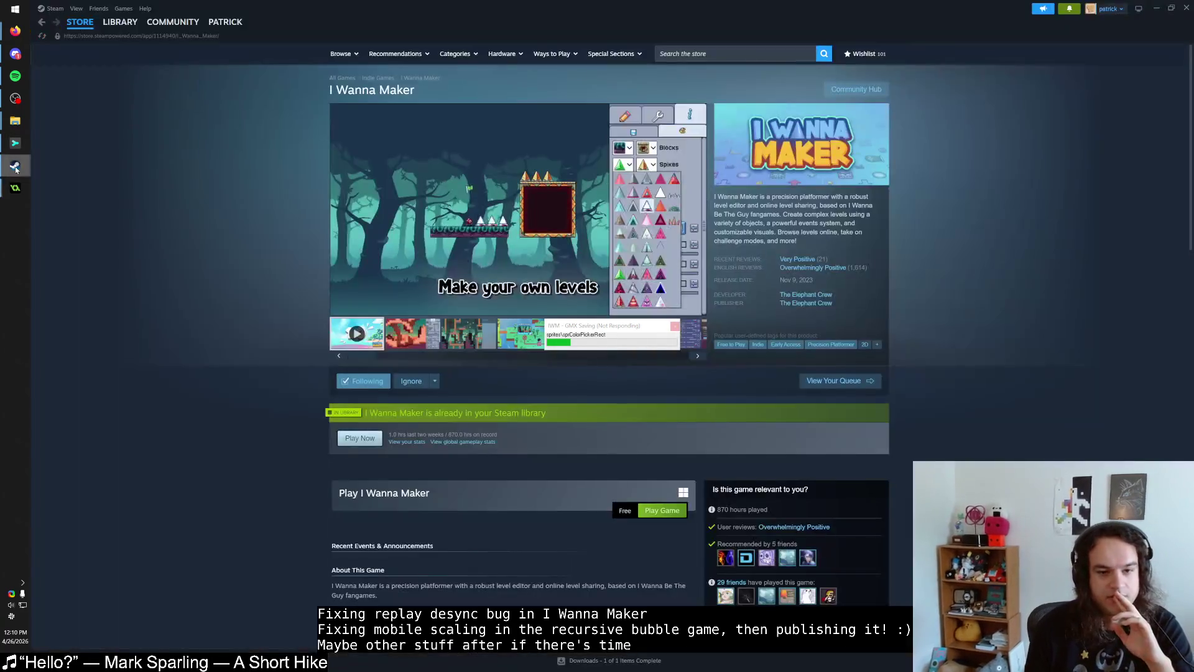
Step: Open Steam's LIBRARY page for I Wanna Maker, then return to GameMaker
click(169, 23)
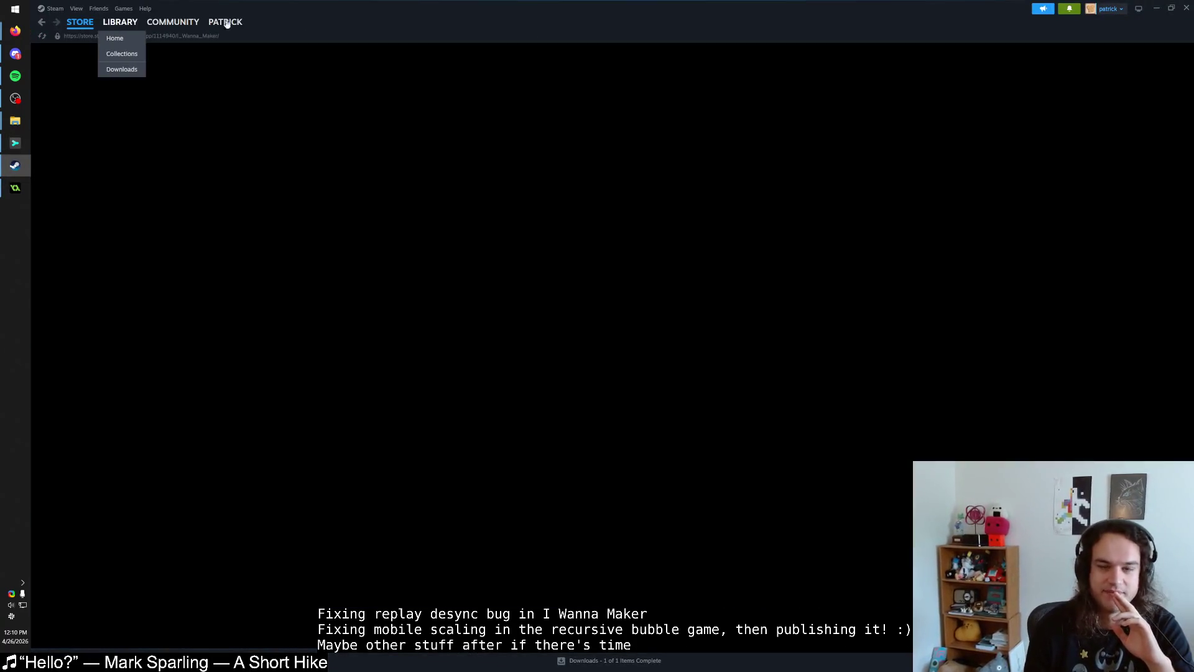
key(alt+Tab)
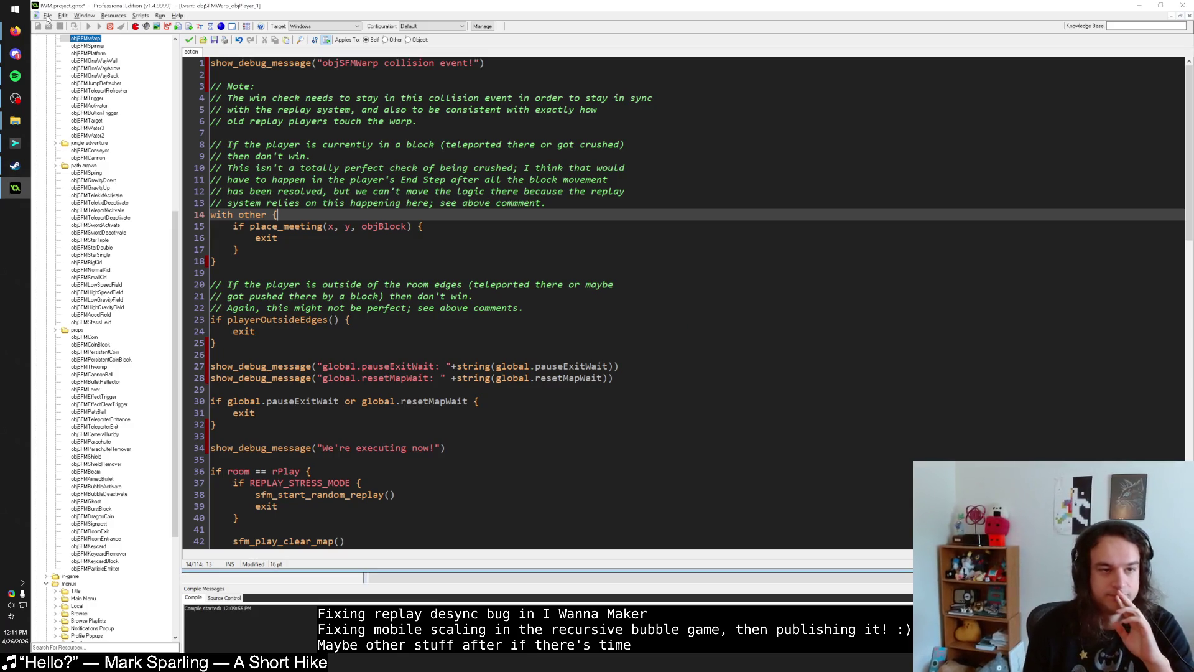
click(48, 16)
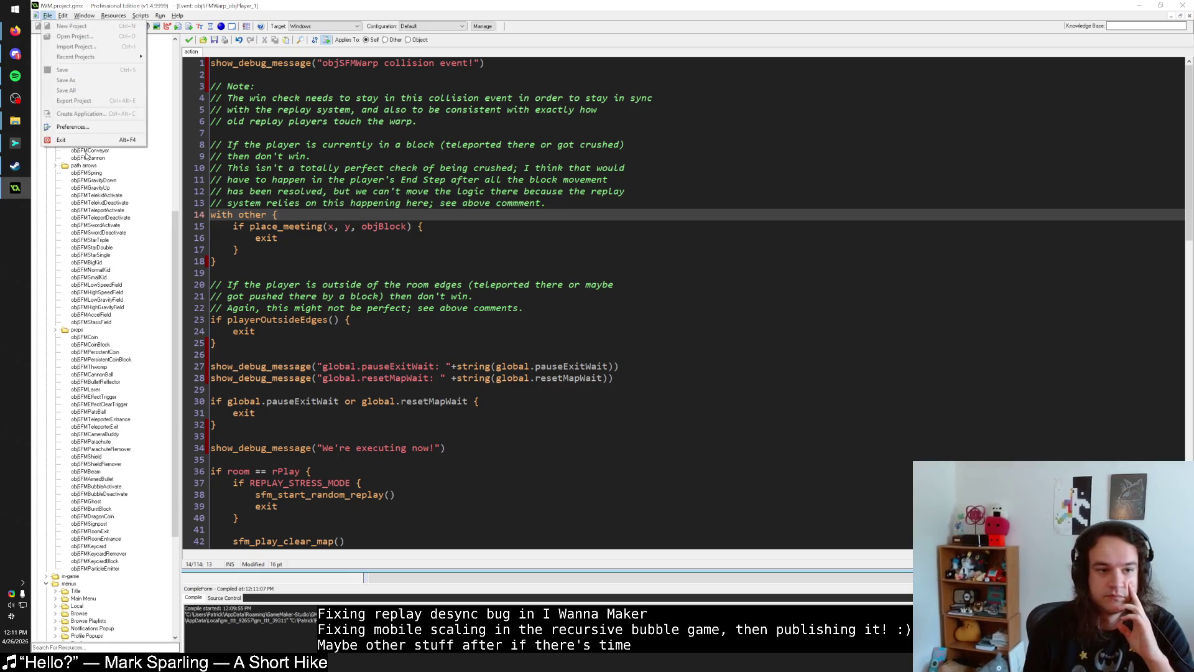
click(85, 128)
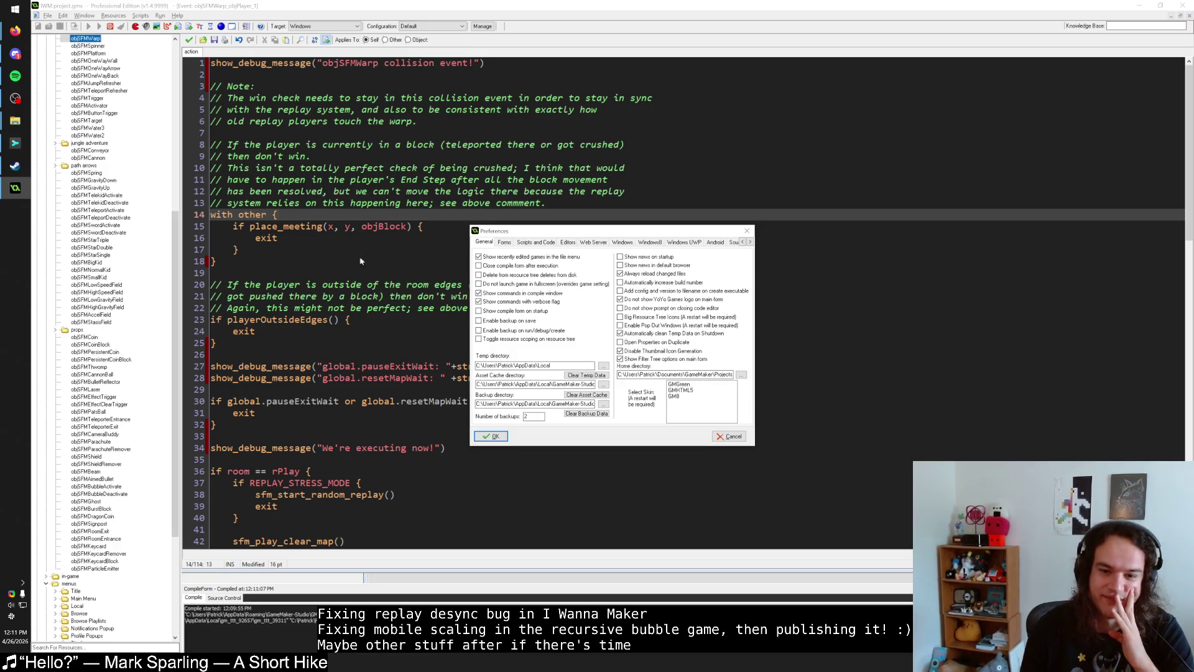
click(747, 231)
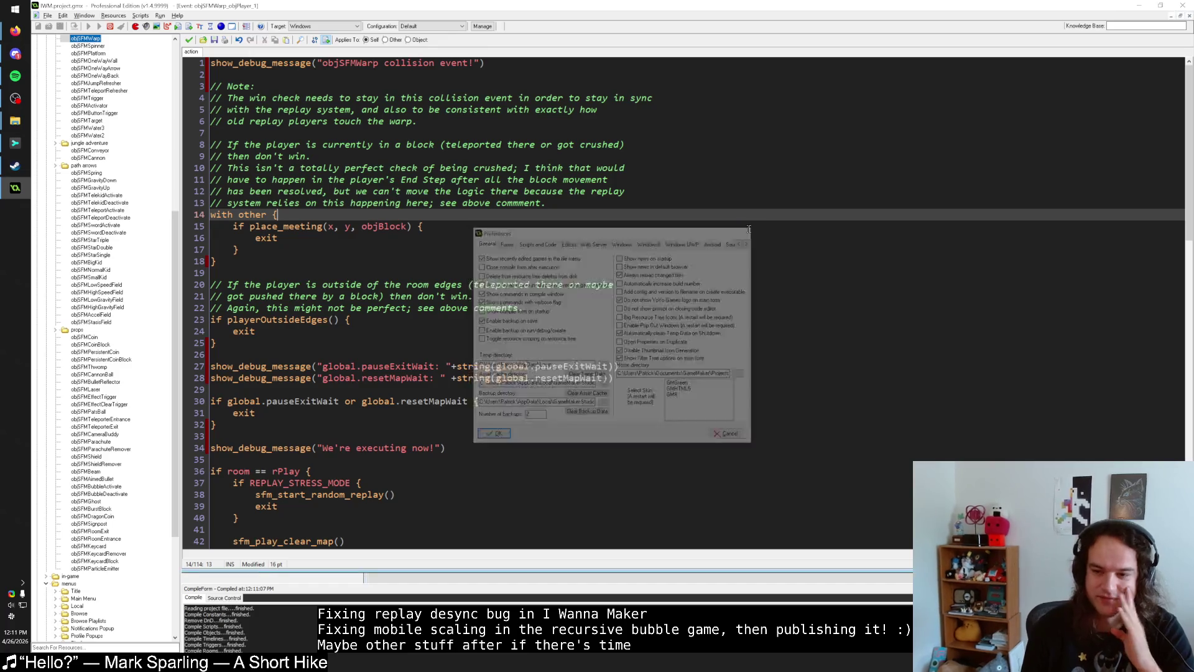
click(687, 271)
click(566, 343)
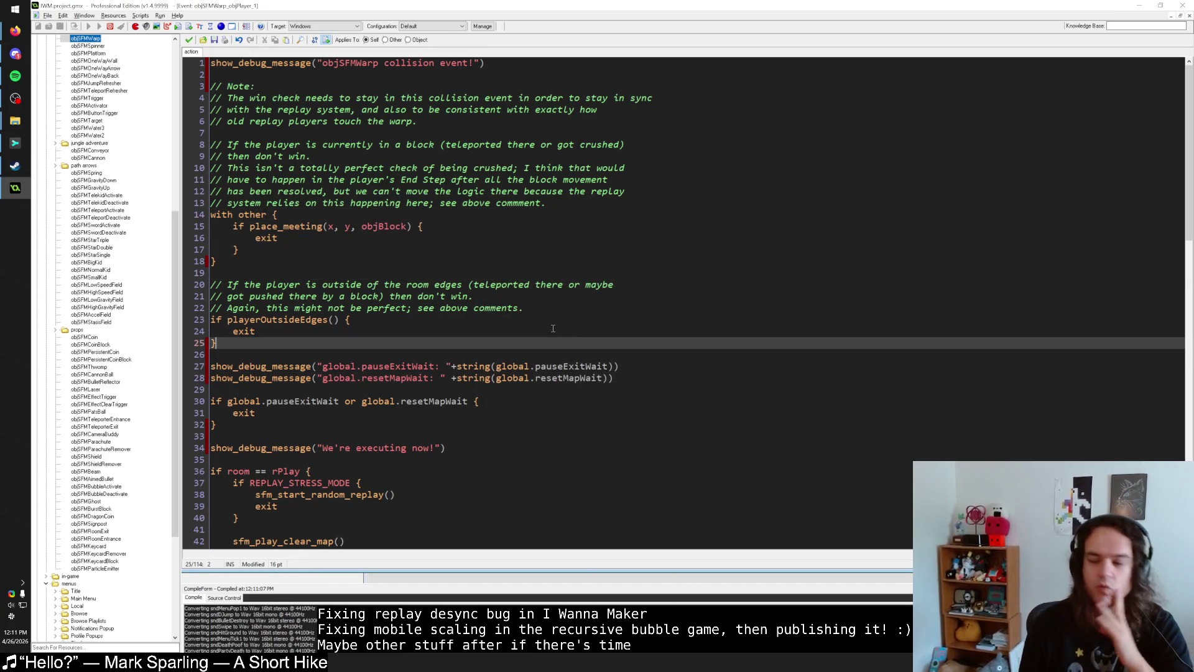
click(356, 321)
click(253, 353)
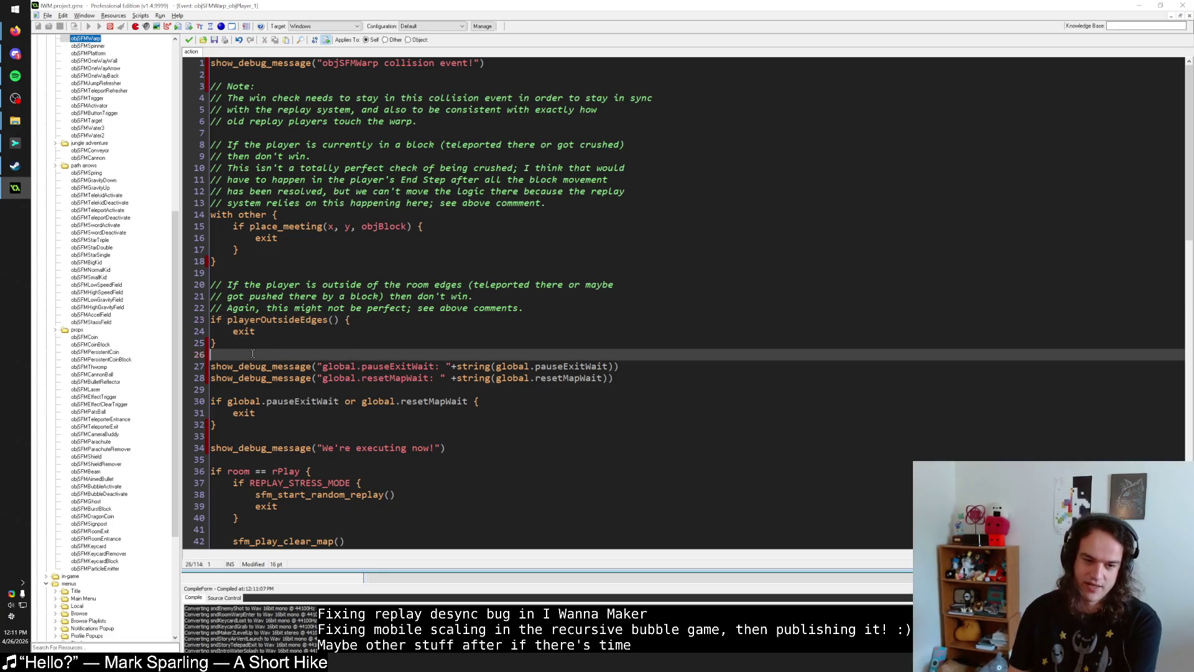
click(354, 321)
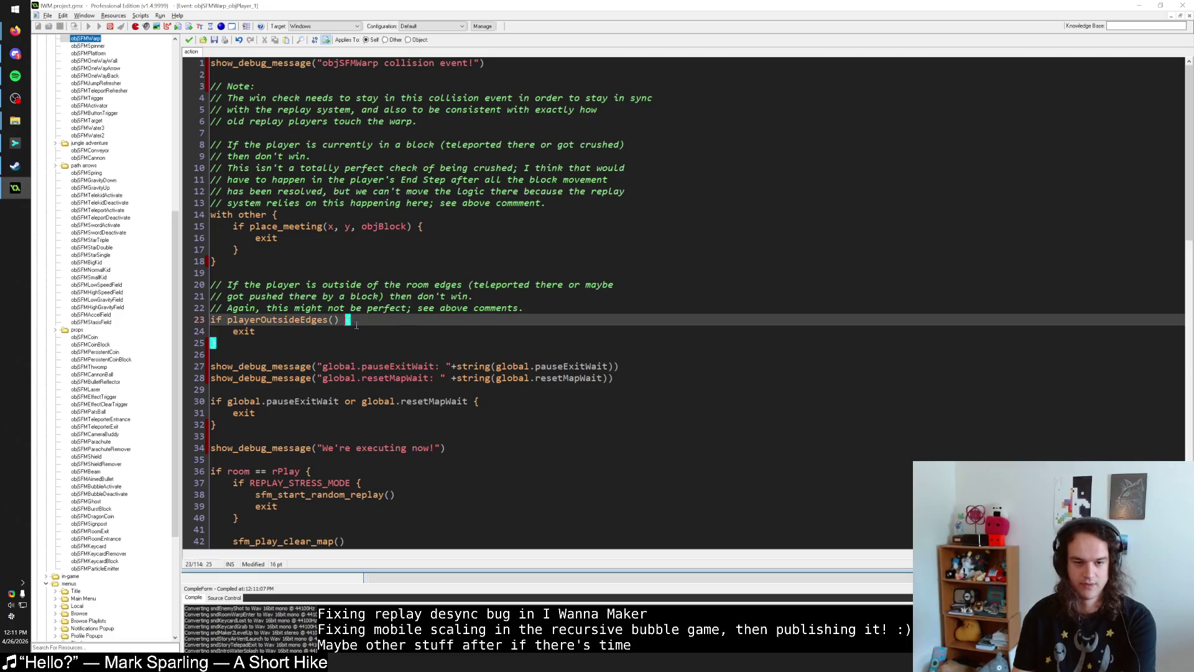
key(Down)
key(Down)
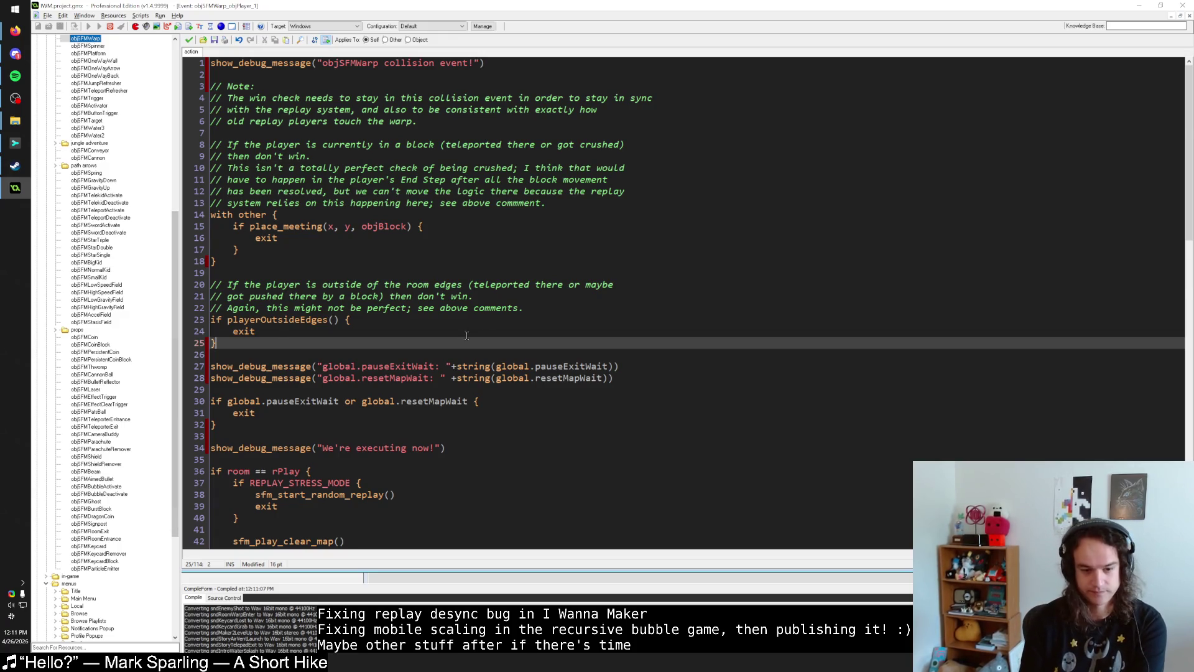
scroll(391, 330, down, 10)
scroll(391, 331, up, 3)
click(352, 319)
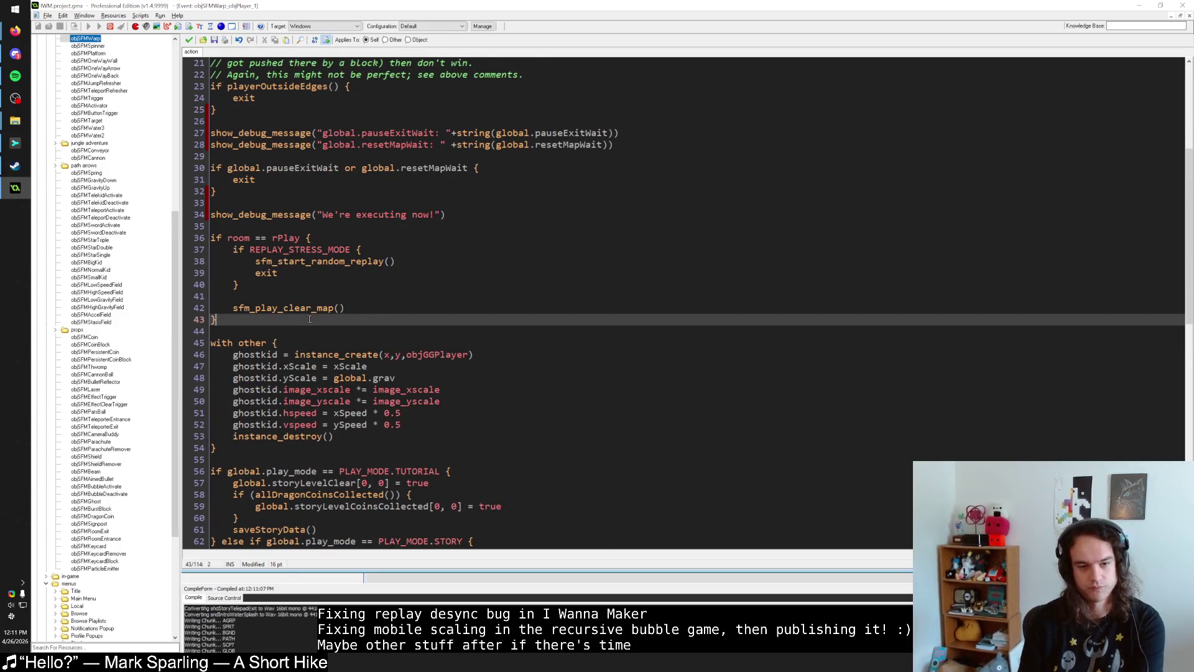
drag(335, 308, 348, 308)
scroll(349, 308, up, 5)
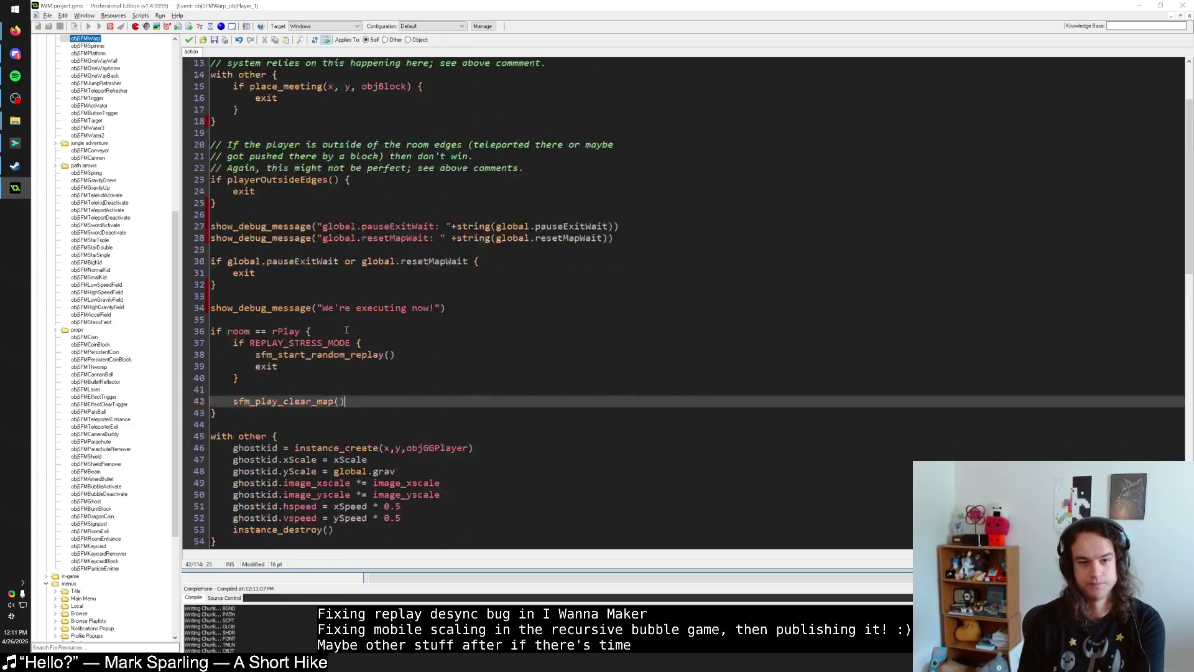
click(317, 342)
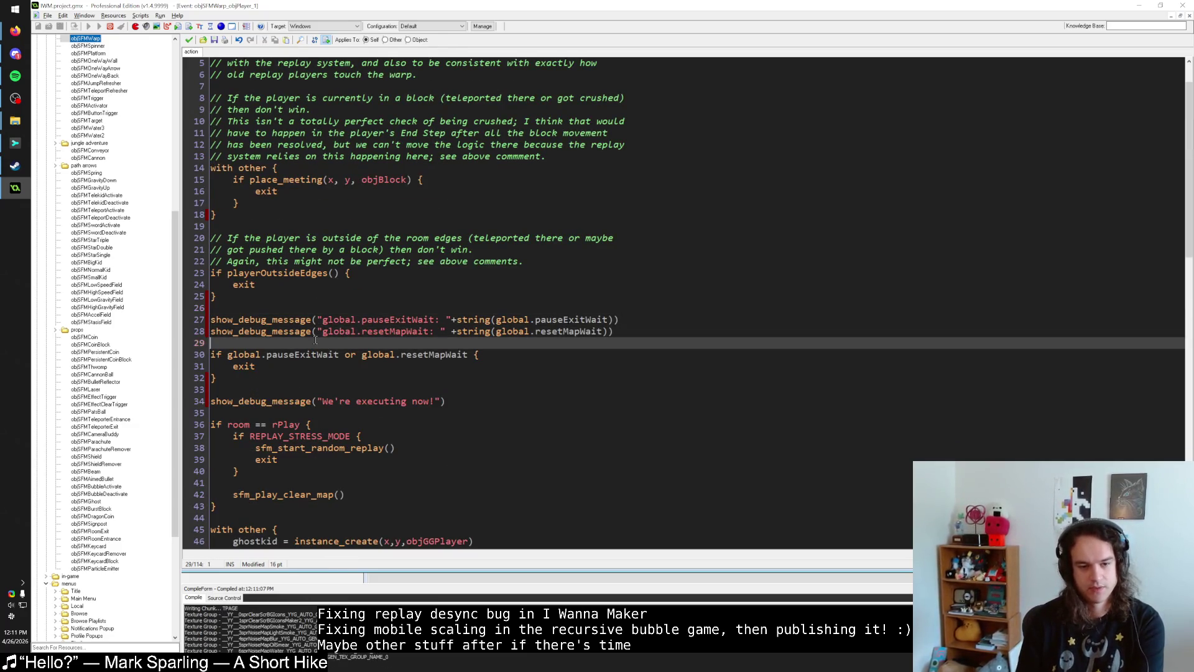
click(311, 308)
click(305, 366)
click(297, 388)
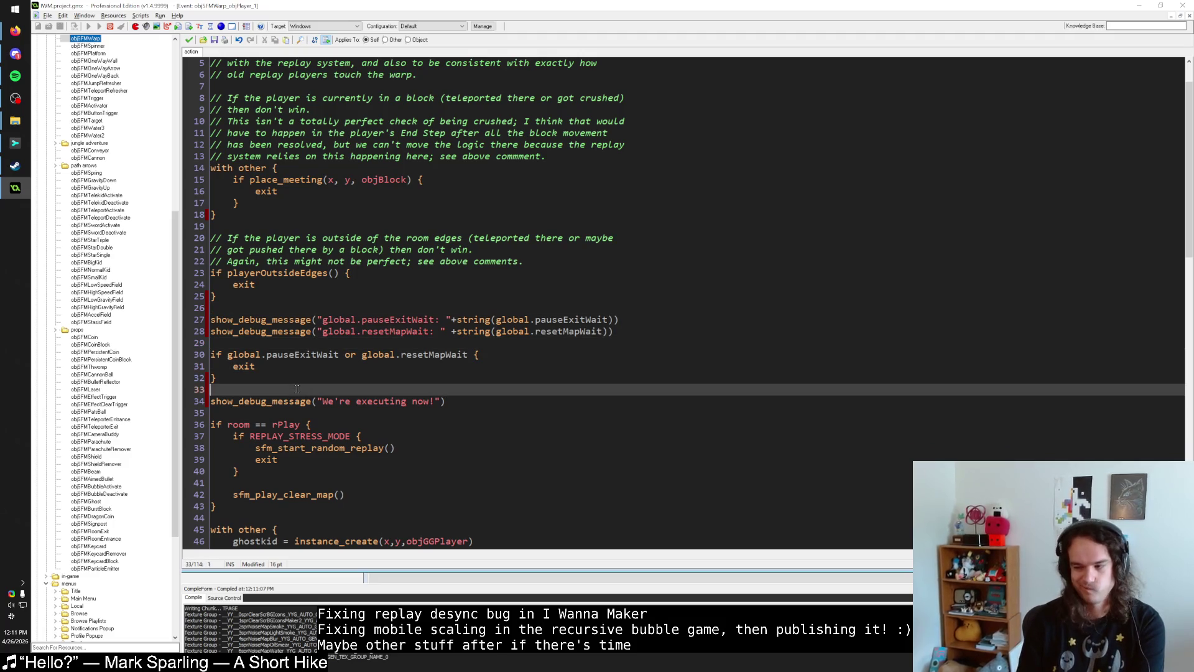
click(316, 341)
click(297, 389)
scroll(299, 383, down, 3)
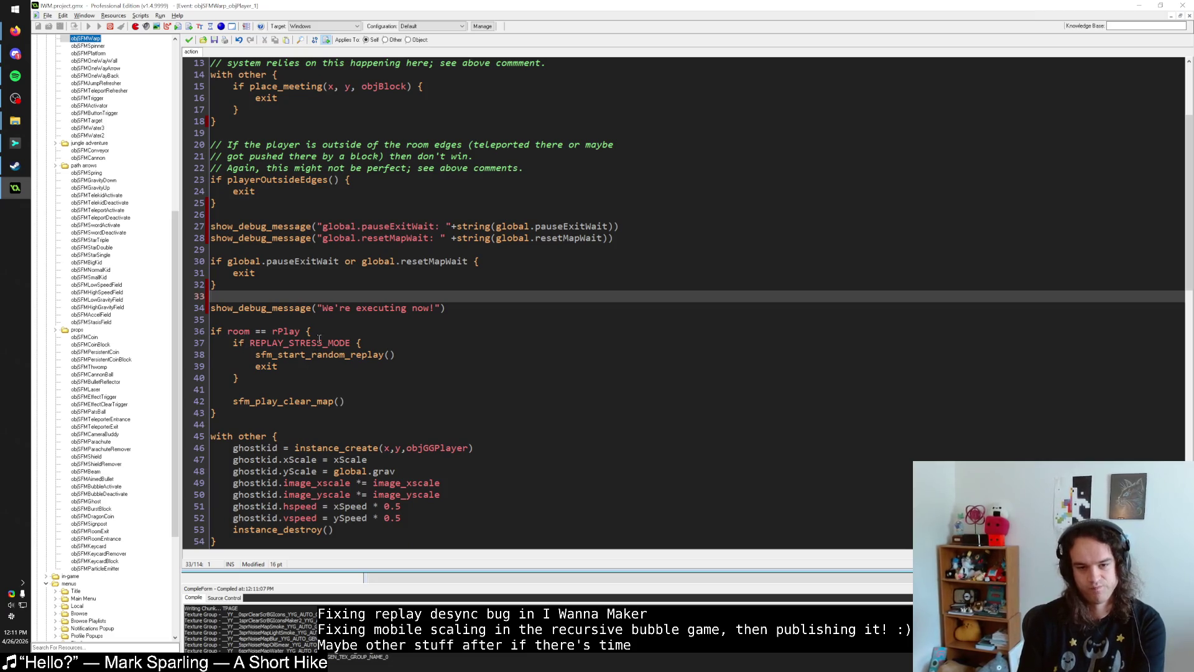
scroll(319, 338, up, 3)
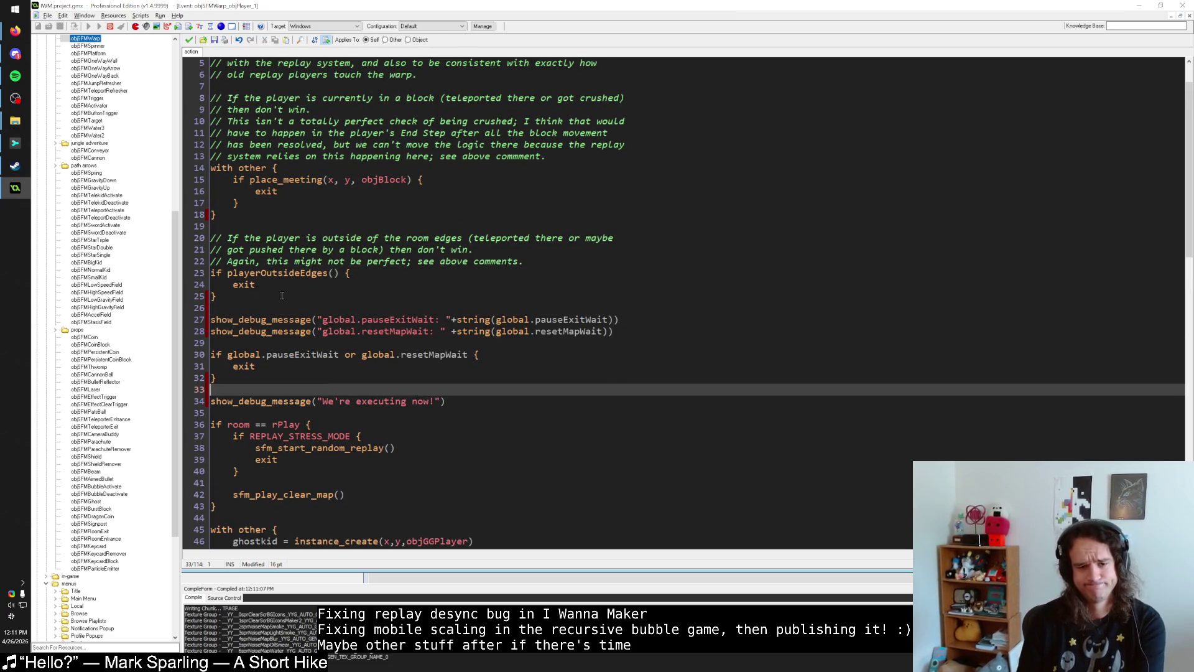
scroll(292, 304, down, 4)
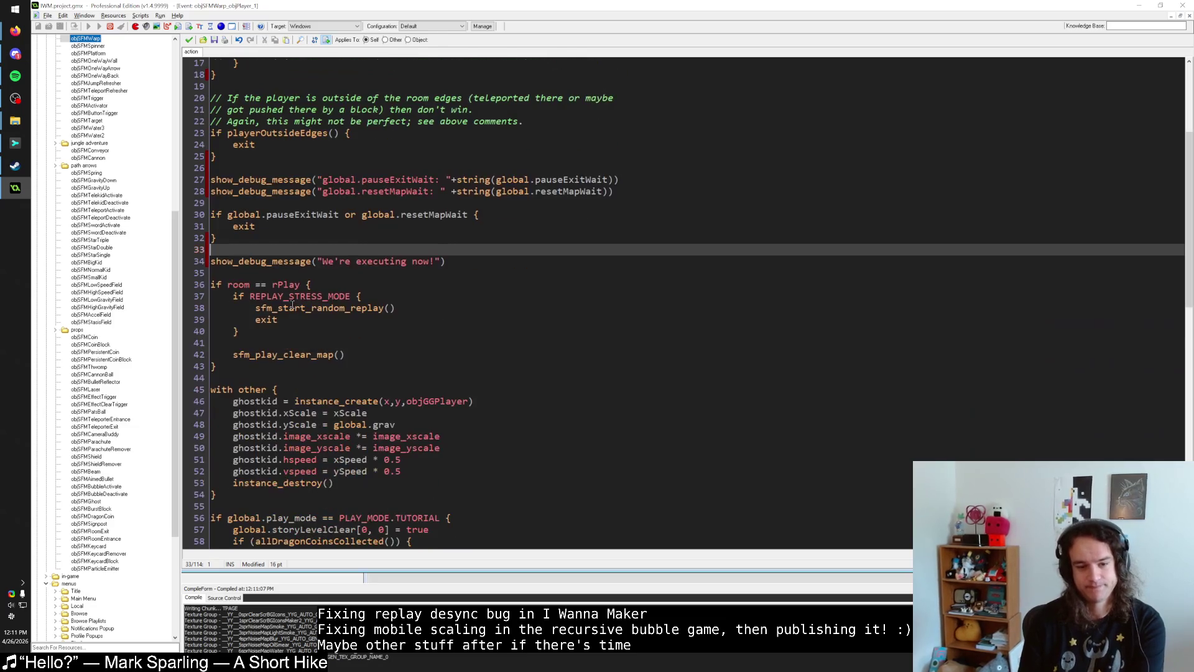
scroll(292, 304, down, 5)
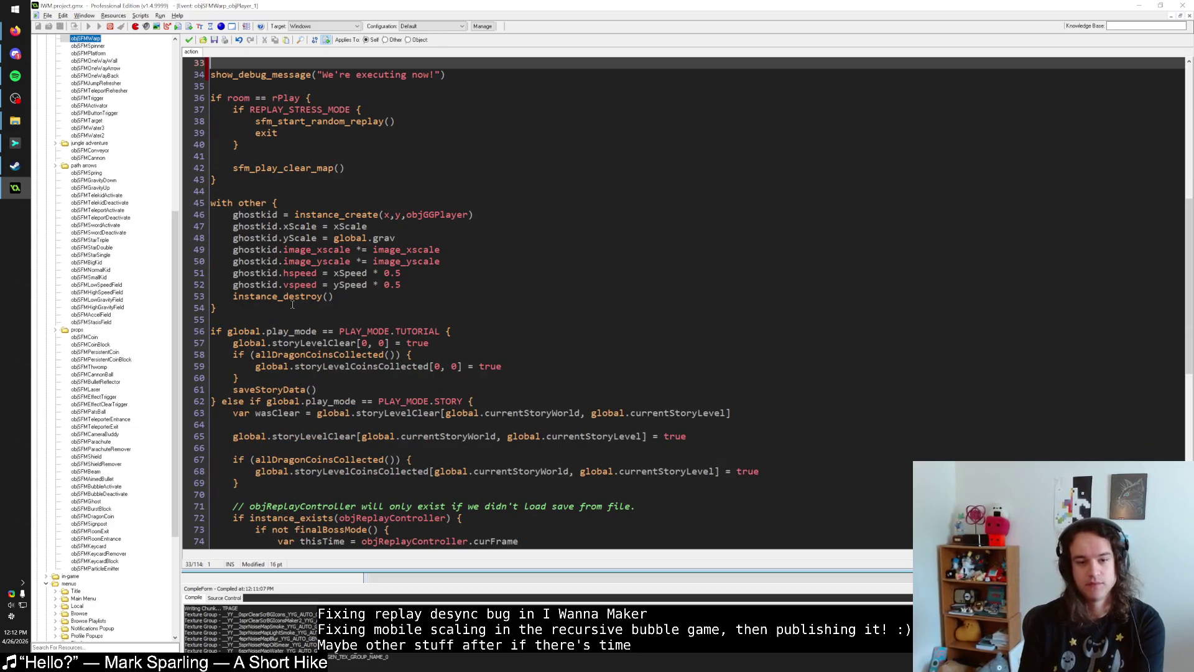
scroll(292, 305, up, 4)
click(213, 320)
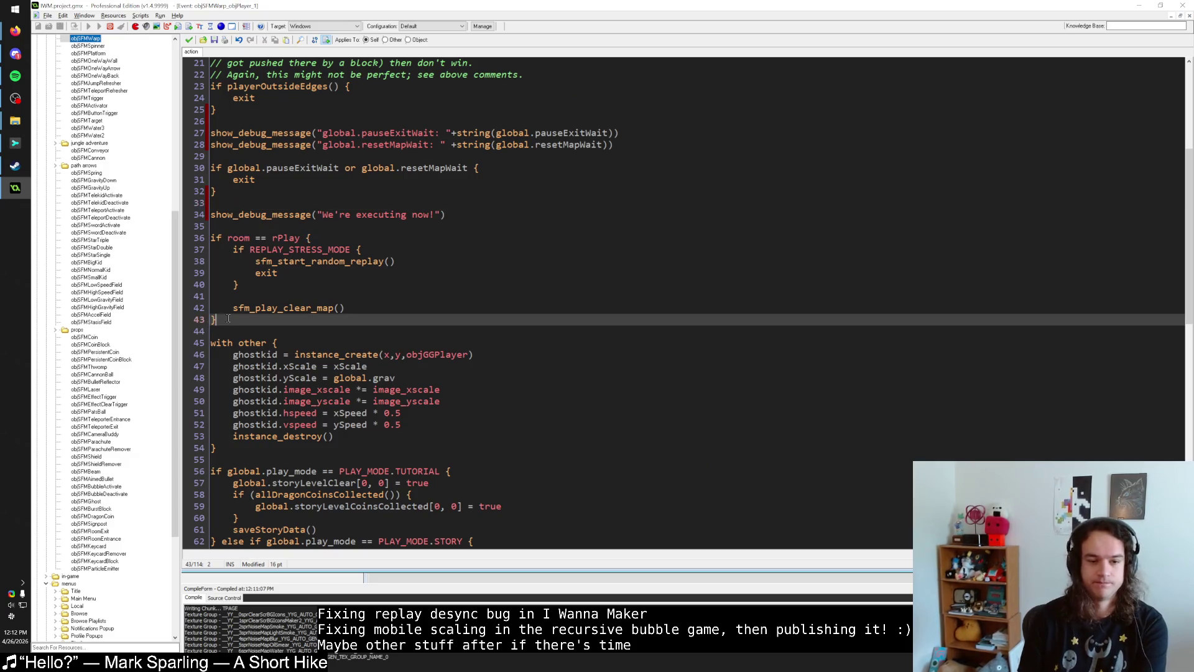
scroll(239, 324, up, 3)
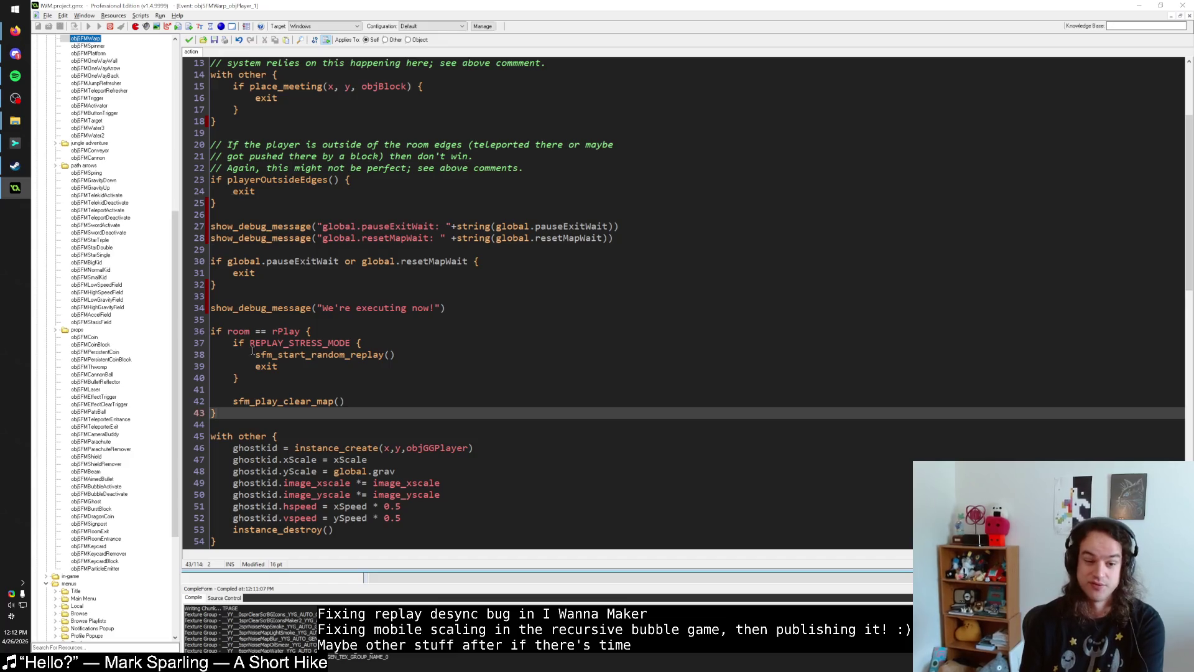
scroll(255, 376, up, 4)
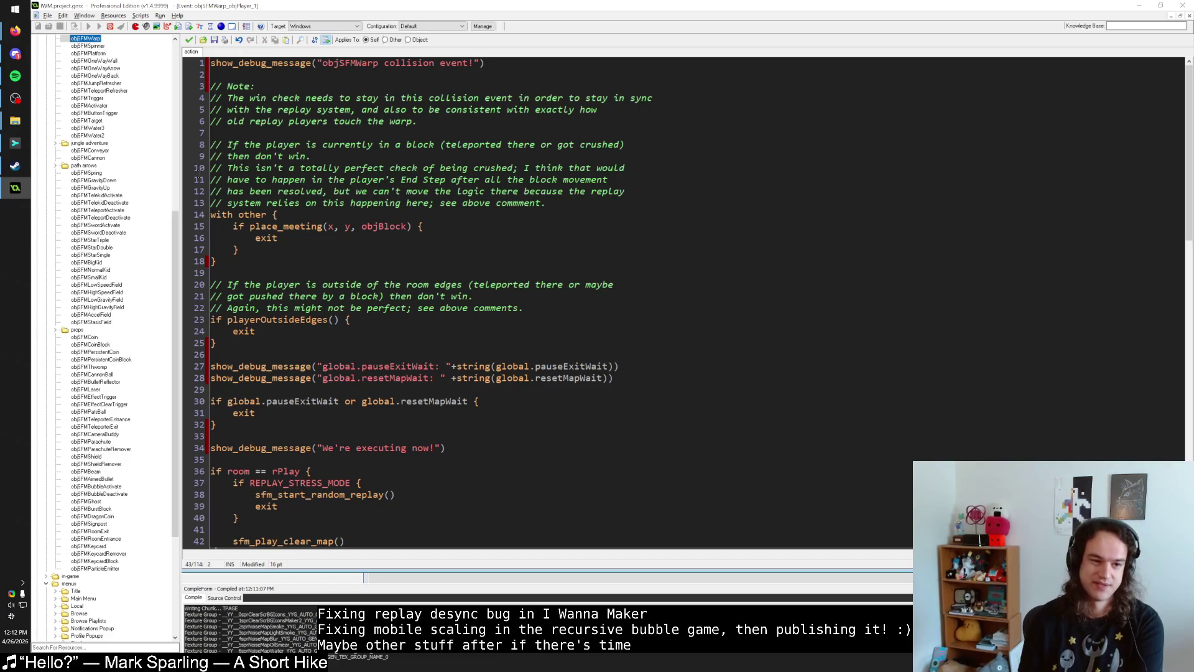
click(230, 344)
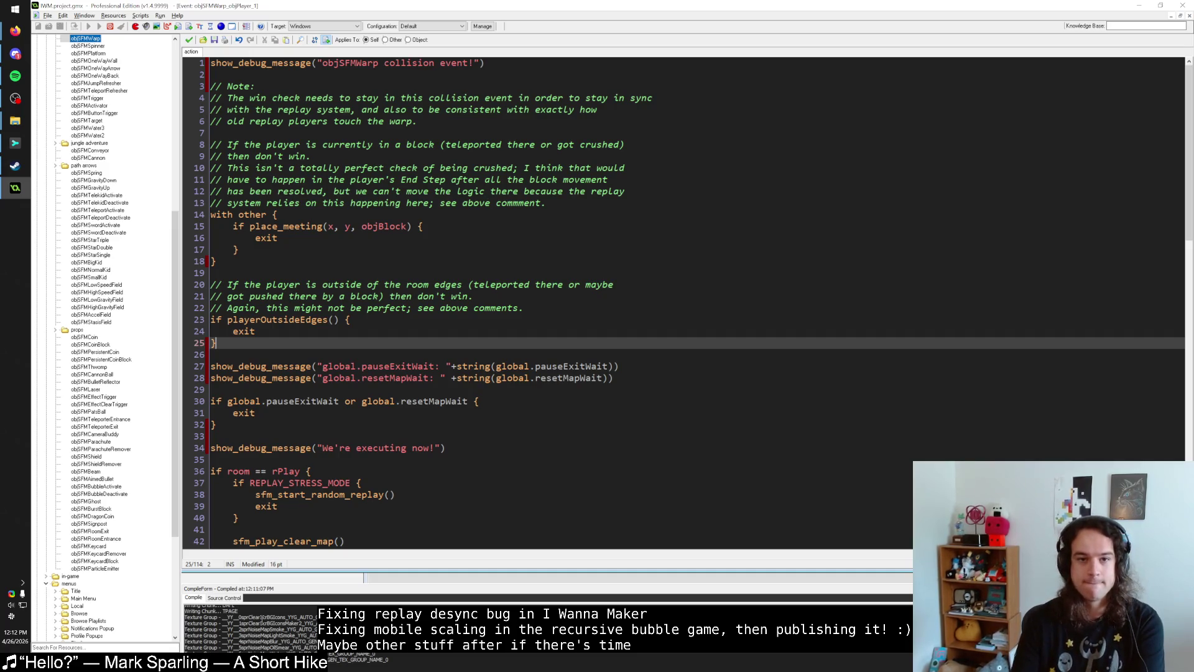
Step: Keep the build Target on Windows and return the caret after the brace on line 25
click(341, 26)
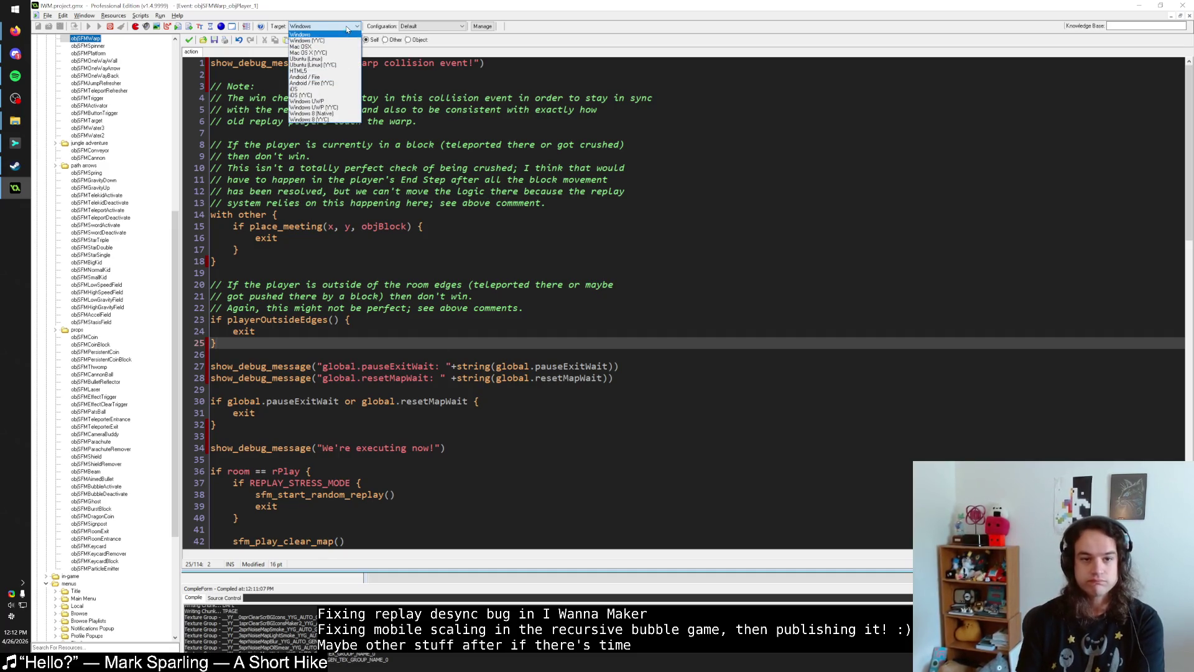
click(342, 30)
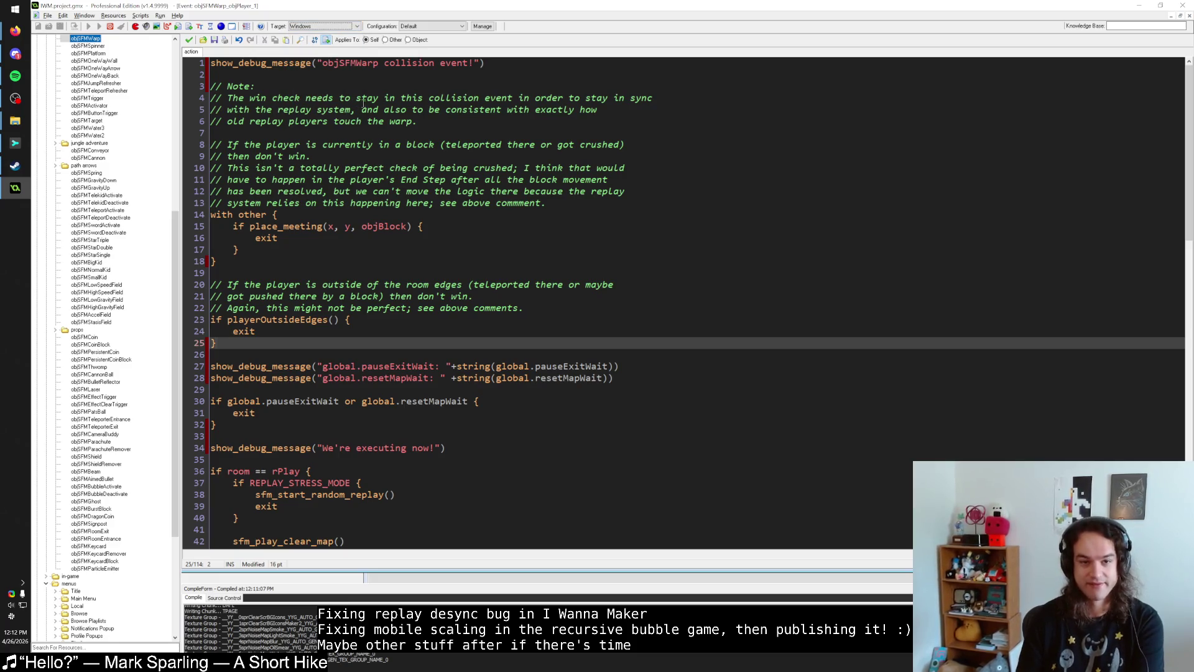
click(342, 319)
click(324, 345)
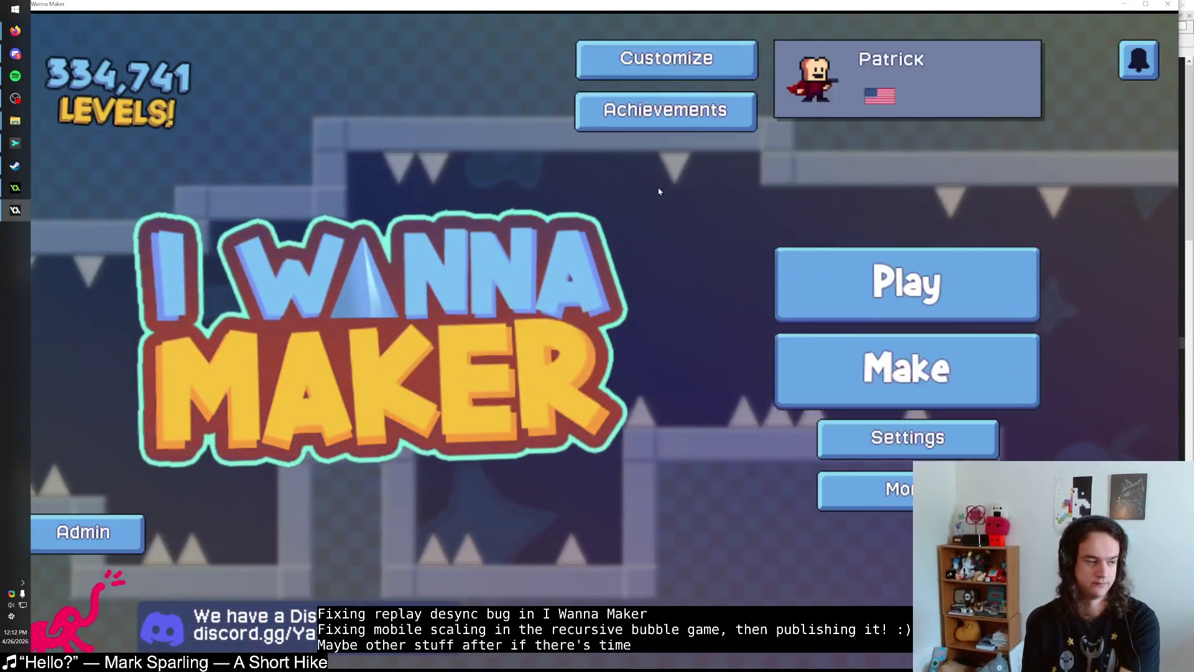
Step: From Play > Browse, sort levels by Recently Played and expand the top level's 0:00:05.00 record details
click(837, 266)
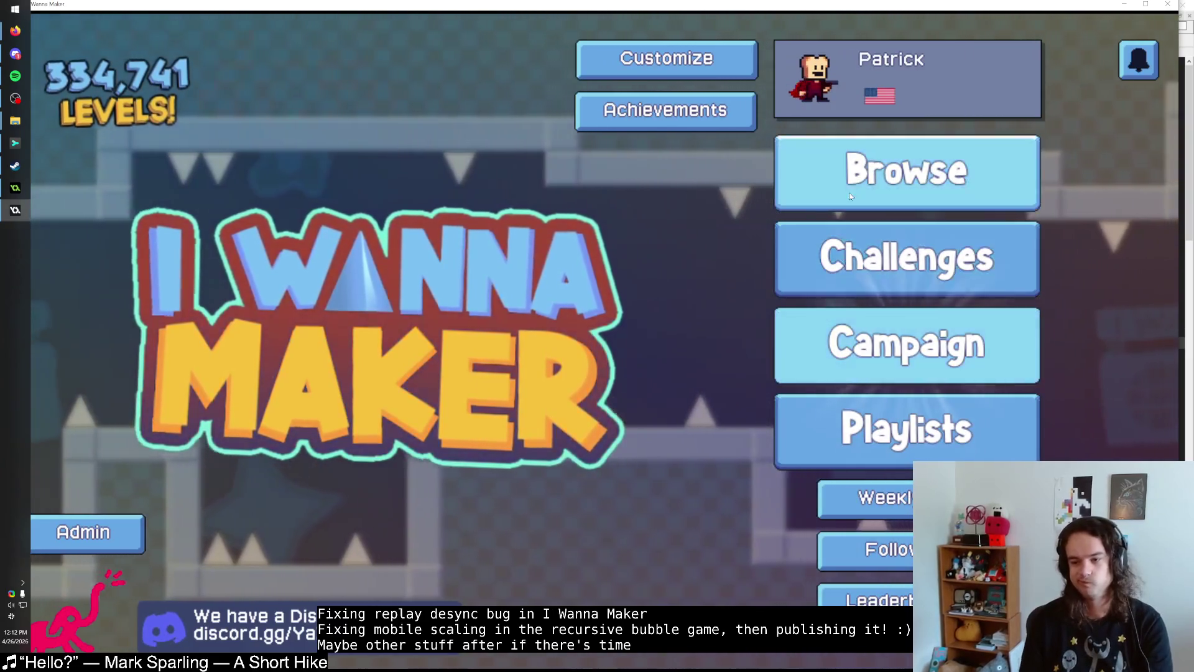
click(847, 199)
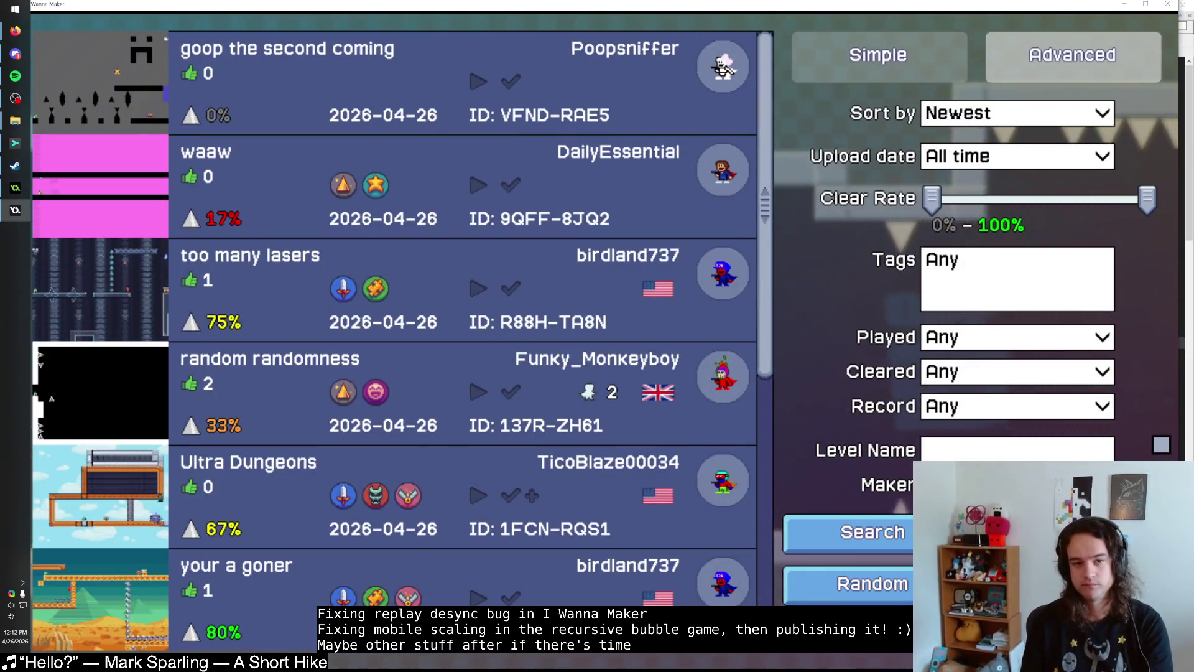
click(1008, 113)
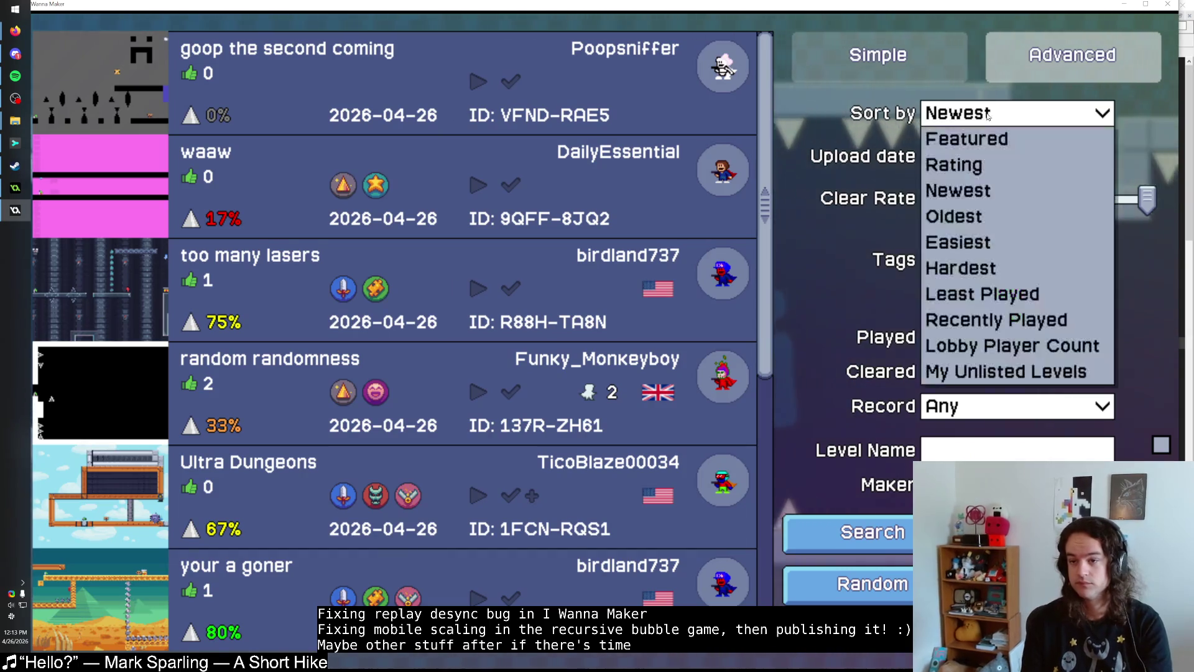
click(996, 317)
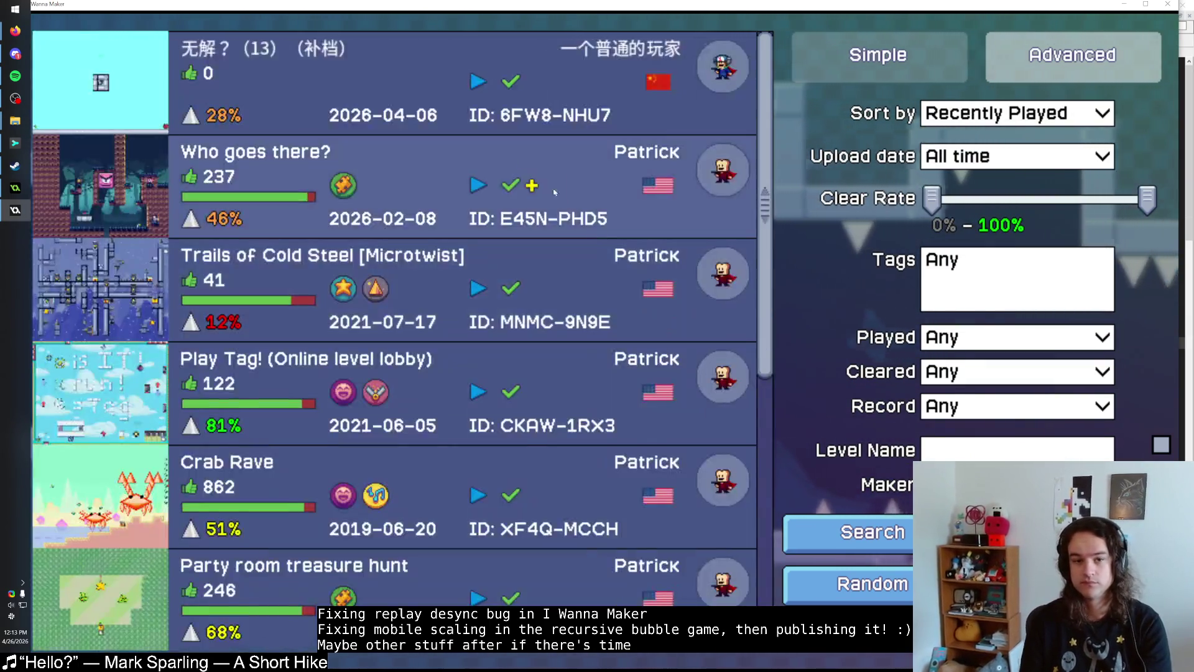
click(457, 100)
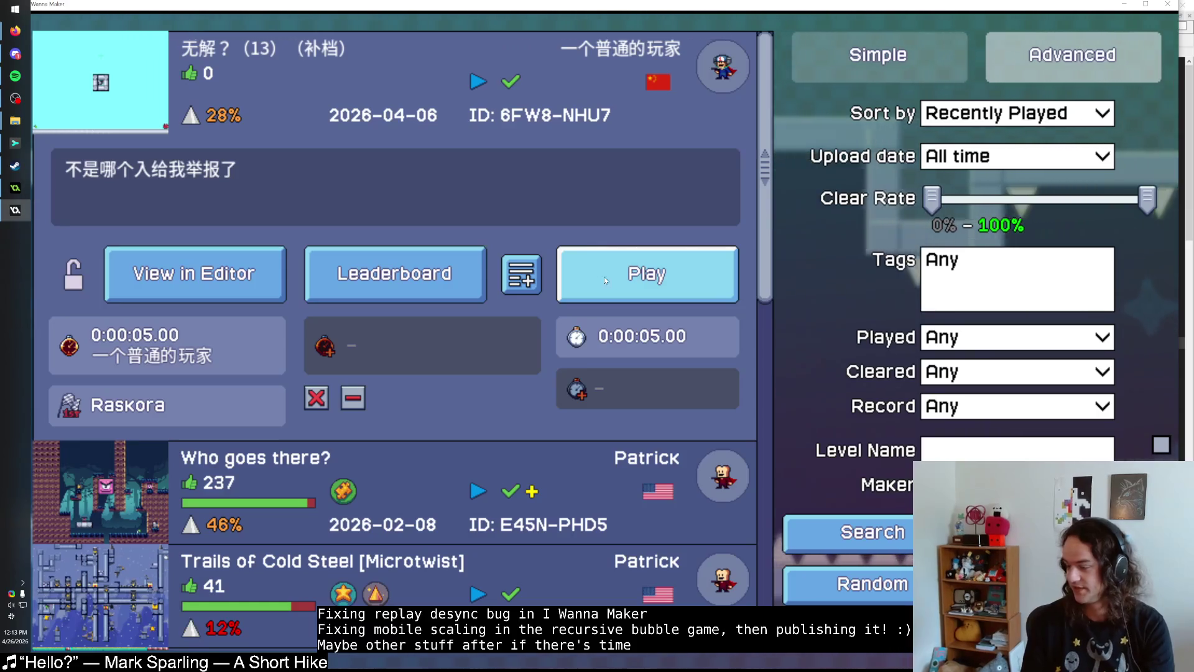
Step: Open the level in the editor and nudge the Teleporter Entrance left along the floor
click(193, 273)
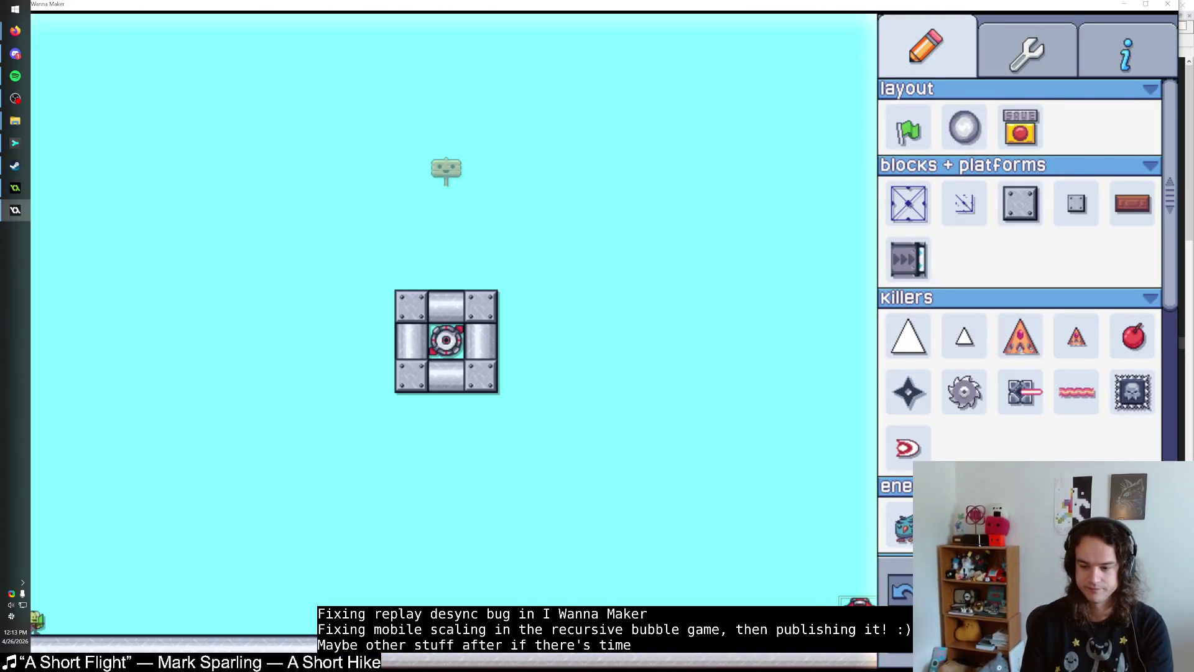
click(446, 340)
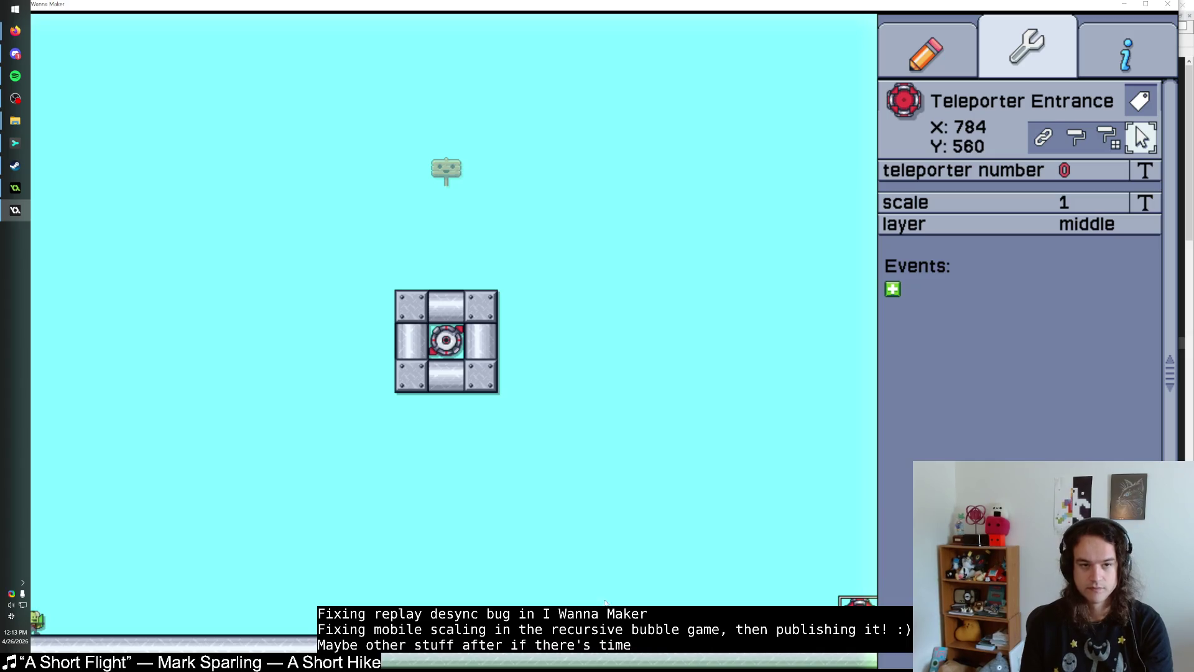
key(super+Down)
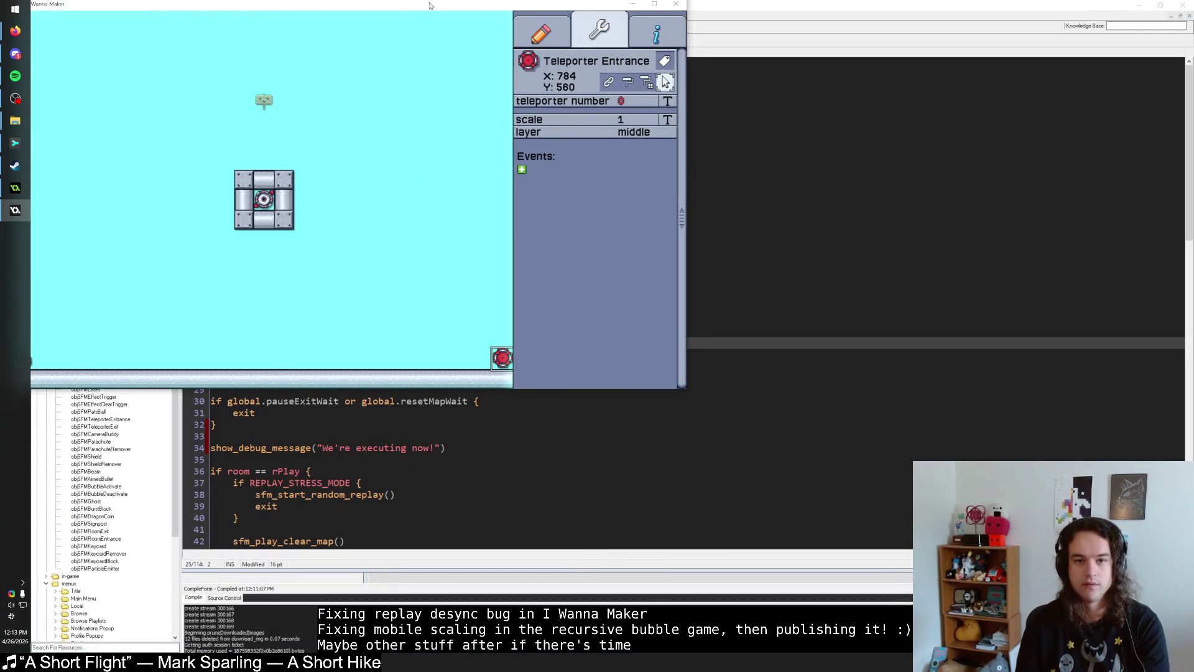
double_click(430, 6)
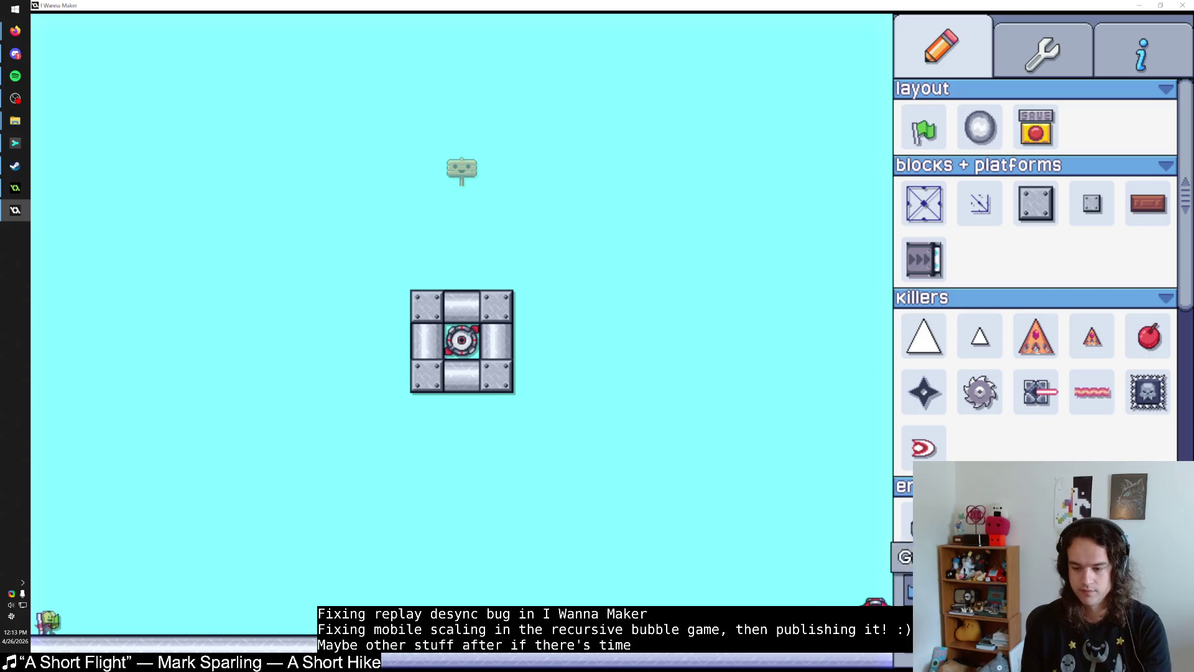
key(Left)
key(Left)
key(Left)
key(Left)
key(Left)
key(Left)
key(Right)
key(Right)
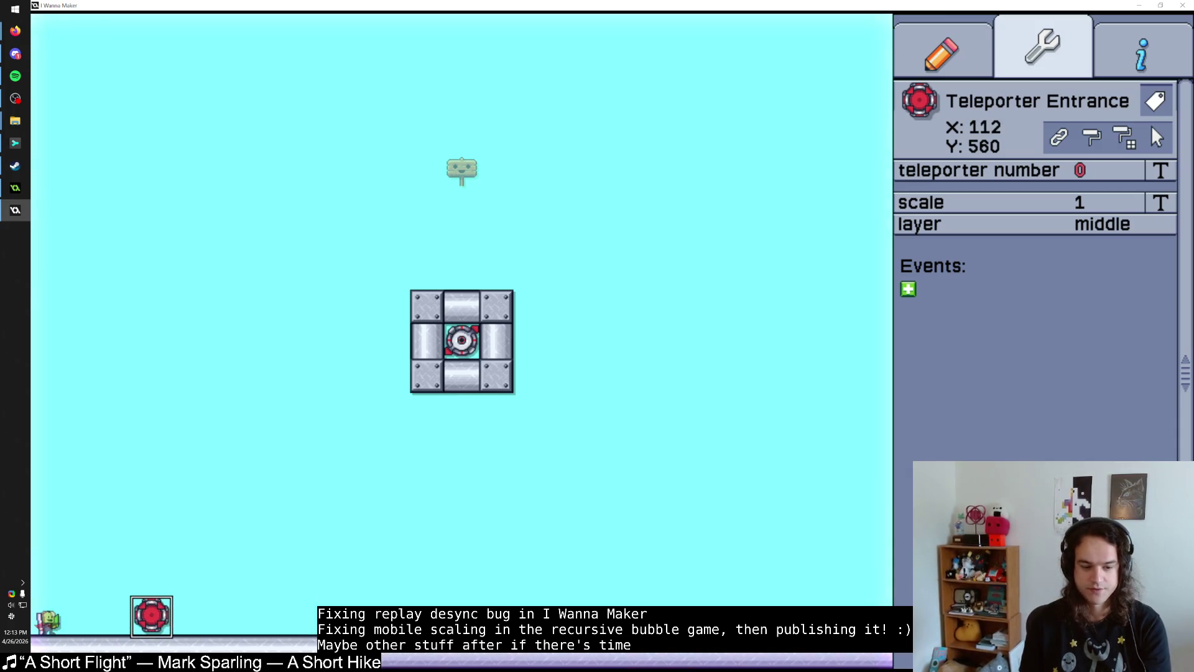
key(Right)
key(Right)
key(Right)
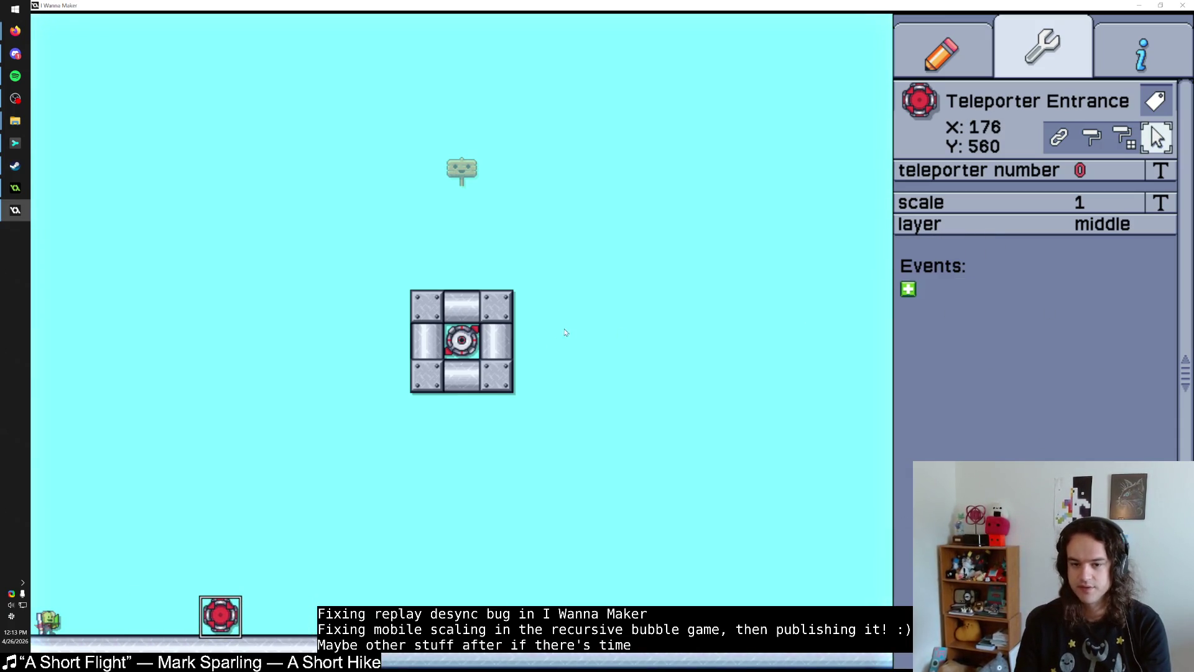
Step: Check the Finish Warp's Set Timer value of 46 frames and start a playtest
click(462, 340)
click(461, 340)
click(1161, 347)
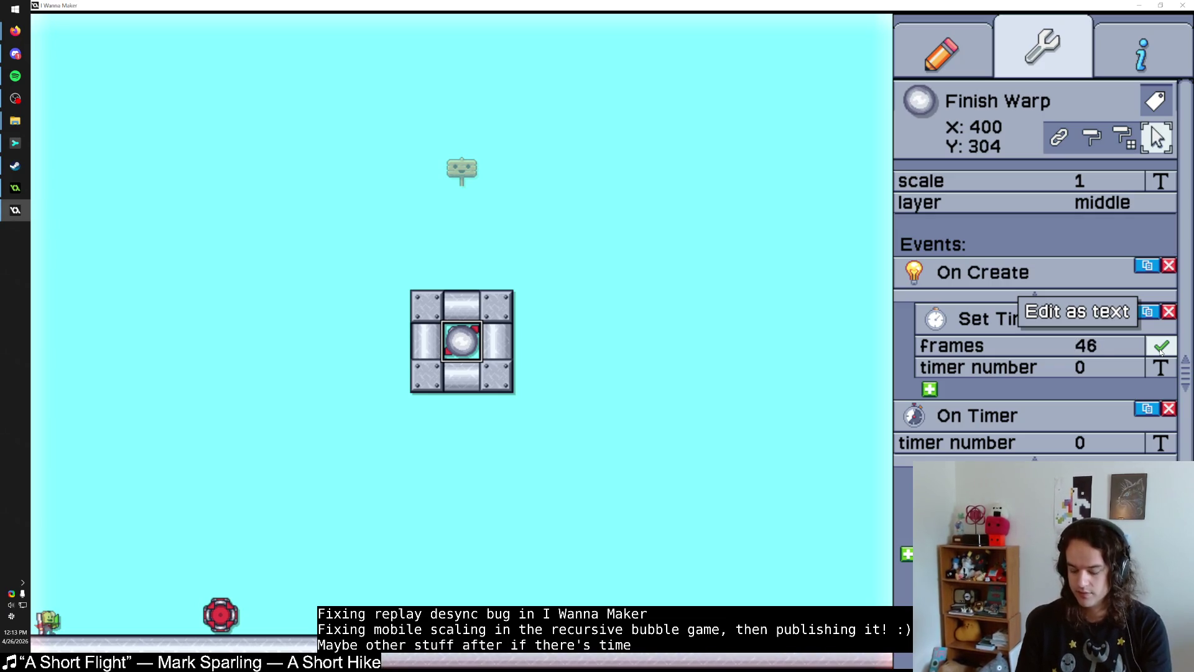
key(Return)
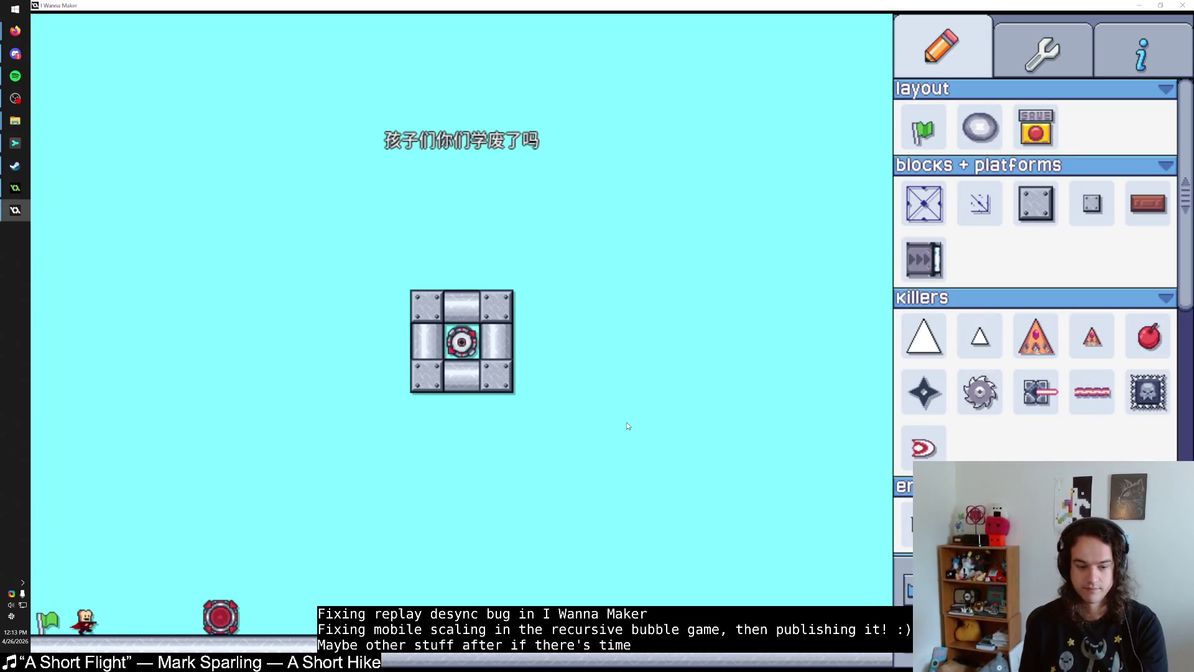
Step: Window the game with F4, pause the playtest, and choose Reset Level
key(F4)
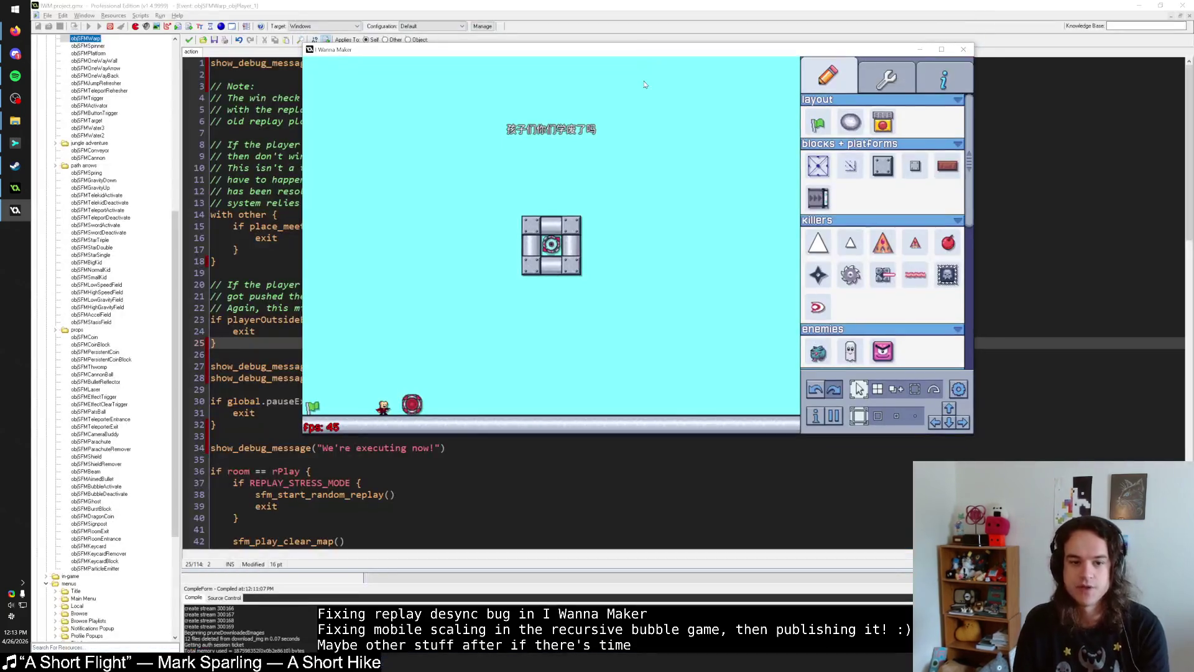
key(Escape)
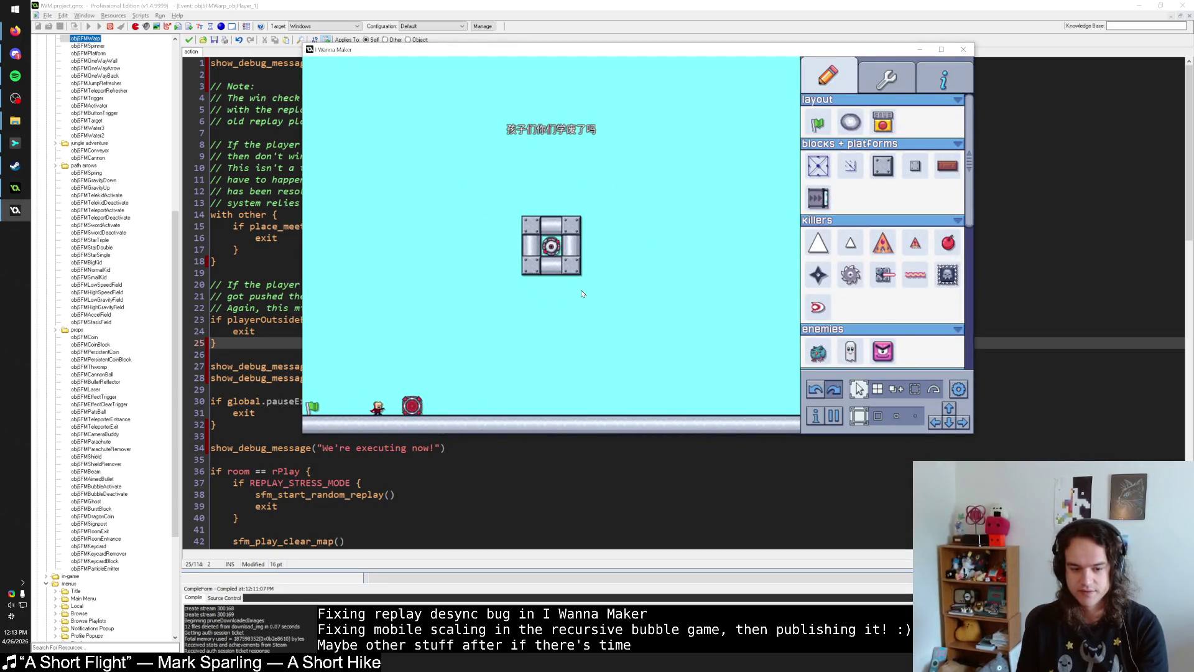
key(Escape)
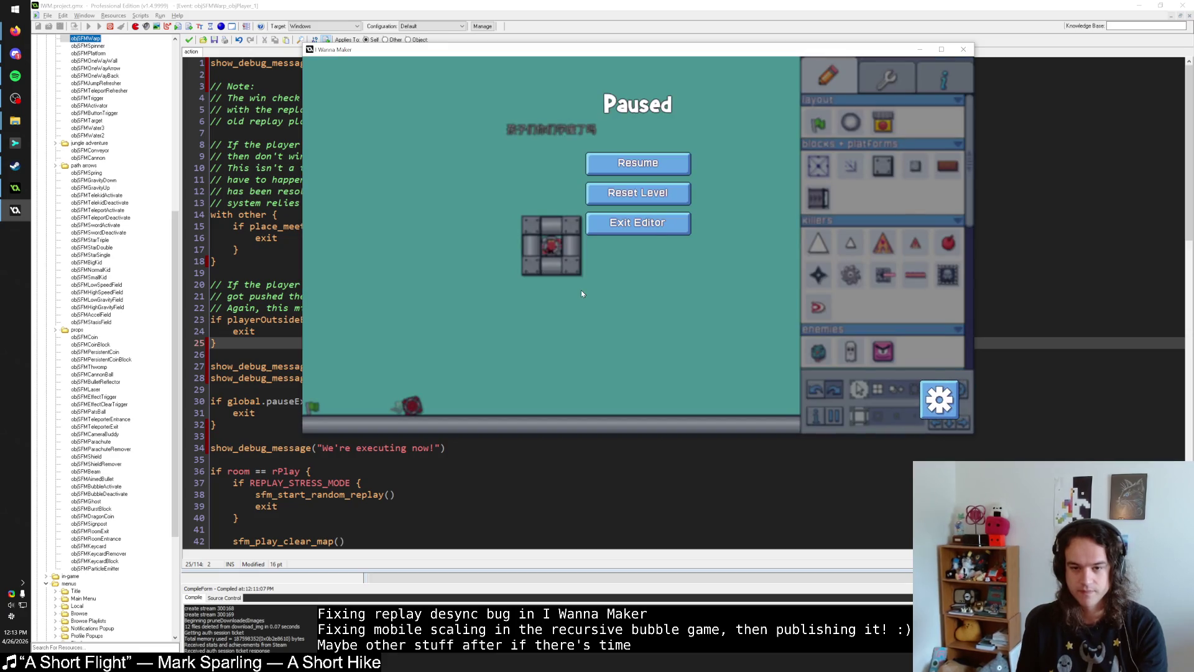
click(634, 198)
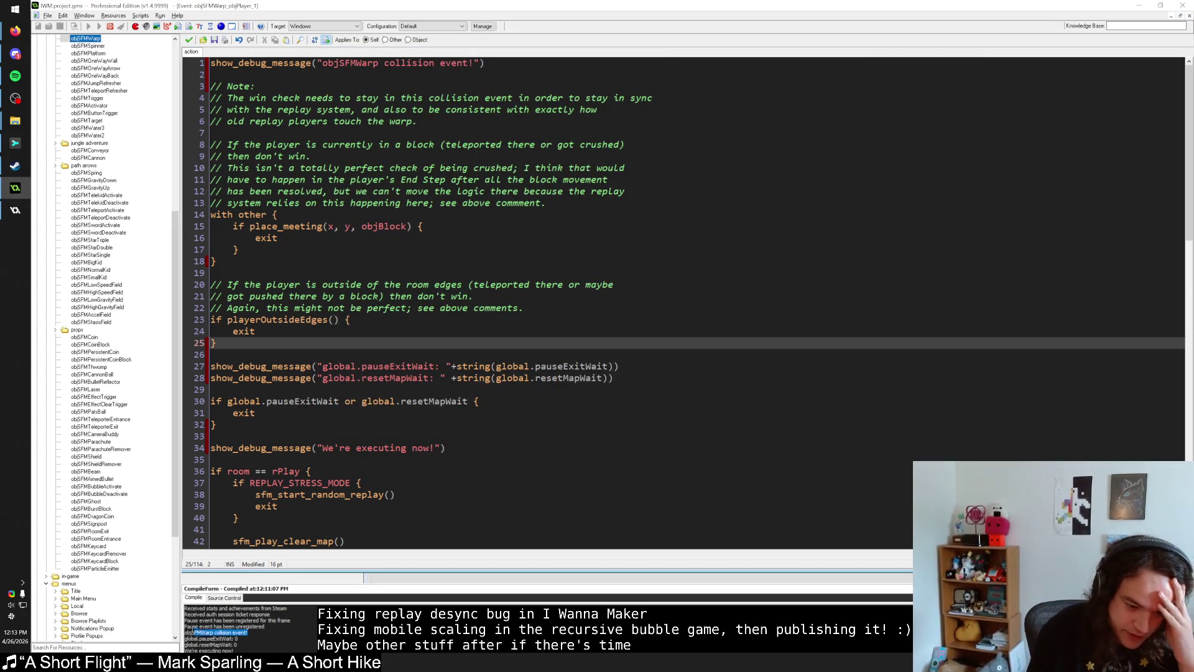
Step: Select the objSFMWarp collision message in the output log and debug lines 27–28 in the code
drag(194, 632, 177, 634)
drag(504, 69, 191, 48)
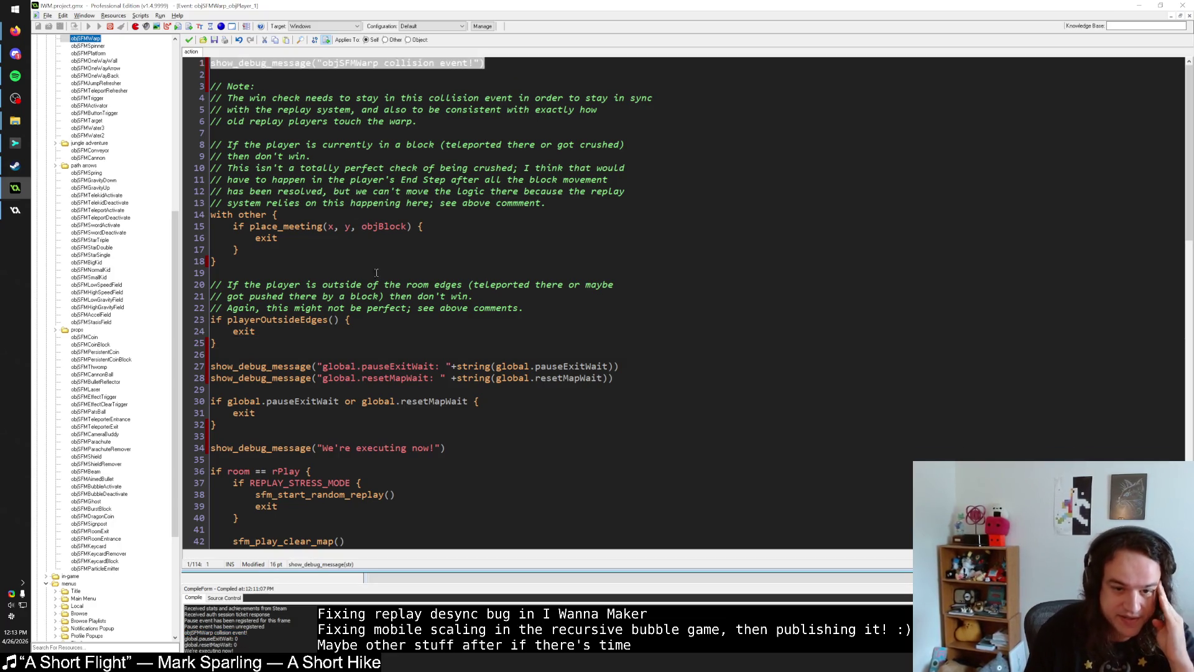
drag(262, 366, 621, 377)
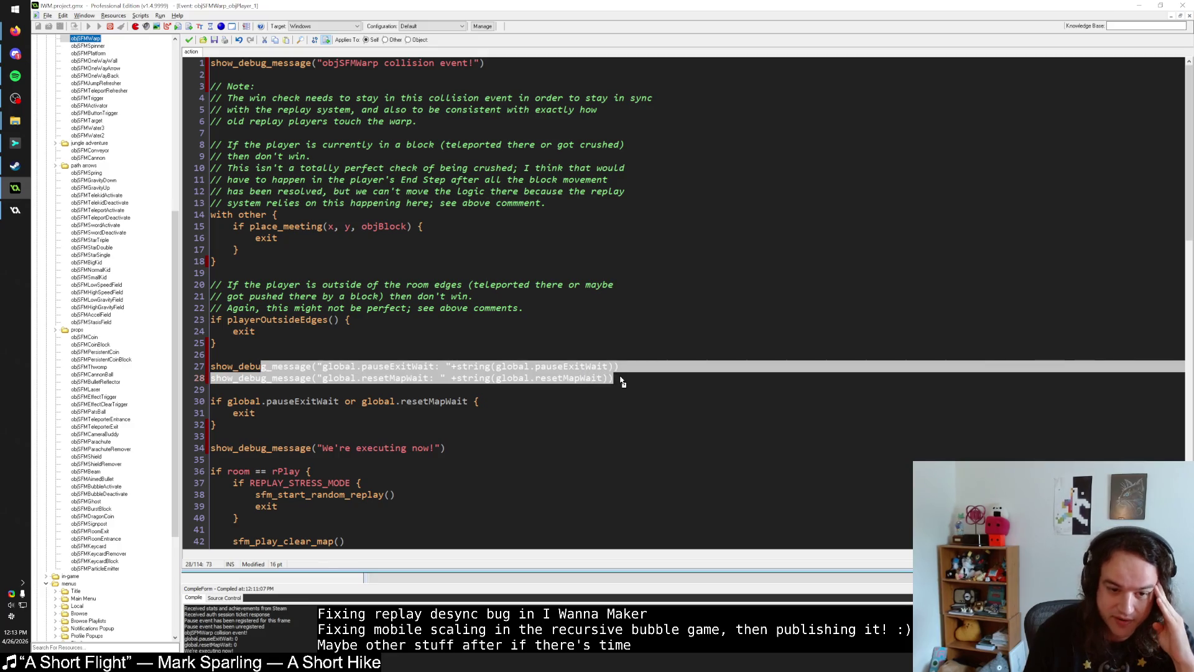
Step: Check the 'We're executing now' debug line, then switch to the running I Wanna Maker window
click(621, 377)
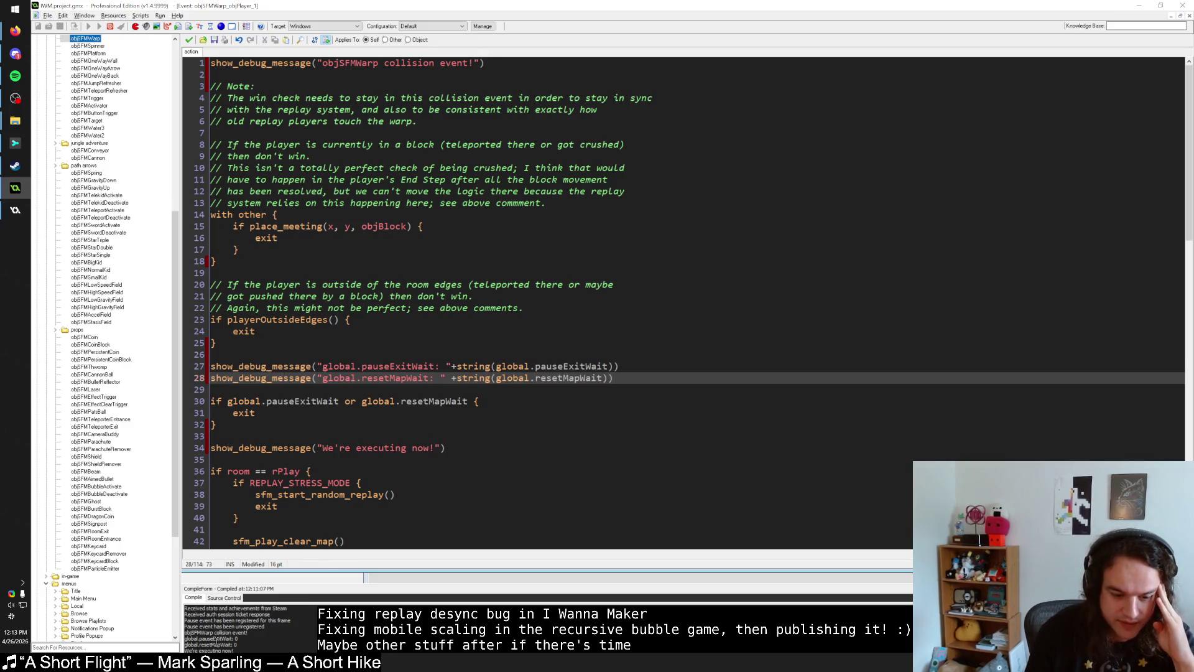
click(460, 448)
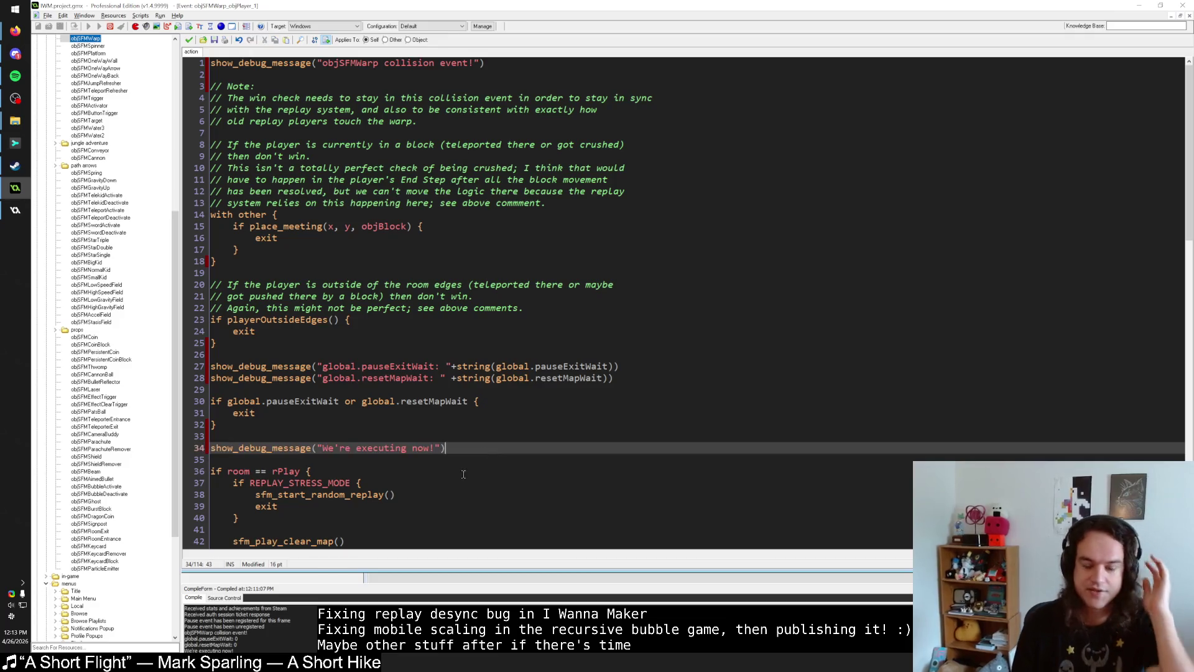
click(15, 209)
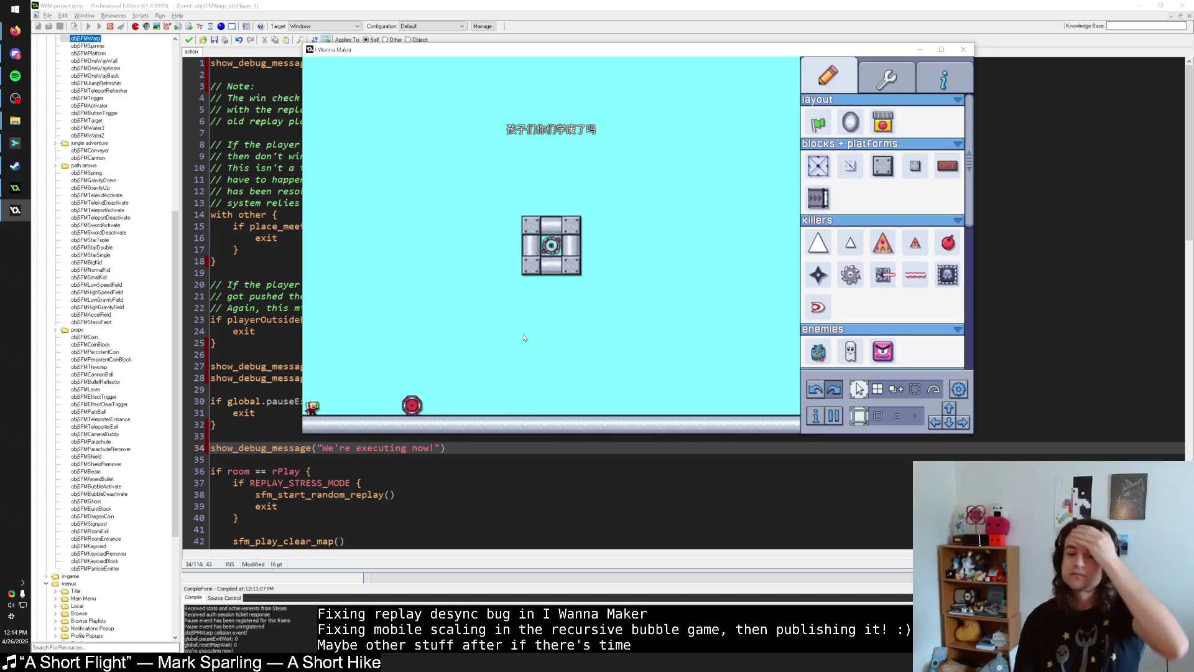
Step: Pause and resume the running test play twice
key(Escape)
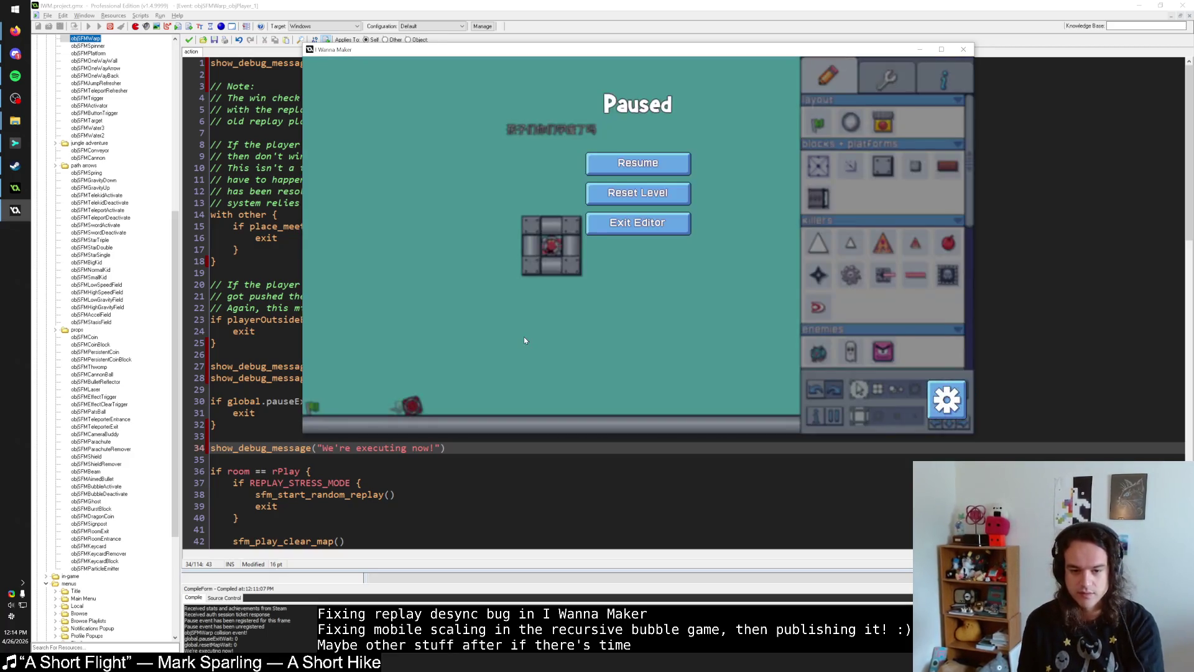
click(646, 164)
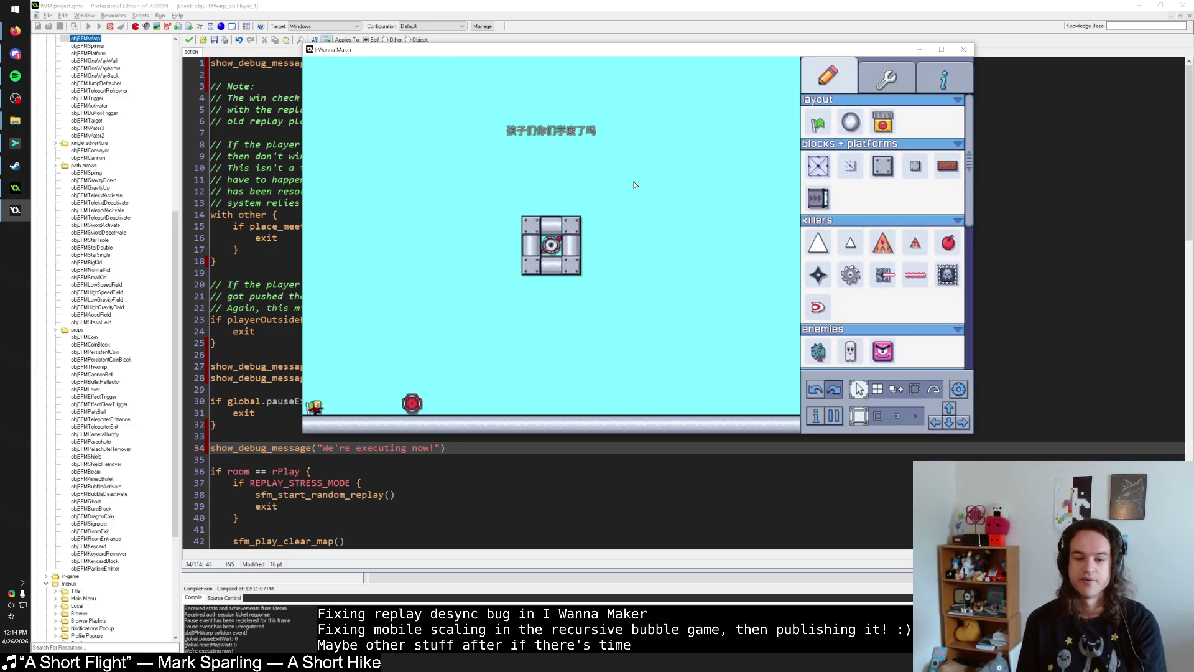
key(Escape)
key(Escape)
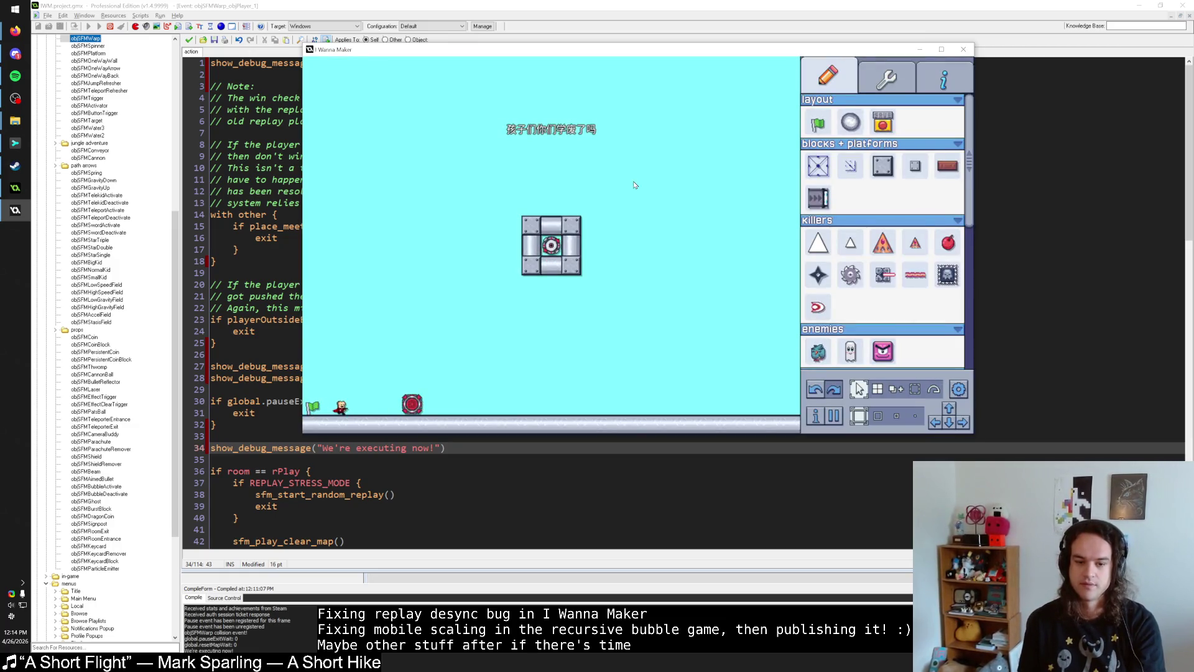
key(Escape)
key(Escape)
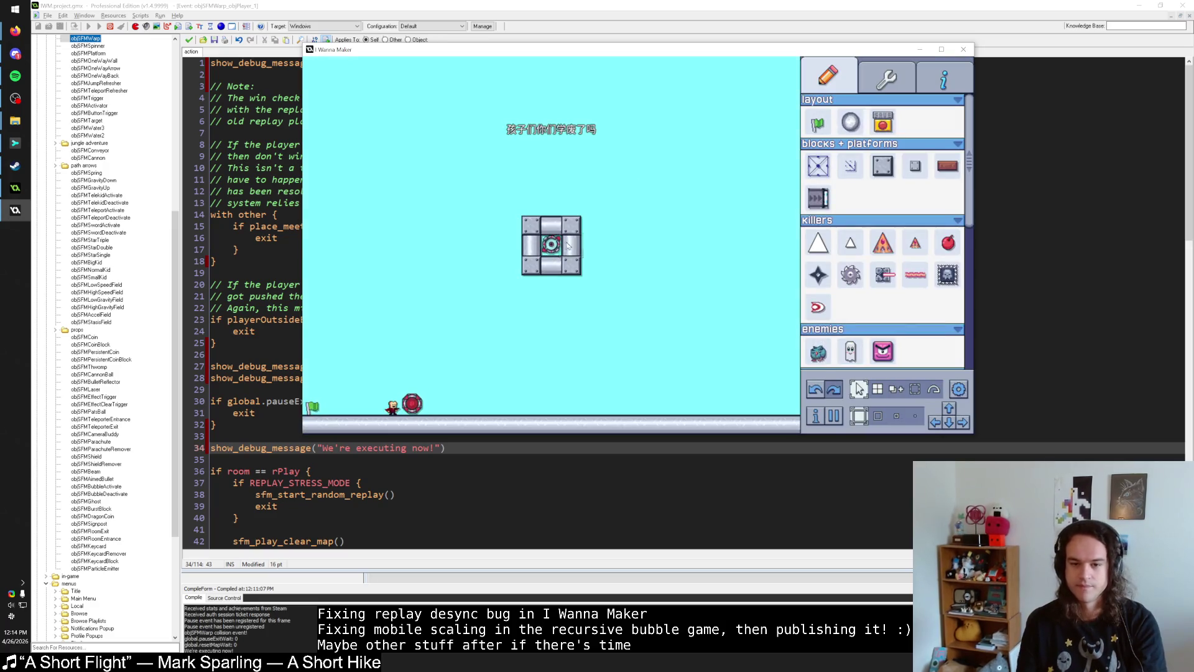
Step: Move the Finish Warp left of the block, add Move Set Distance on create, and set its timer to 47
drag(555, 253, 496, 254)
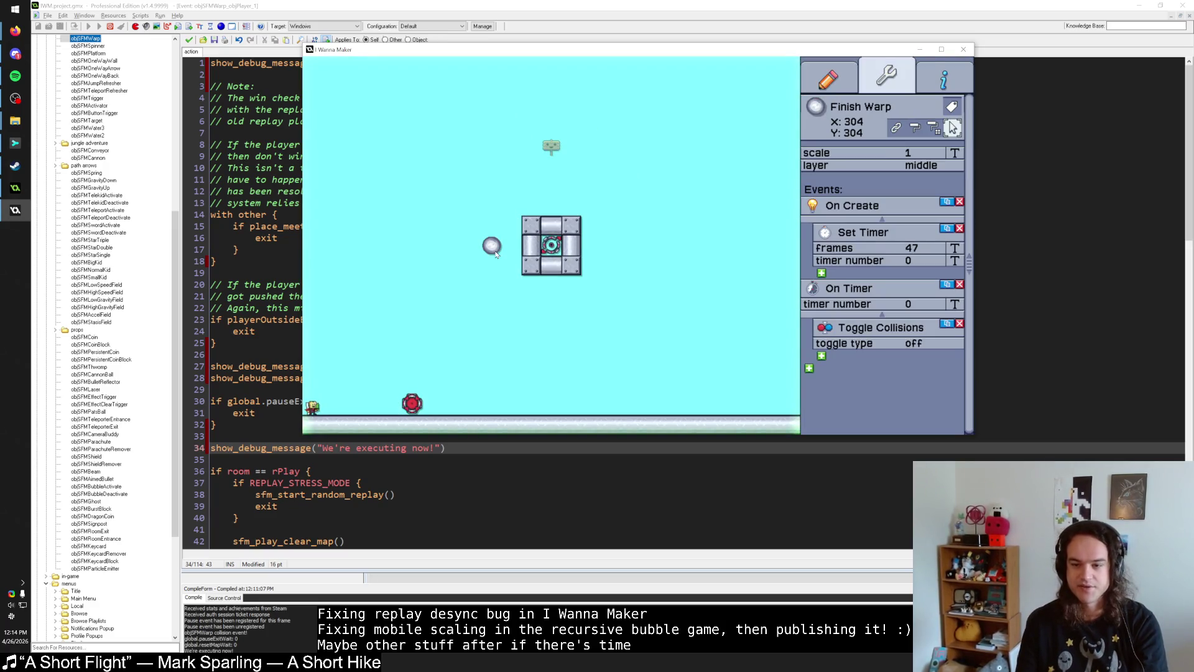
click(821, 273)
click(876, 287)
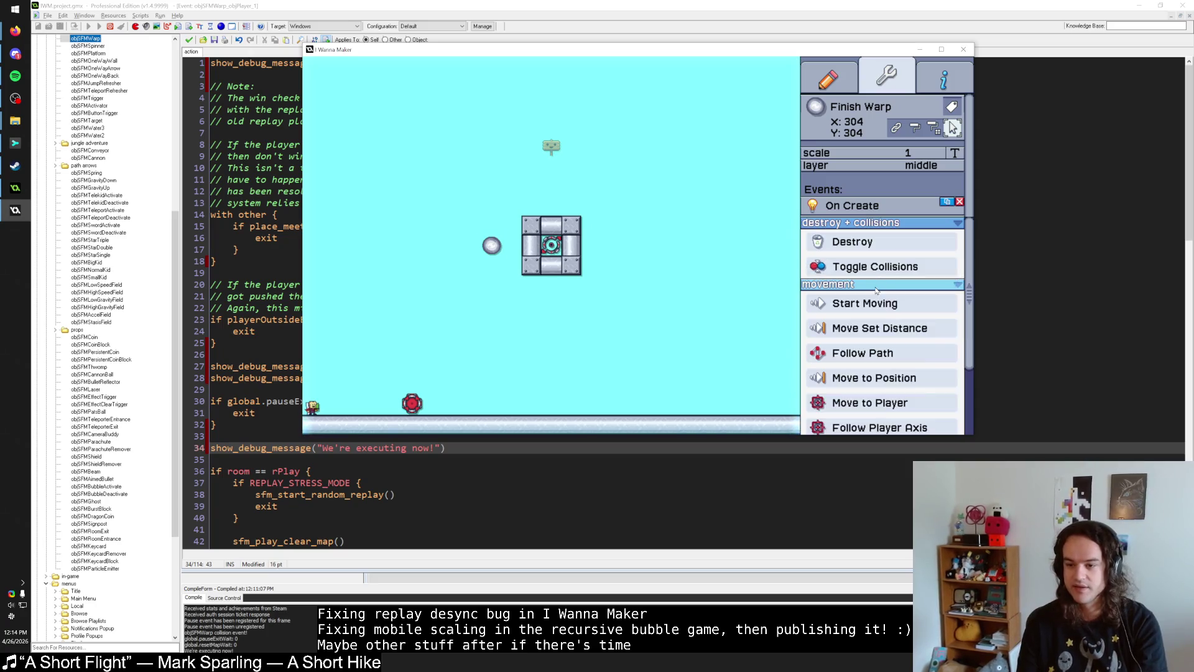
click(896, 327)
click(955, 249)
text(47)
click(957, 293)
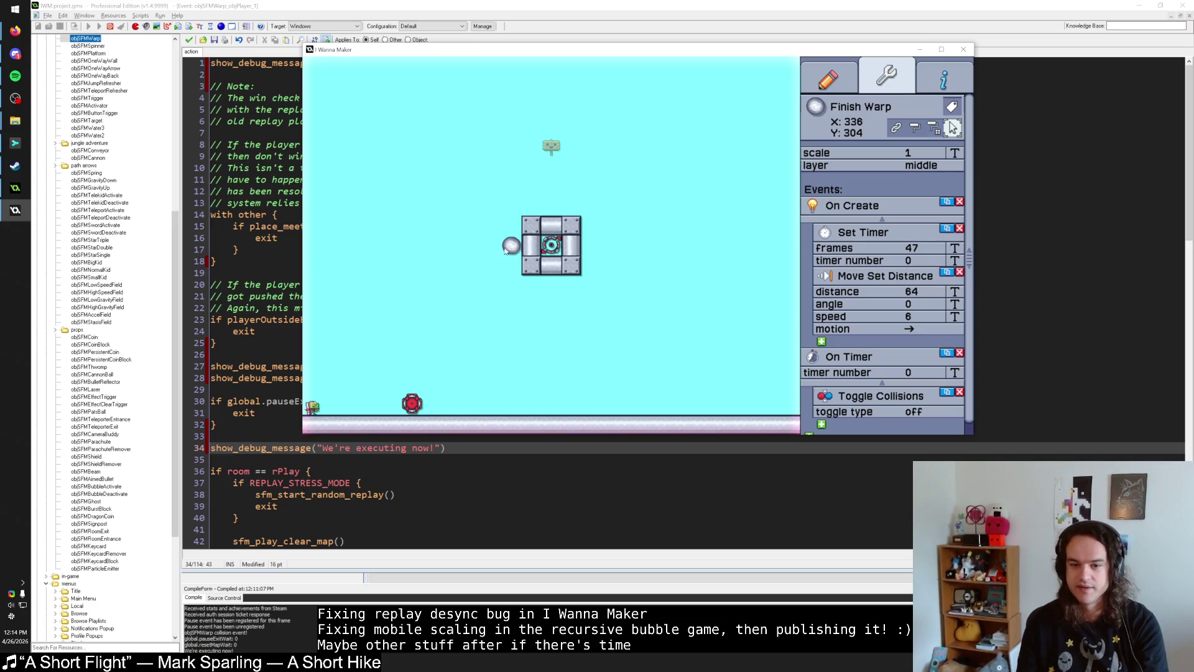
Step: Playtest the level, pause it, reset to spawn, and end the test play
key(Return)
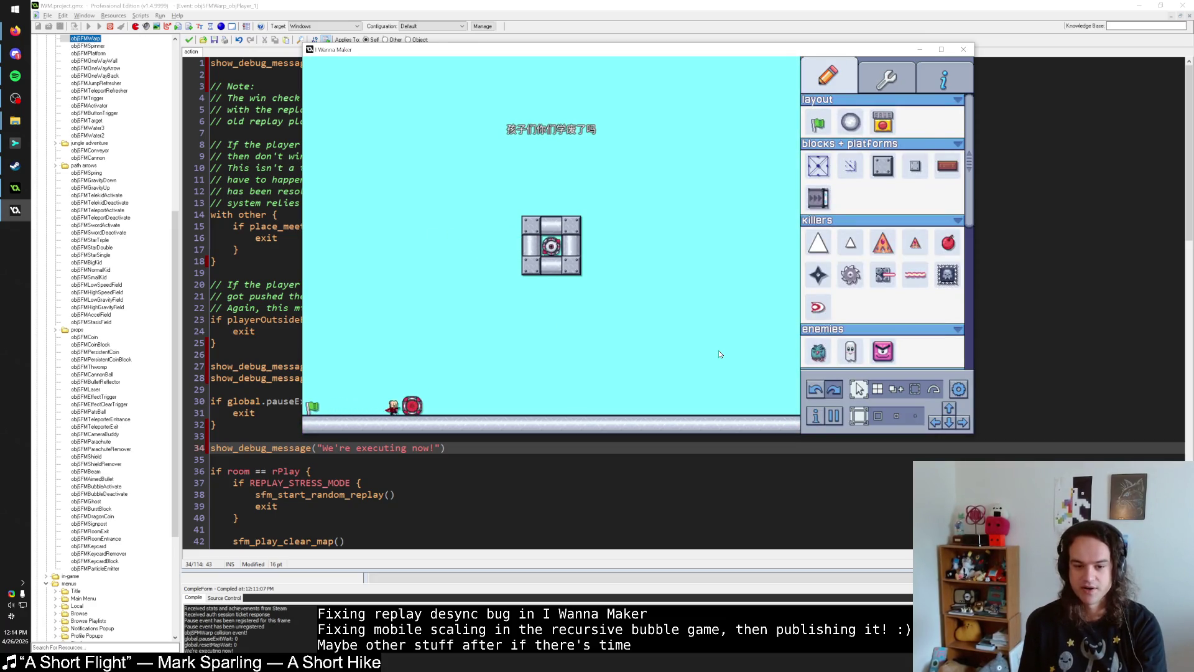
key(Escape)
click(667, 197)
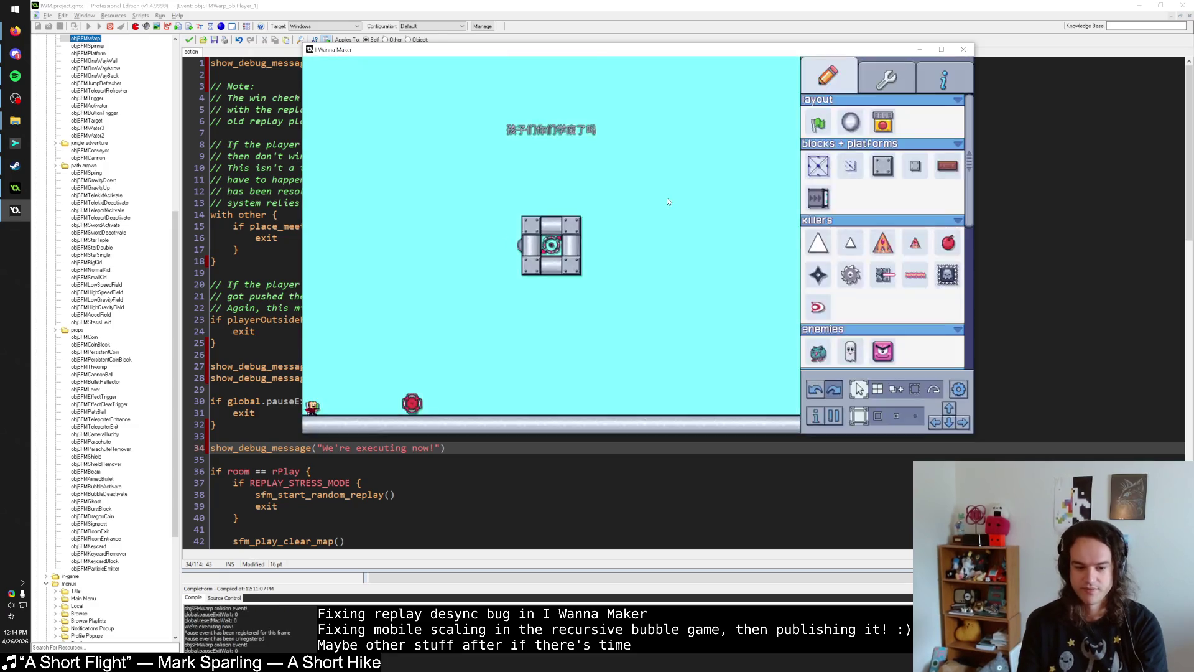
key(Return)
Step: Try saving the level, then return to the wait-check block in the GameMaker code
click(887, 78)
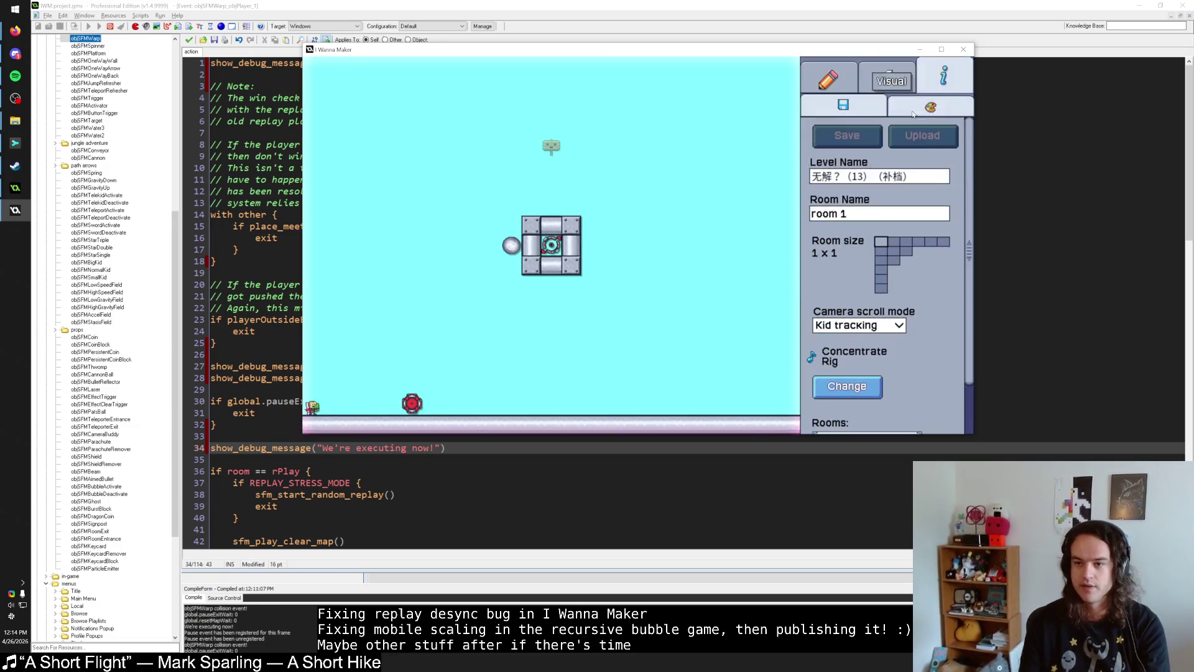
click(929, 107)
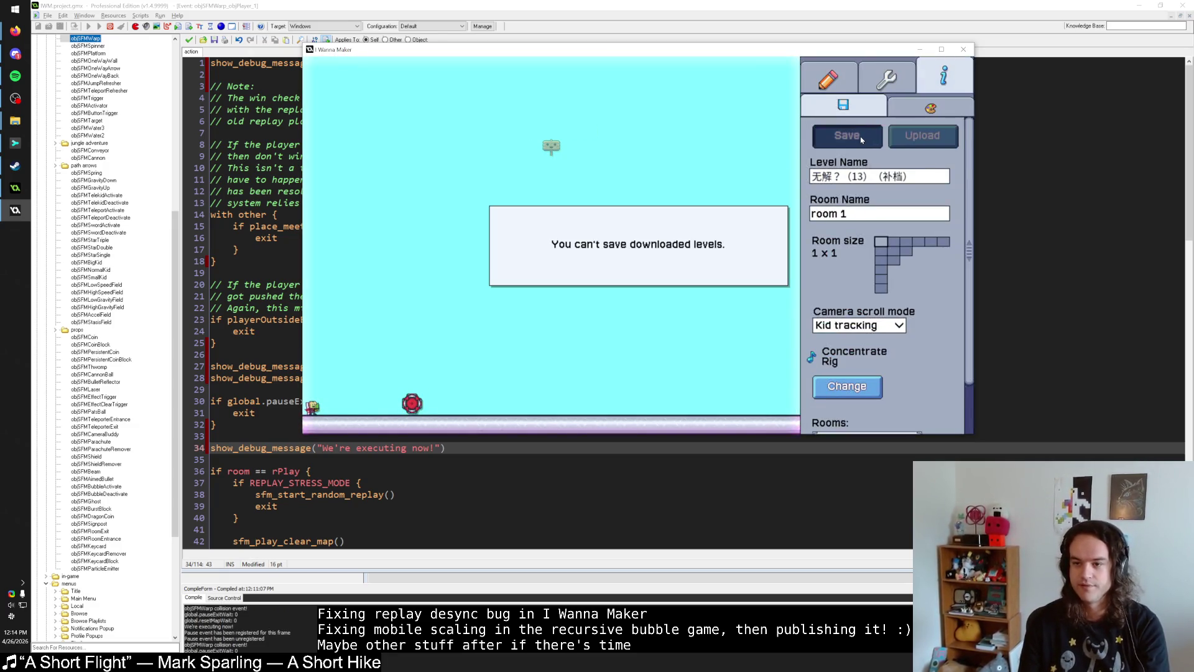
click(382, 5)
click(339, 425)
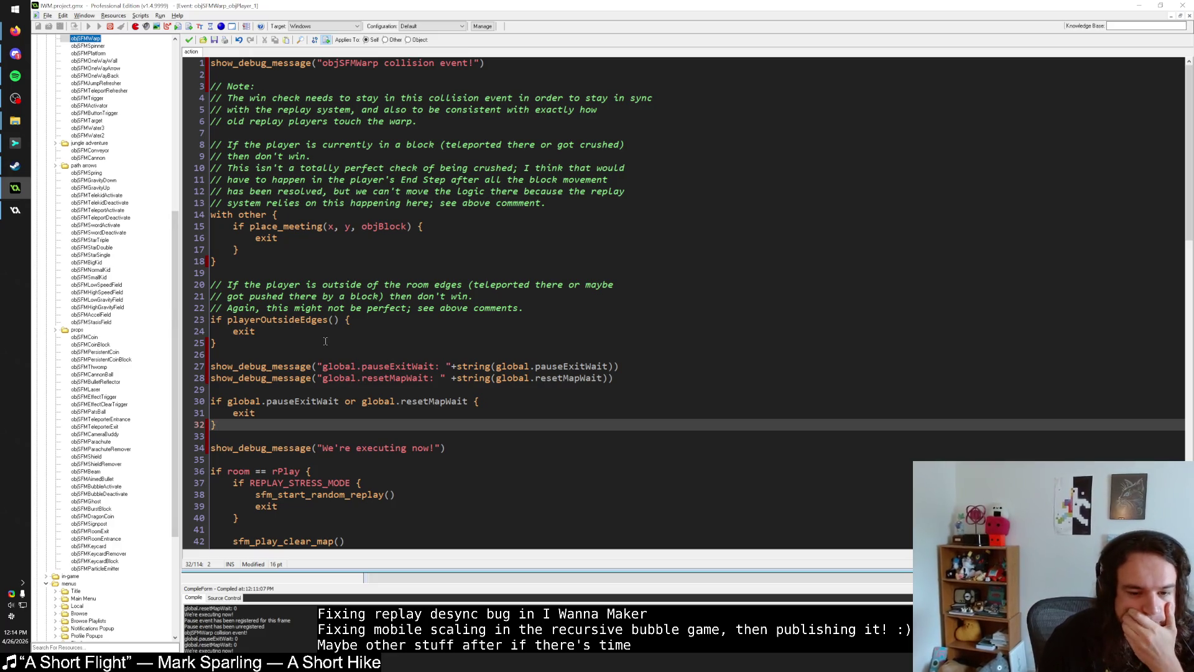
Step: Switch to I Wanna Maker, start the level and pause it
click(15, 210)
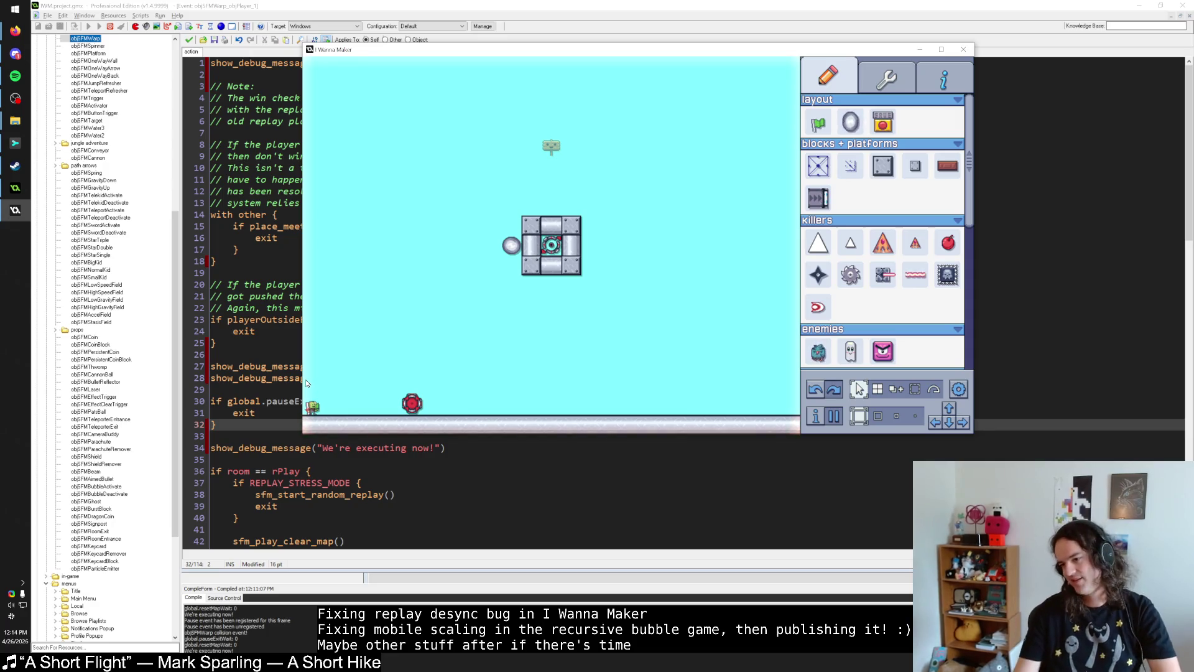
key(Escape)
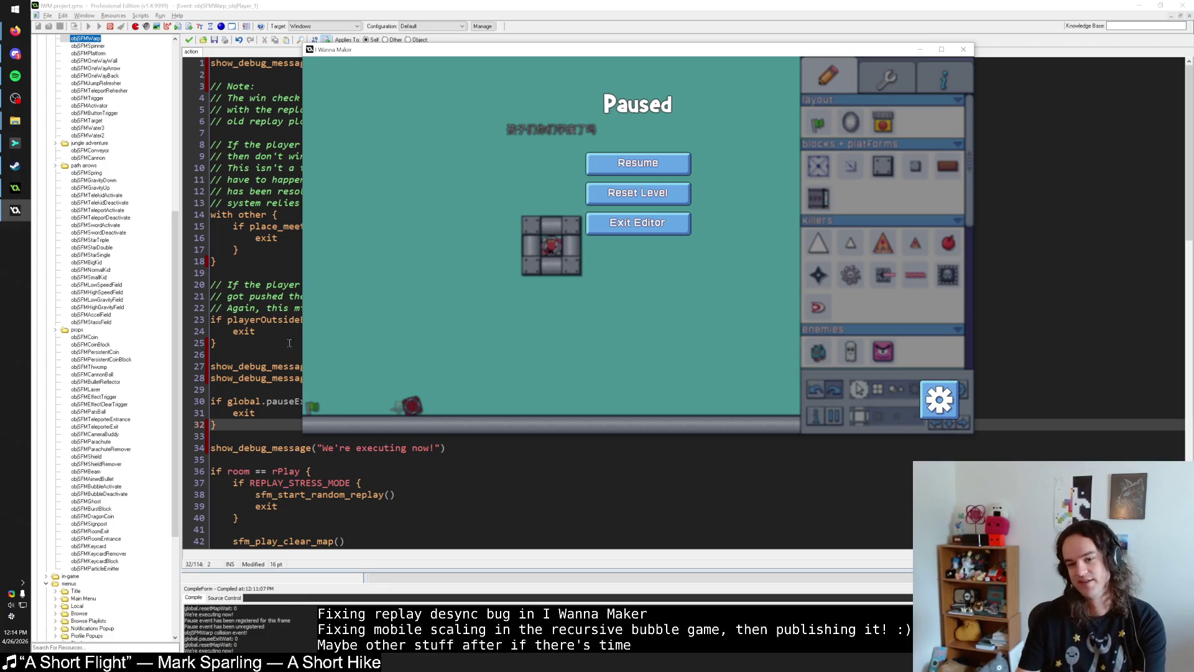
Step: Resume and pause the test play several times from the pause menu
click(676, 168)
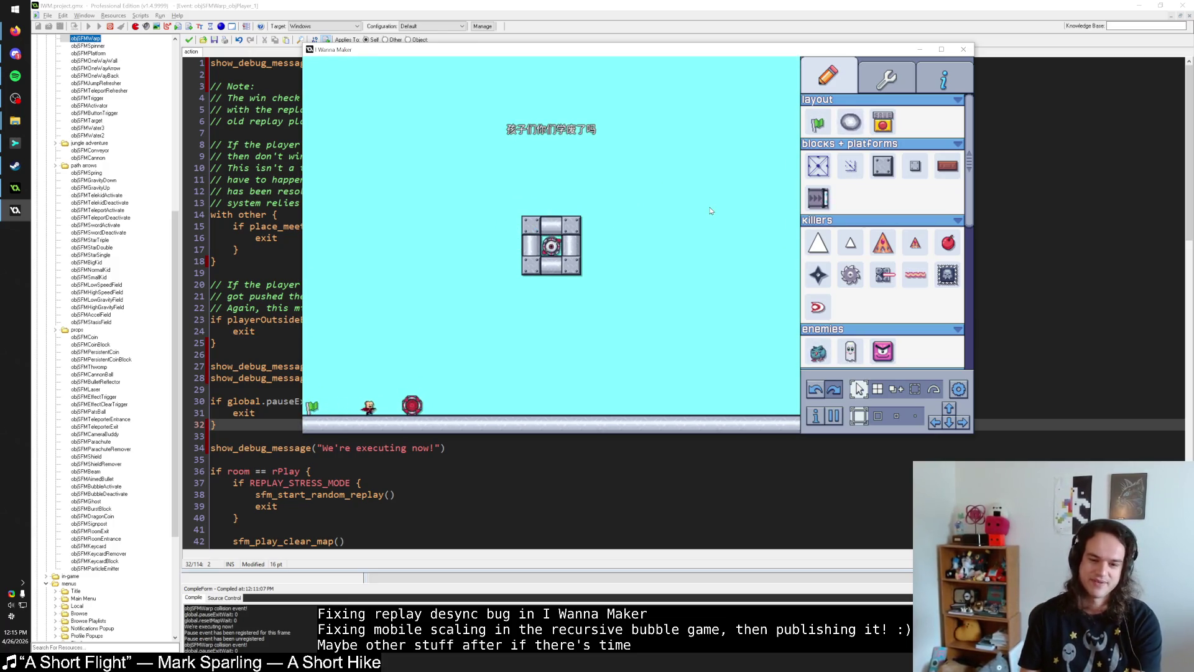
key(Escape)
click(676, 165)
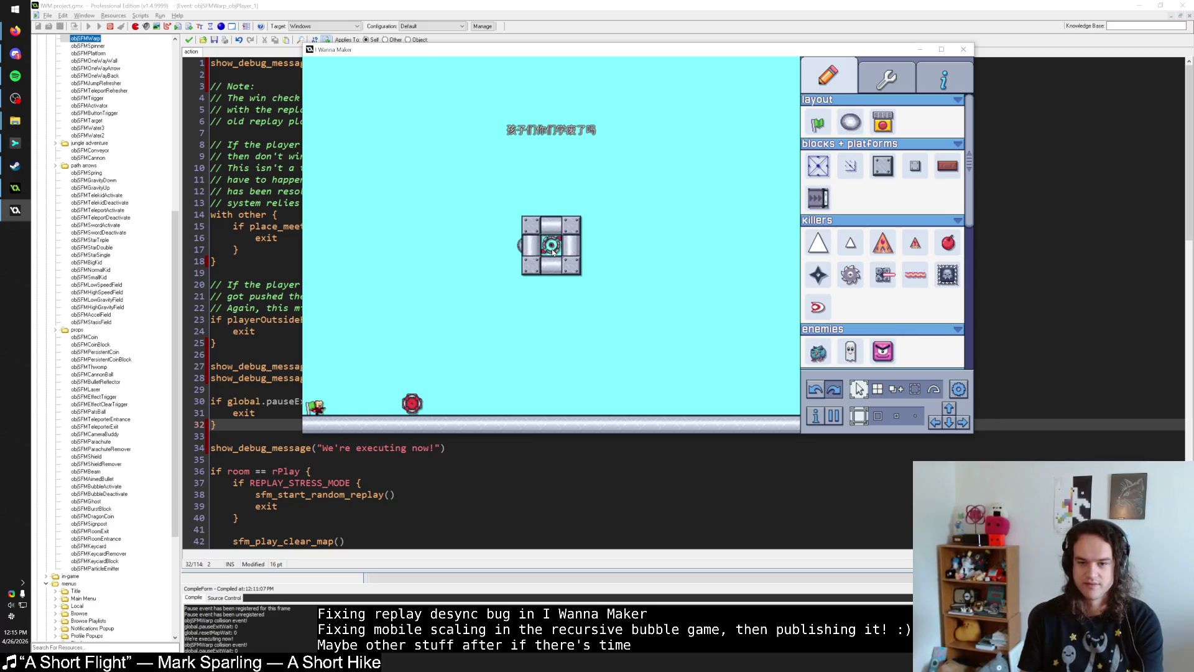
key(Escape)
key(Escape)
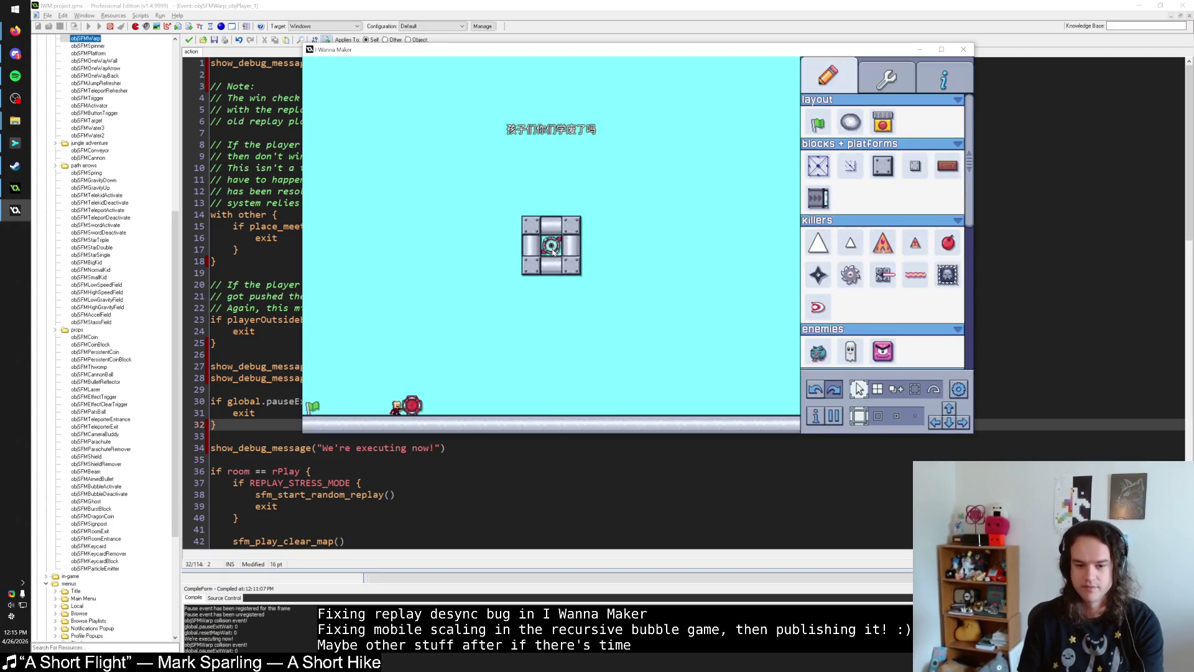
key(Escape)
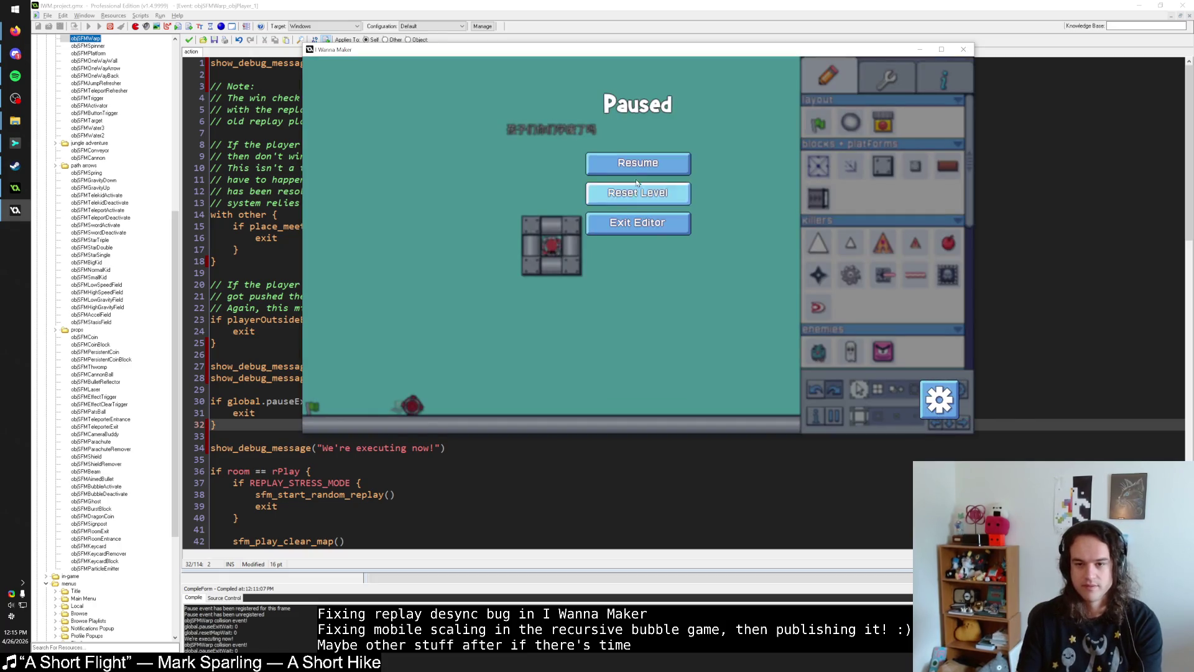
click(637, 174)
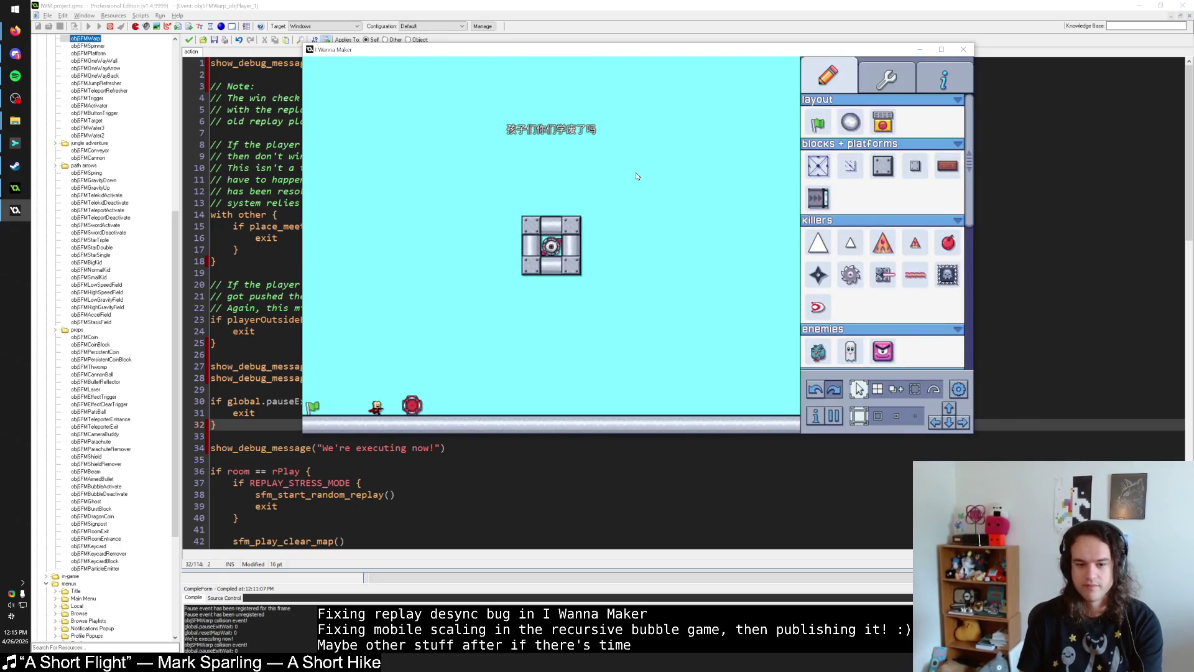
Step: Pause and resume once more, then select the teleporter entrance to view its properties (X 176, Y 560)
key(Escape)
click(636, 173)
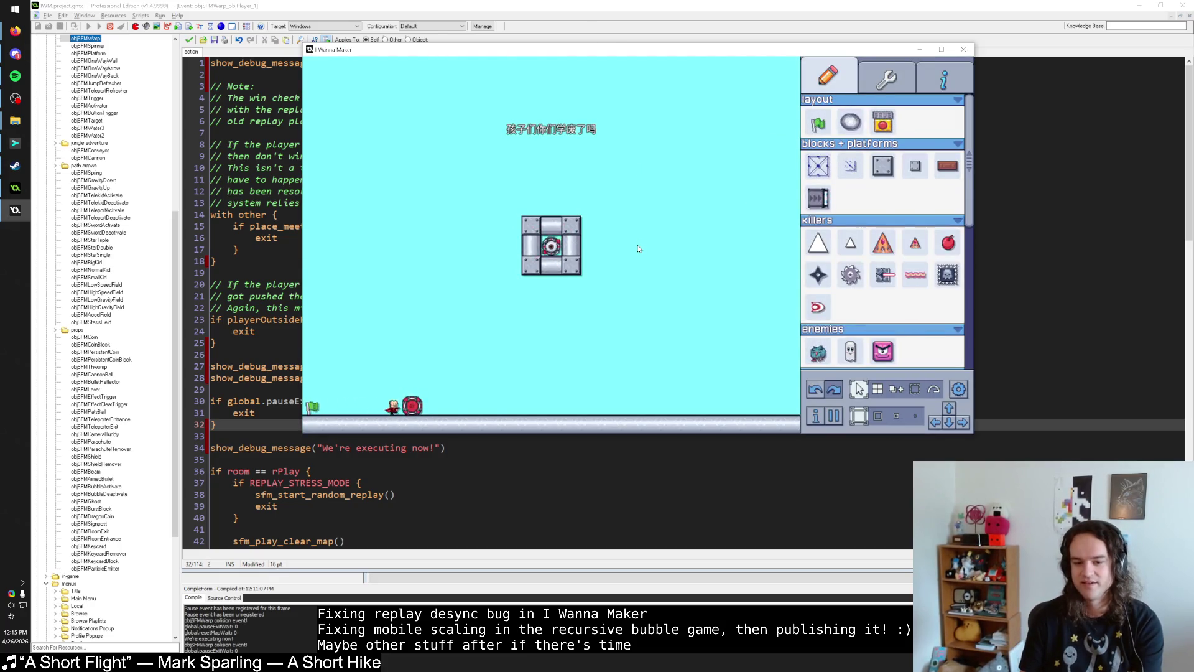
key(Escape)
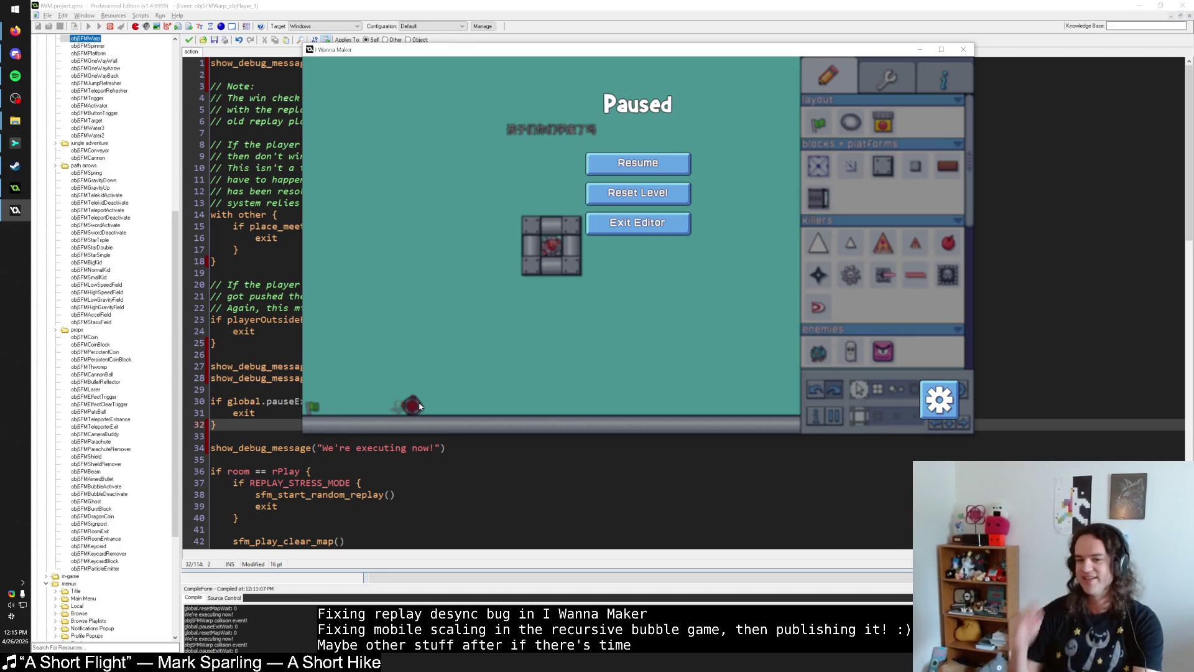
key(Escape)
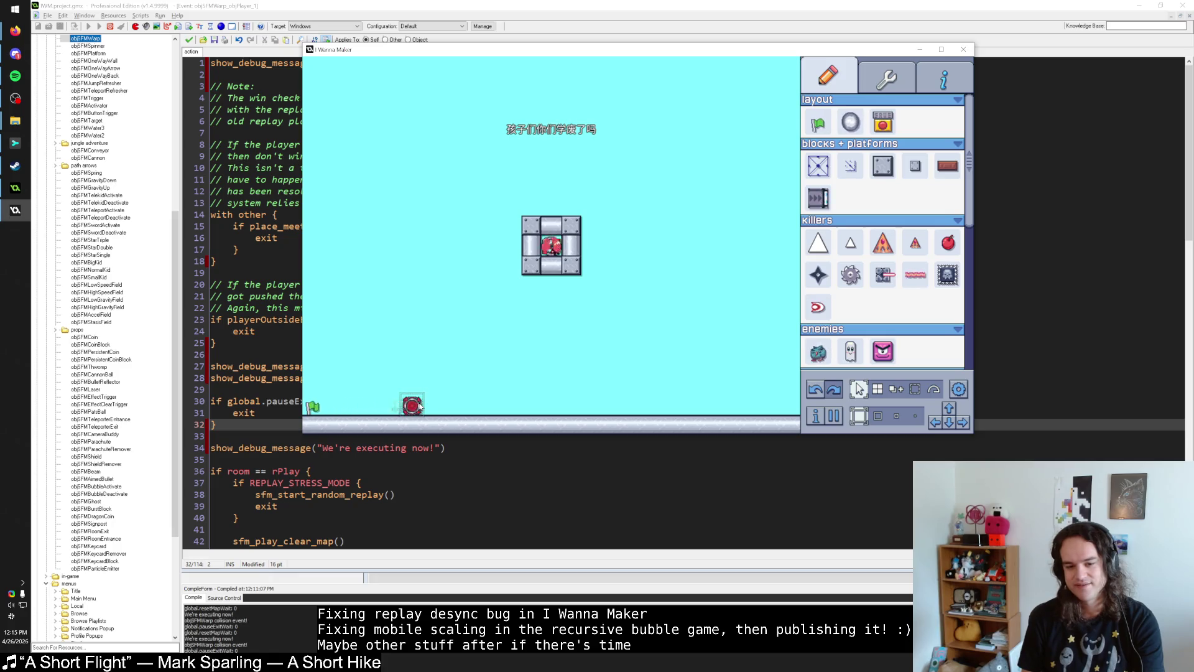
click(420, 406)
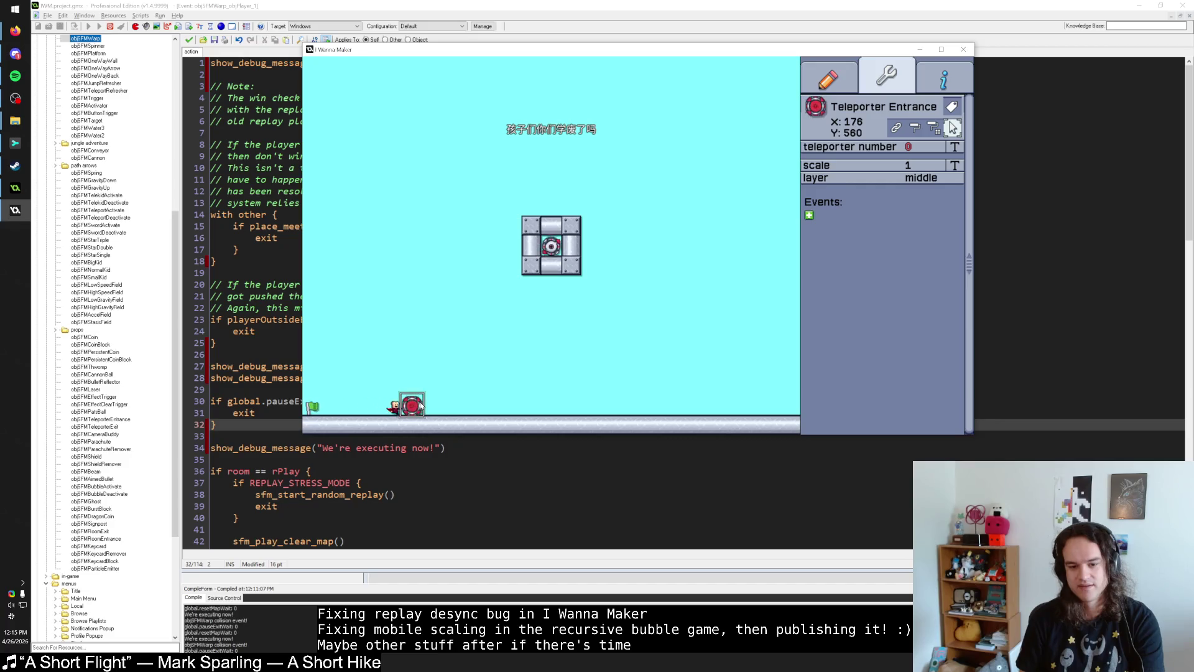
Step: Select the Finish Warp to review its timer and movement events, then playtest briefly and exit to the editor
click(518, 251)
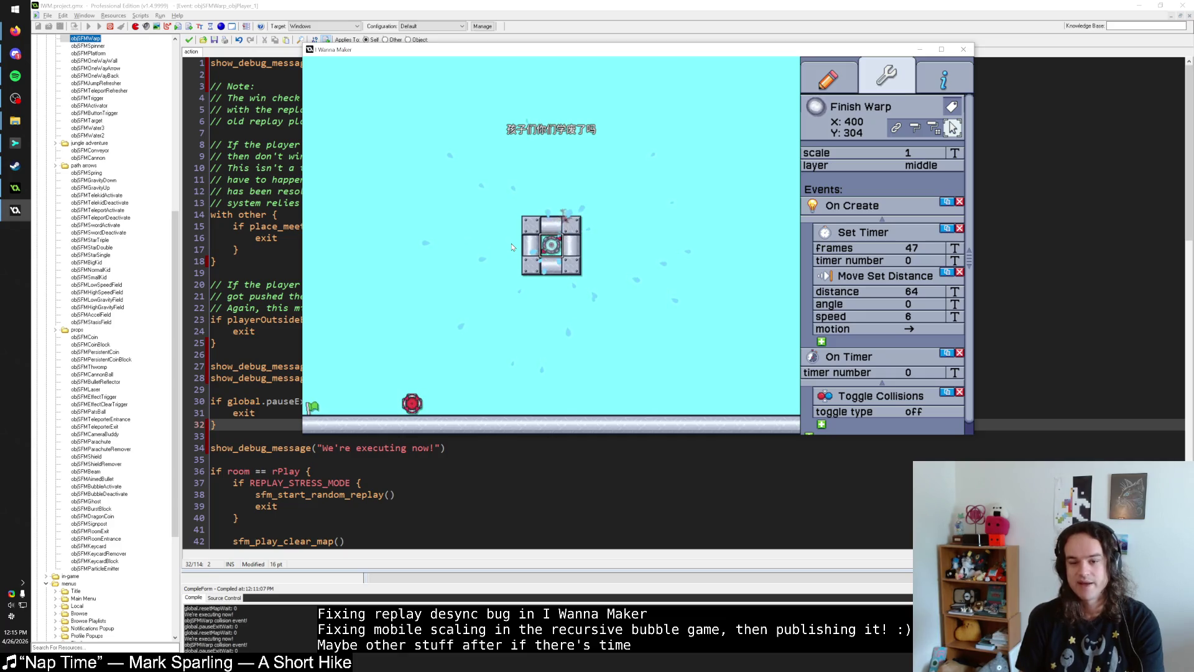
key(Escape)
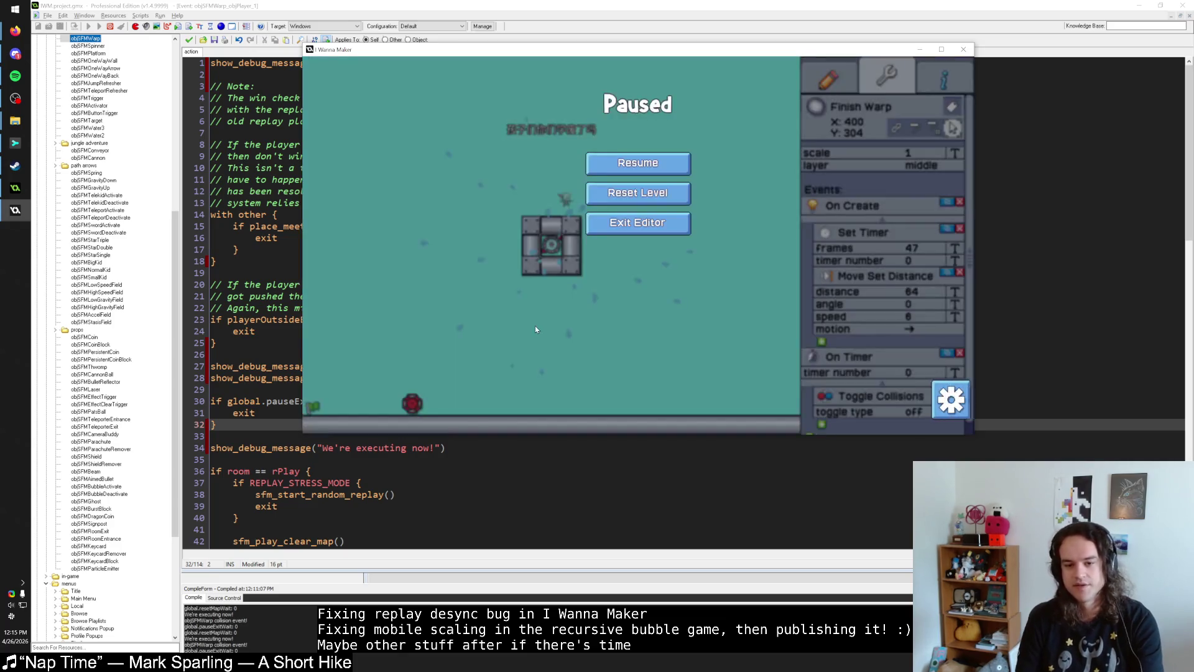
key(Escape)
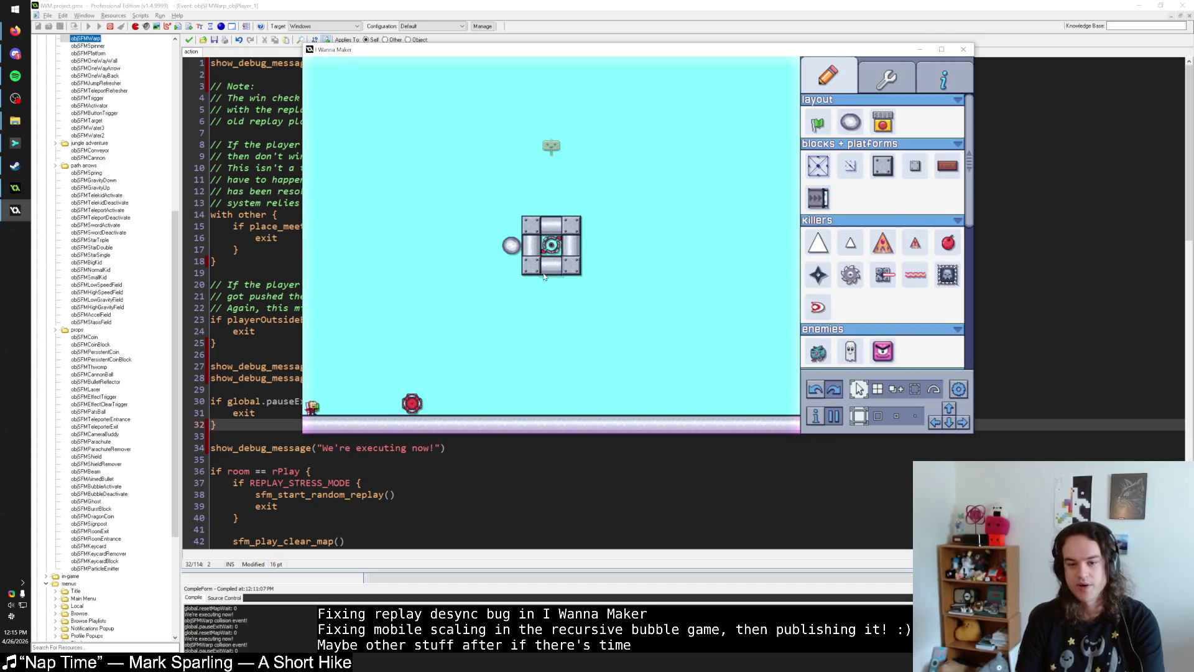
Step: Briefly pause the test play, then bring the objSFMWarp collision code back into view
key(Escape)
key(Escape)
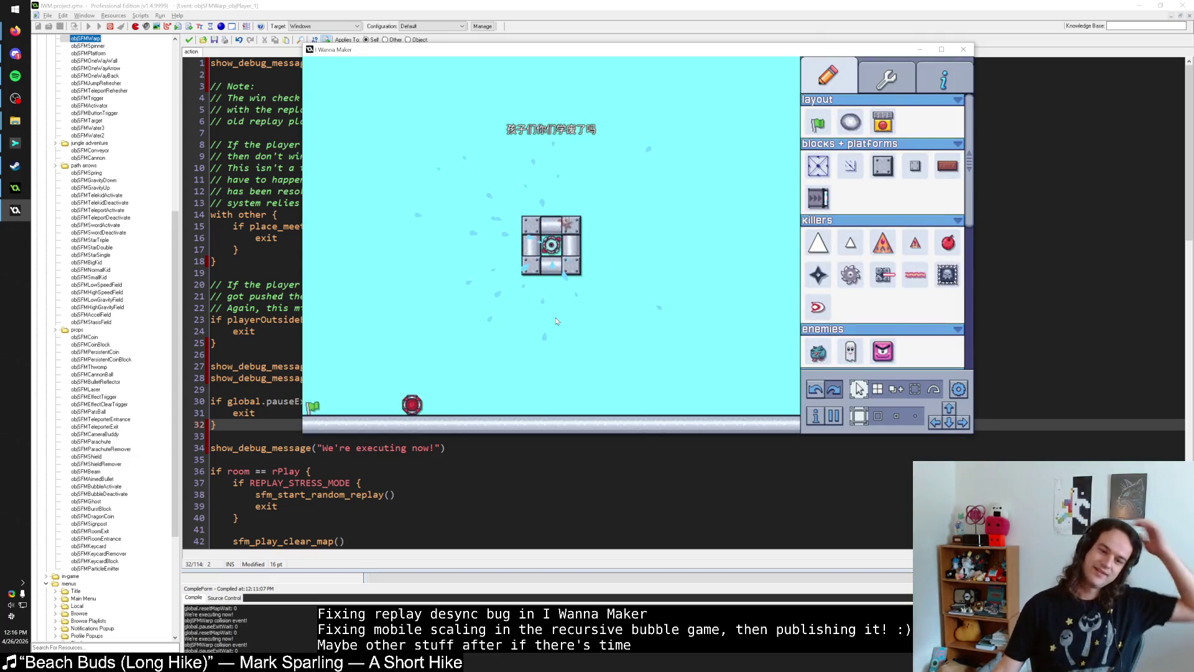
click(266, 392)
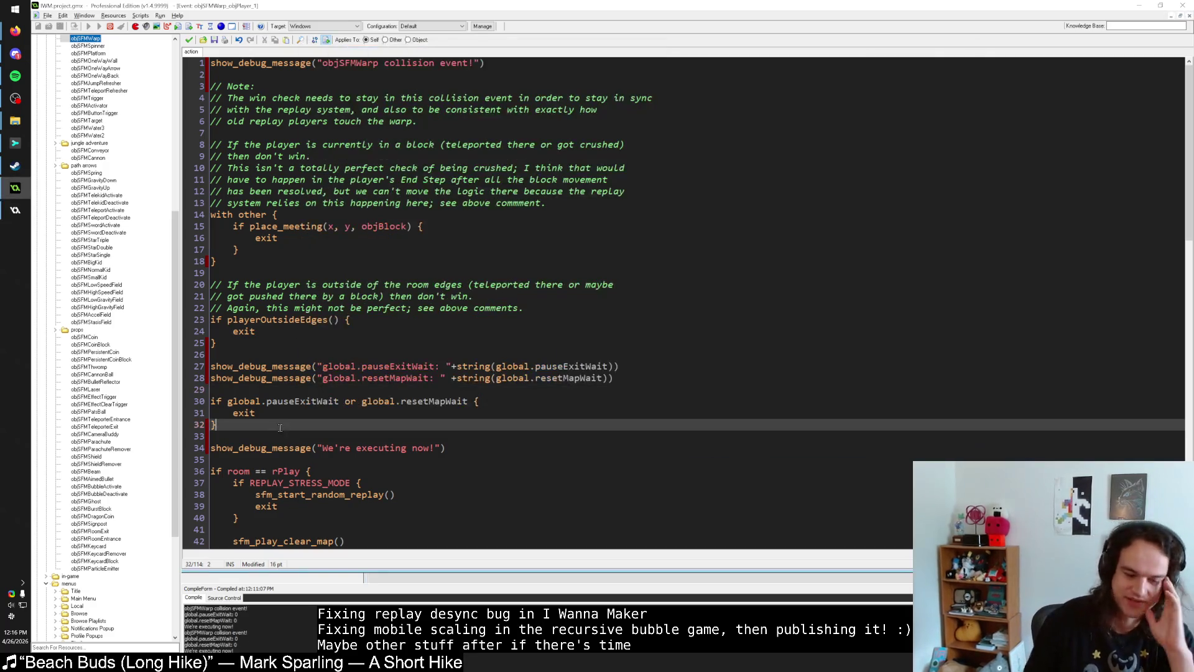
click(289, 415)
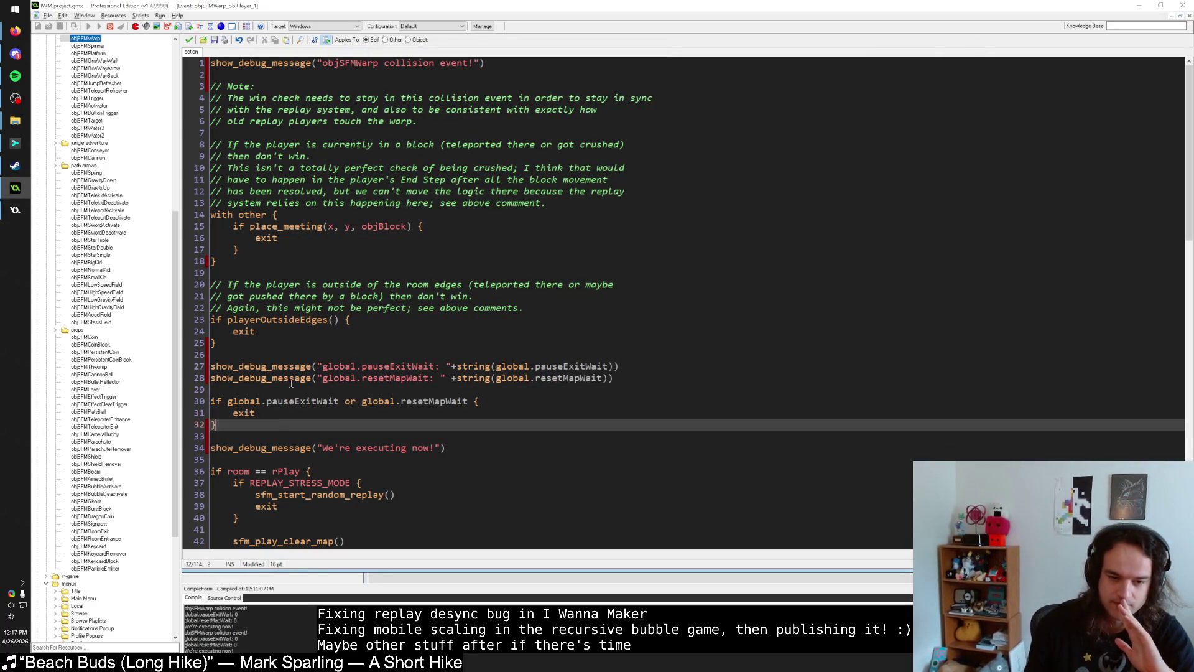
click(283, 390)
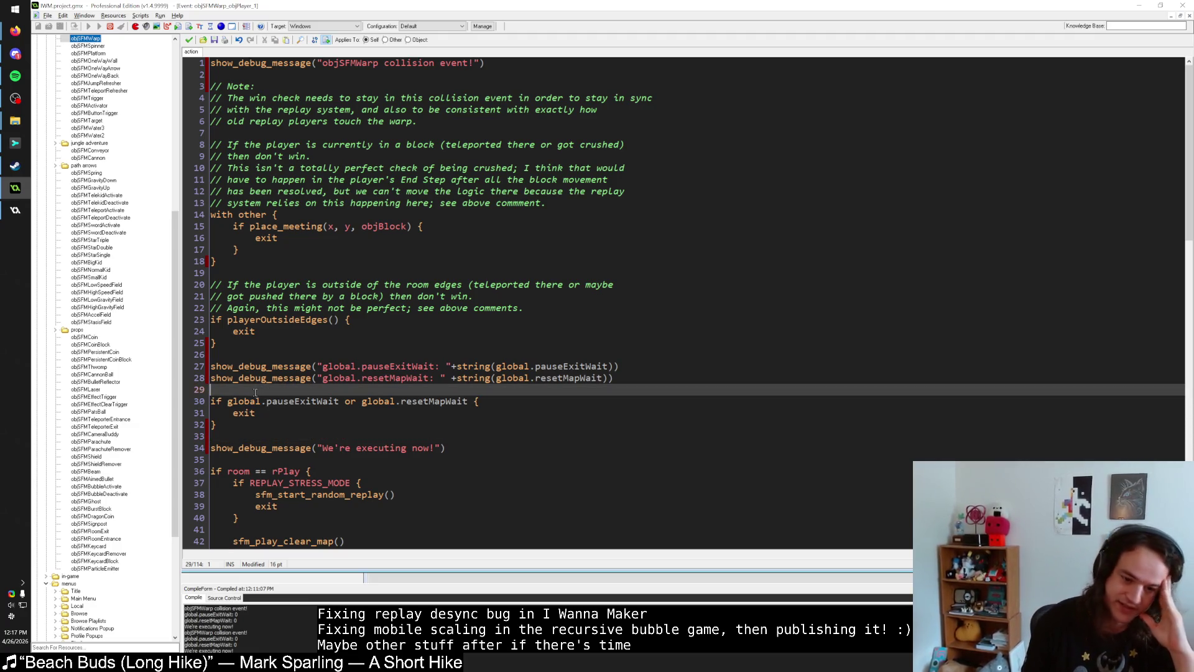
key(alt+Tab)
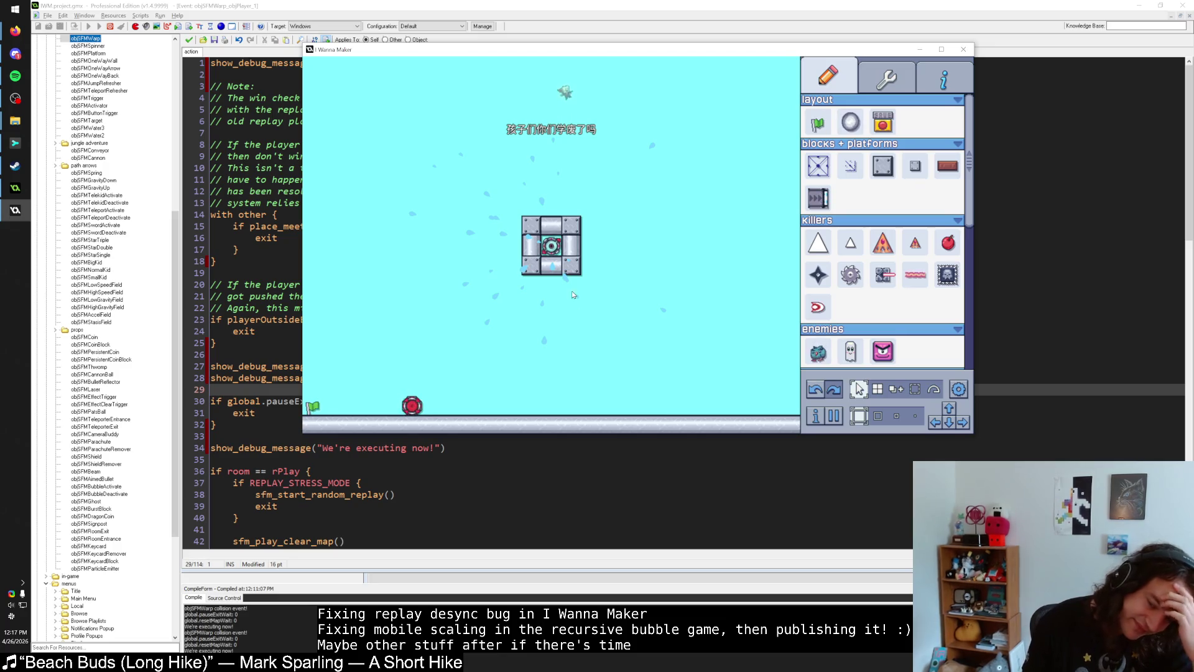
click(526, 232)
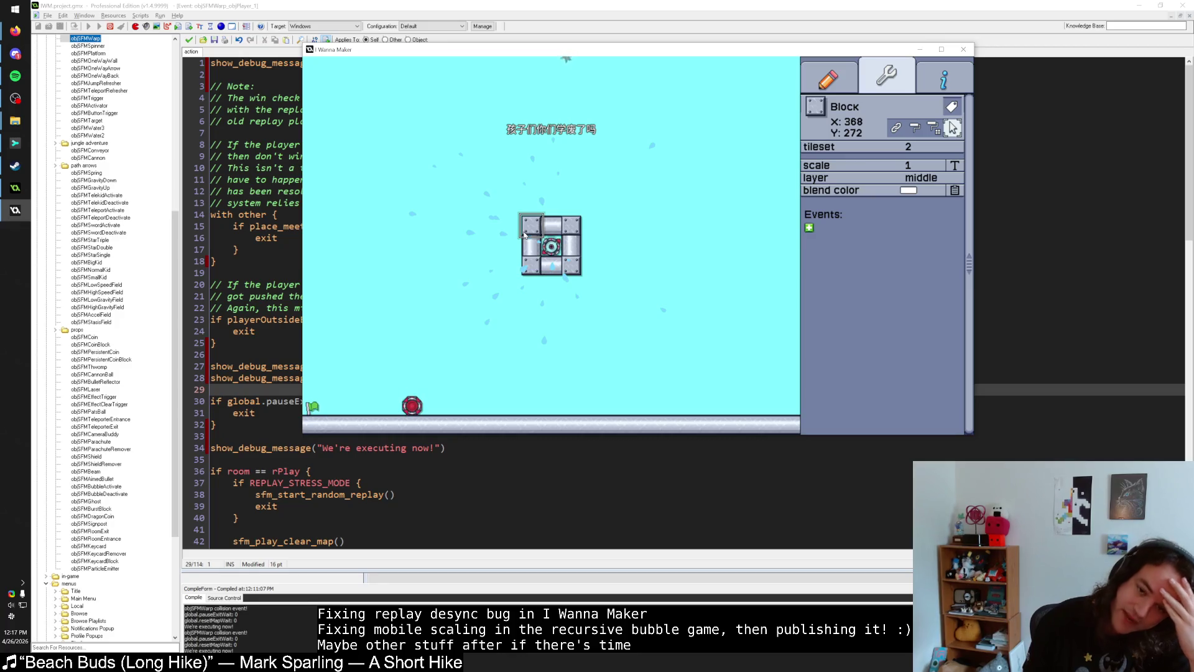
Step: Return to the object palette, then pause and unpause the playtest three times
click(599, 262)
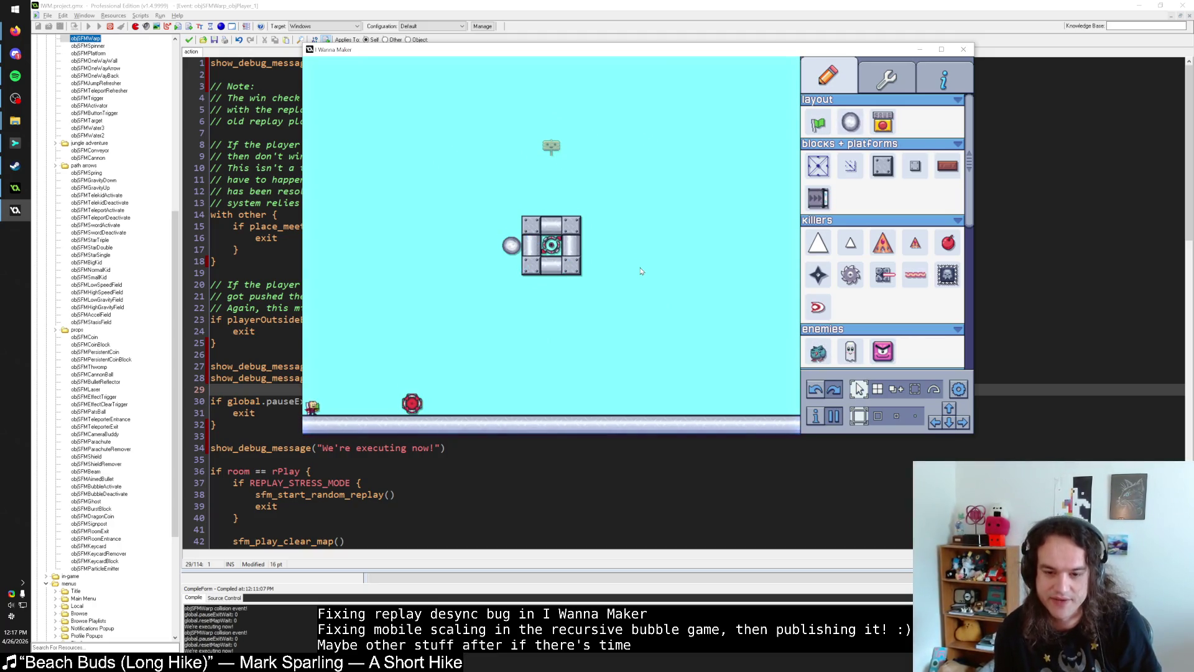
key(Escape)
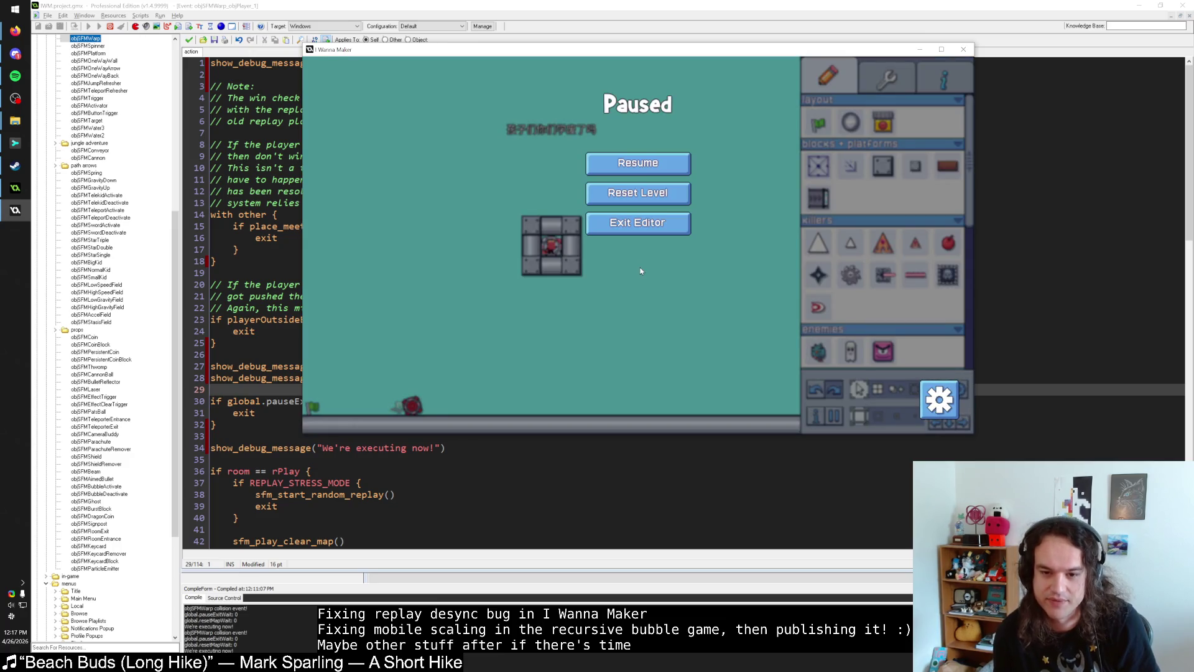
key(Escape)
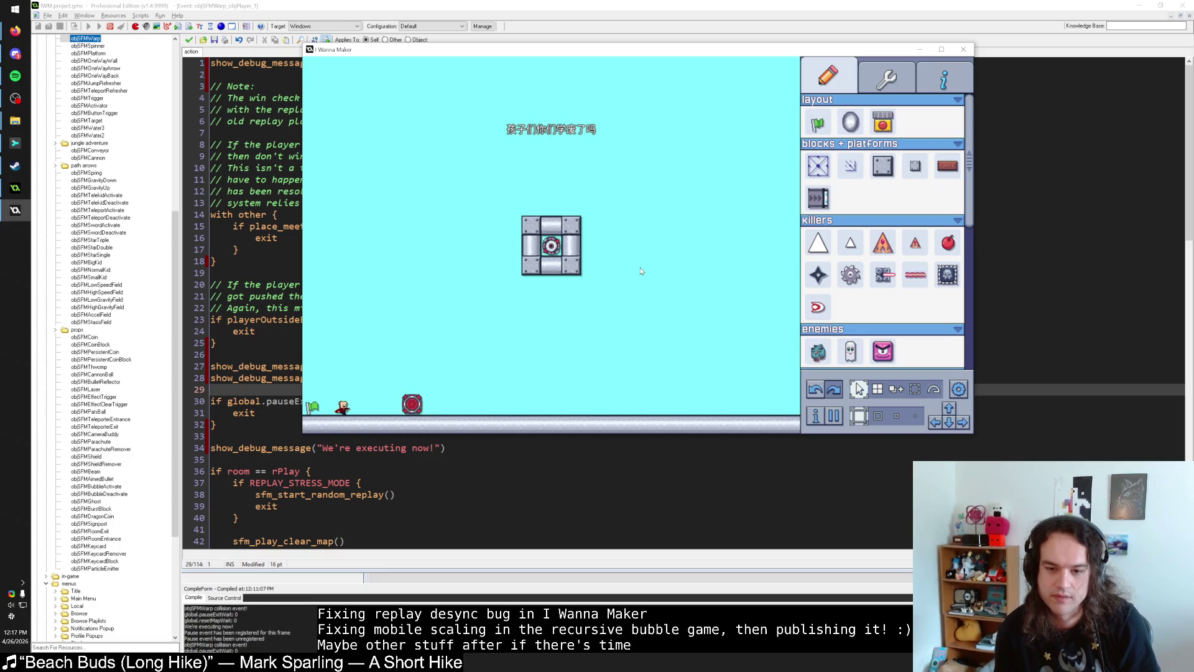
key(Escape)
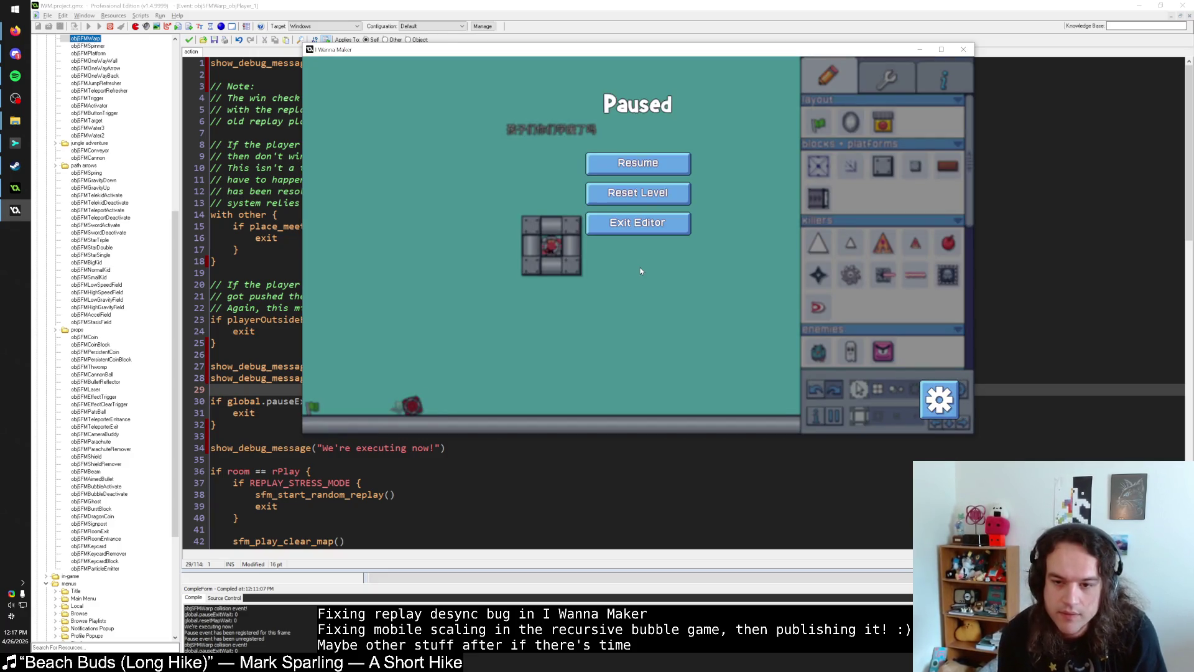
key(Escape)
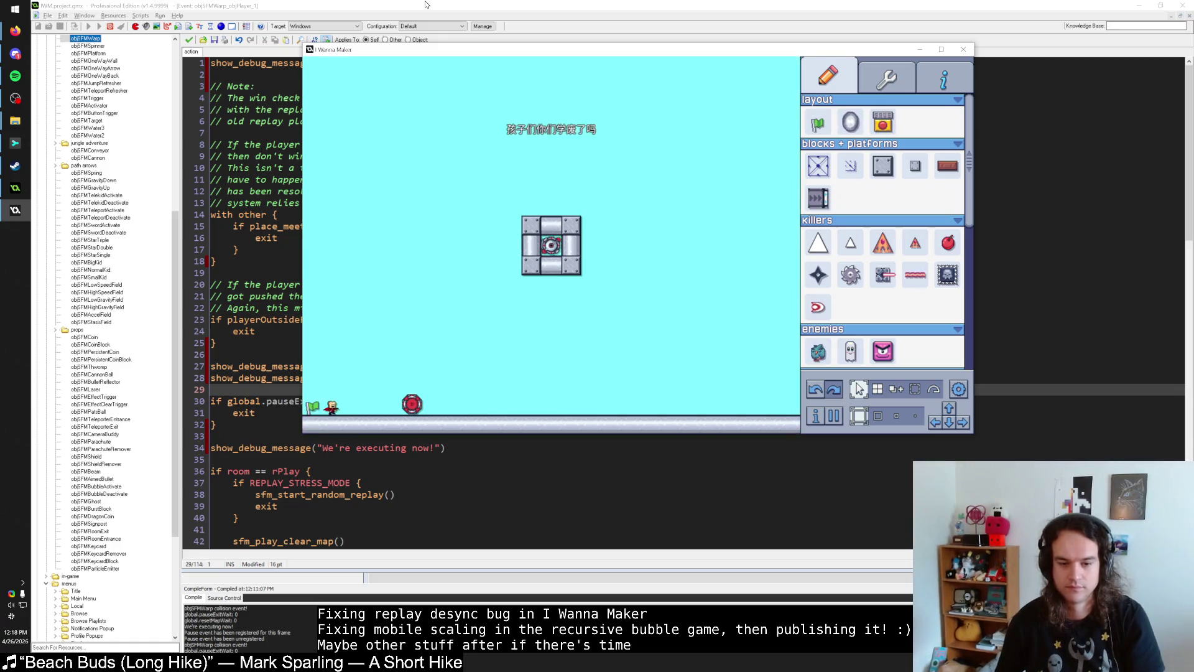
key(Escape)
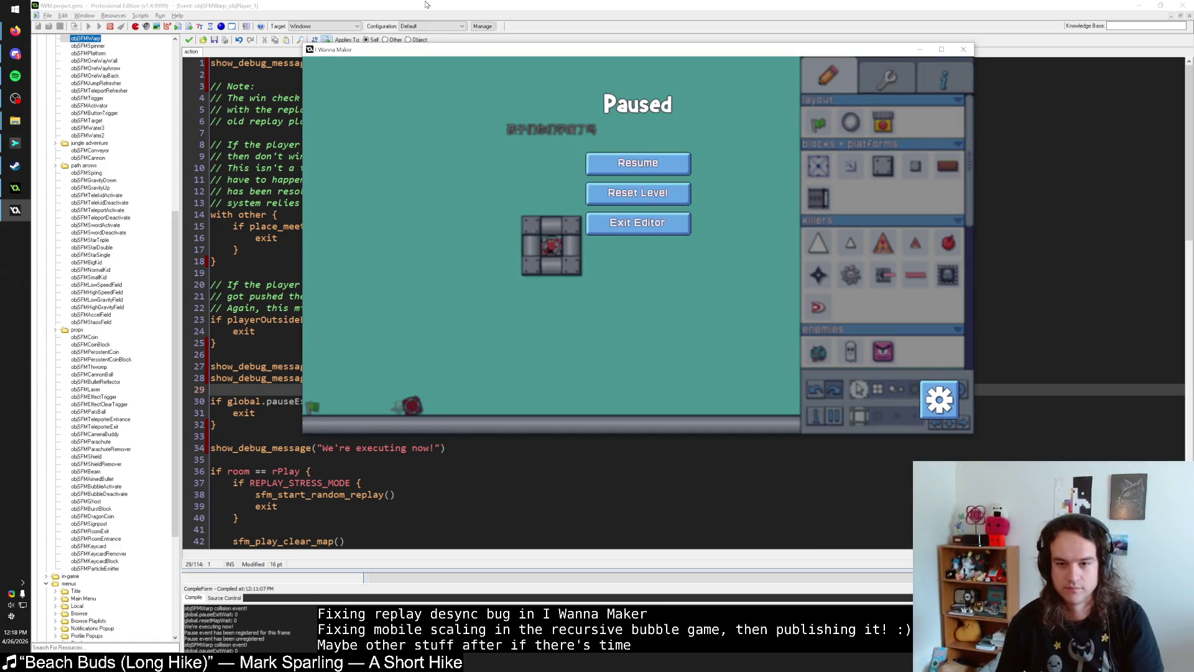
click(649, 174)
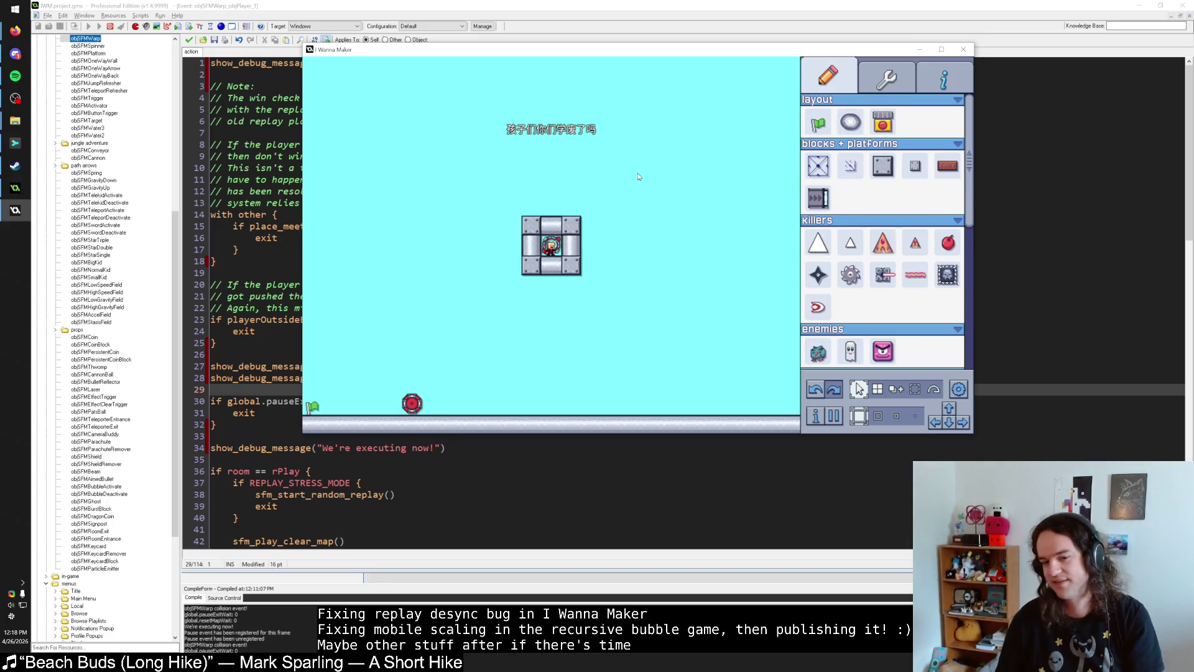
Step: Toggle the pause menu repeatedly, resuming the game each time
key(Escape)
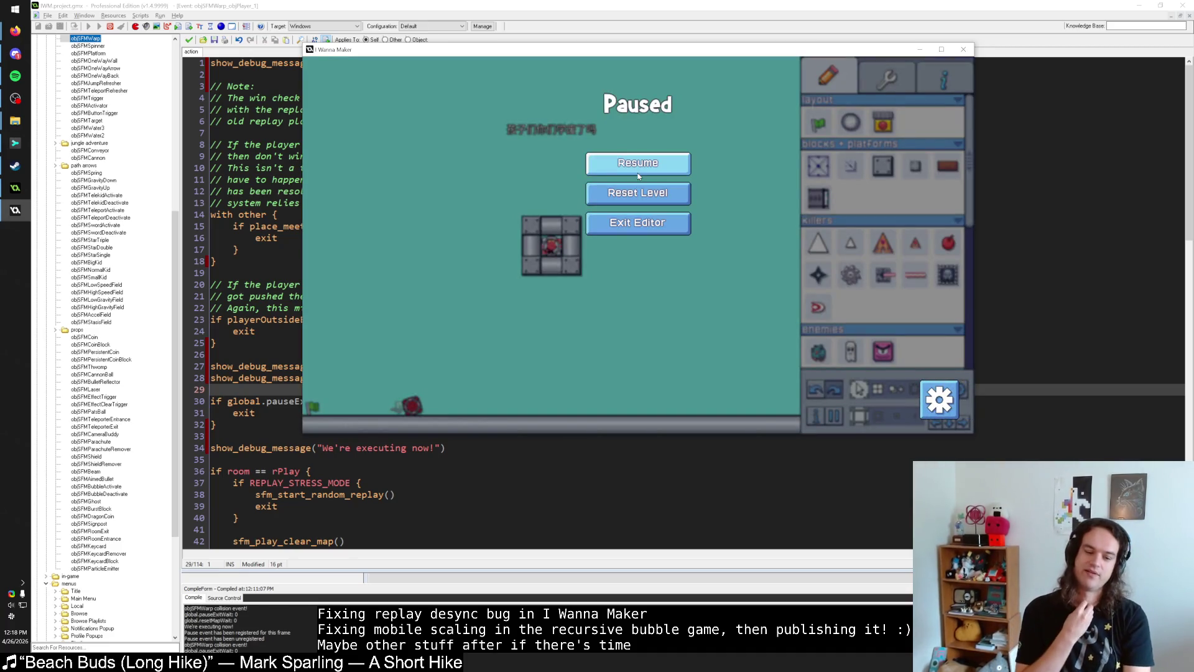
click(638, 176)
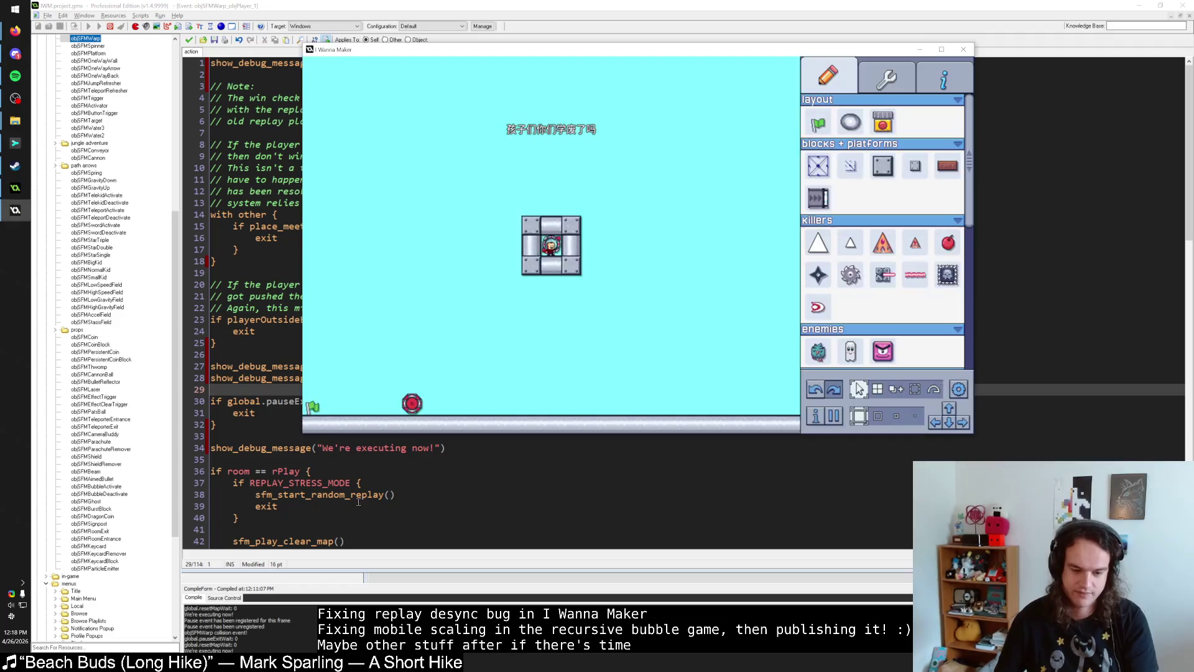
key(Escape)
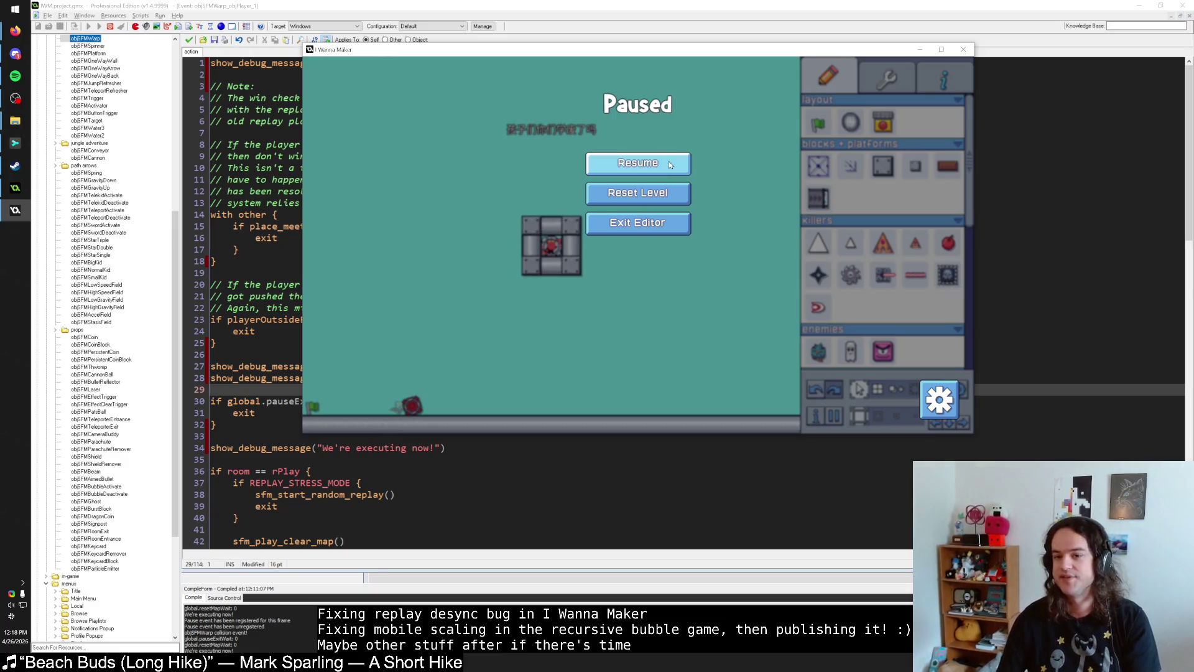
click(638, 163)
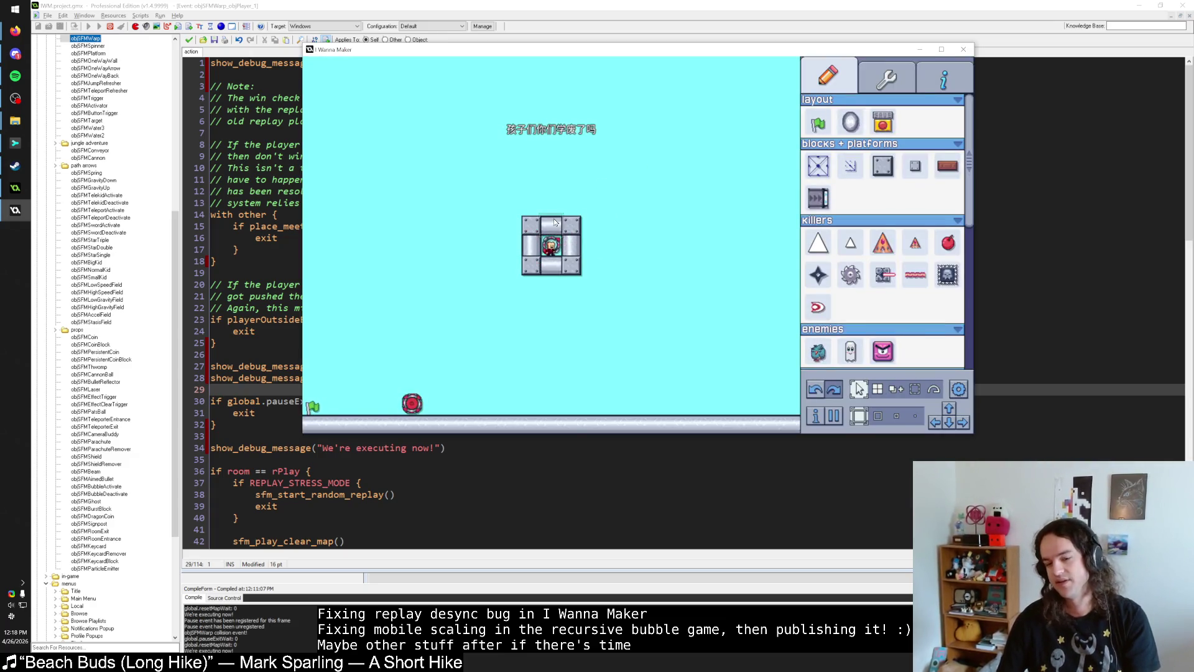
key(Escape)
key(Escape)
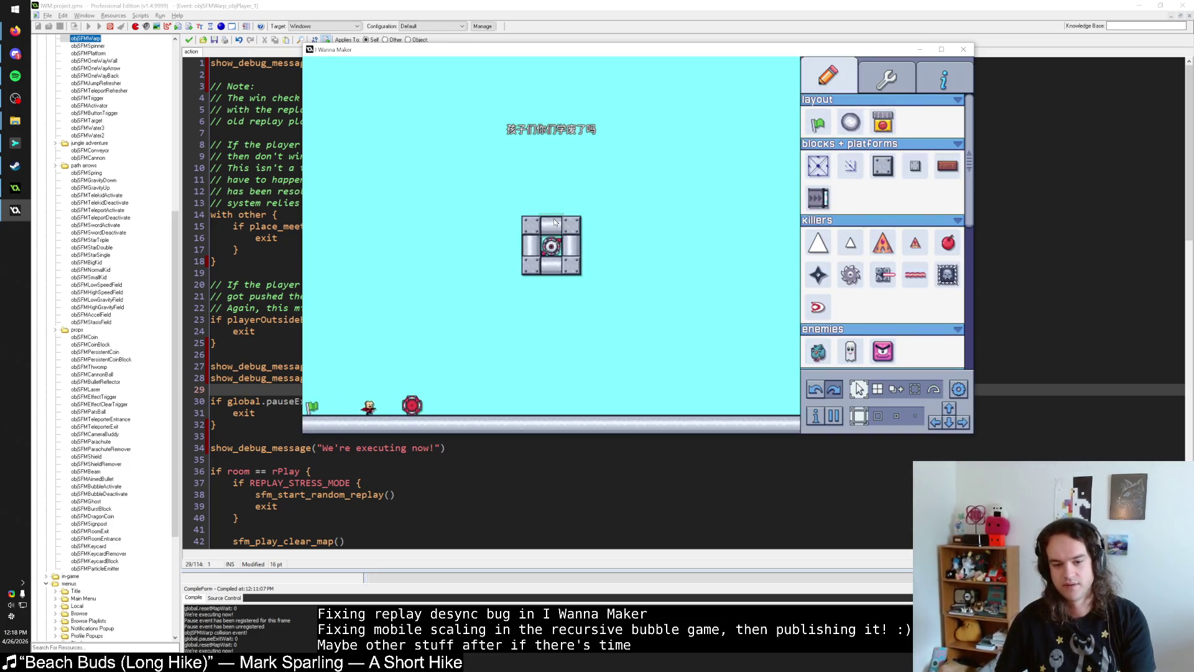
key(Escape)
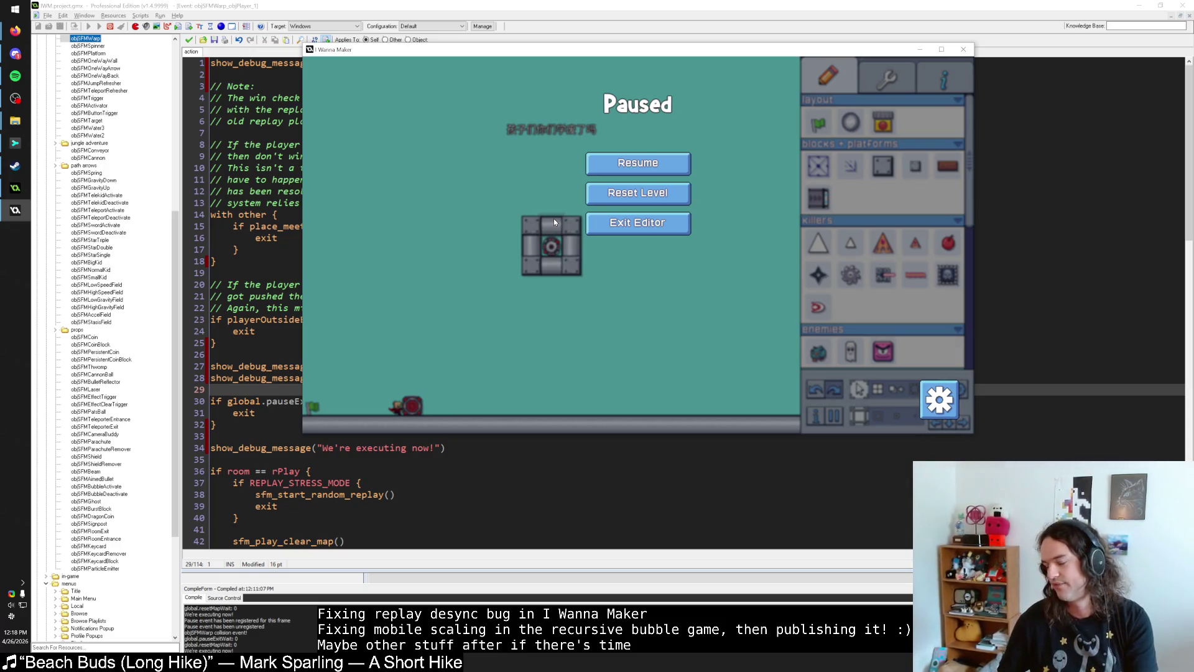
key(Escape)
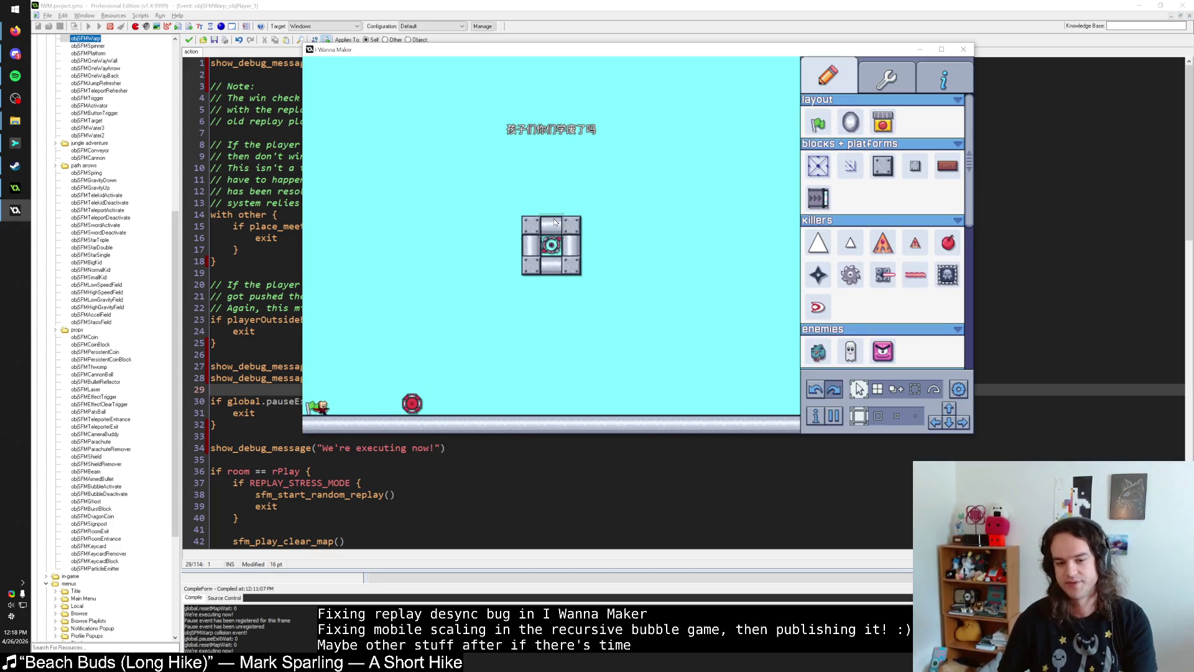
key(Escape)
key(Escape)
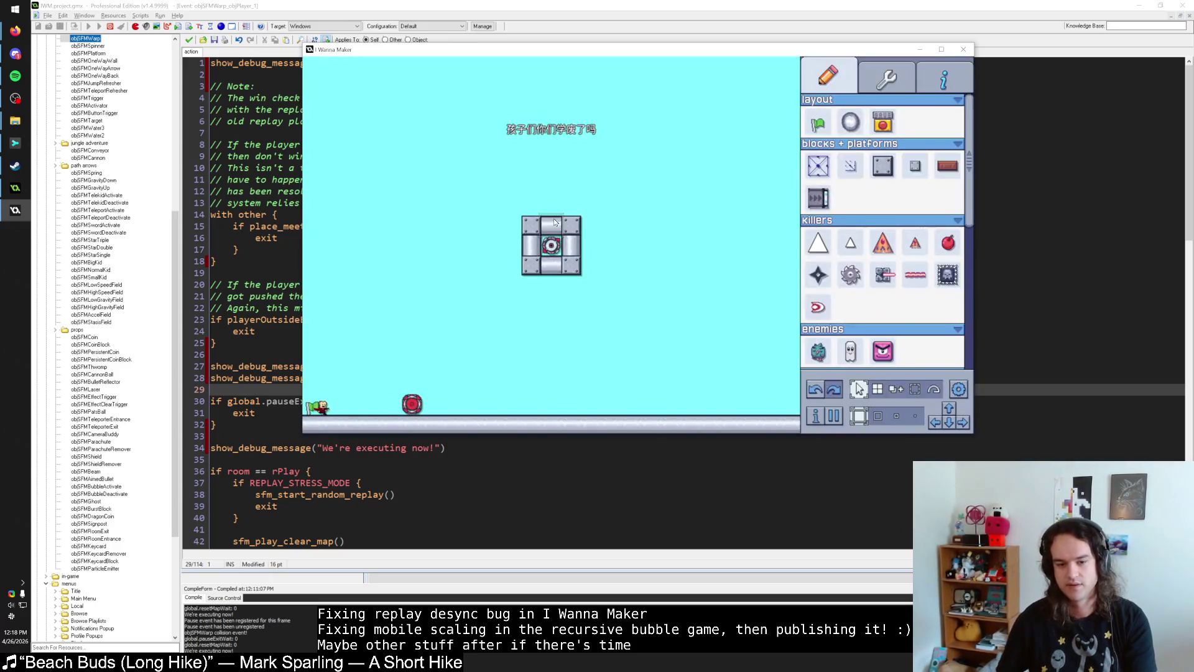
key(Escape)
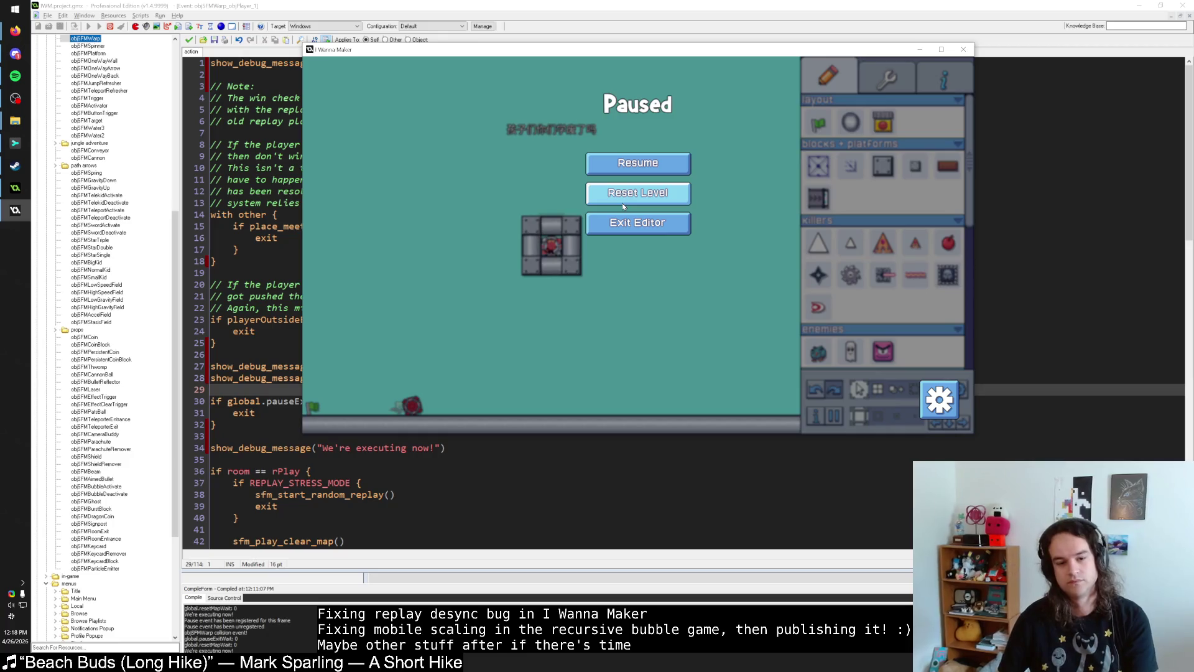
Step: Reset the level to the start, pause and resume once more, then bring the collision code forward
click(622, 206)
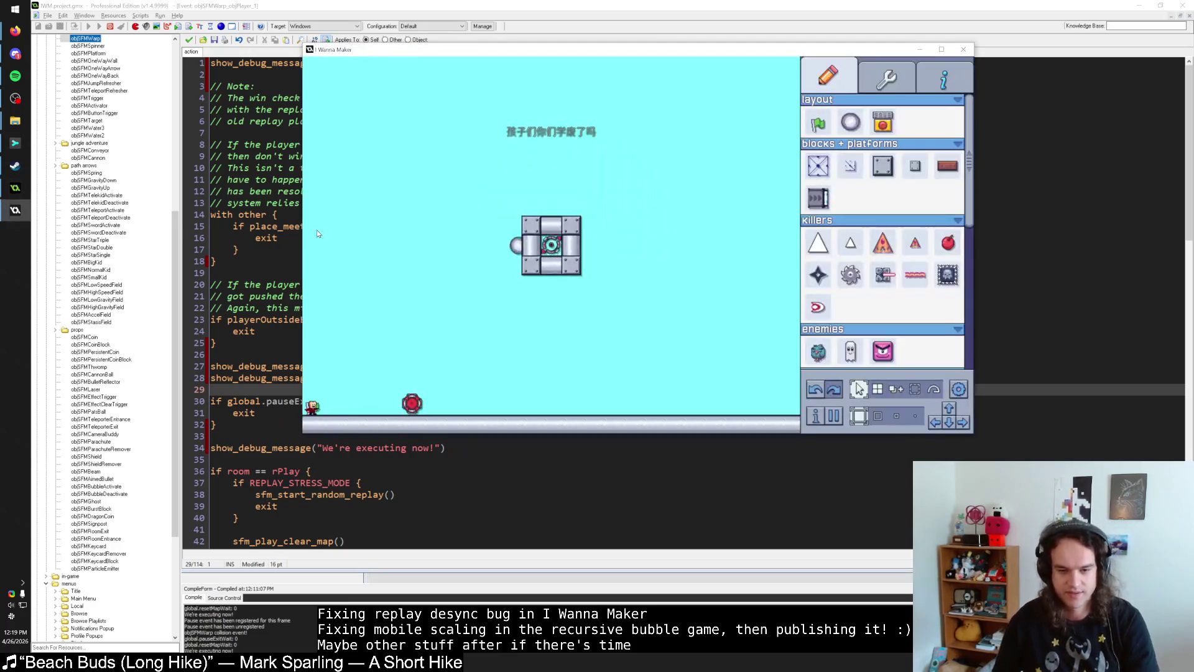
key(Escape)
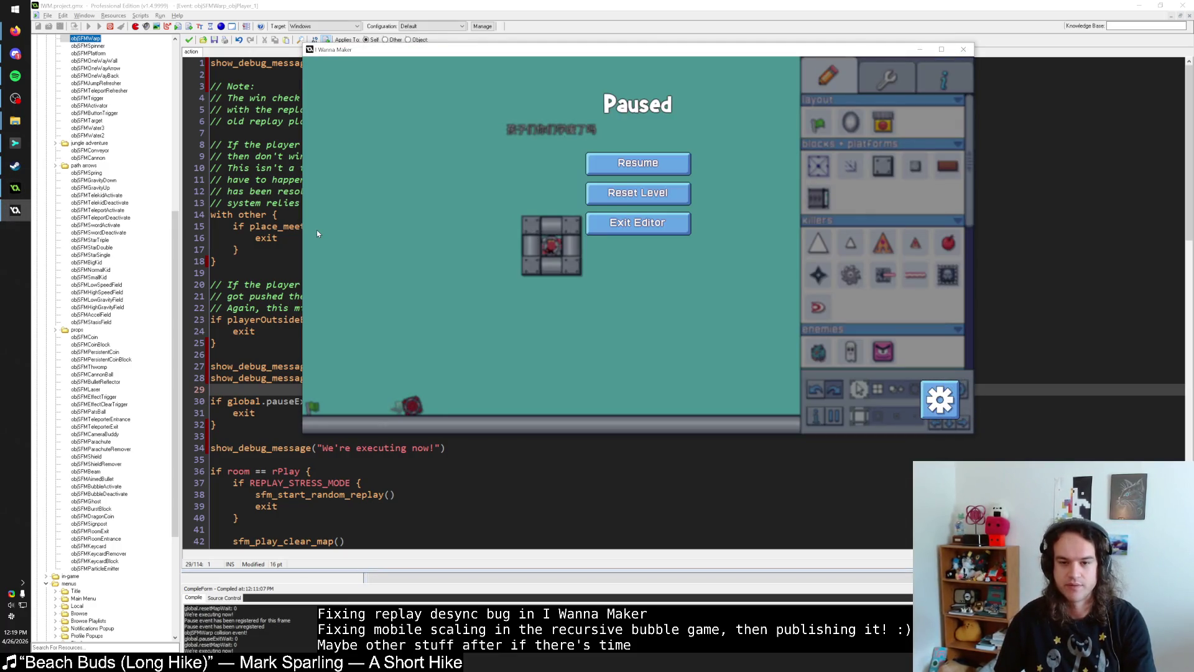
click(637, 164)
click(250, 250)
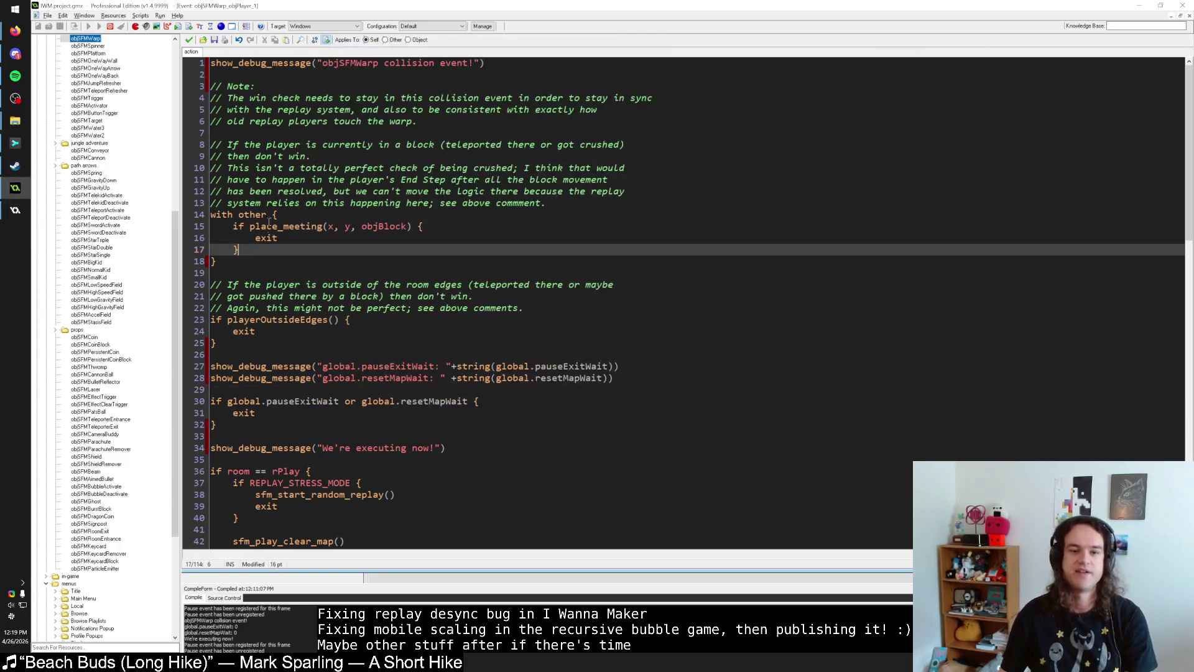
mouse_move(212, 67)
mouse_down()
mouse_move(262, 206)
mouse_move(275, 426)
mouse_up()
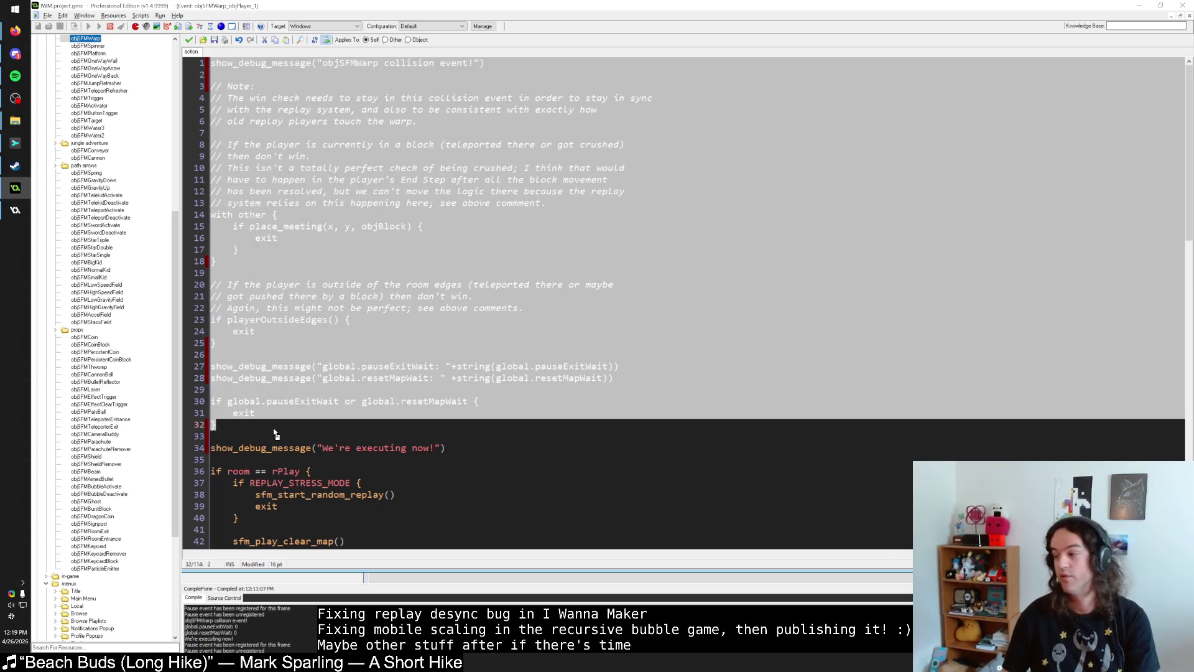
click(273, 428)
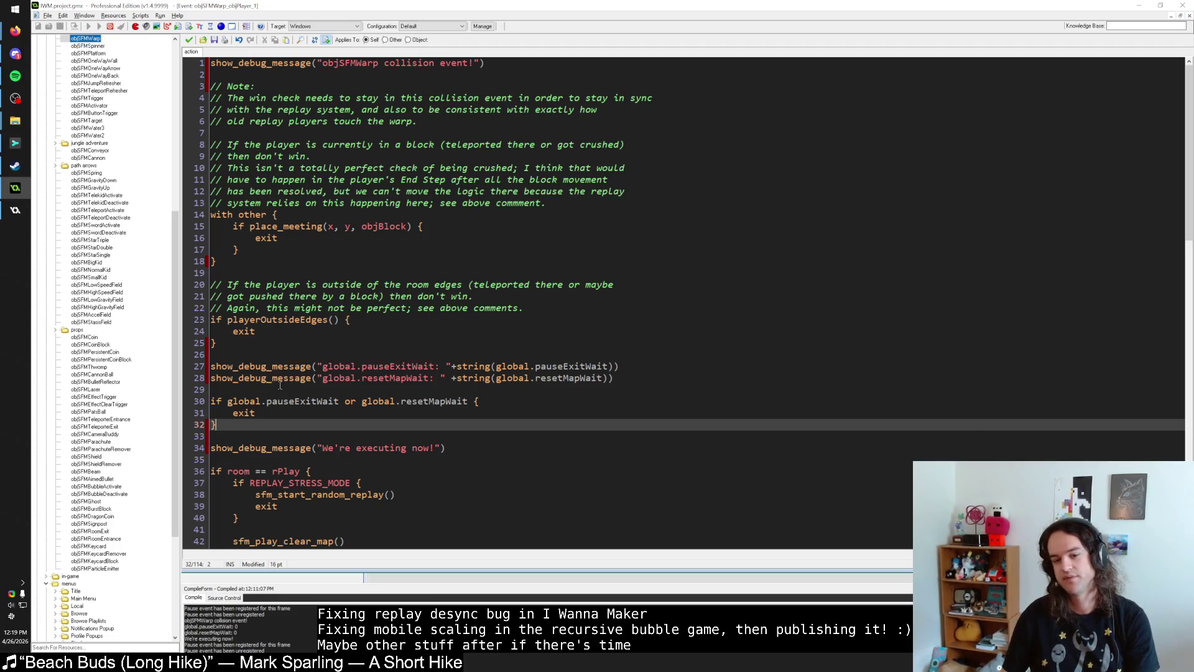
key(alt+Tab)
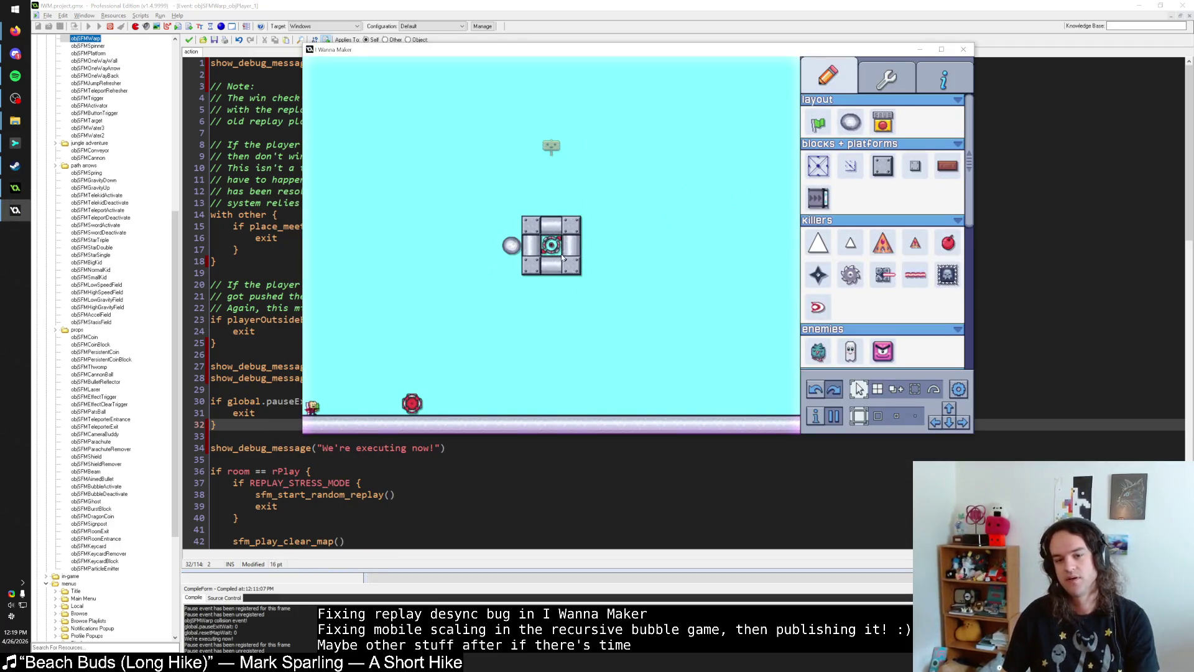
click(511, 245)
Step: Scroll through the Finish Warp's timer, movement and collision-toggle events
scroll(925, 407, down, 1)
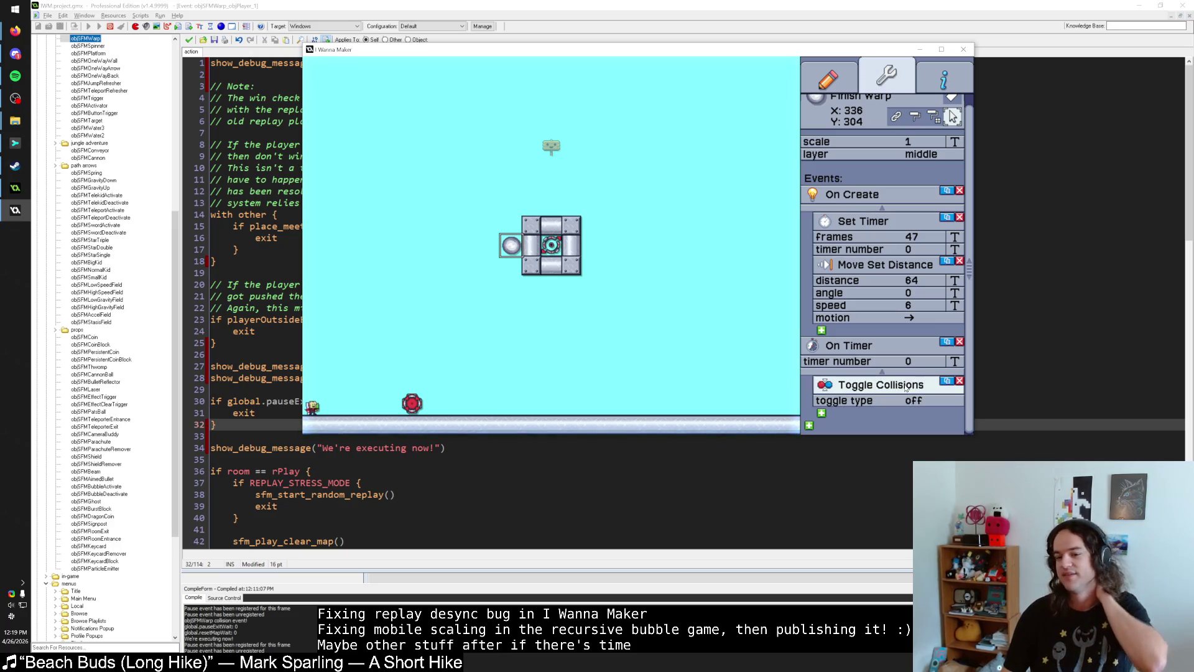
scroll(900, 389, up, 1)
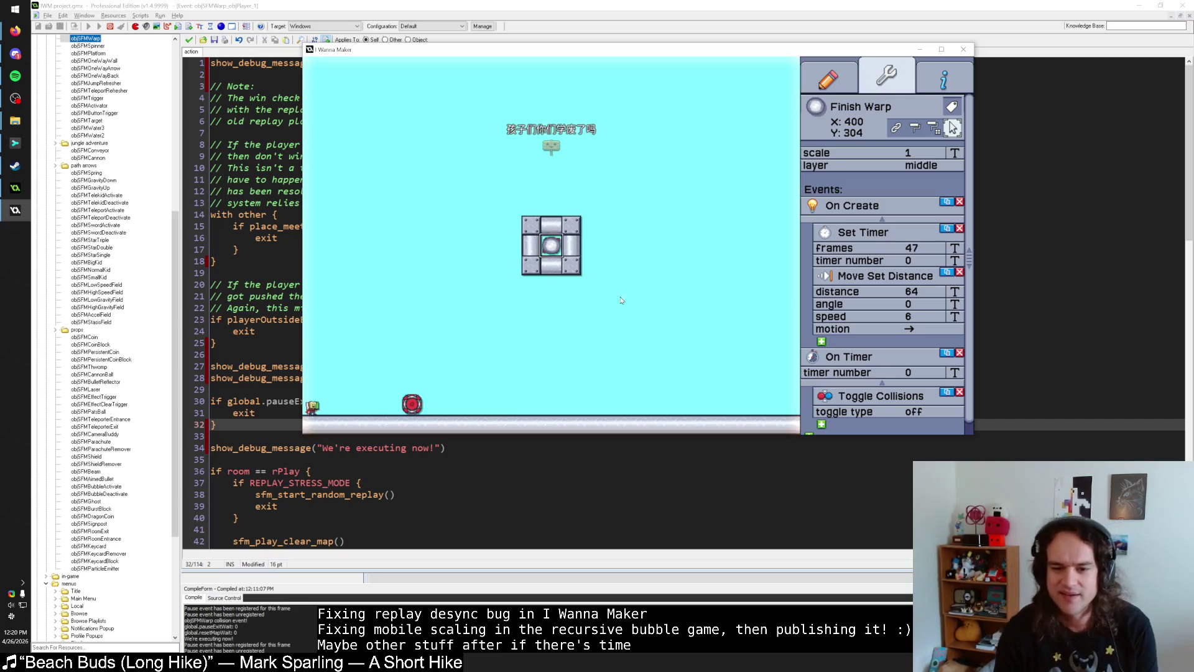
Step: Add Move Set Distance (distance 64, second movement value 4) to the Finish Warp's timer, then restart the playtest
click(511, 248)
scroll(886, 383, down, 1)
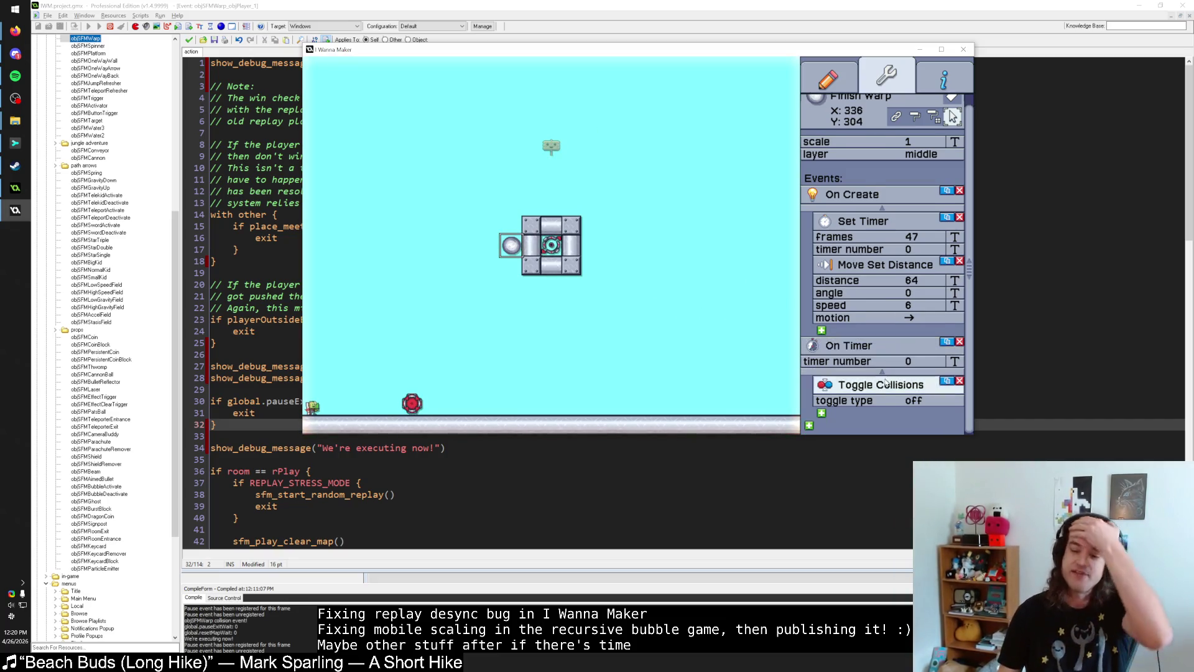
click(890, 386)
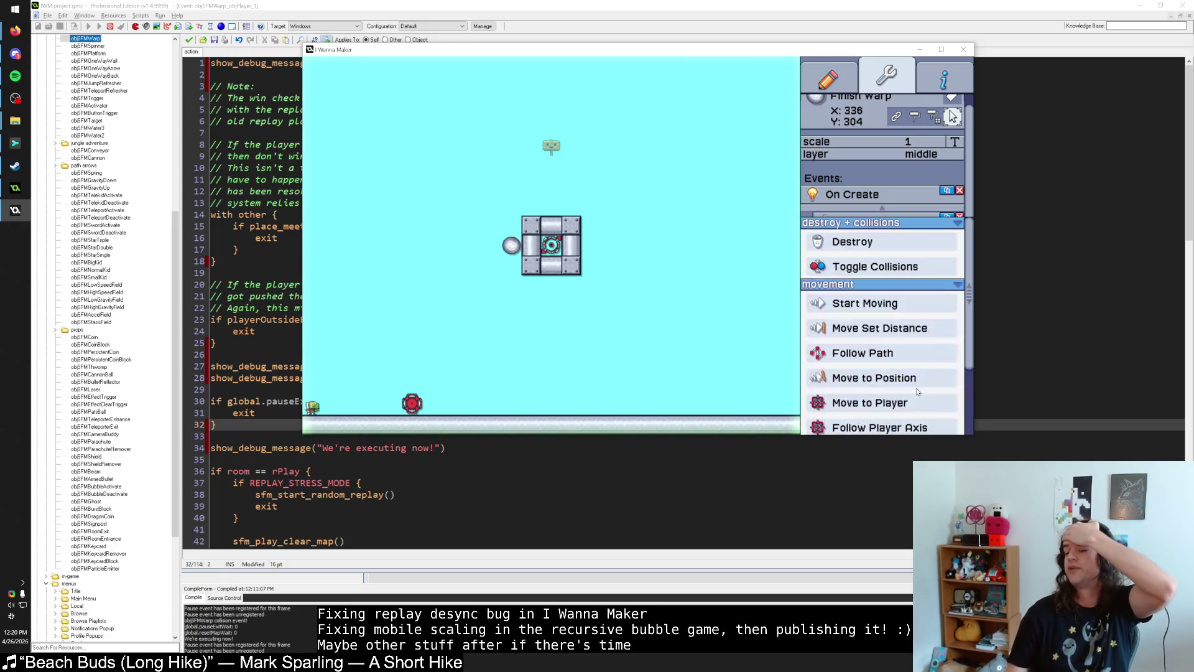
click(891, 334)
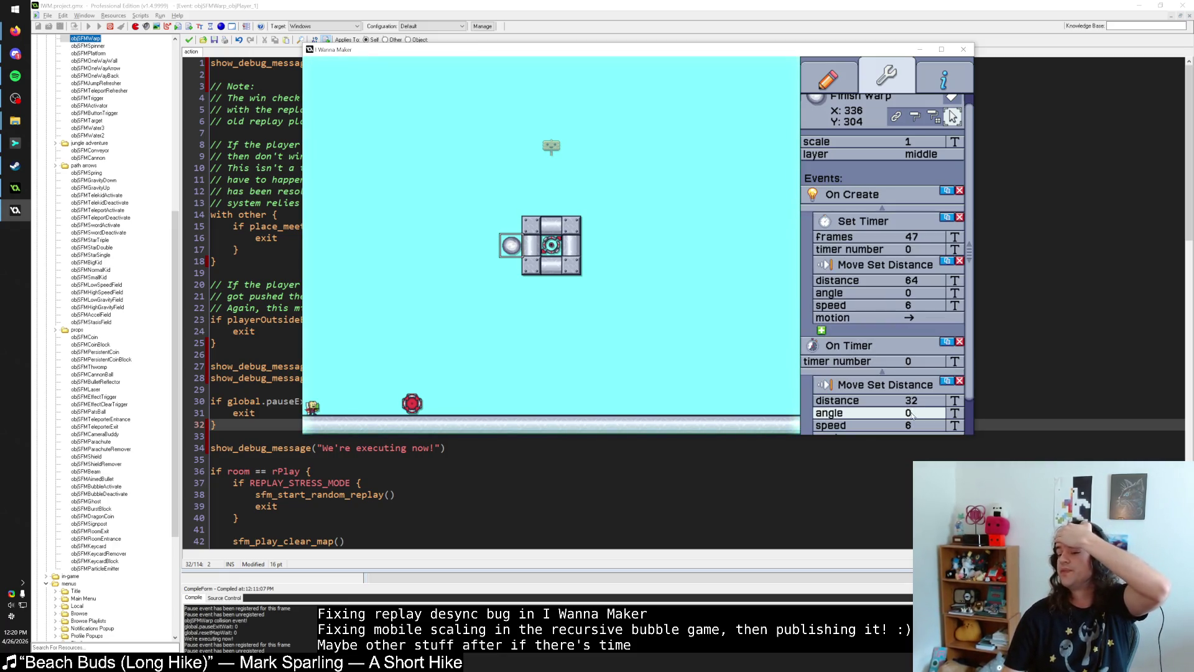
click(955, 401)
click(955, 402)
click(956, 425)
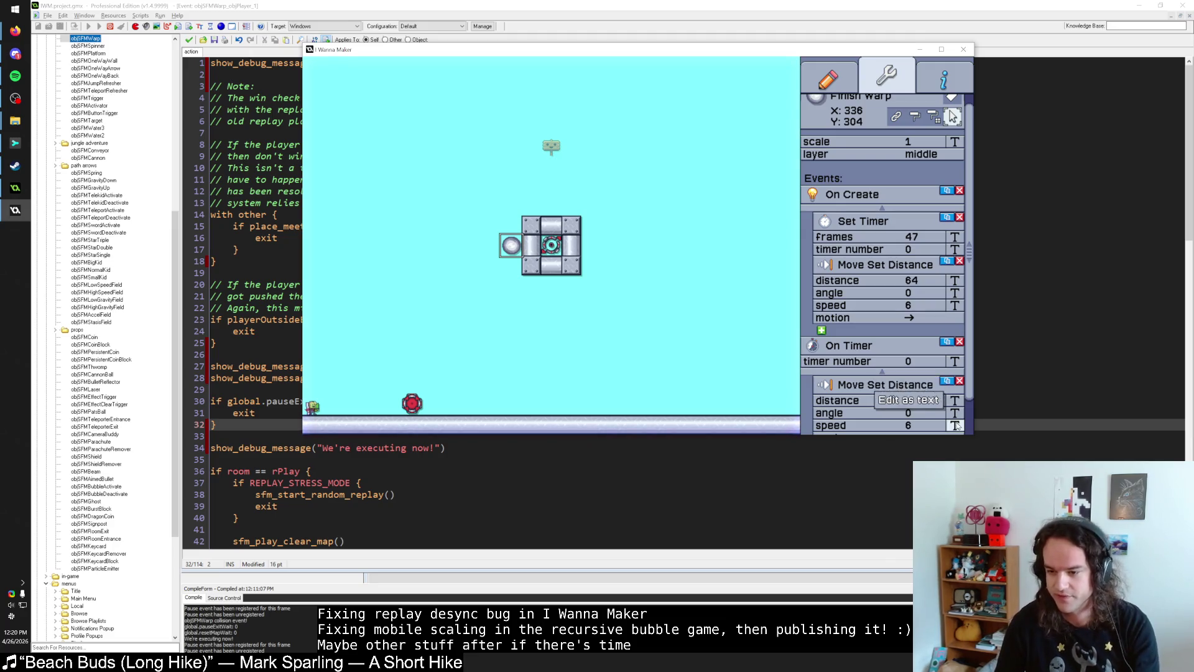
text(4)
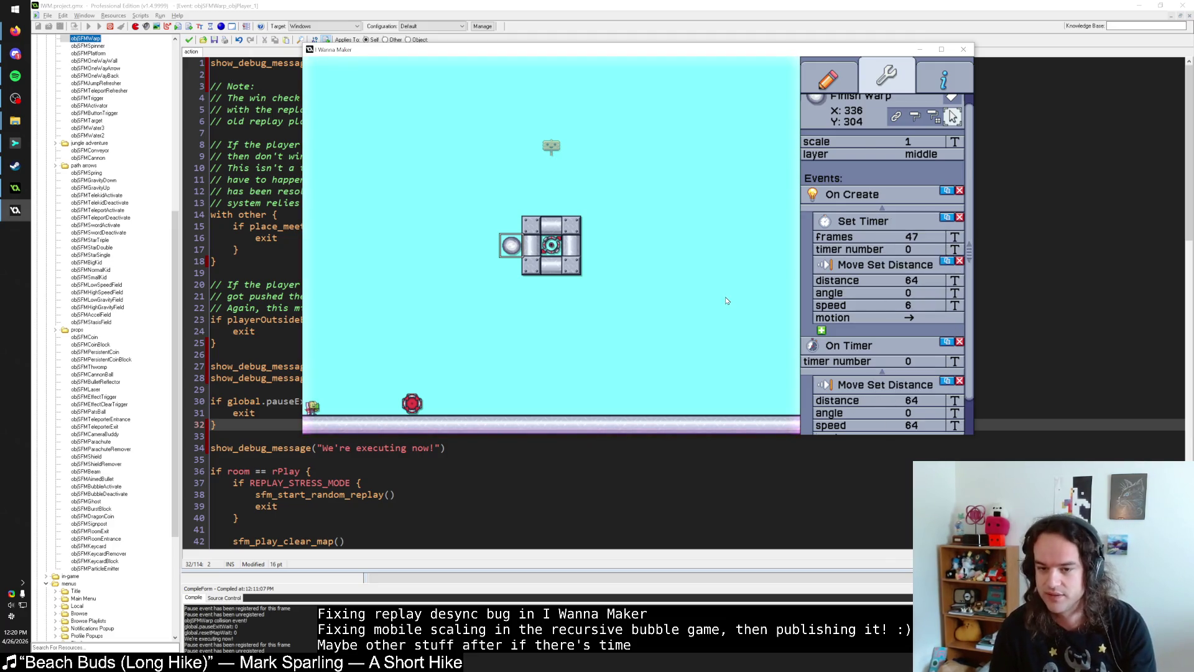
click(727, 299)
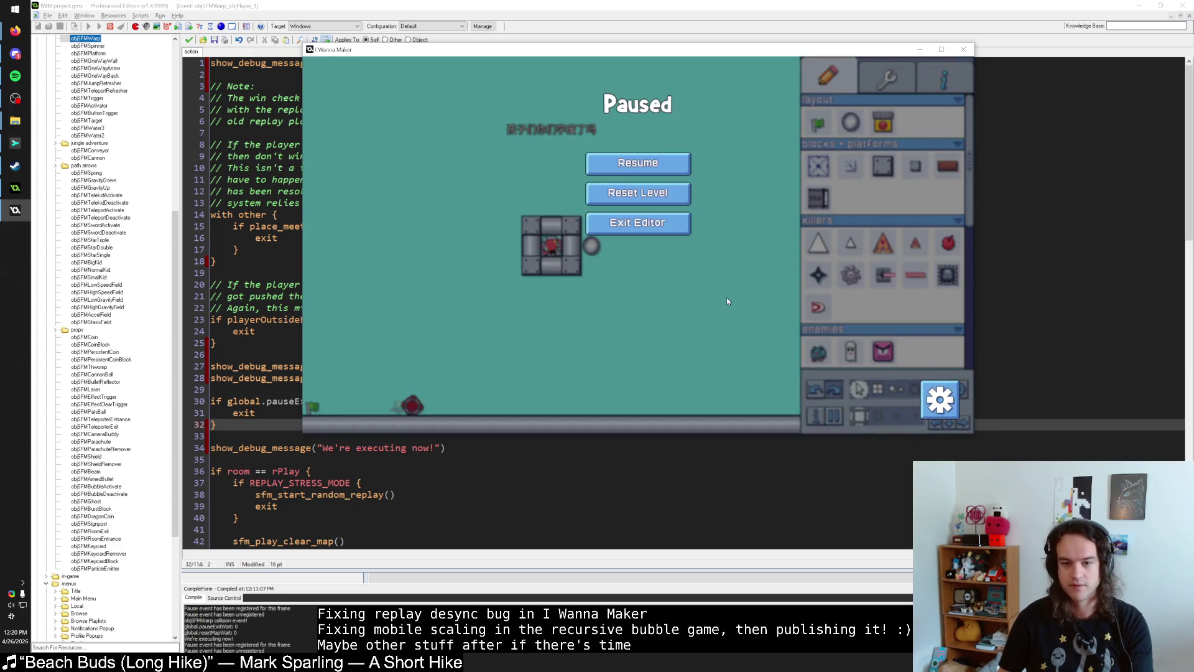
click(682, 198)
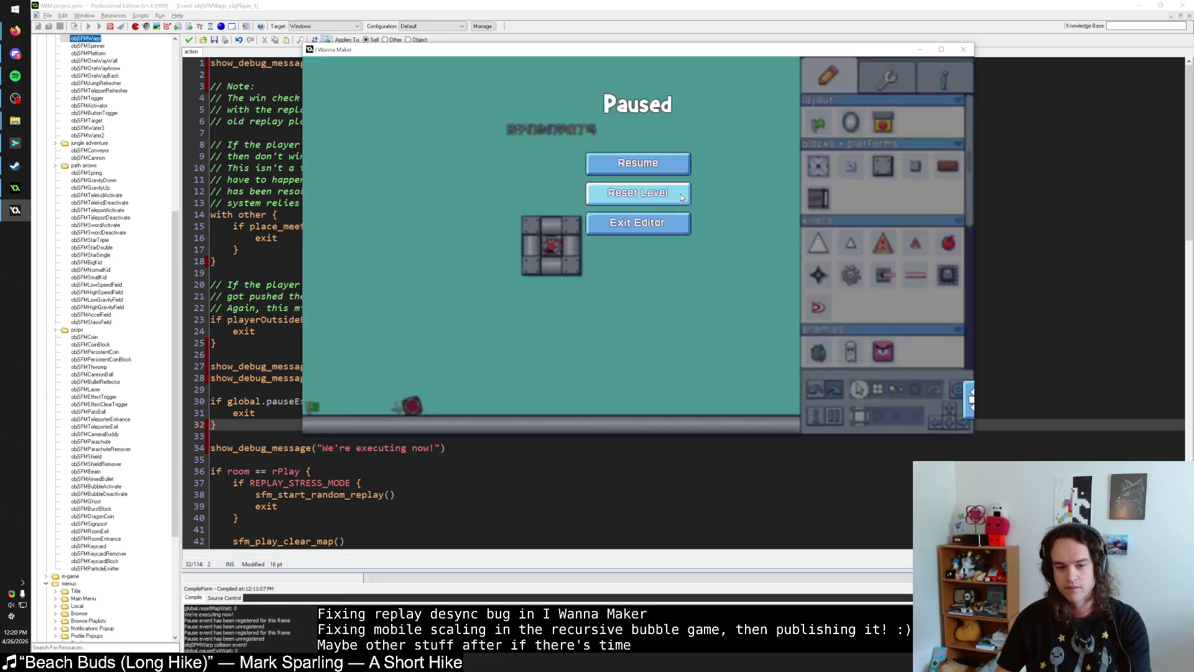
Step: Reset the level, leave play mode and select the Finish Warp to view its events
click(682, 198)
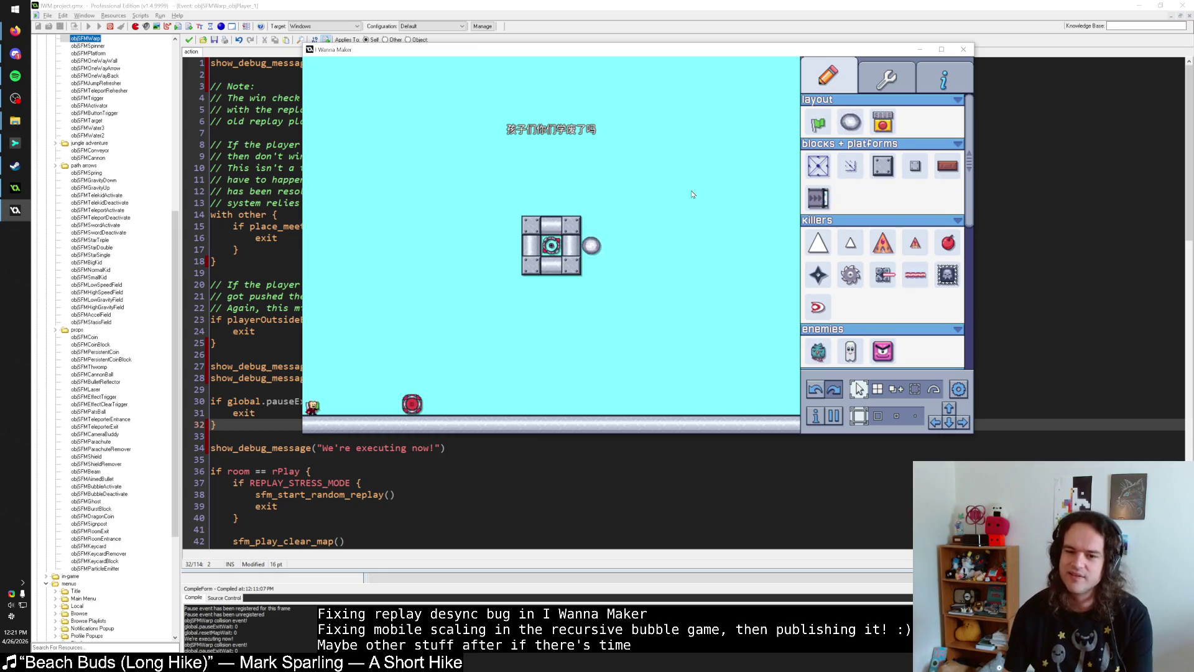
key(Escape)
click(515, 250)
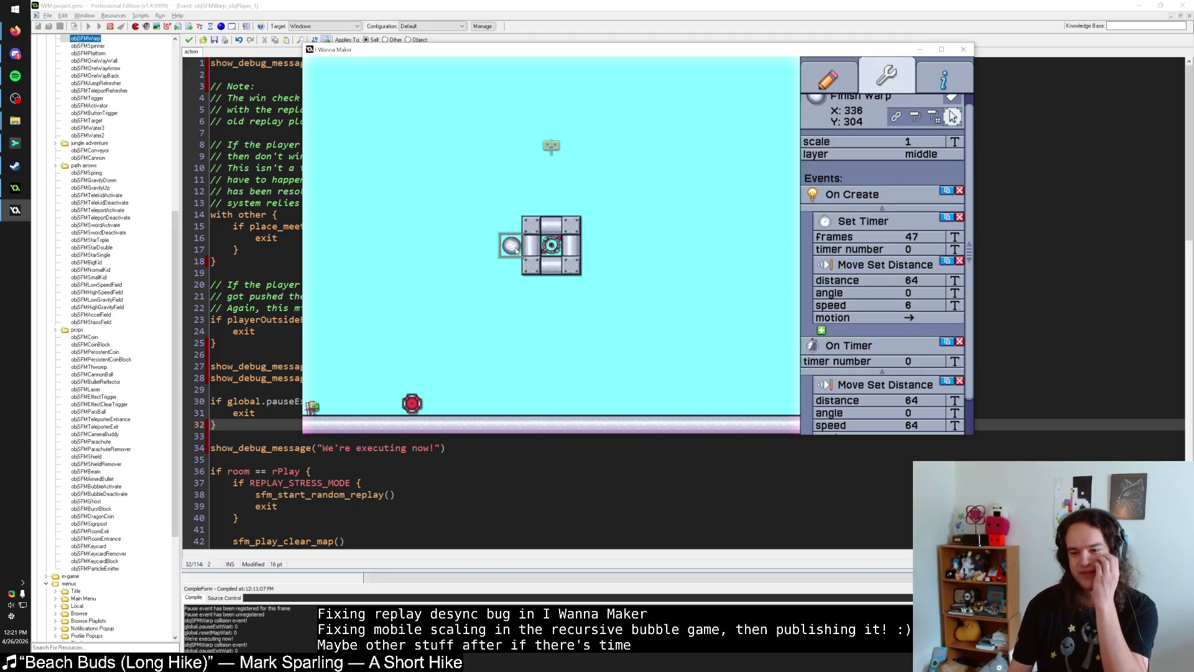
Step: Play the level again, pause it and maximize the game window
key(Return)
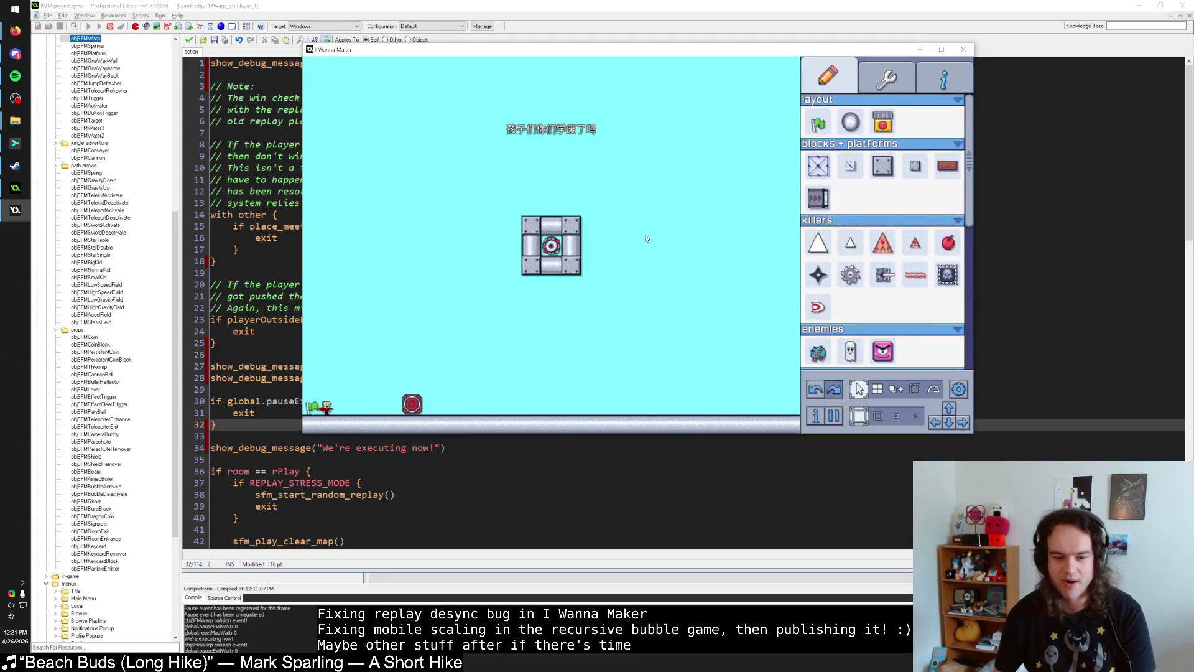
key(Escape)
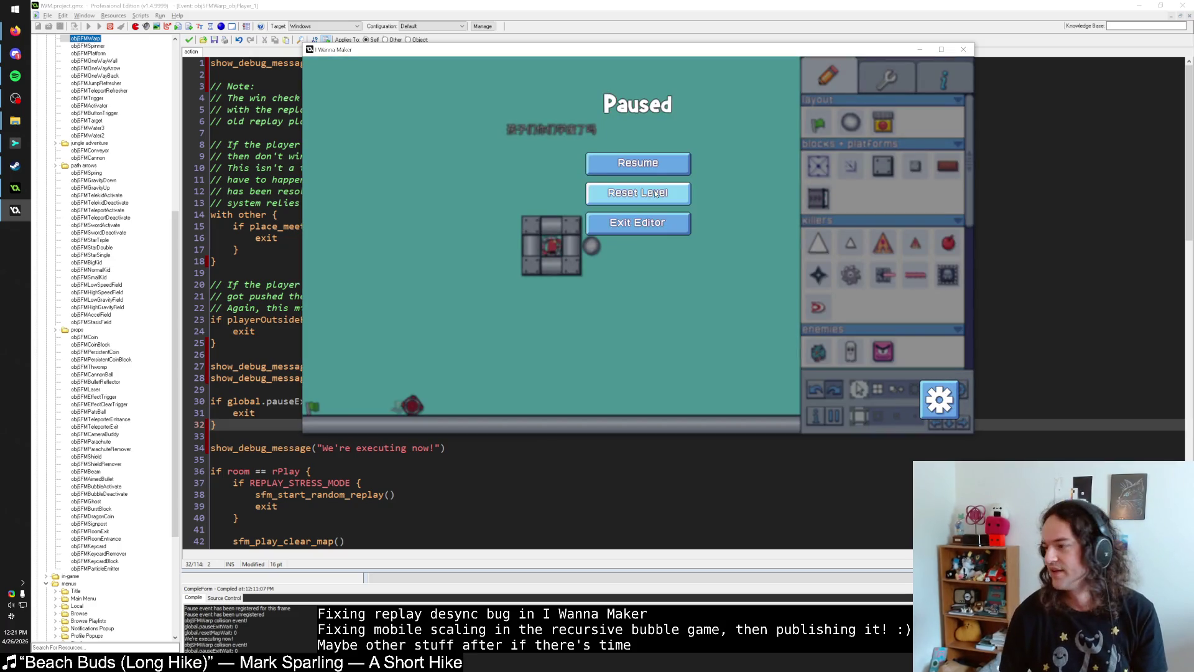
double_click(590, 51)
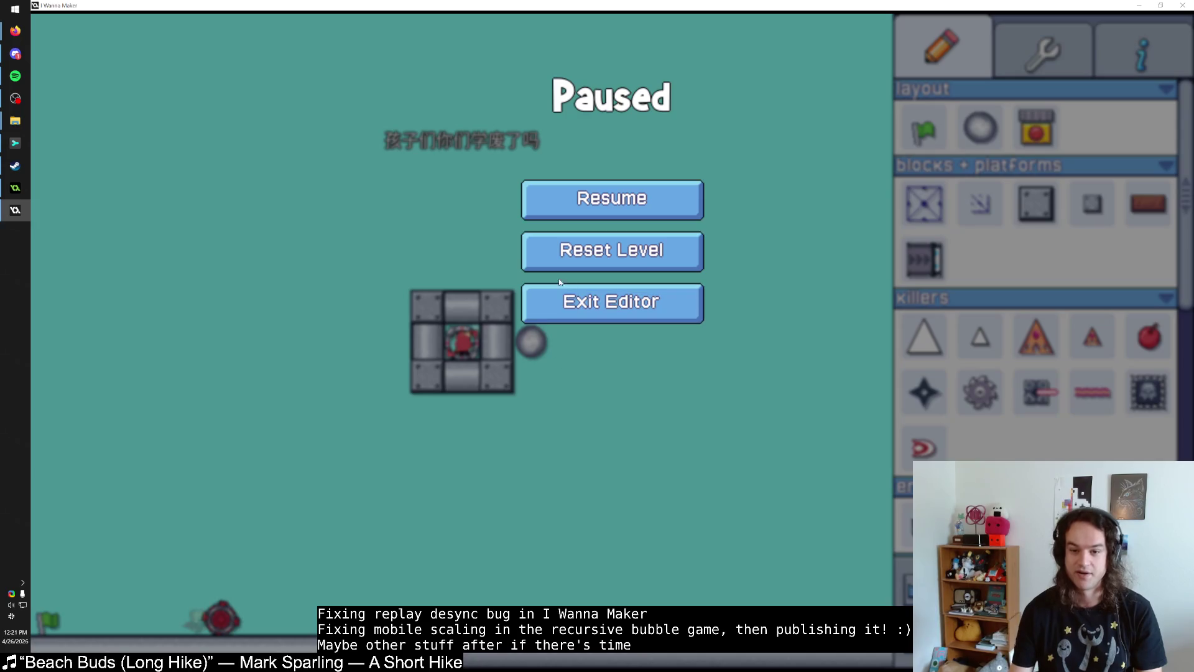
Step: Reset the level three times, walking right and pausing after each restart, then resume
click(585, 260)
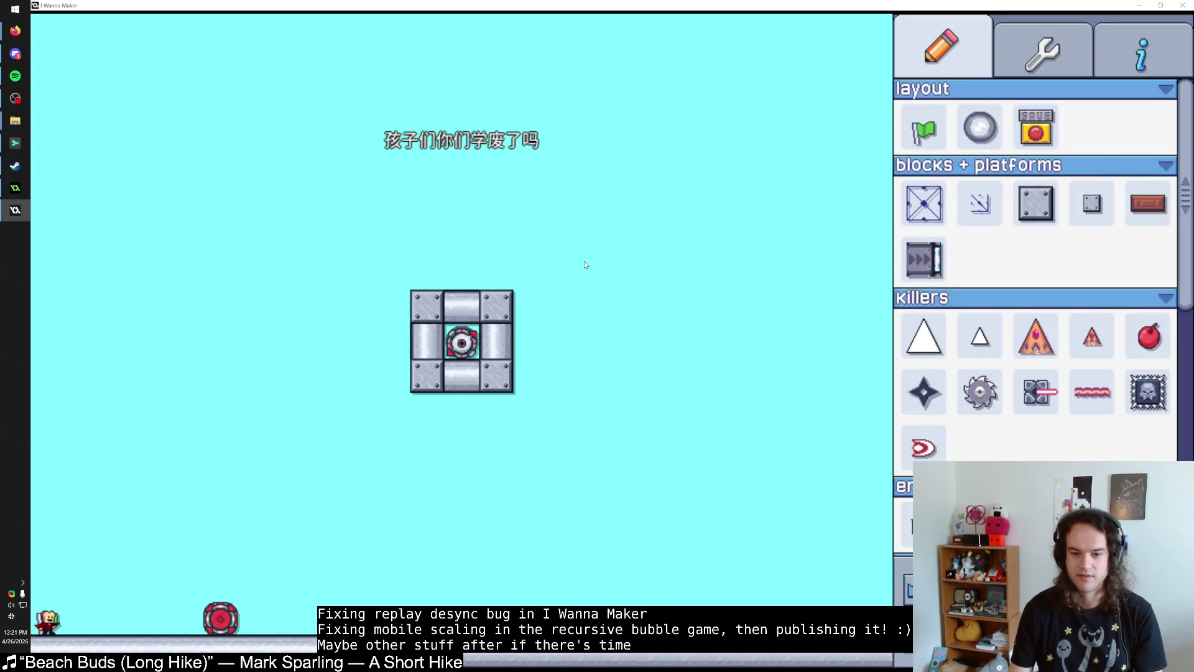
key(Right)
key(Escape)
click(584, 260)
key(Right)
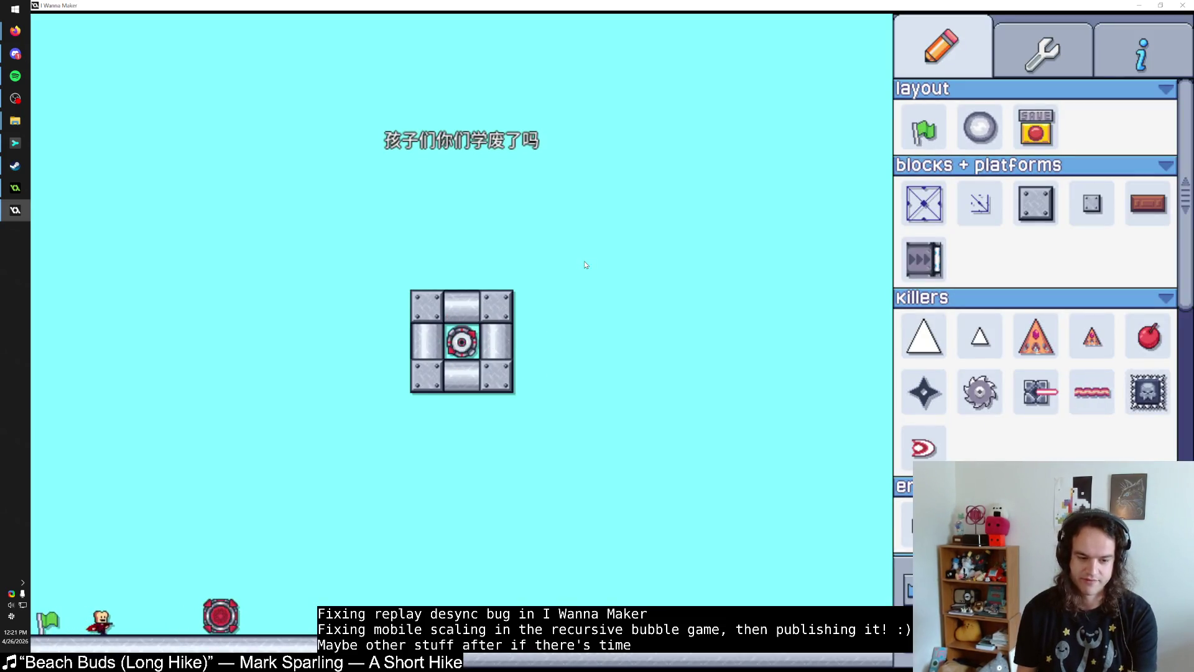
key(Escape)
click(584, 265)
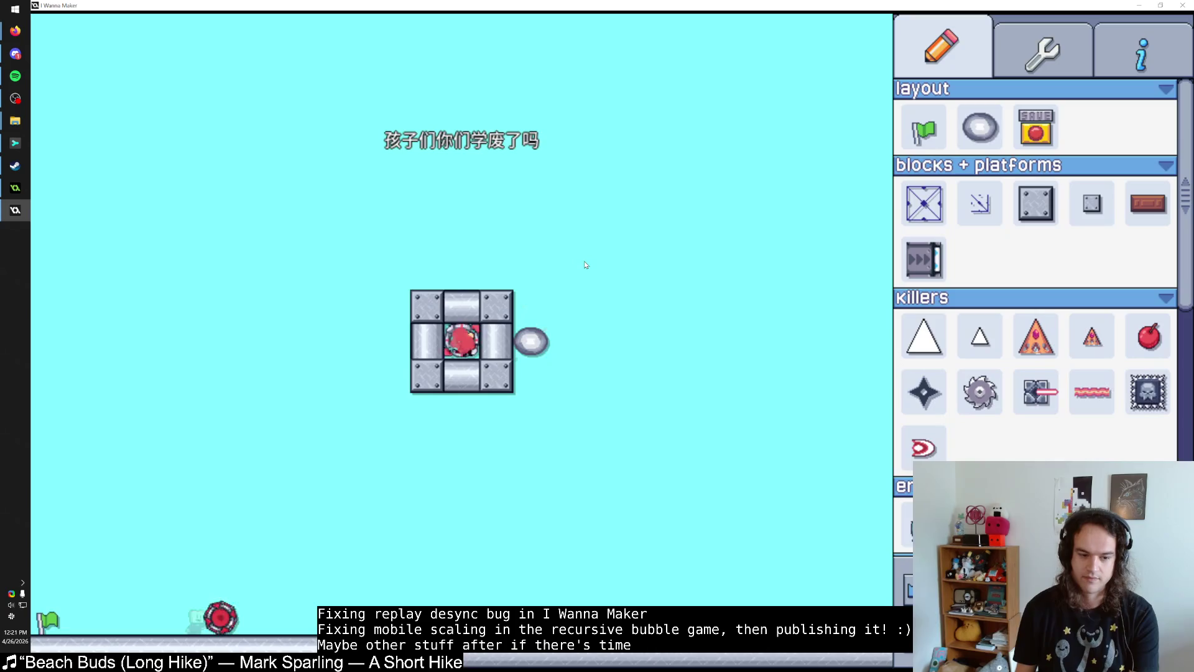
key(Right)
key(Escape)
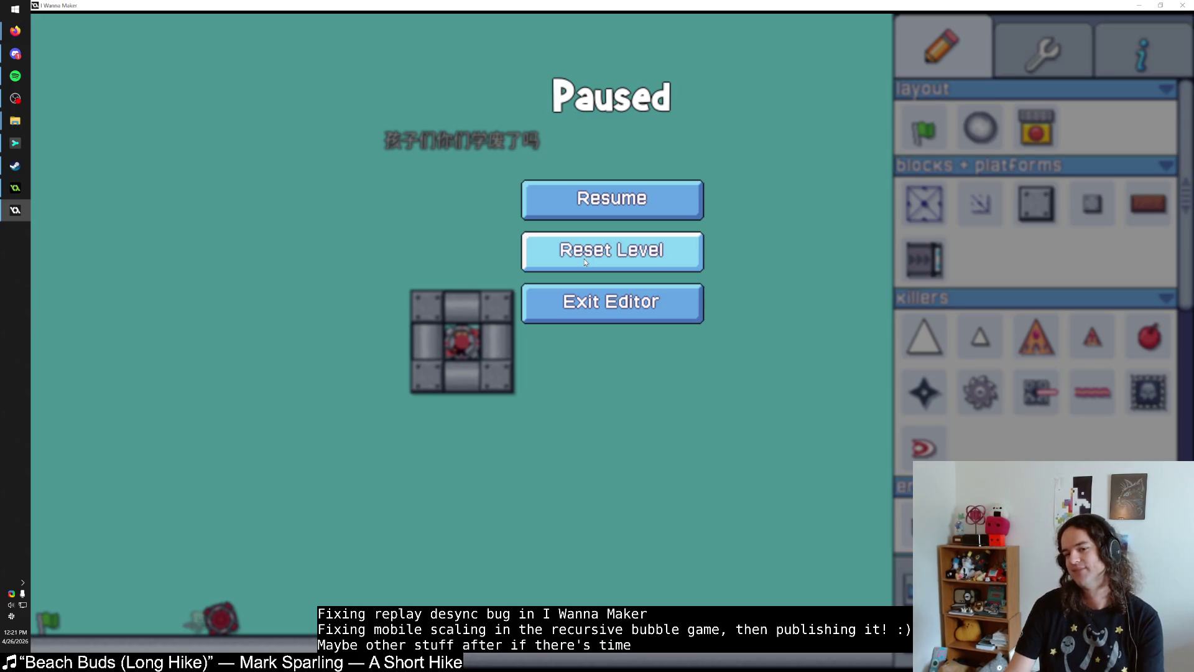
click(607, 197)
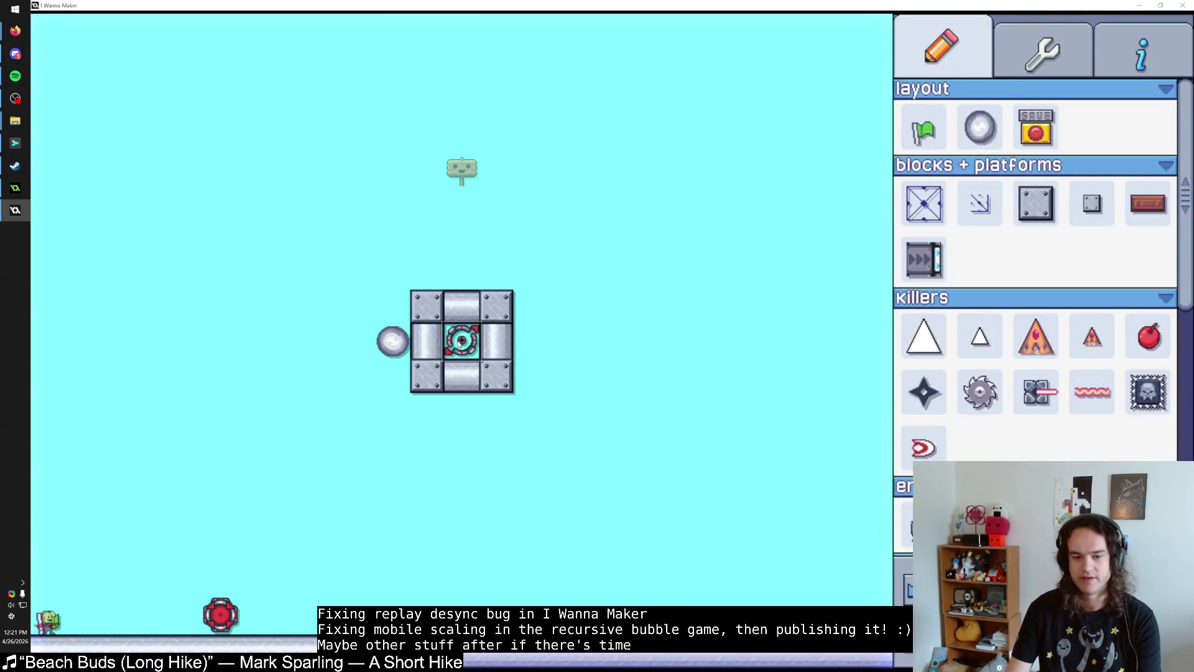
Step: Change the Finish Warp's timer frames to 48 and deselect it
click(462, 340)
click(393, 340)
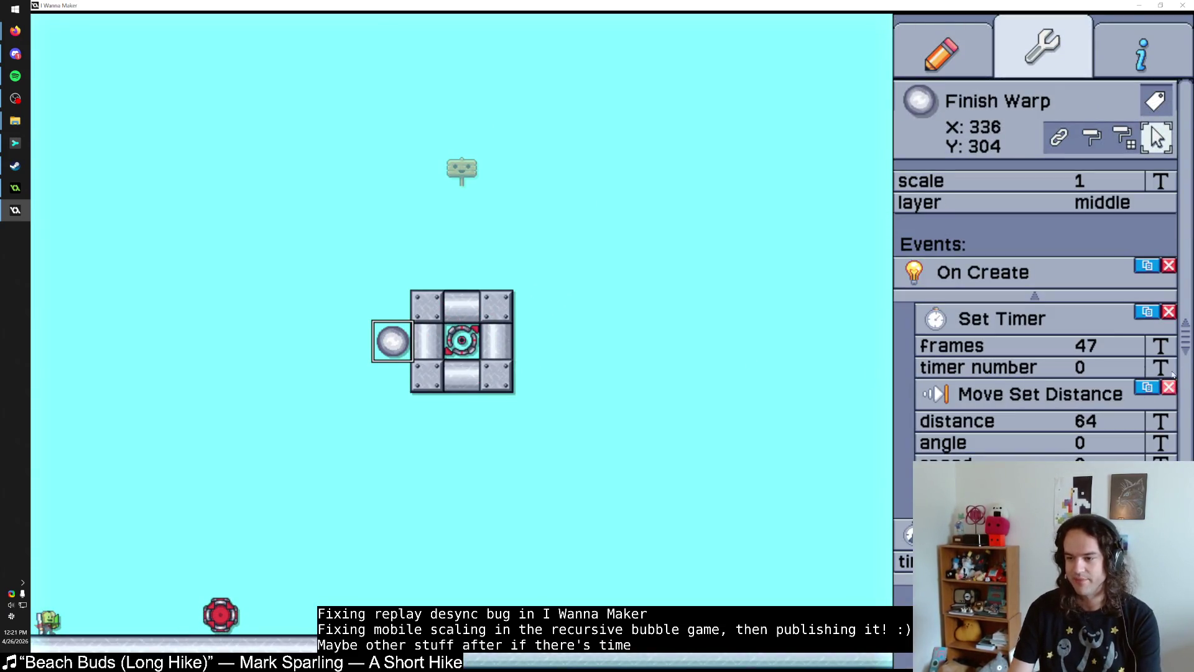
click(1163, 349)
text(8)
key(Return)
click(754, 438)
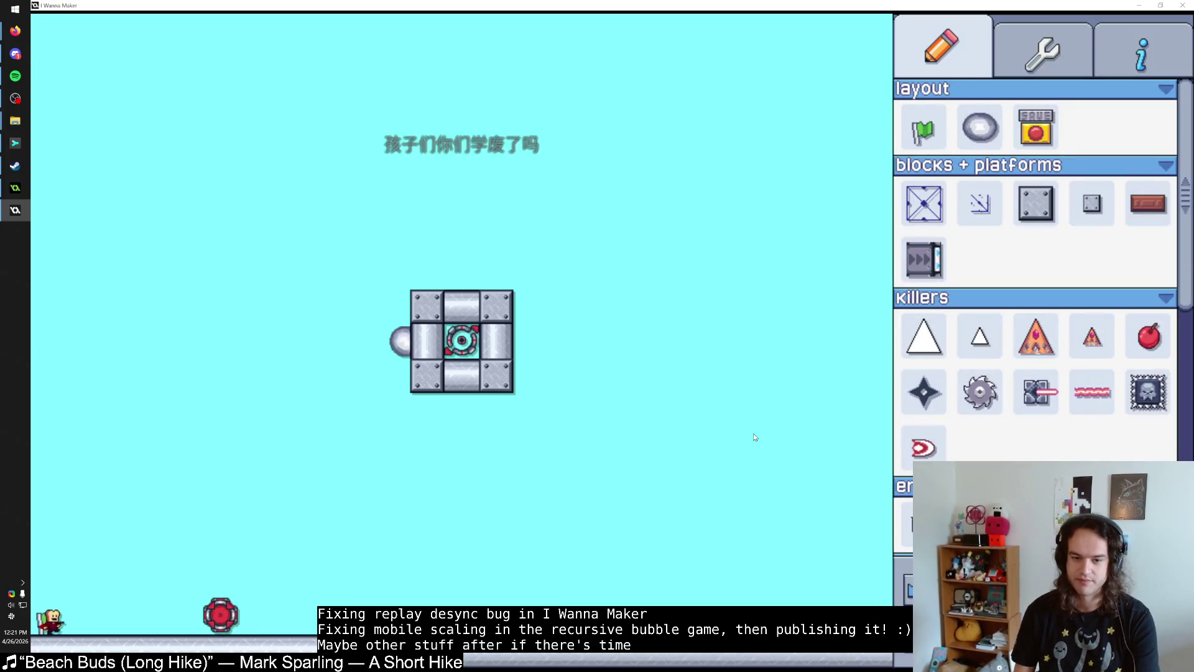
Step: Repeatedly pause and unpause the running level, ending paused
key(Escape)
key(Escape)
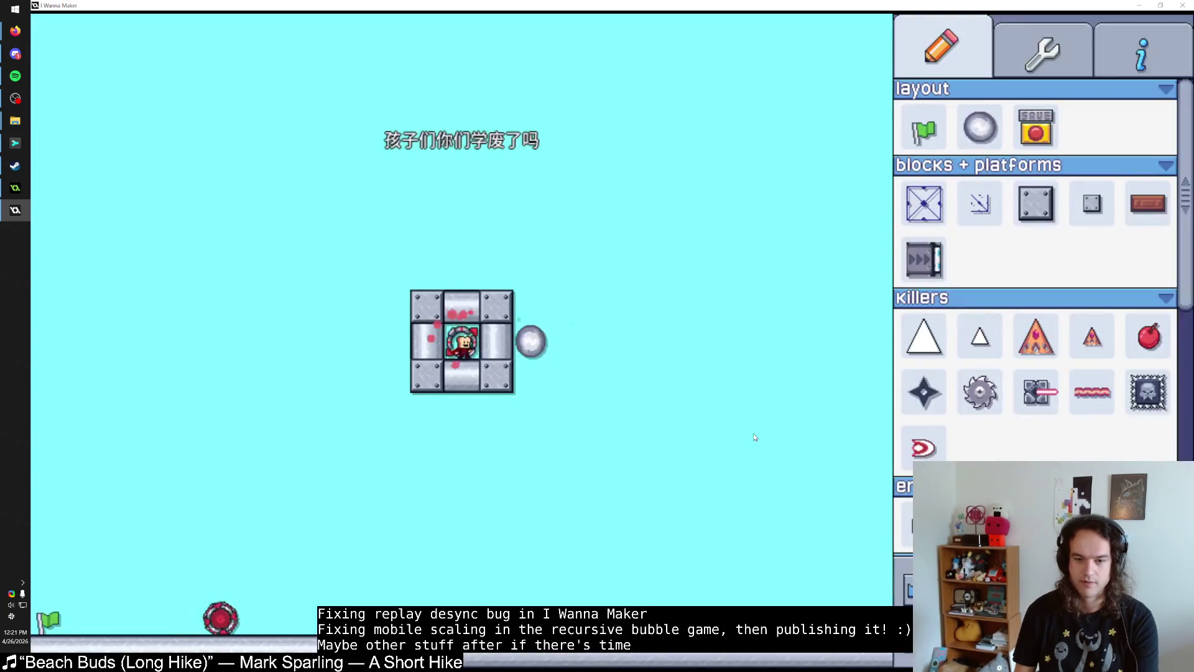
key(Escape)
key(Escape)
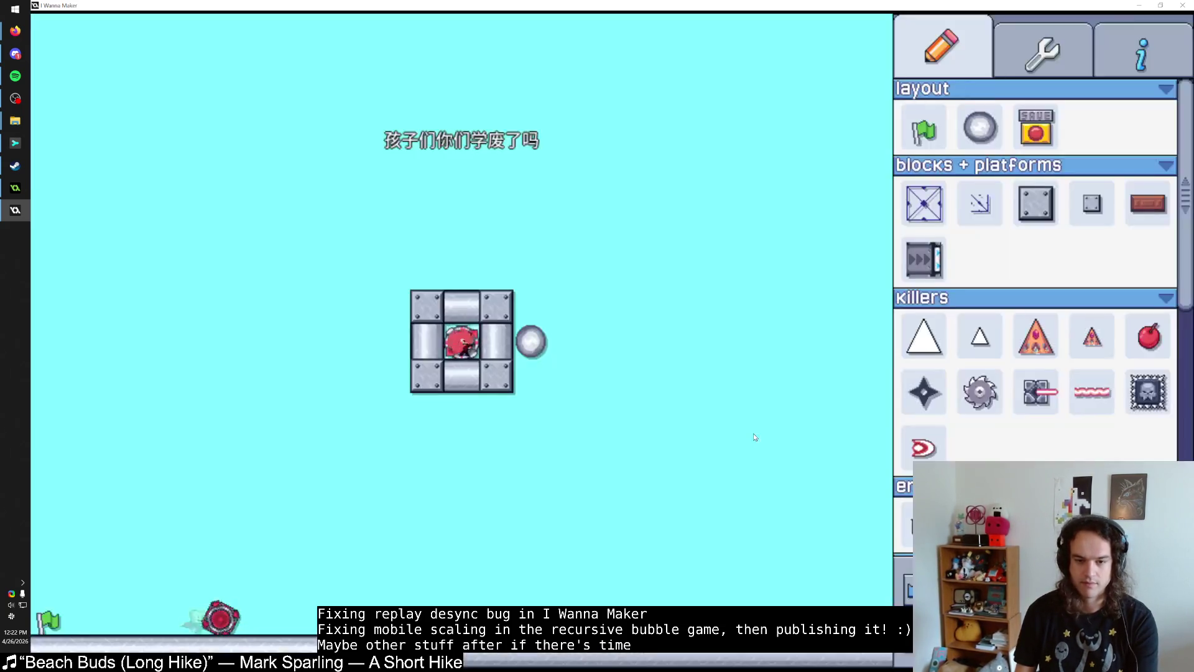
key(Escape)
key(Escape)
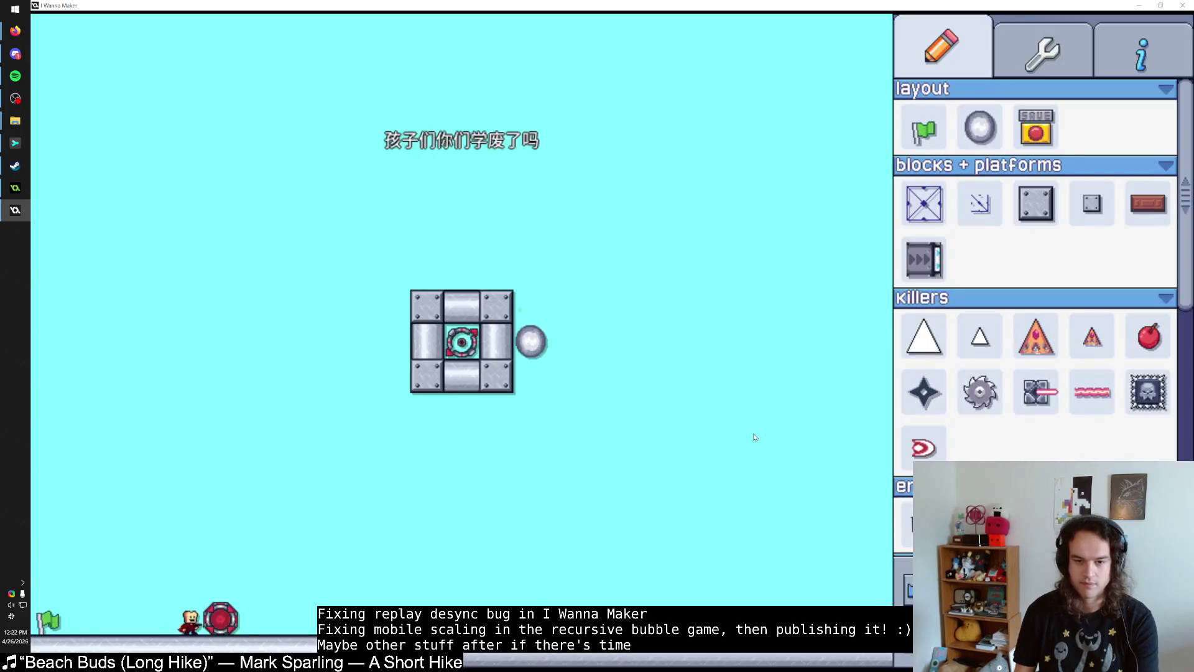
key(Escape)
key(Escape)
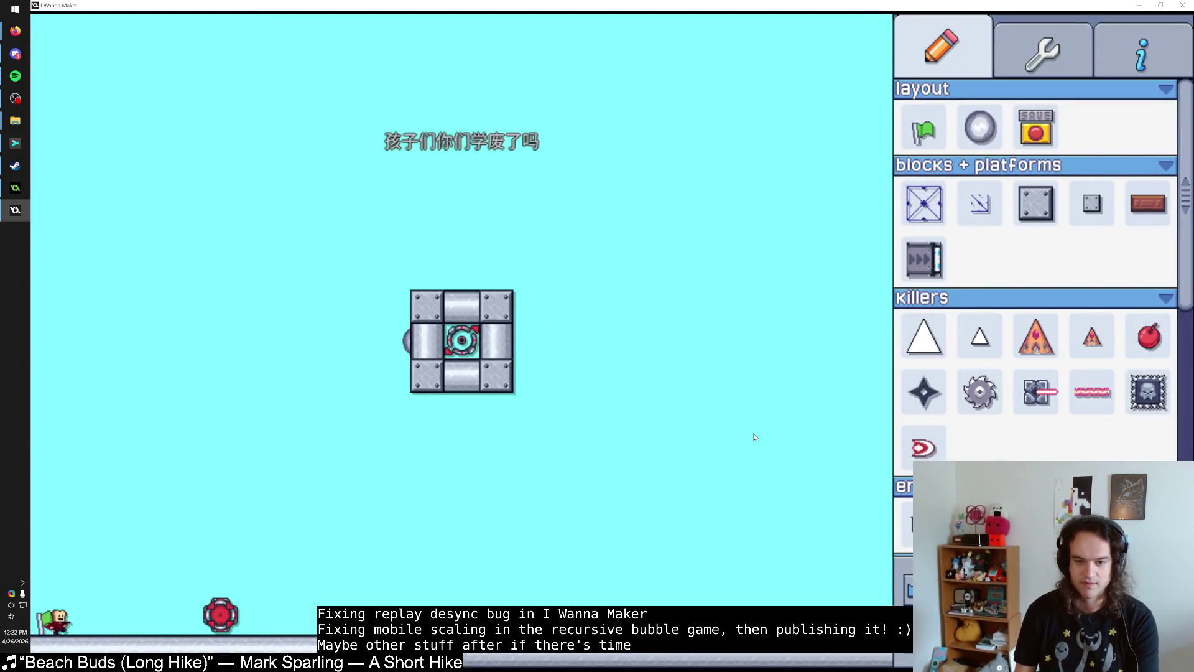
key(Escape)
key(Escape)
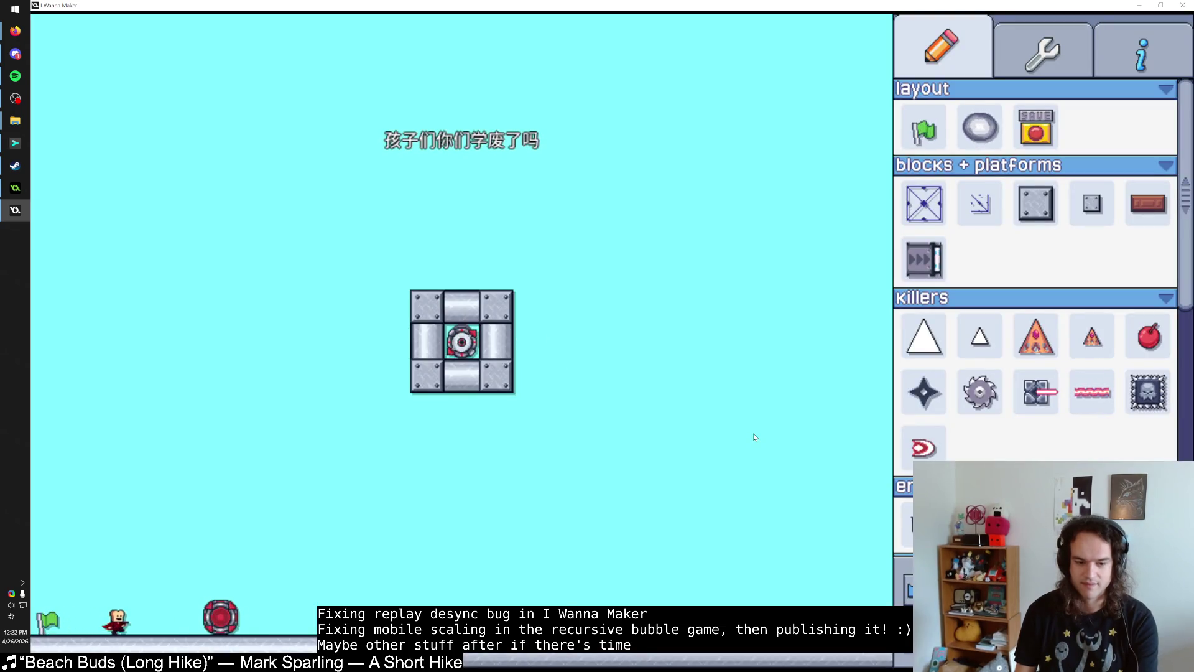
key(Escape)
key(Escape)
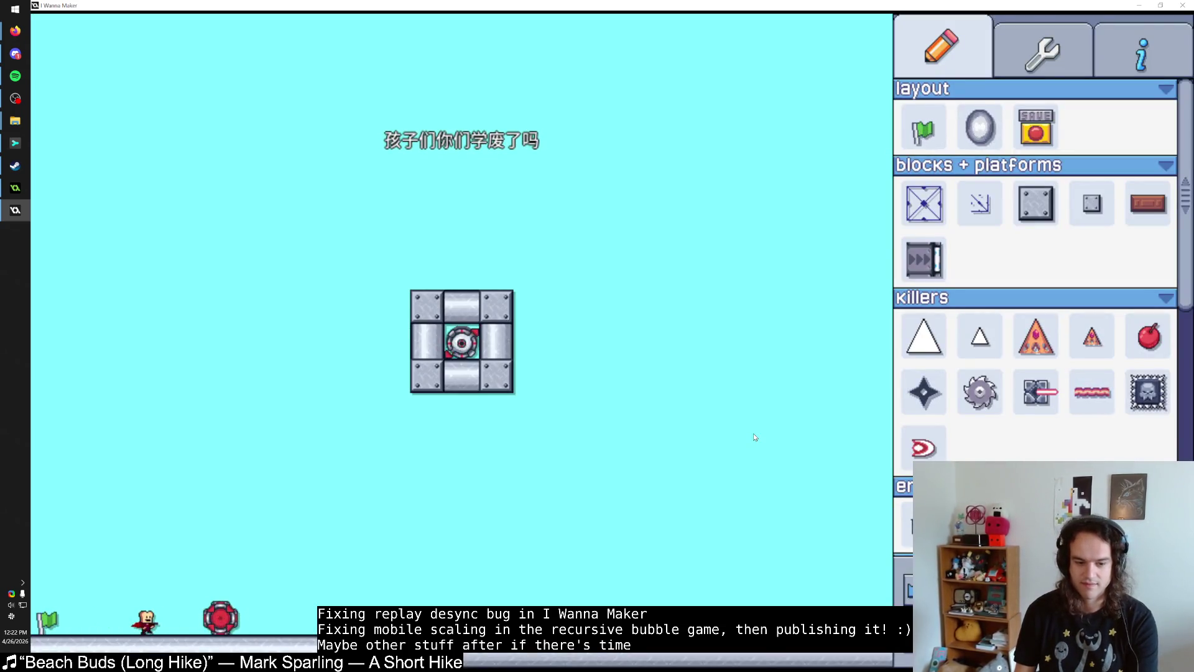
key(Escape)
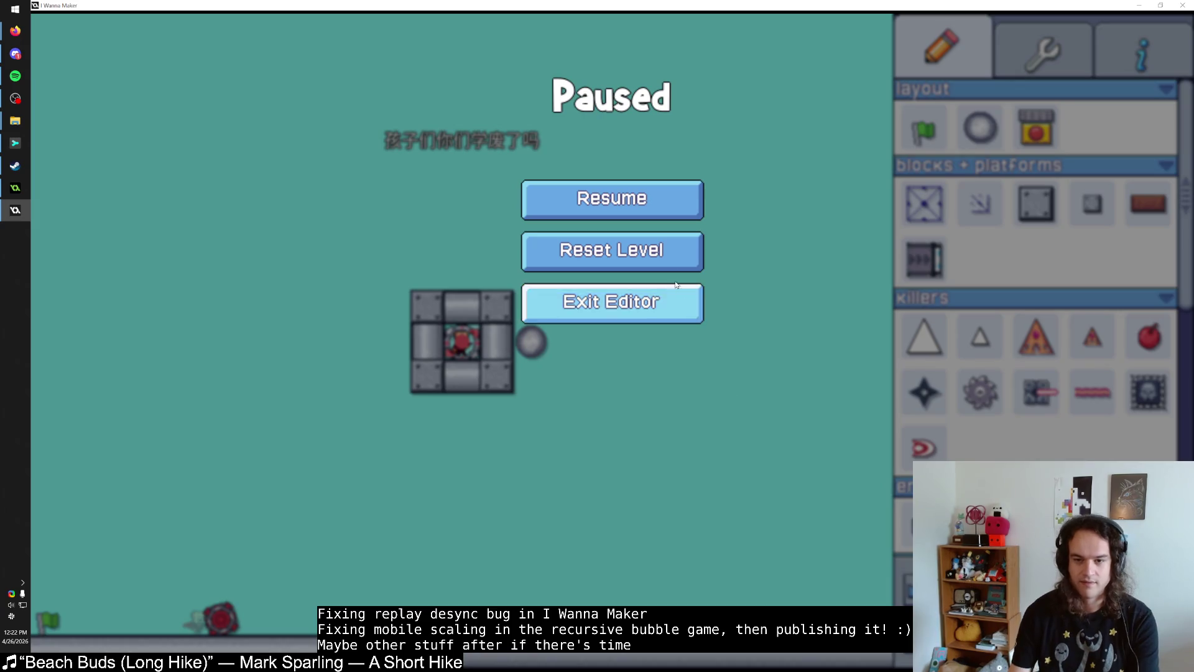
Step: Reset the level several times, pausing the game after each restart
click(669, 264)
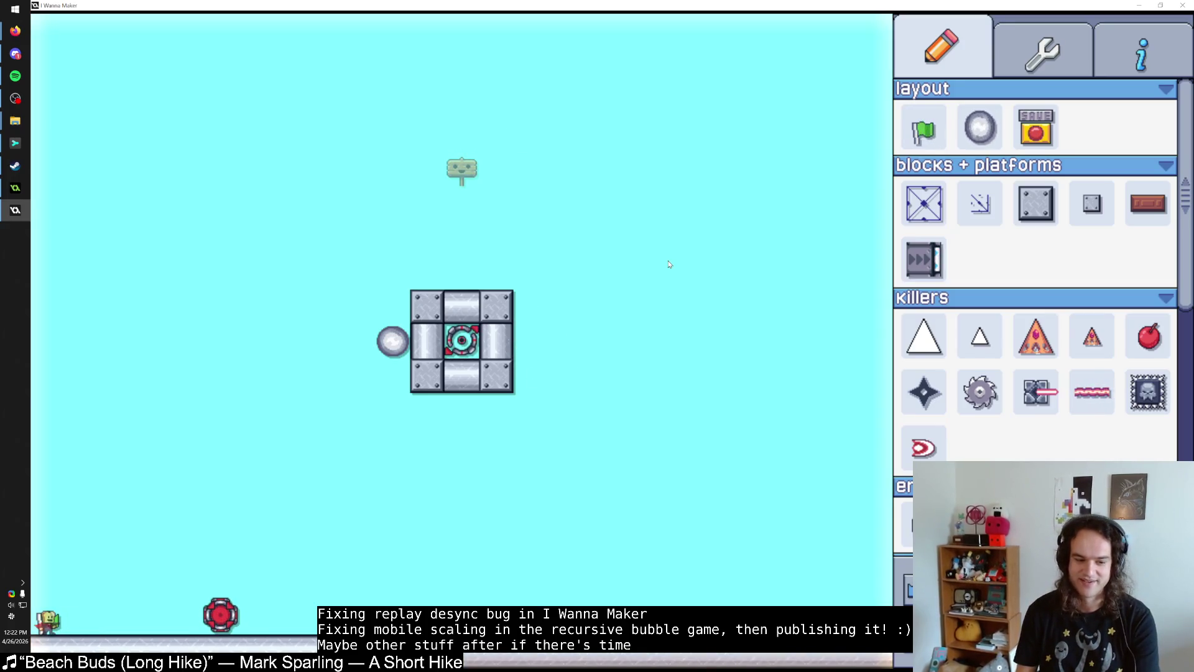
key(Escape)
click(670, 264)
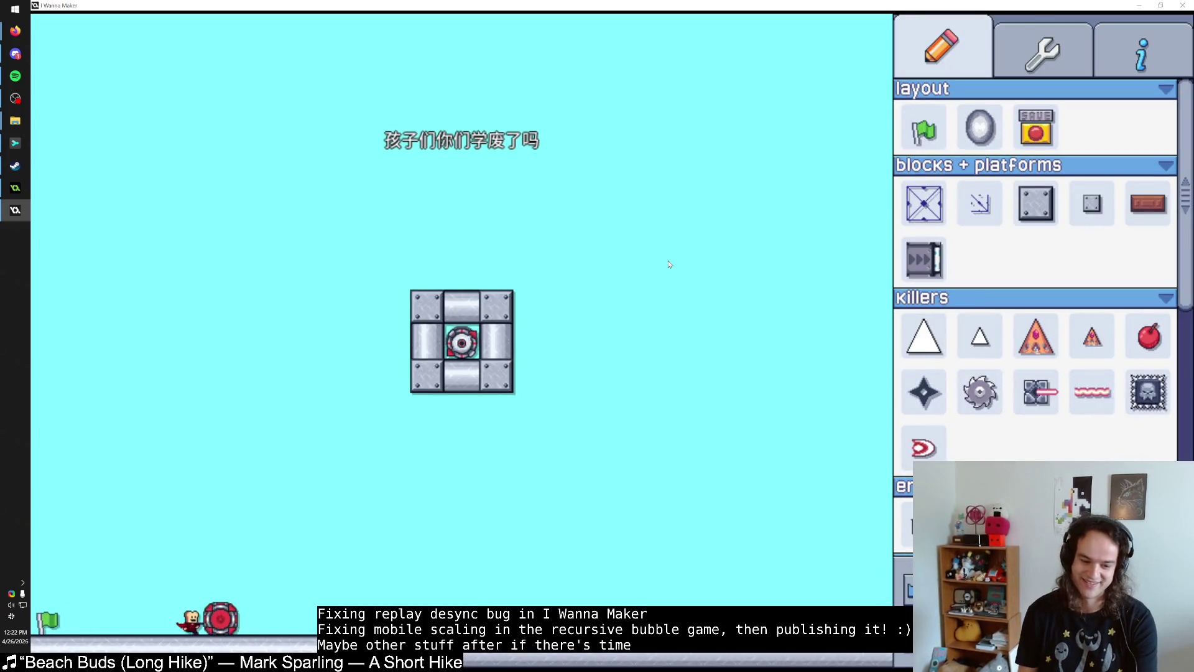
key(Escape)
click(669, 264)
key(Escape)
click(669, 264)
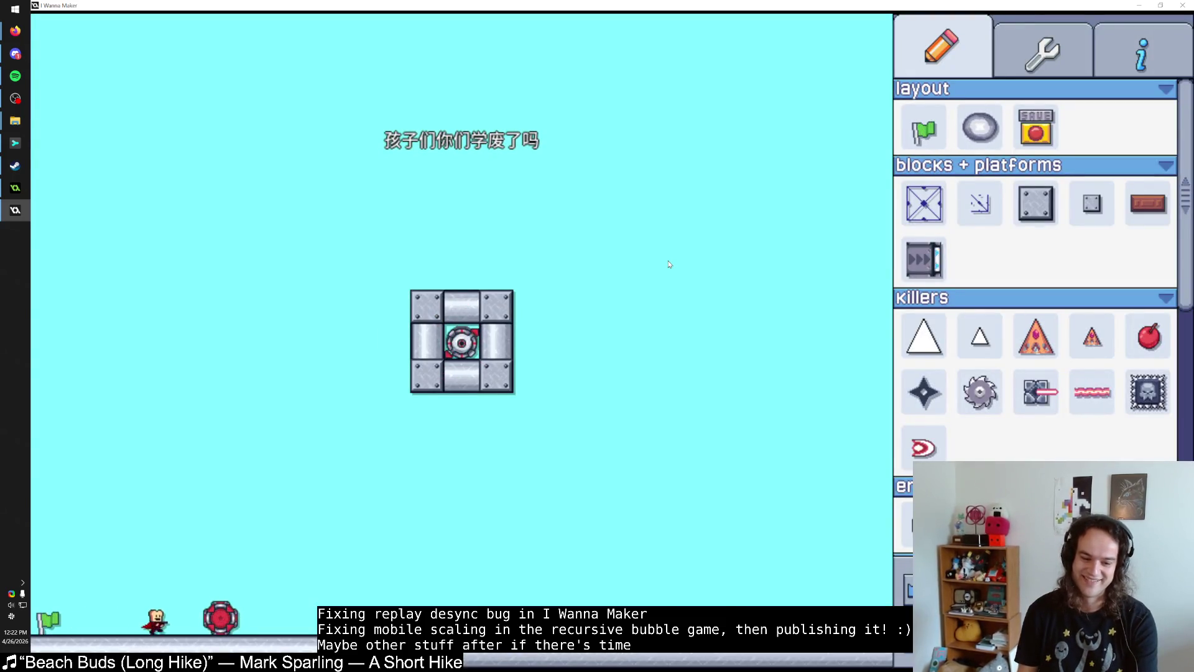
key(Escape)
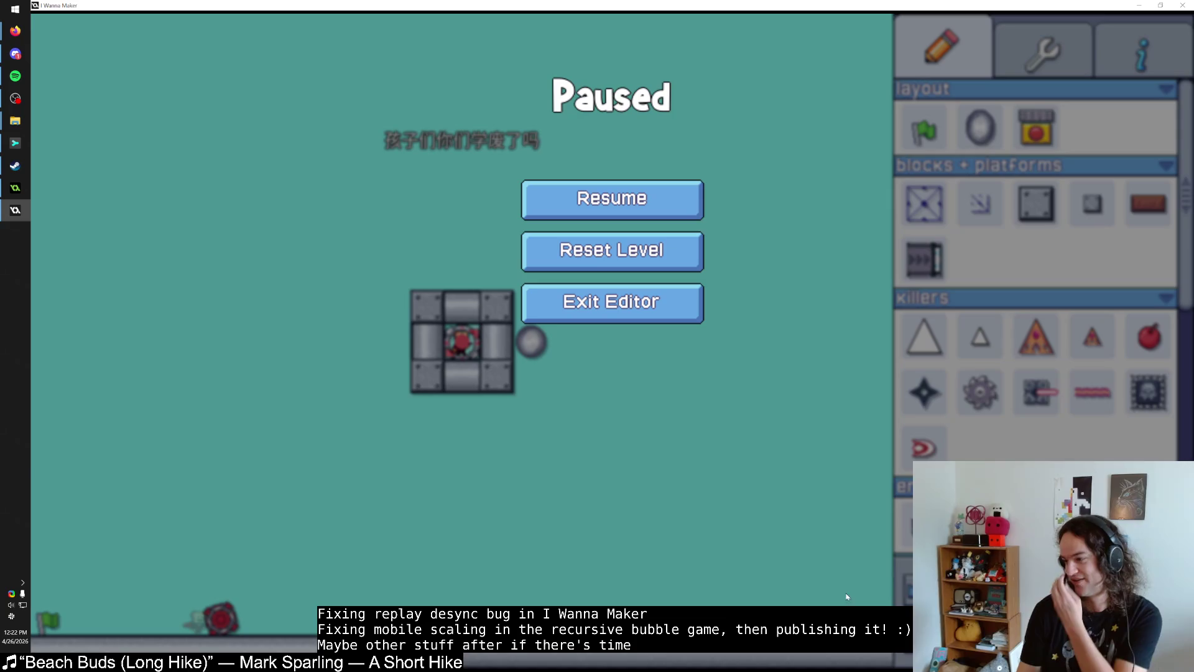
click(662, 252)
Step: Inspect the Finish Warp's timer value, deselect it and pause the game
click(461, 341)
click(392, 341)
scroll(1058, 346, down, 1)
scroll(1028, 440, down, 3)
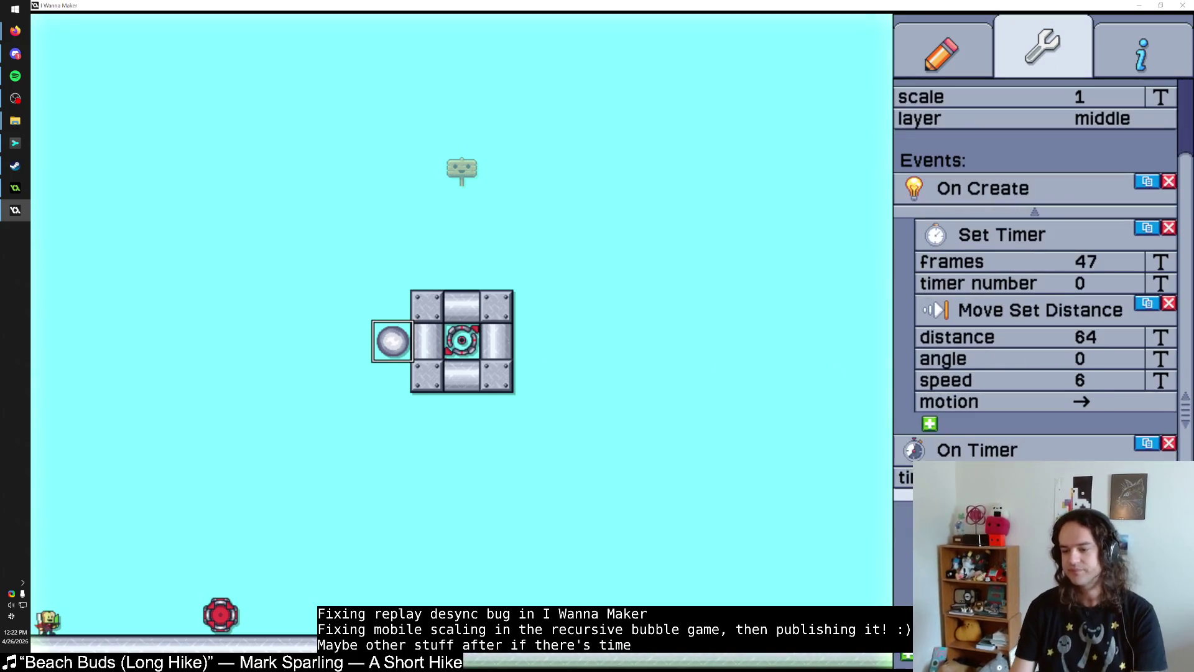
click(763, 477)
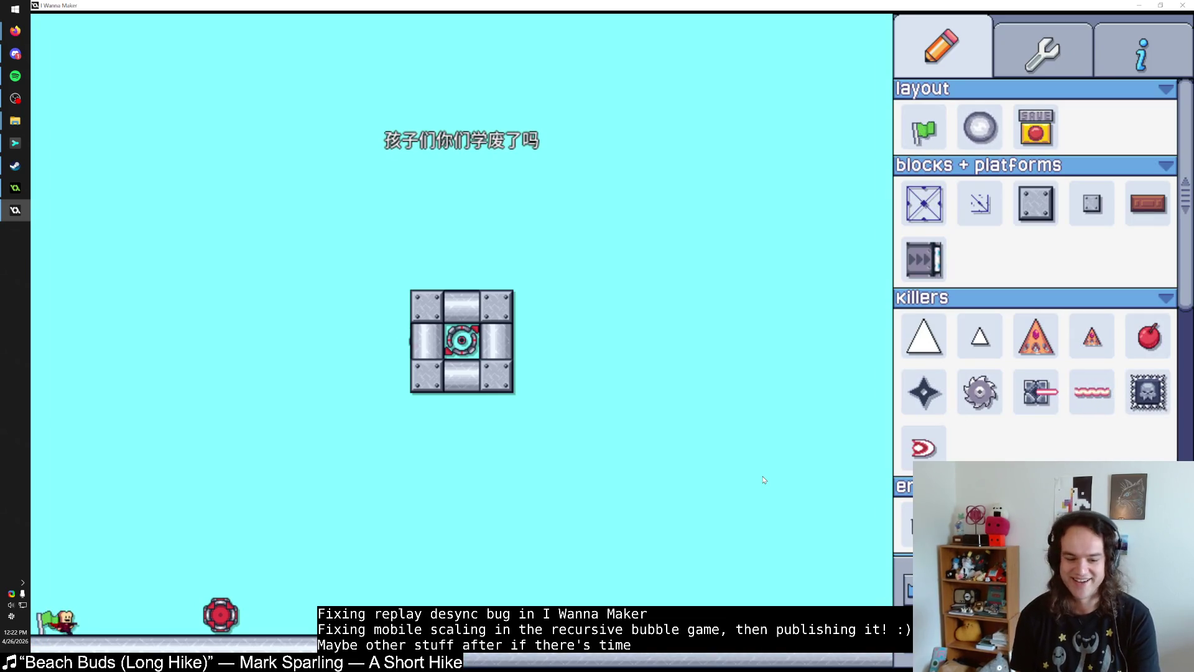
key(Escape)
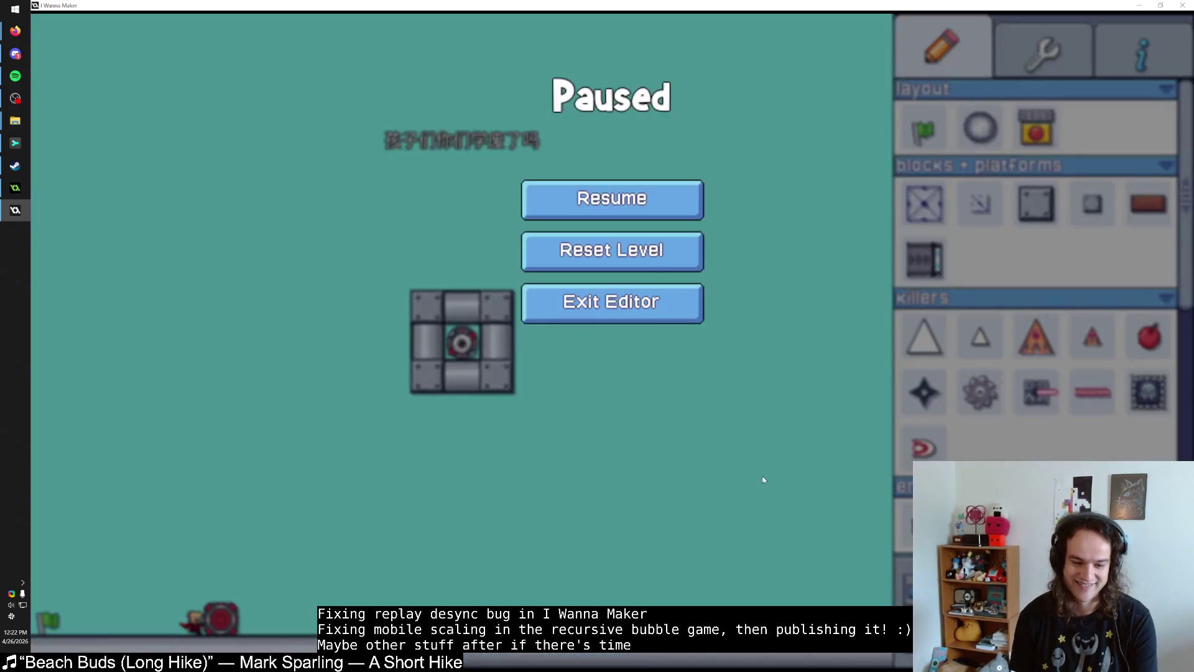
Step: Confirm Reset Level with R, then pause the restarted level with Escape
key(r)
key(Escape)
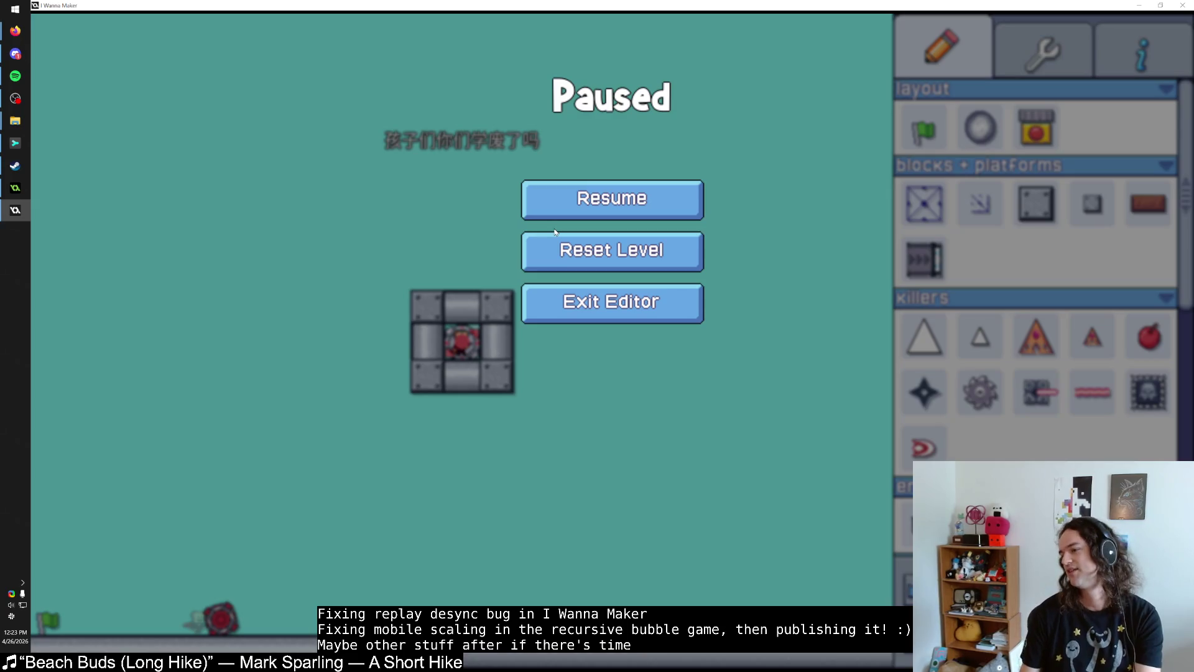
Step: Back in GameMaker, open objButton and read its User Defined 0 code, then close it
key(alt+Tab)
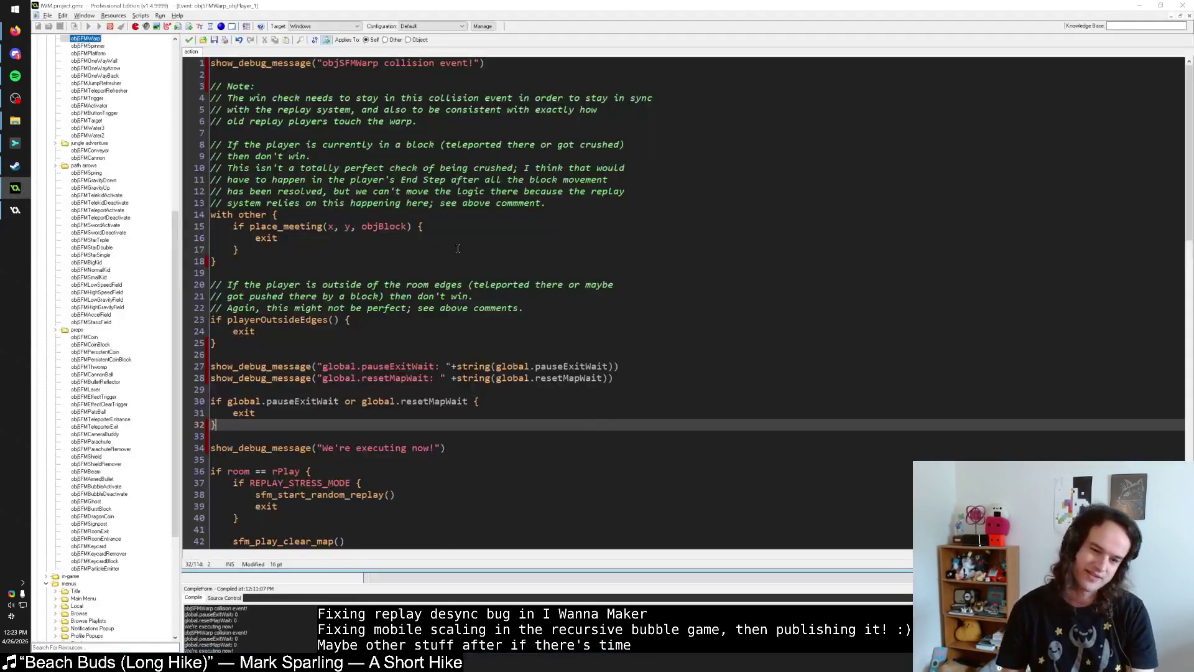
click(346, 249)
click(358, 263)
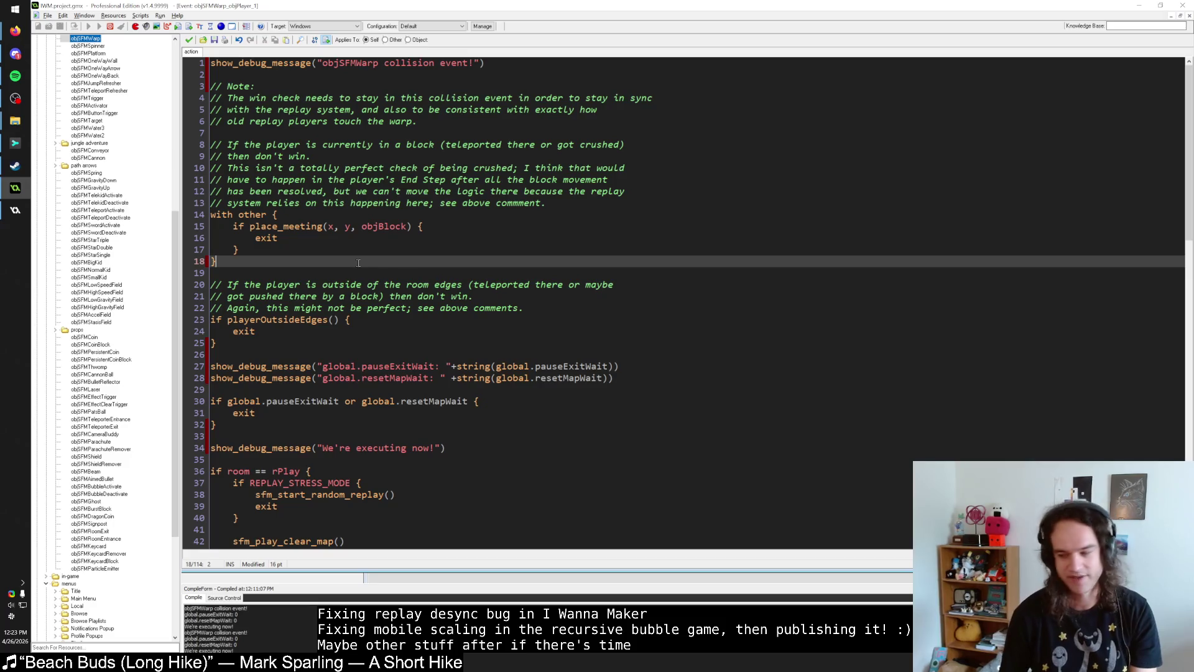
key(Escape)
key(Return)
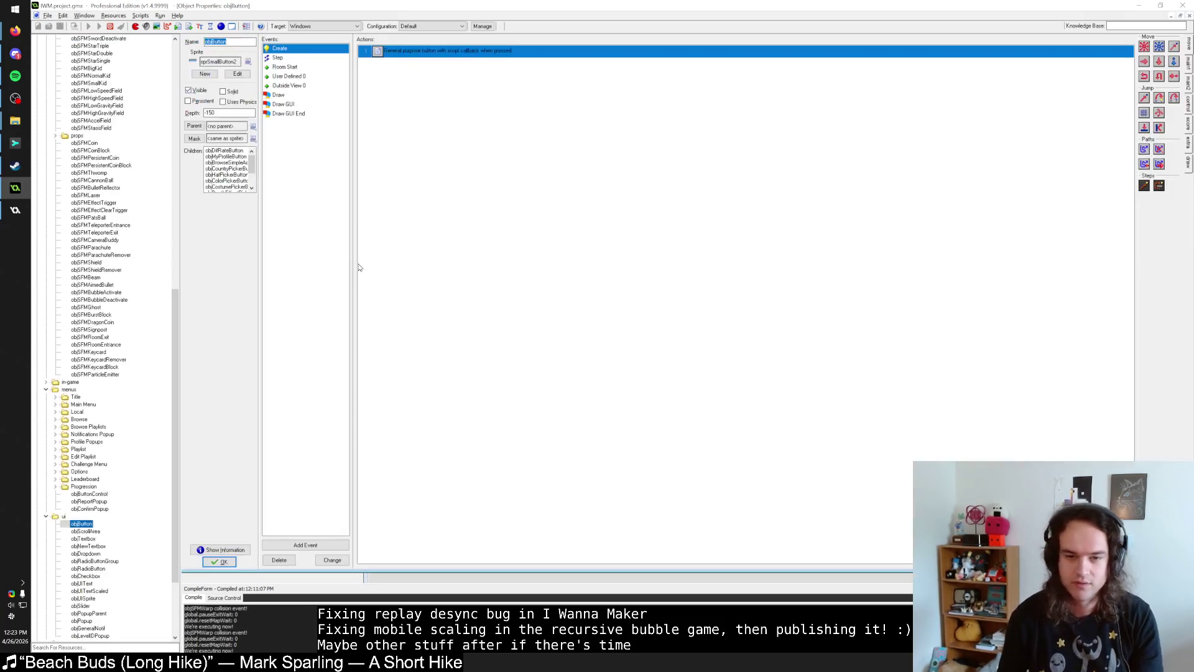
click(339, 85)
click(311, 76)
double_click(389, 52)
scroll(306, 274, down, 20)
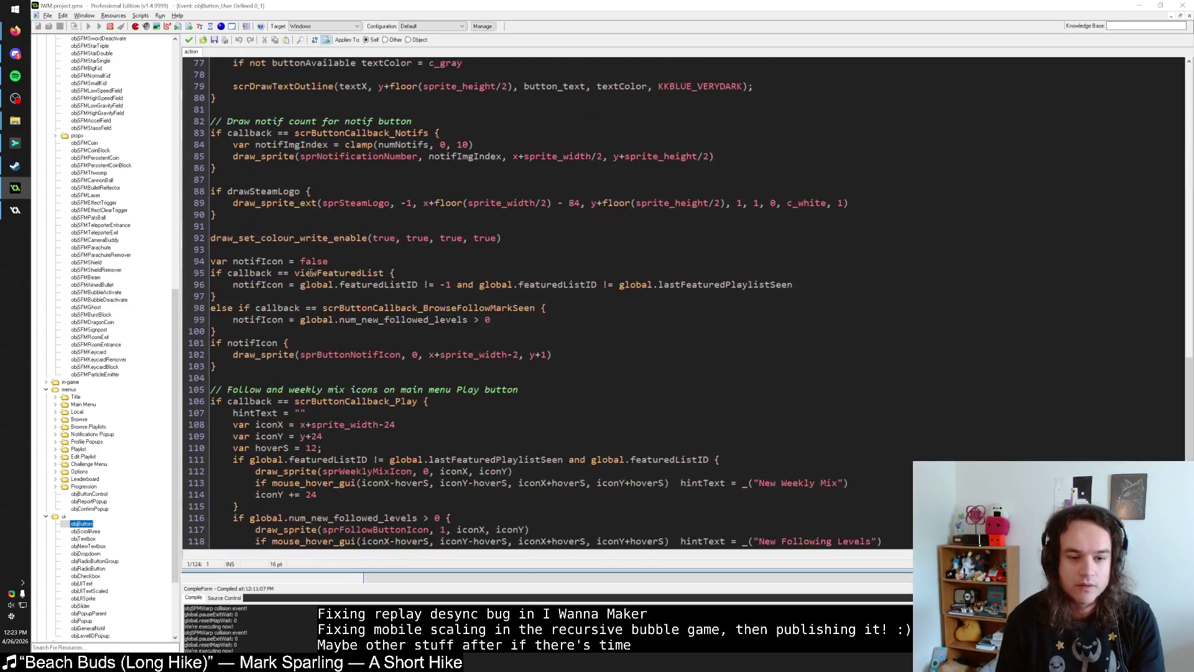
click(188, 40)
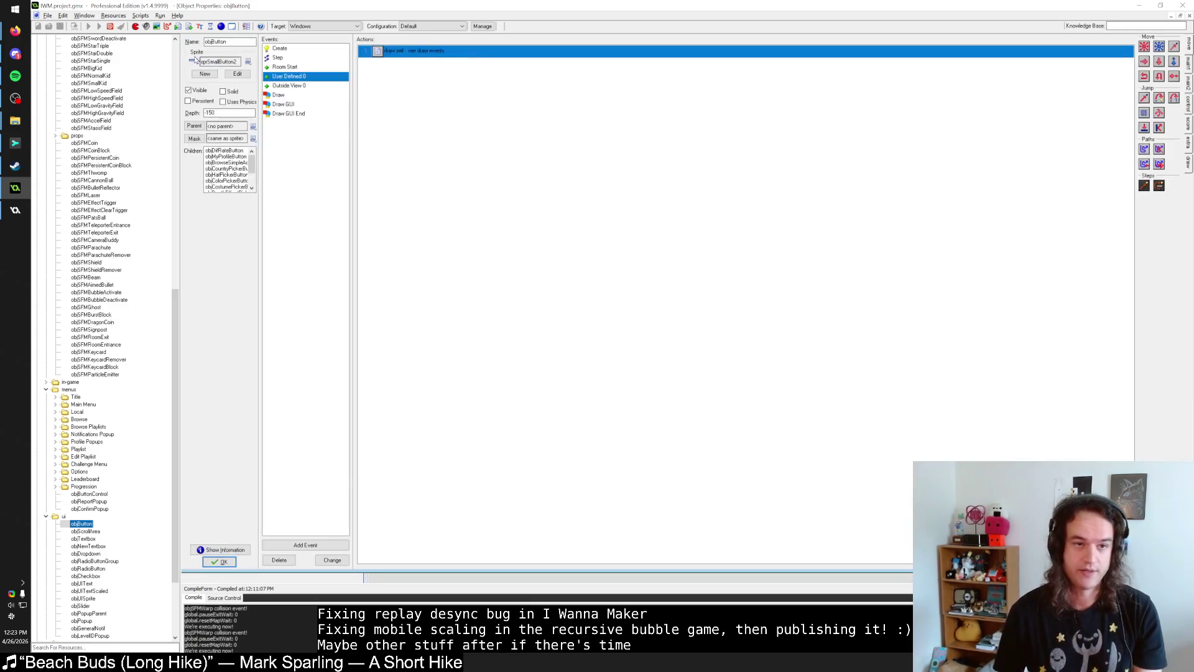
click(229, 550)
Step: Open objButtonControl and read its Begin Step code around callBackGeneralDuringStep
key(ctrl+t)
text(objBu)
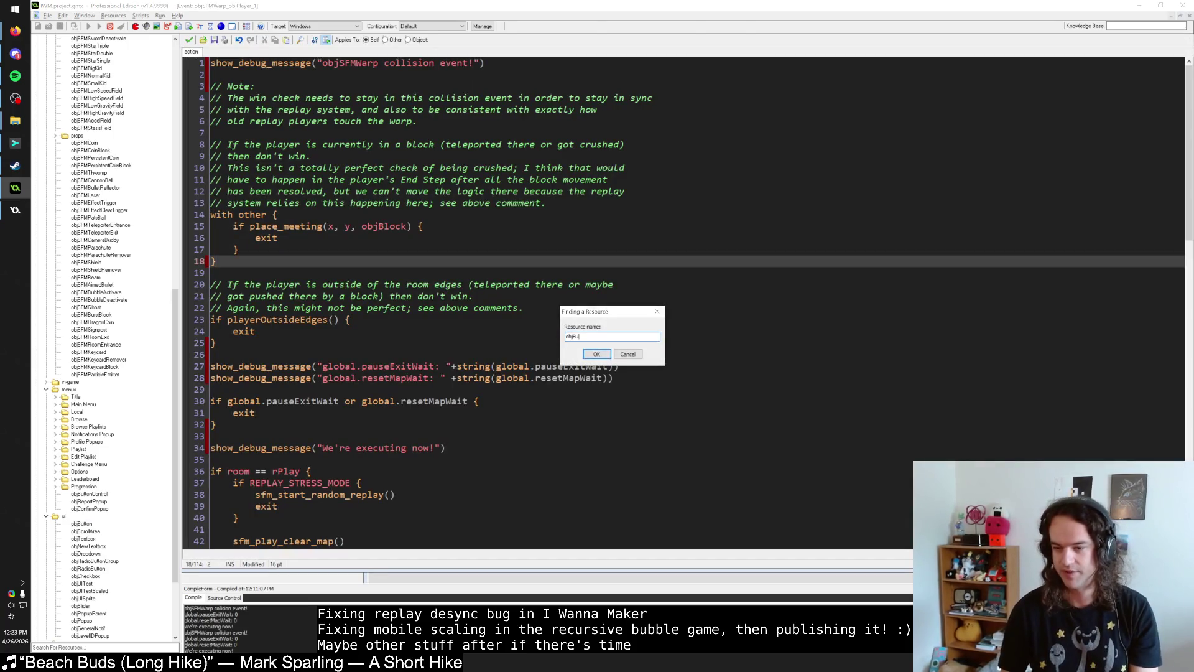
text(ttonControl)
key(Return)
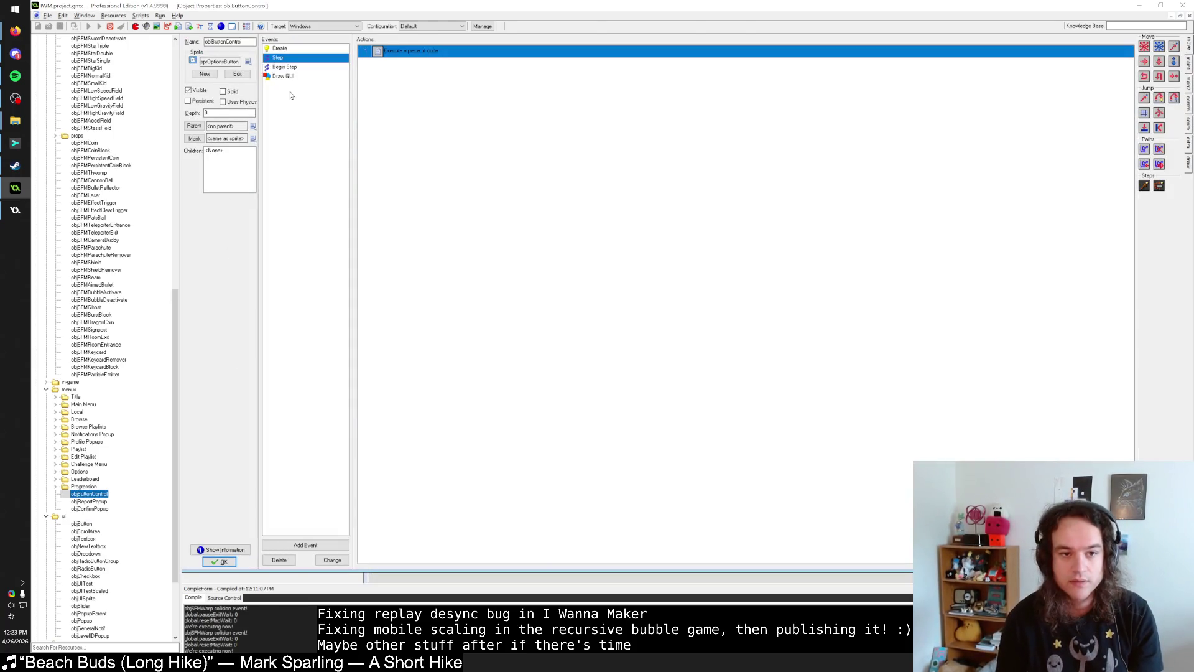
click(285, 67)
double_click(398, 50)
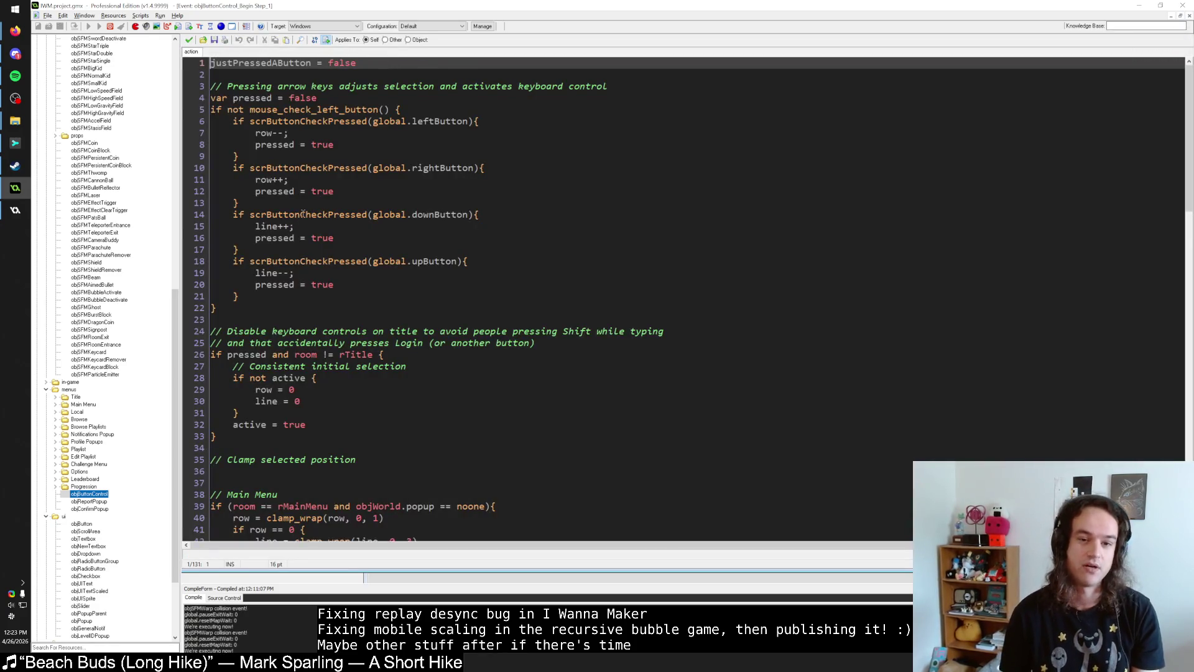
scroll(303, 215, down, 20)
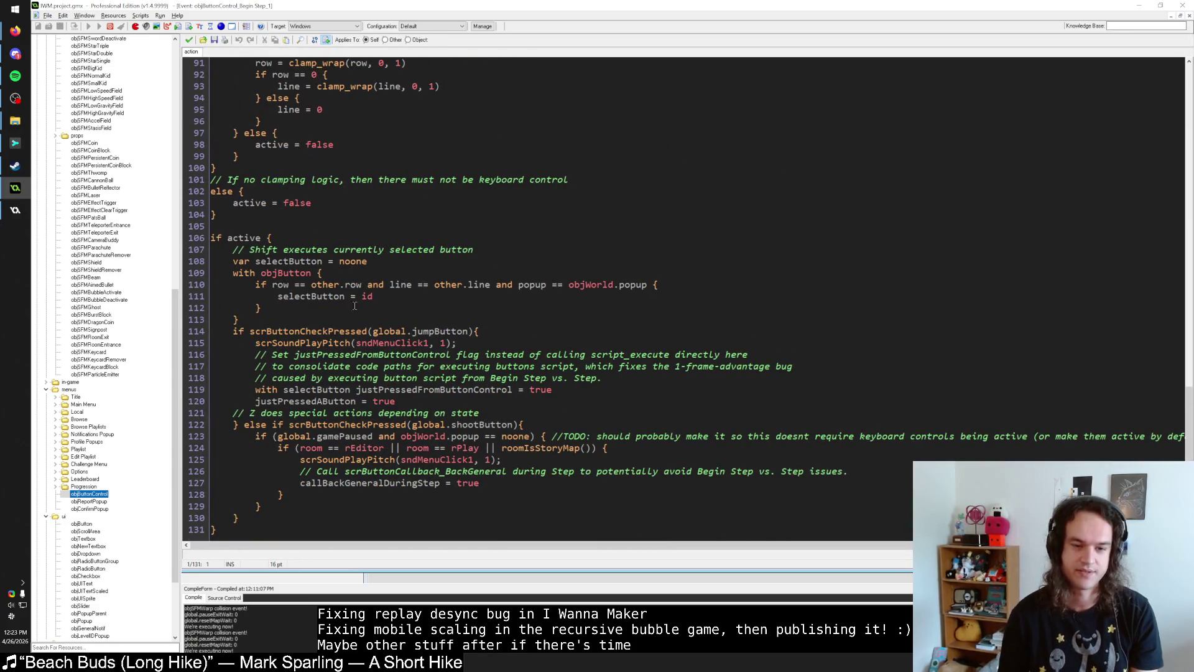
click(339, 460)
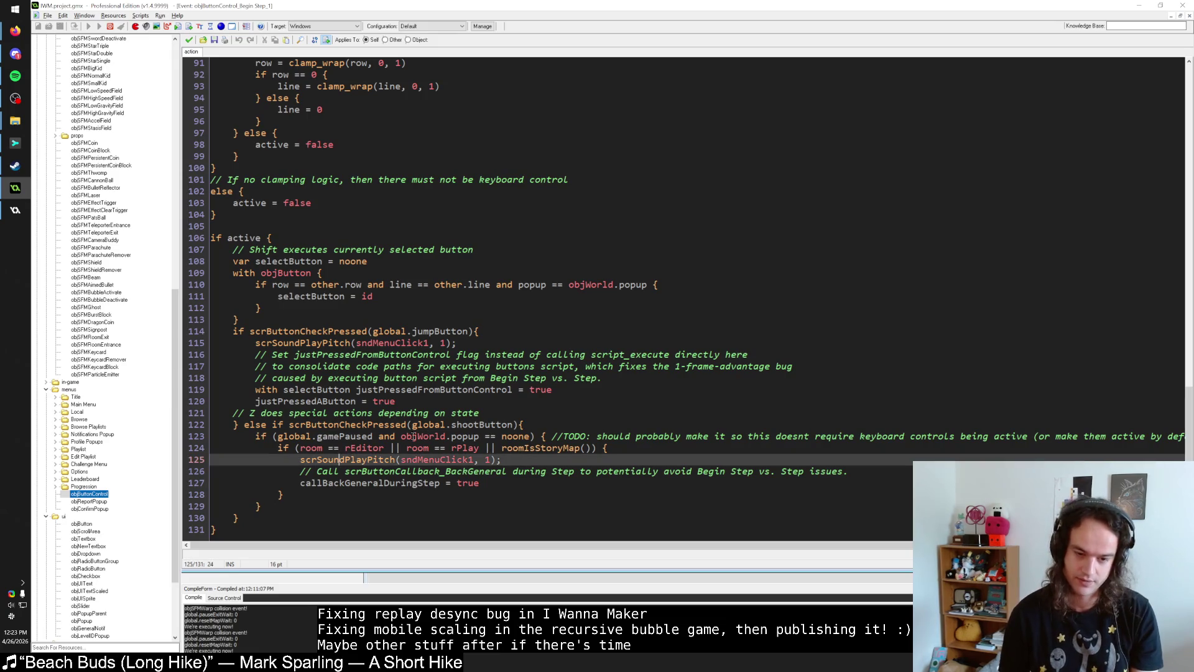
click(364, 425)
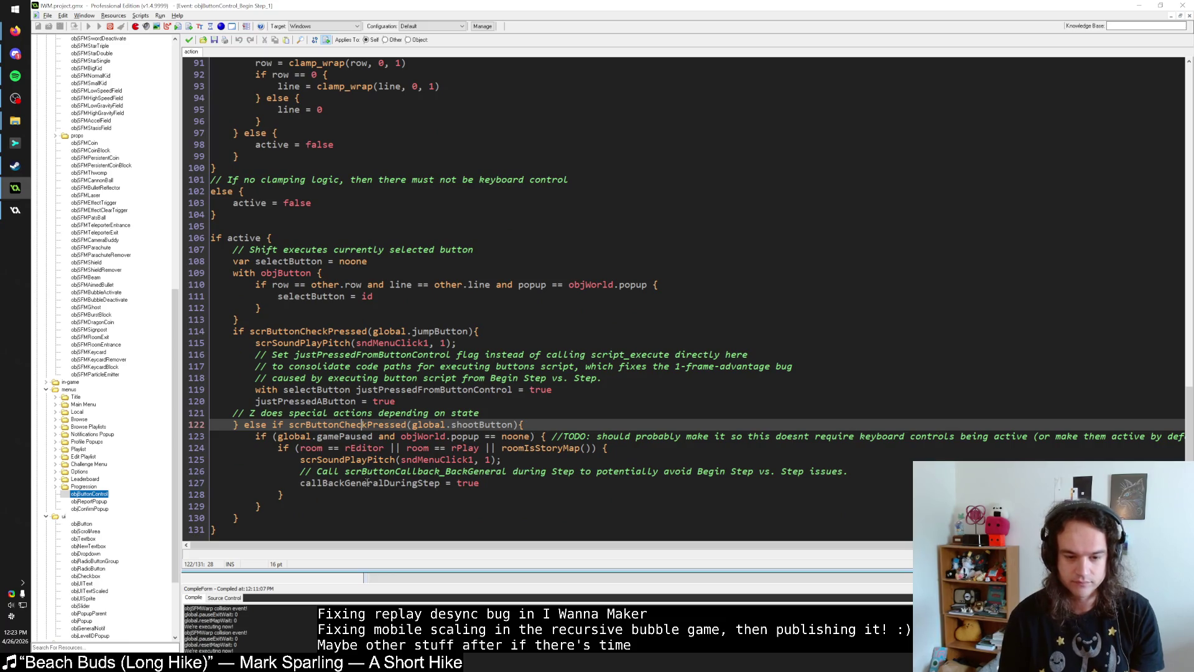
double_click(368, 484)
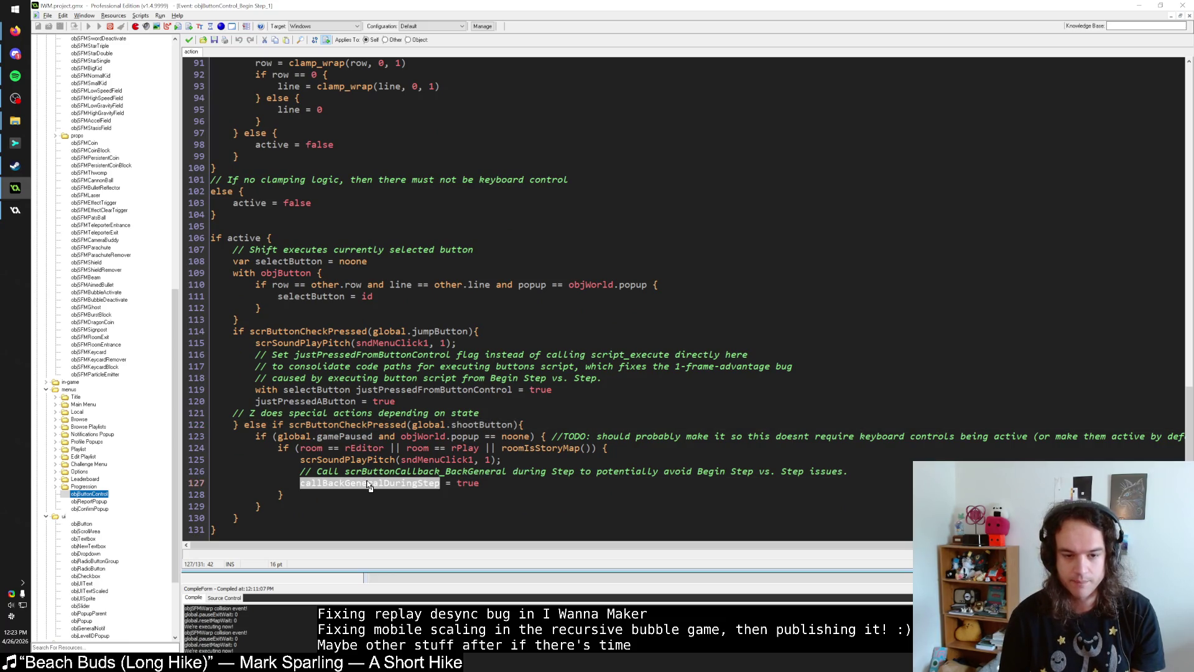
scroll(369, 485, up, 20)
scroll(367, 479, down, 20)
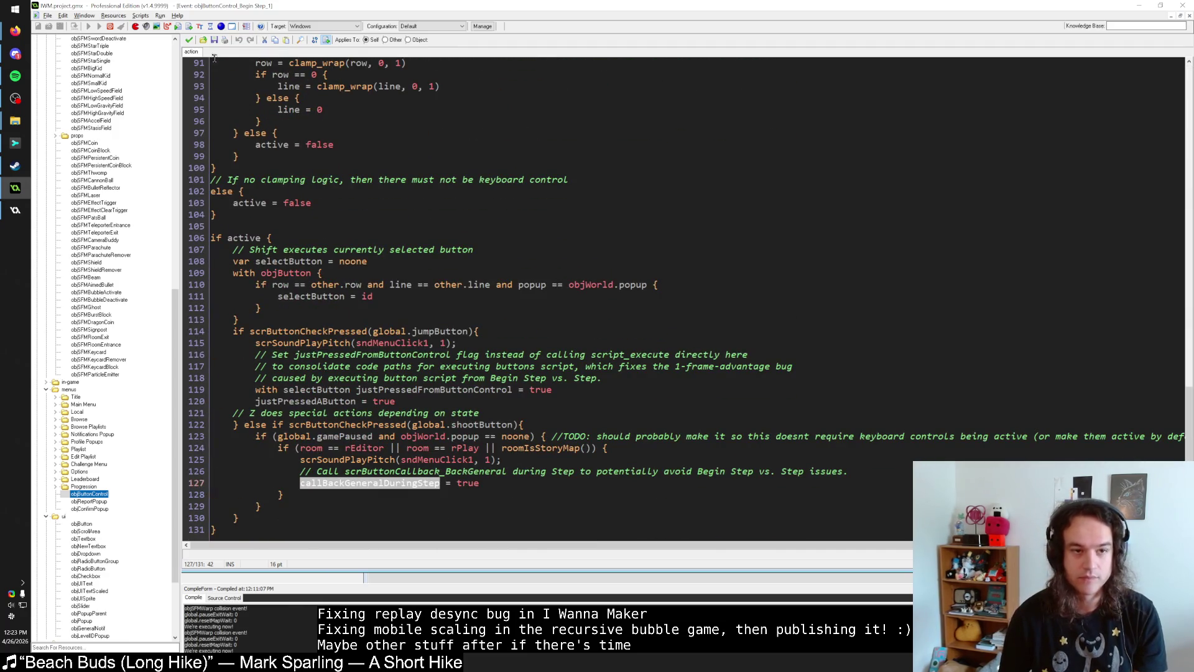
click(190, 40)
Step: Check objButtonControl's Step call to scrButtonCallback_BackGeneral, then search for resource 'obuButton'
double_click(292, 70)
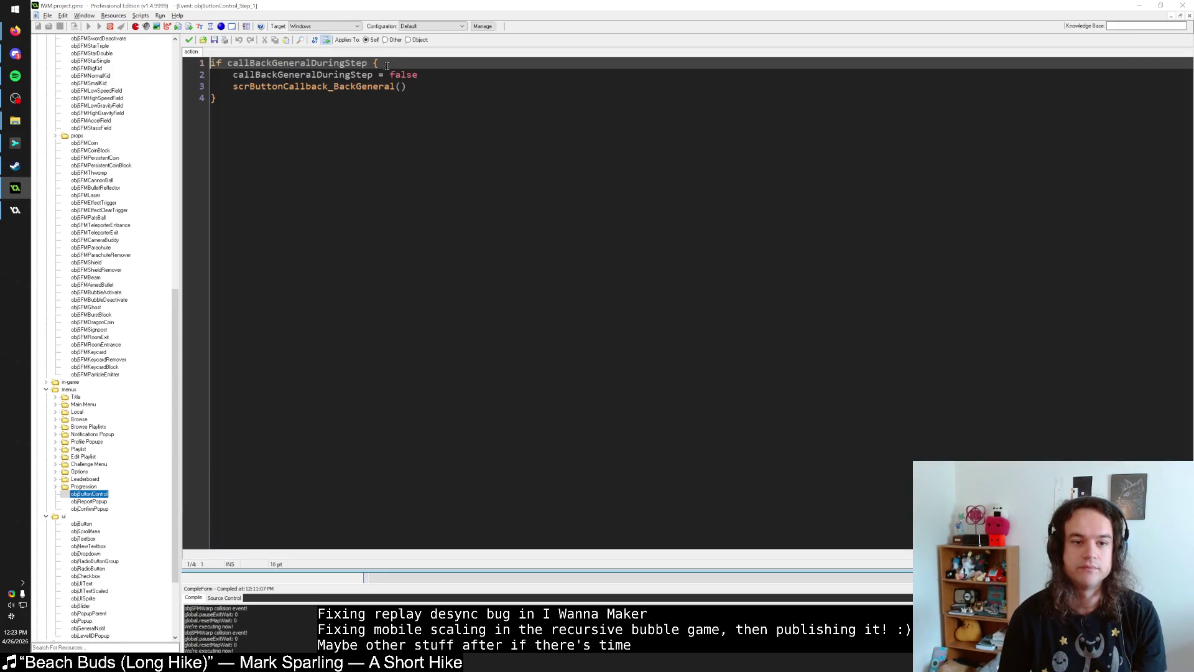
click(351, 87)
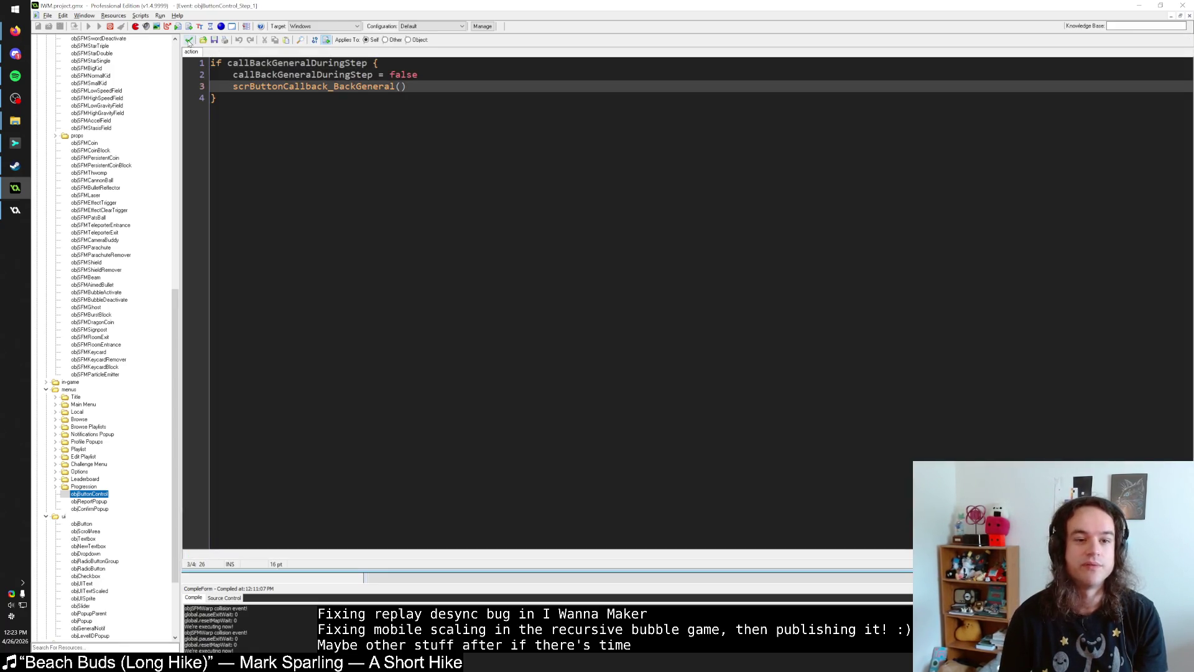
click(189, 40)
click(219, 561)
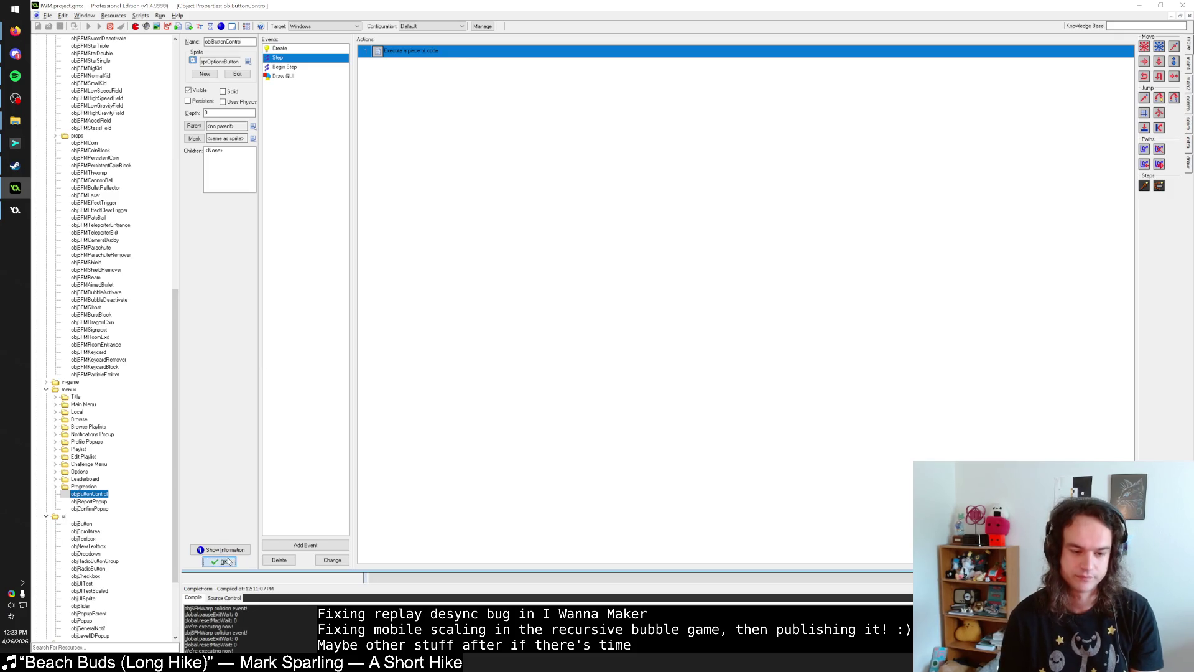
key(ctrl+t)
text(obuButton)
key(Return)
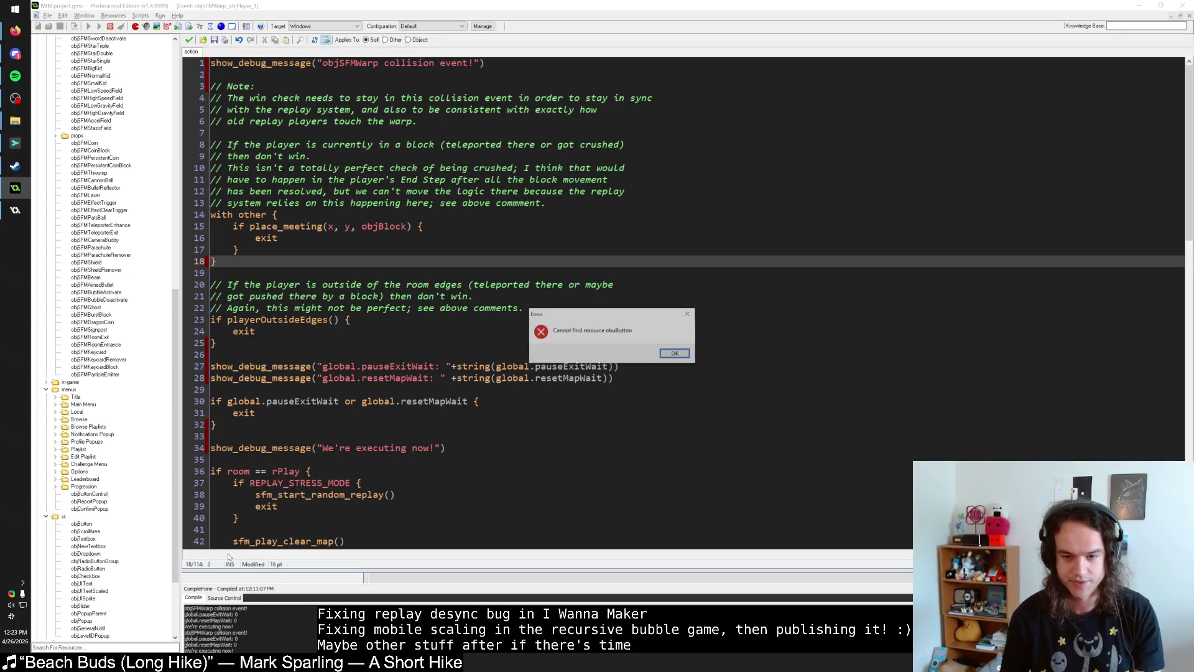
Step: Dismiss the error and correct the search to open objButton
click(676, 354)
click(577, 336)
key(BackSpace)
text(jButton)
key(Return)
Step: Glance at objButton's User Defined 0 code, then open its Step event code
click(321, 86)
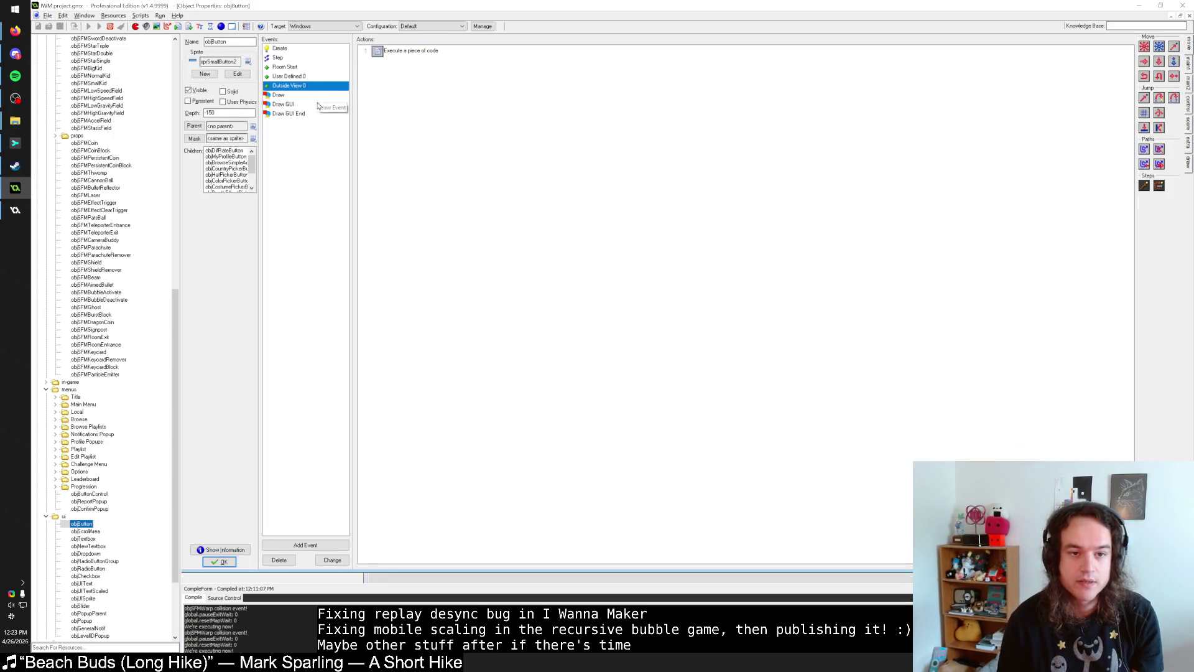
click(329, 75)
double_click(395, 52)
click(190, 41)
click(322, 67)
click(311, 58)
double_click(403, 53)
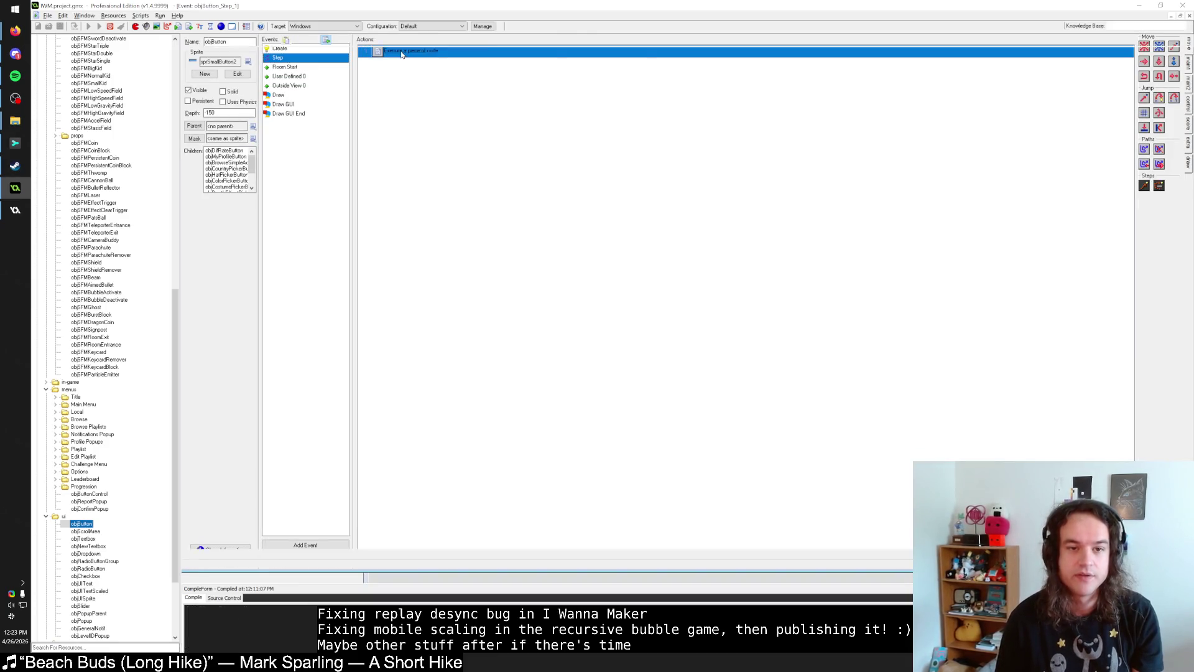
scroll(395, 299, down, 20)
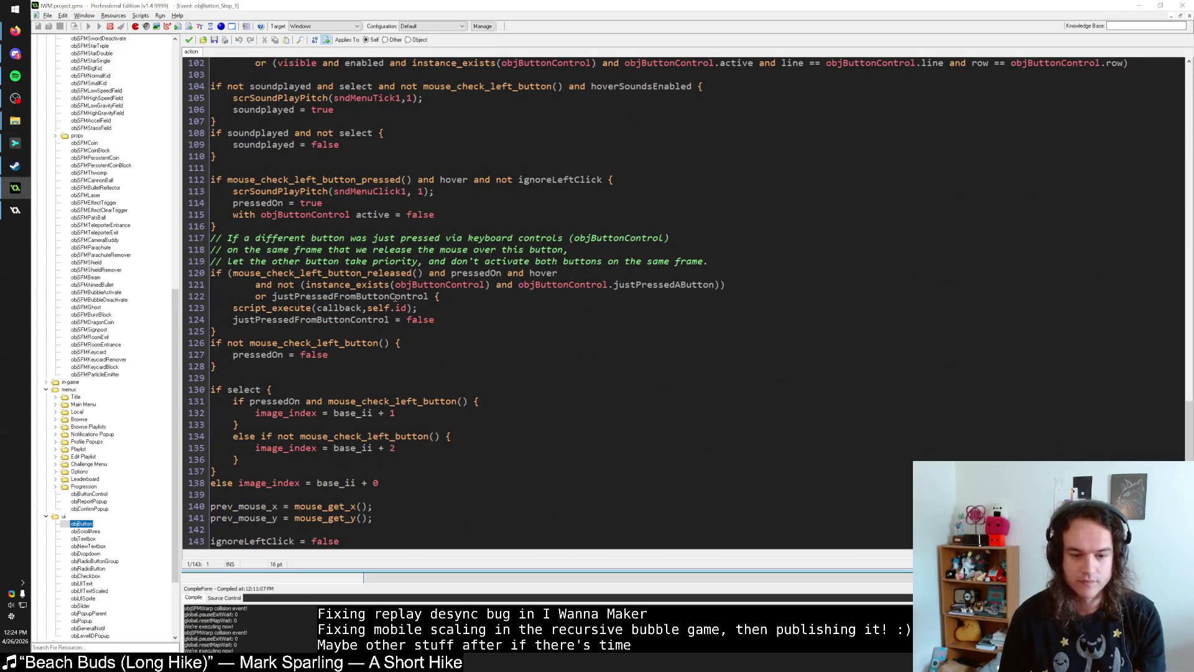
Step: Reset the paused game level via the pause menu, then return to the Step code at line 125
key(alt+Tab)
key(Down)
key(Down)
key(Down)
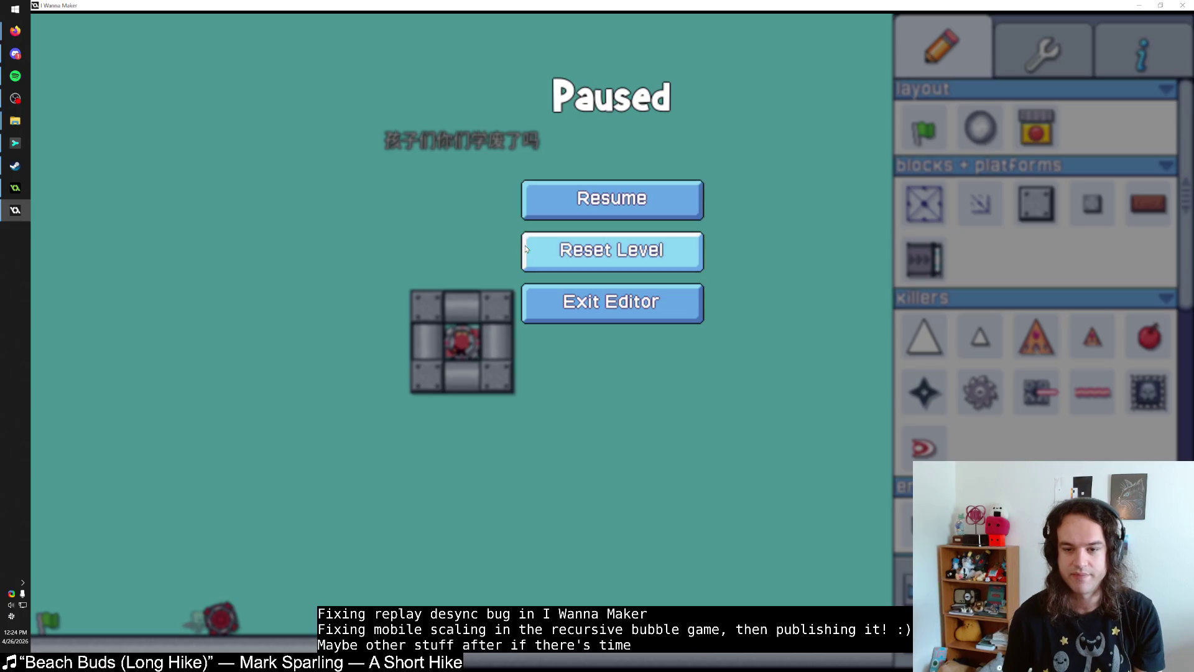
key(Return)
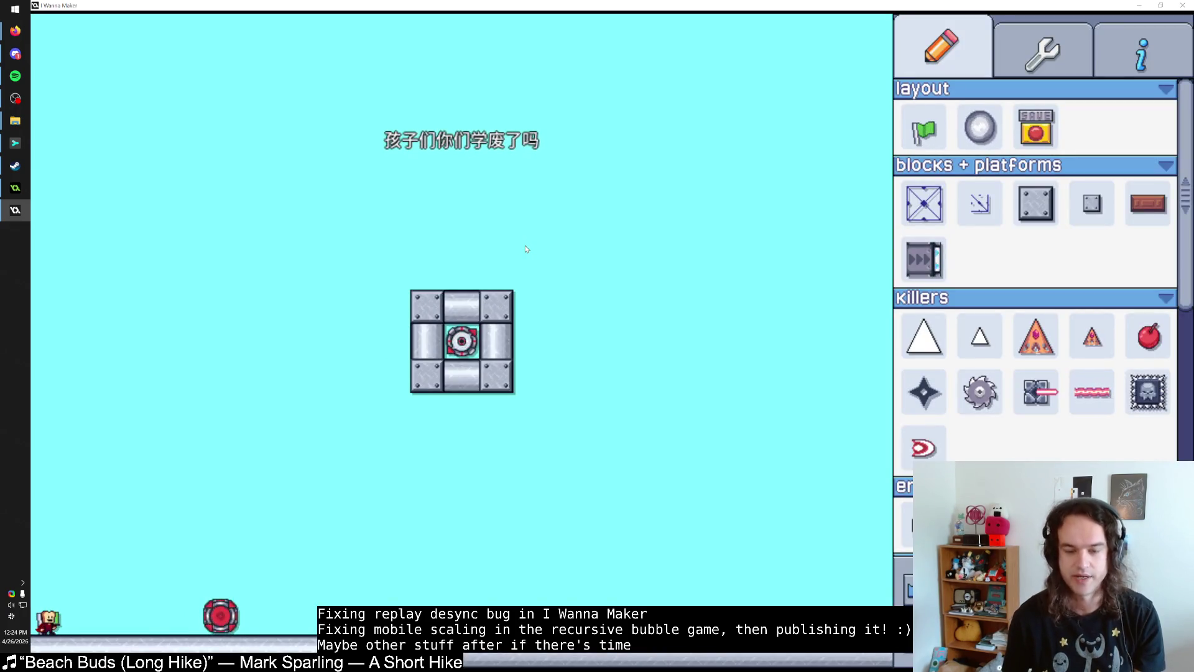
key(alt+Tab)
click(445, 332)
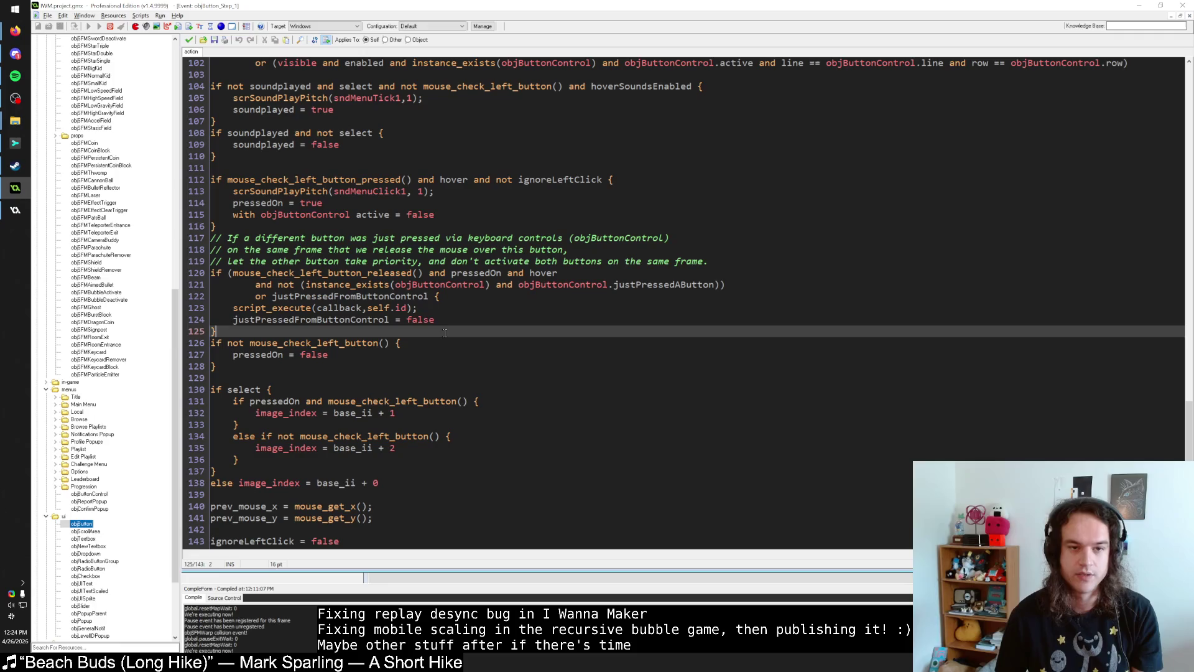
Step: Review the script_execute line, then save the Step code and close objButton's properties
click(279, 307)
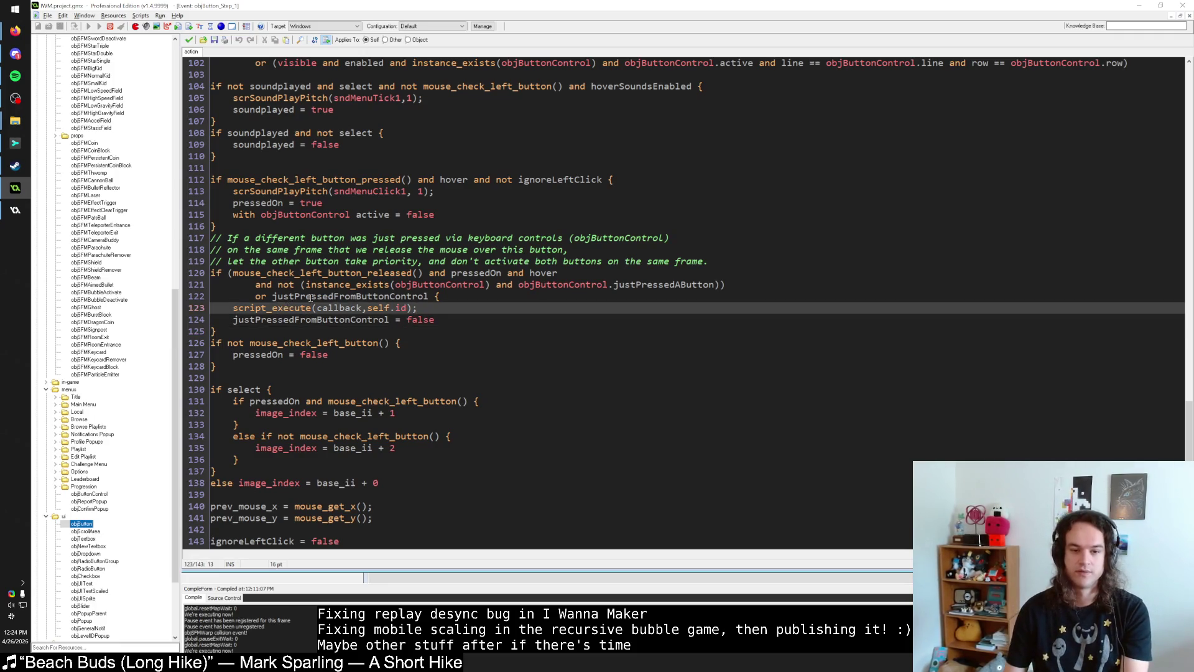
key(Right)
key(Right)
key(Right)
key(Left)
key(Left)
key(Left)
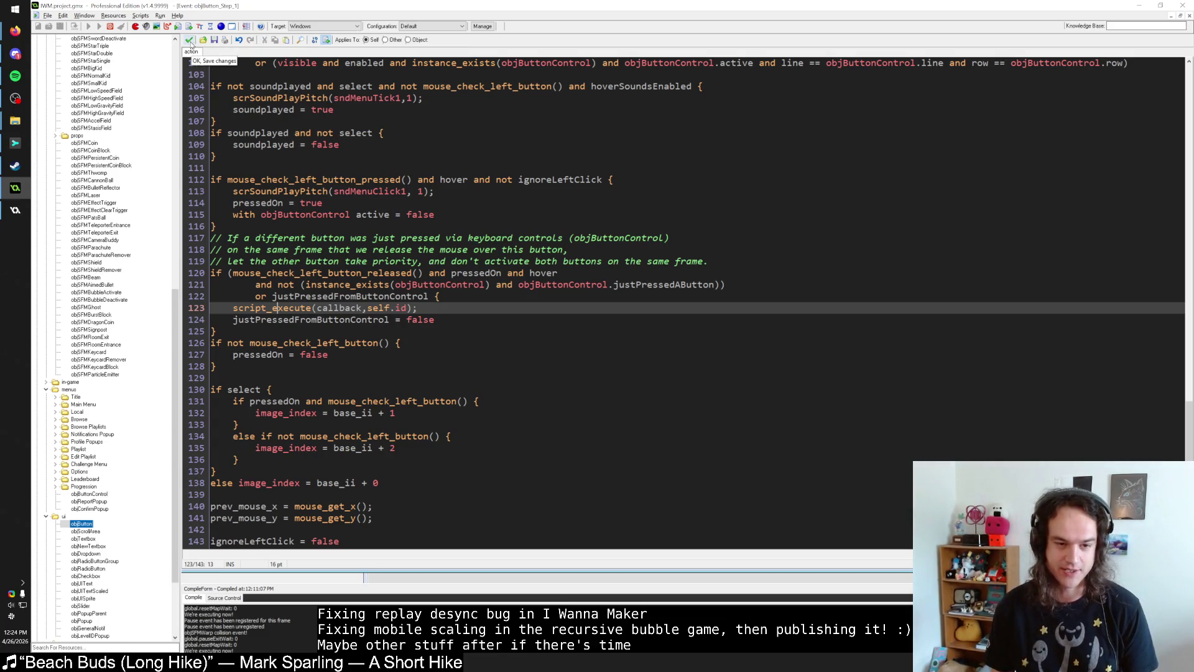
click(191, 42)
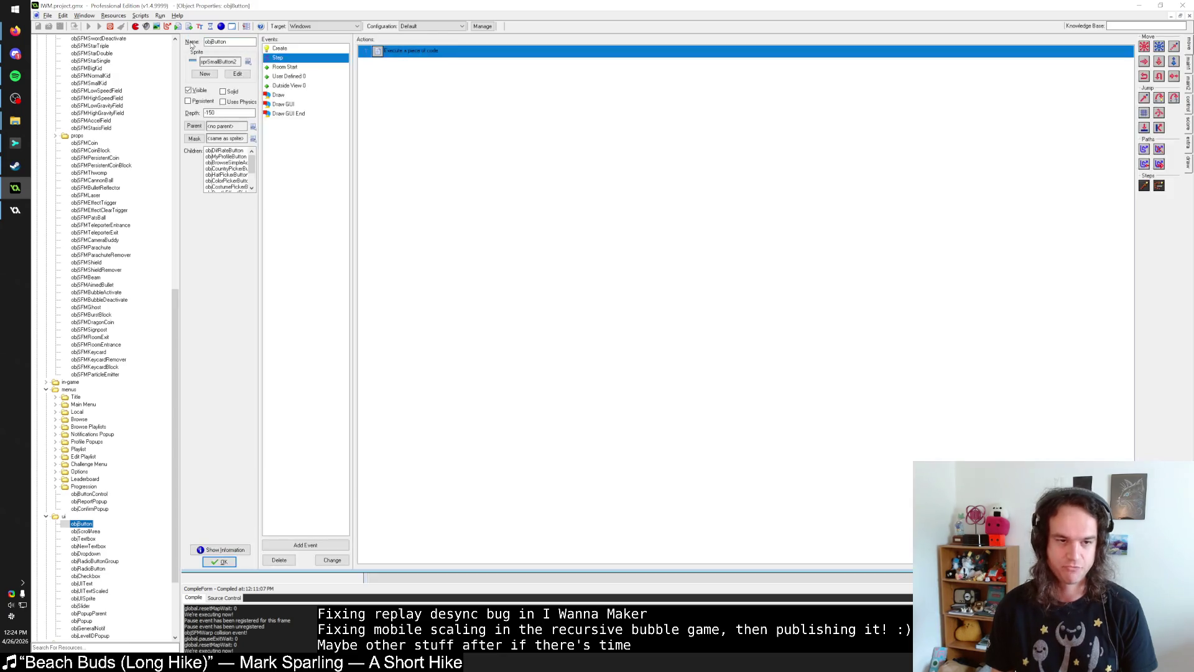
click(219, 562)
Step: Expand folders near the top of the resource tree
scroll(93, 186, up, 20)
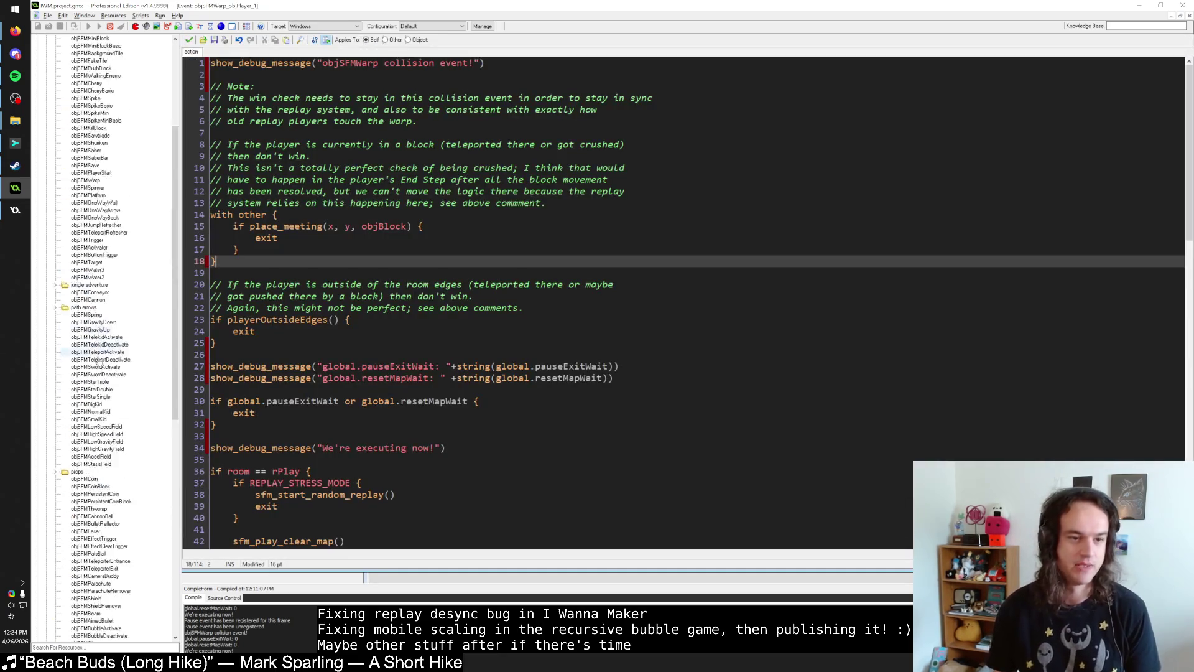
click(36, 99)
double_click(62, 75)
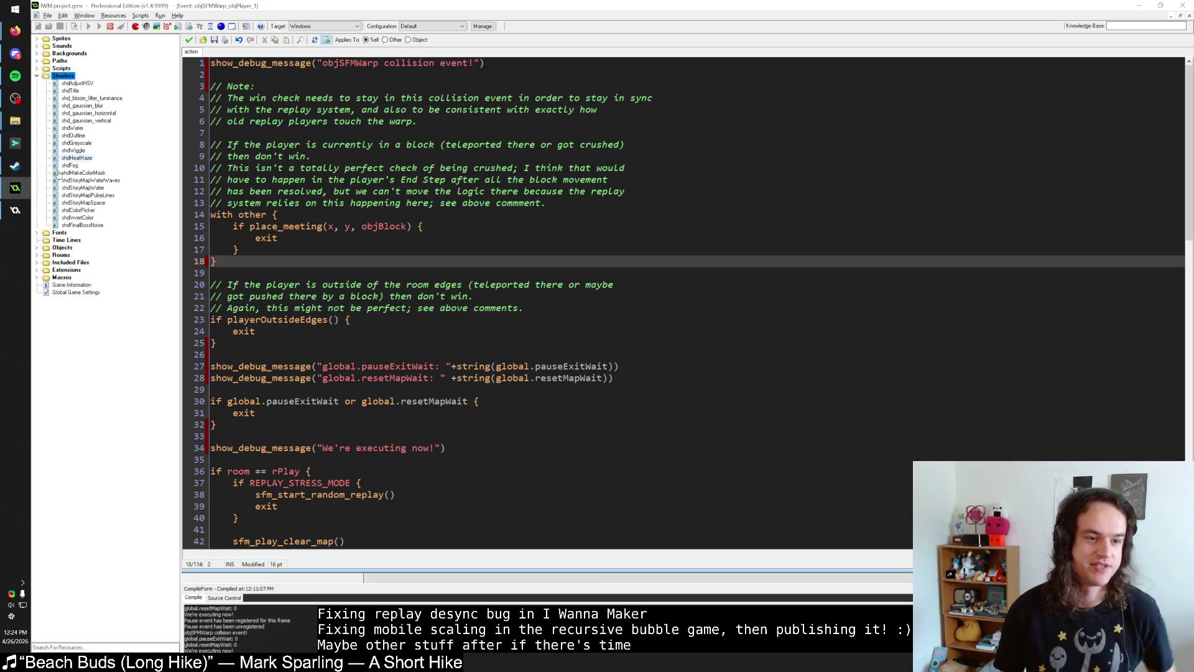
Step: Expand the Scripts folder down to menus + ui and its pausing subfolder
double_click(63, 75)
double_click(61, 68)
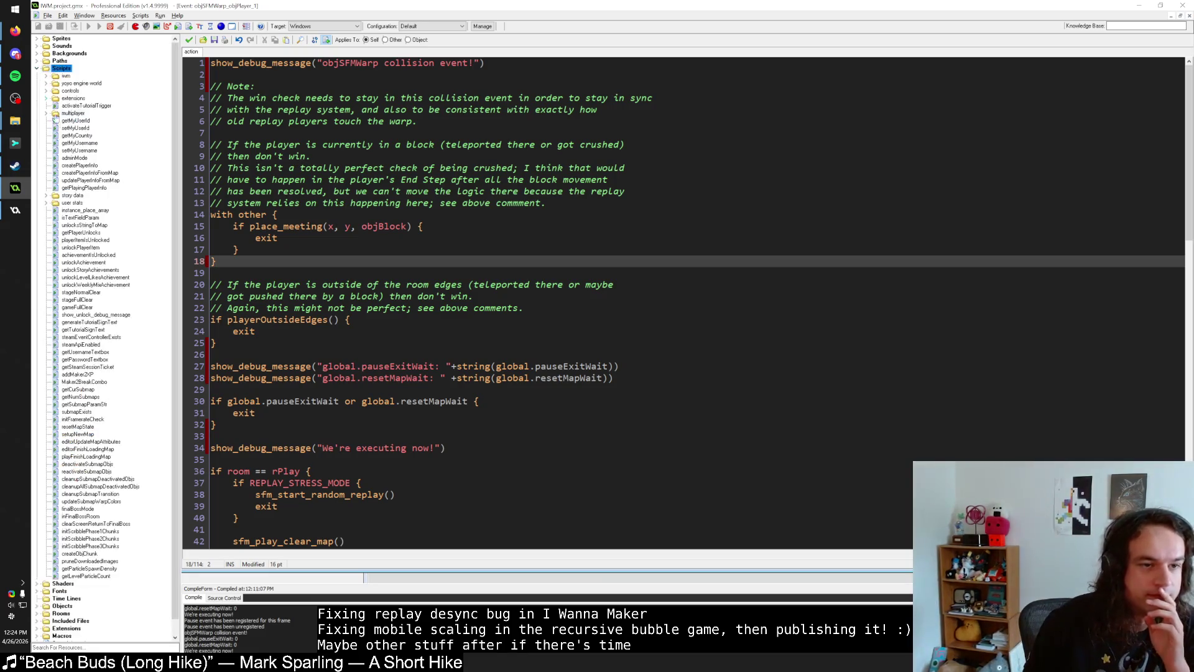
click(46, 75)
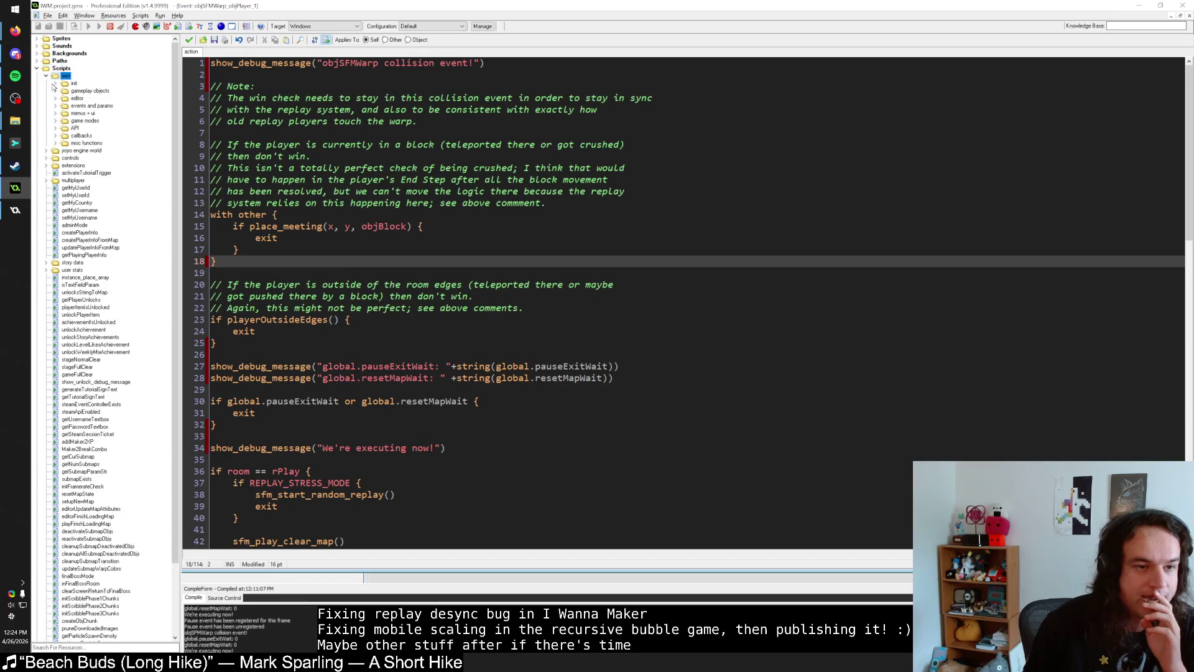
double_click(65, 113)
double_click(65, 121)
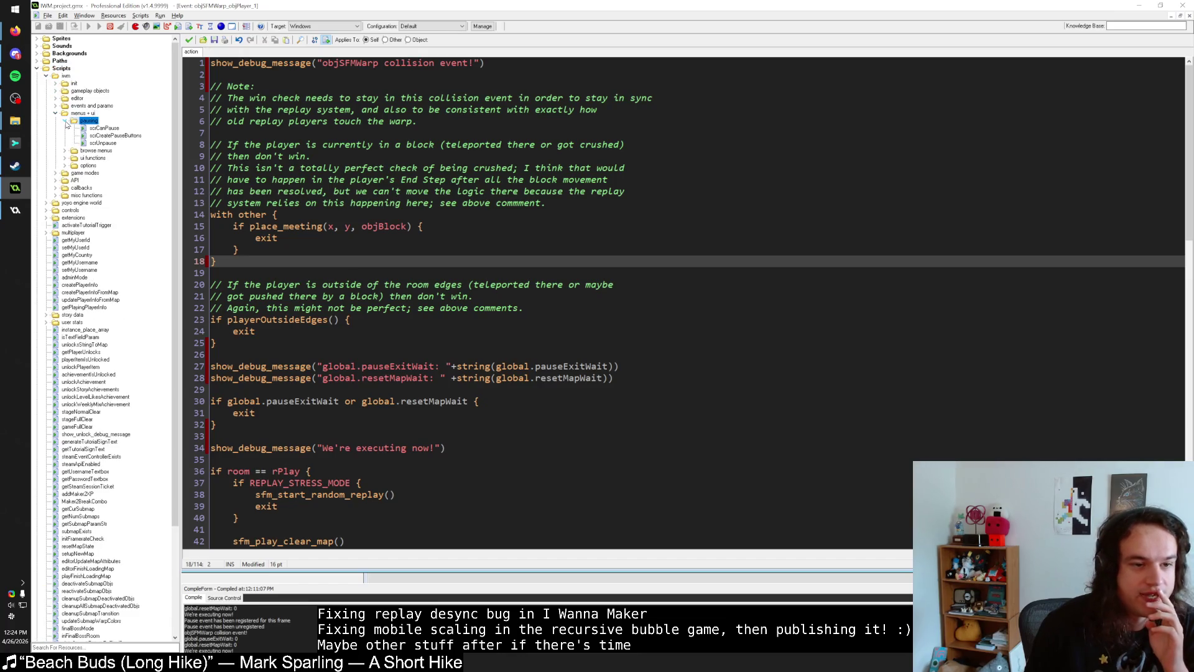
click(65, 121)
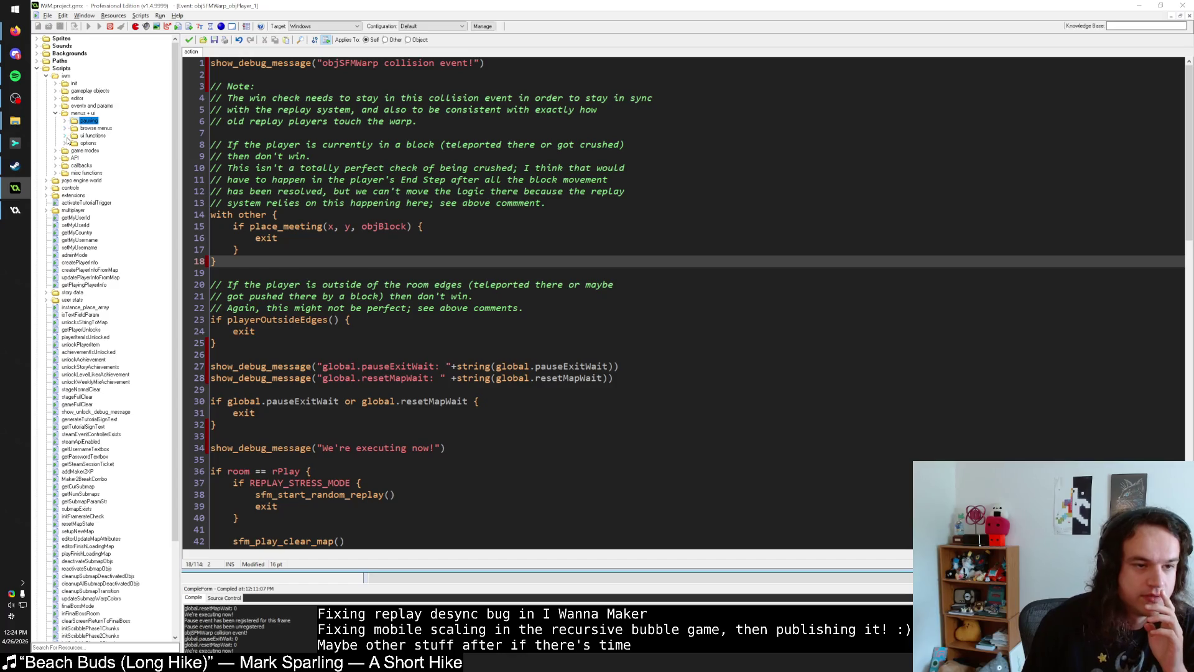
Step: Browse the browse menus, ui functions and options folders, then open scrCreatePauseButtons
double_click(66, 130)
click(65, 128)
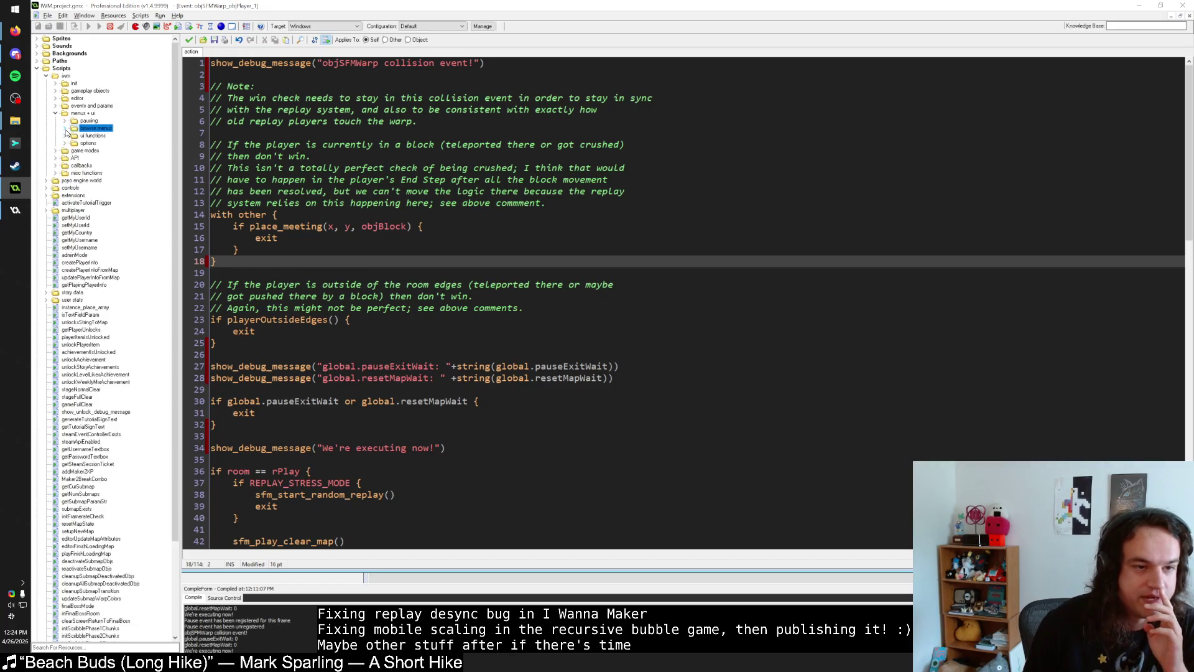
double_click(67, 136)
click(64, 137)
double_click(66, 143)
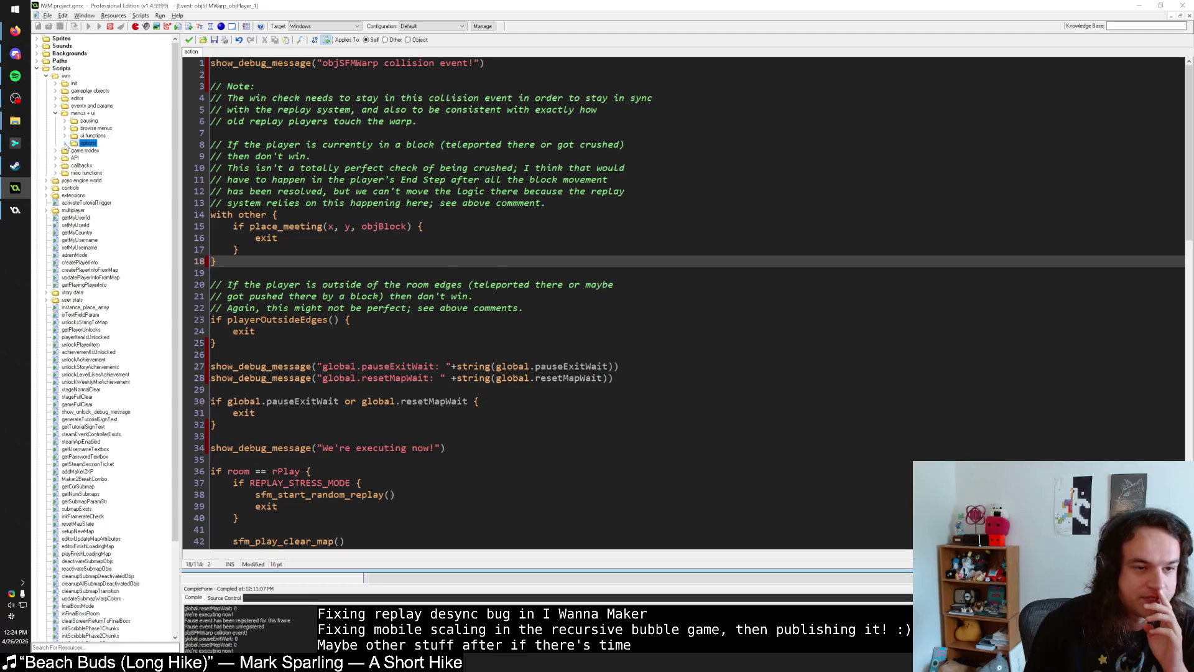
click(66, 144)
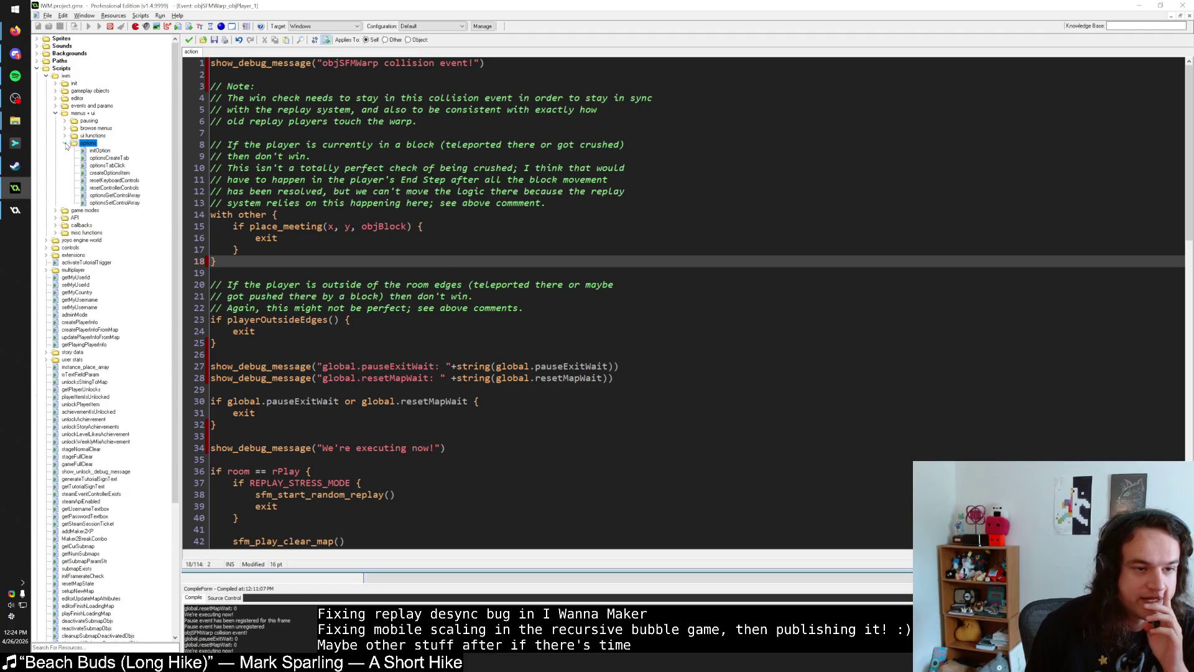
click(65, 144)
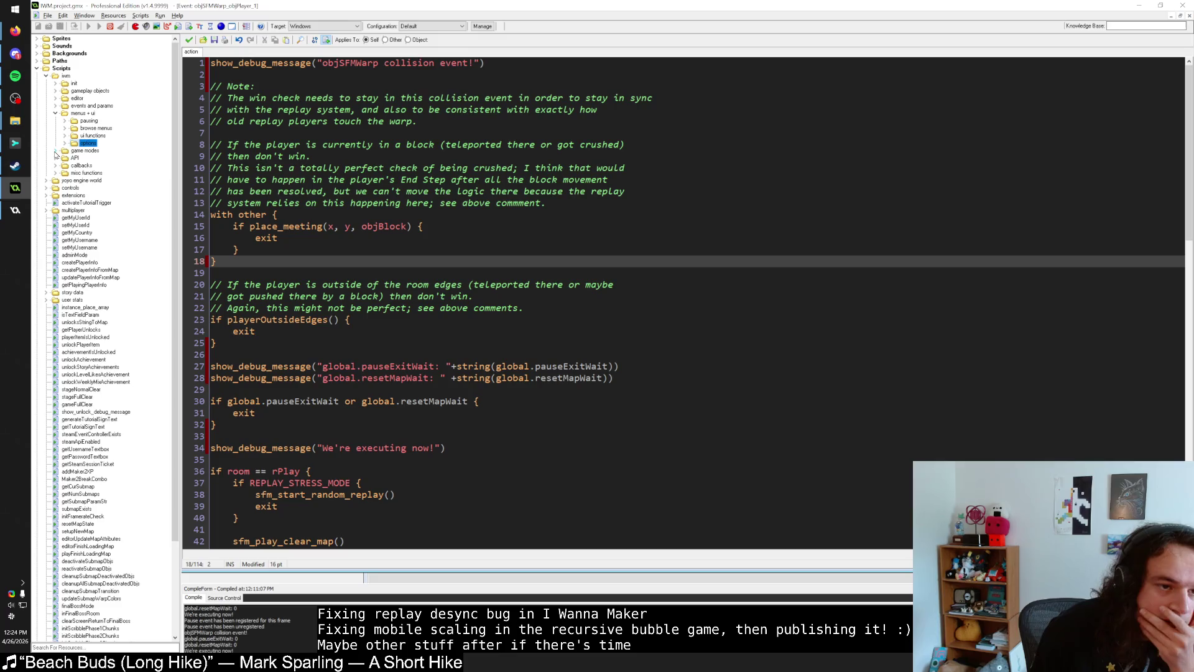
click(65, 121)
double_click(115, 135)
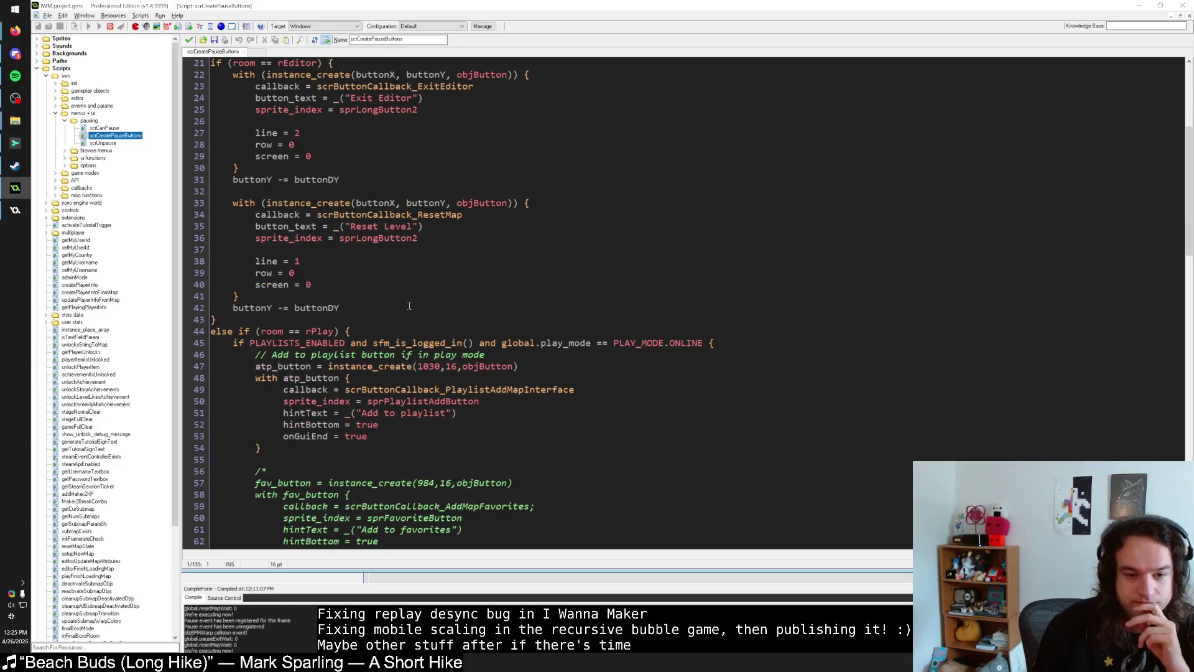
Step: Open scrButtonCallback_ResetMap from its name in the Reset Level button code
scroll(409, 305, up, 3)
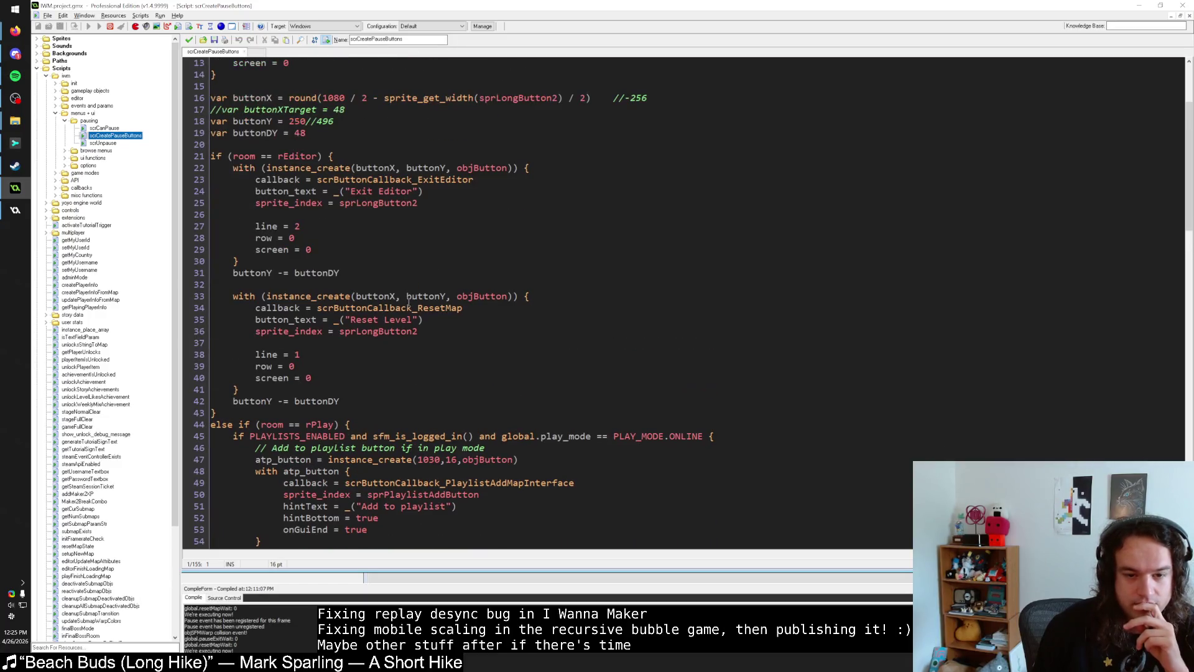
click(458, 306)
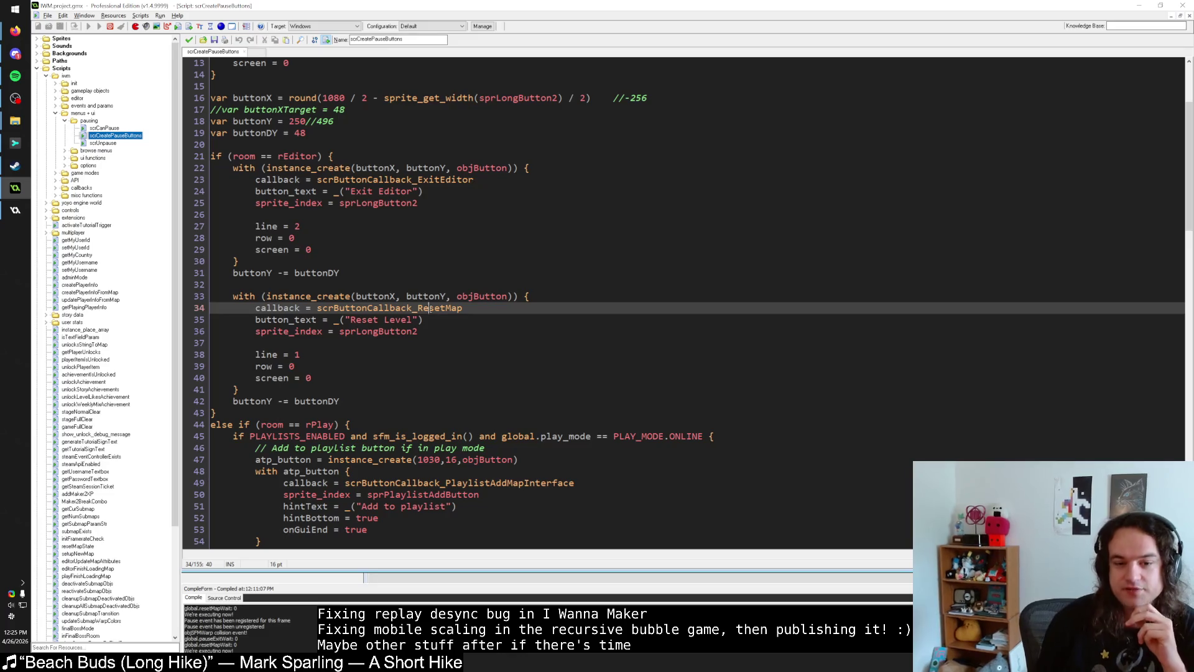
middle_click(430, 309)
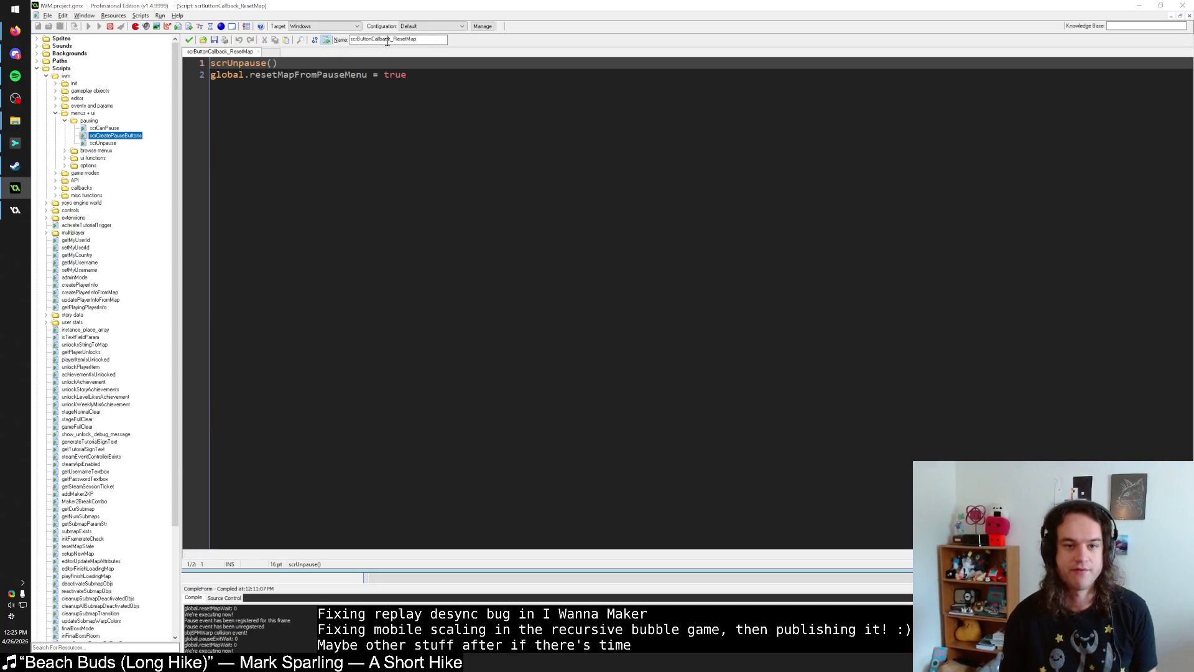
key(ctrl+t)
key(Escape)
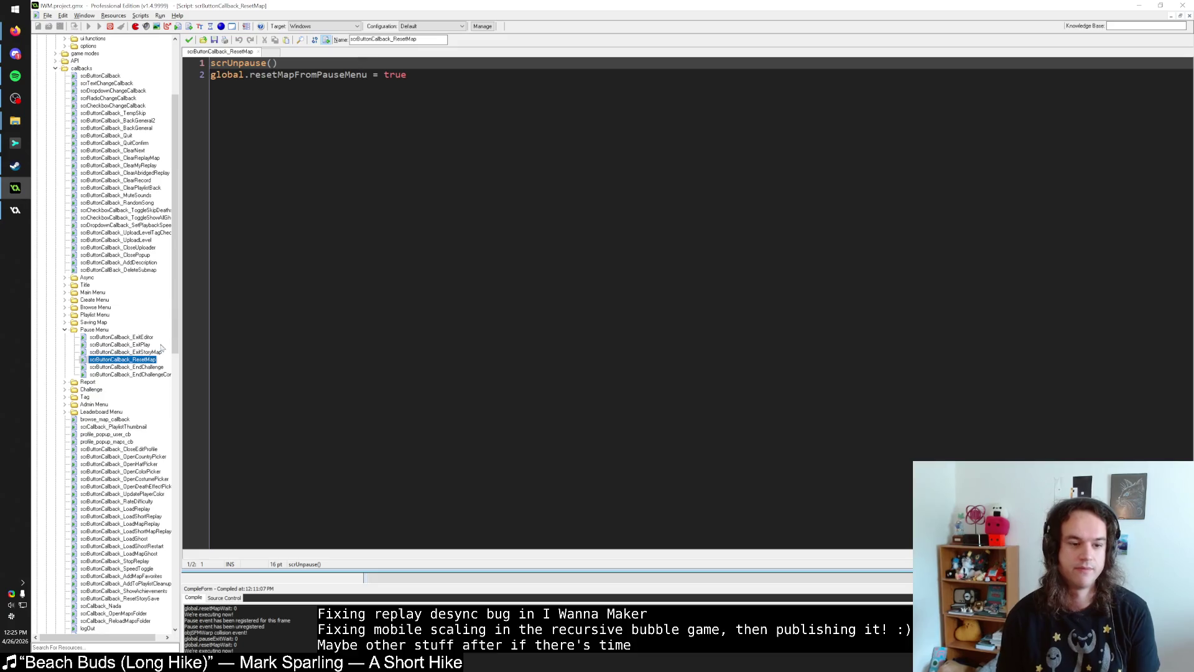
click(56, 113)
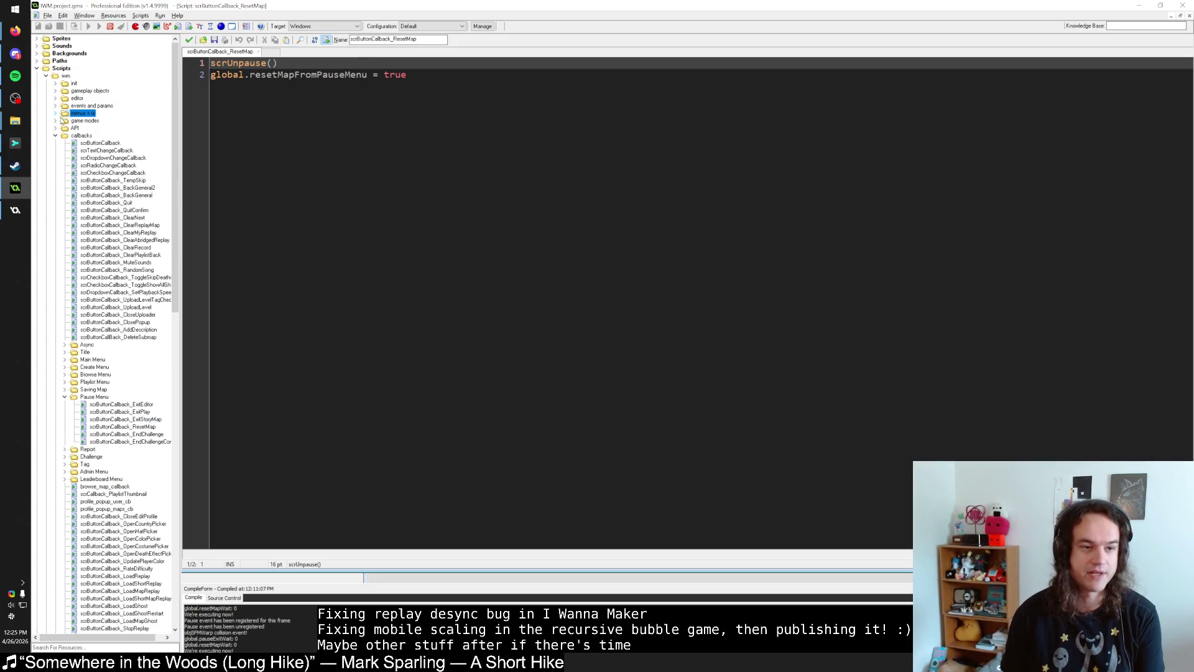
Step: Inspect global.resetMapFromPauseMenu, then open scrUnpause with F12 from its call
click(246, 64)
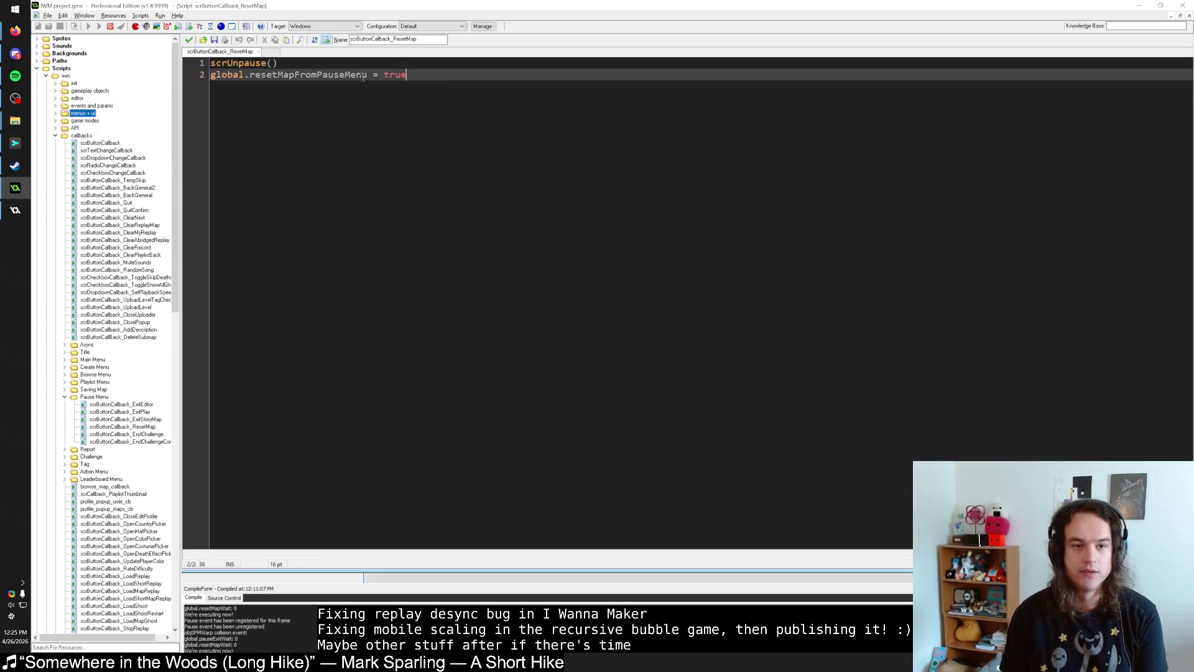
click(568, 119)
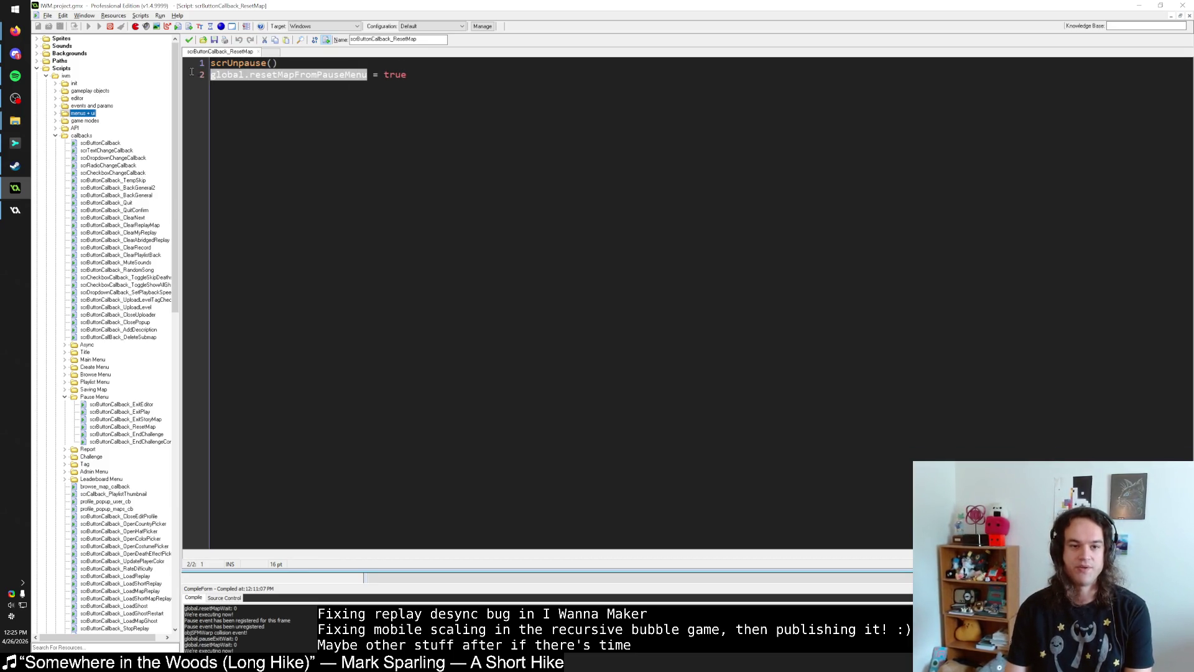
drag(367, 75, 209, 75)
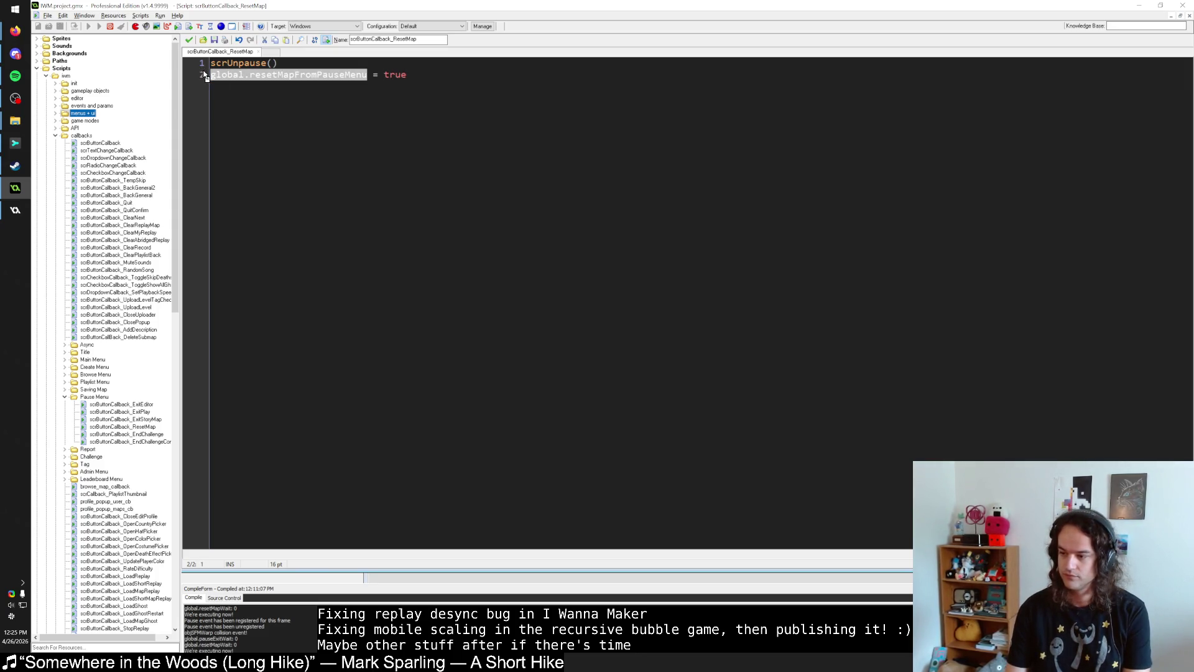
click(237, 62)
key(F12)
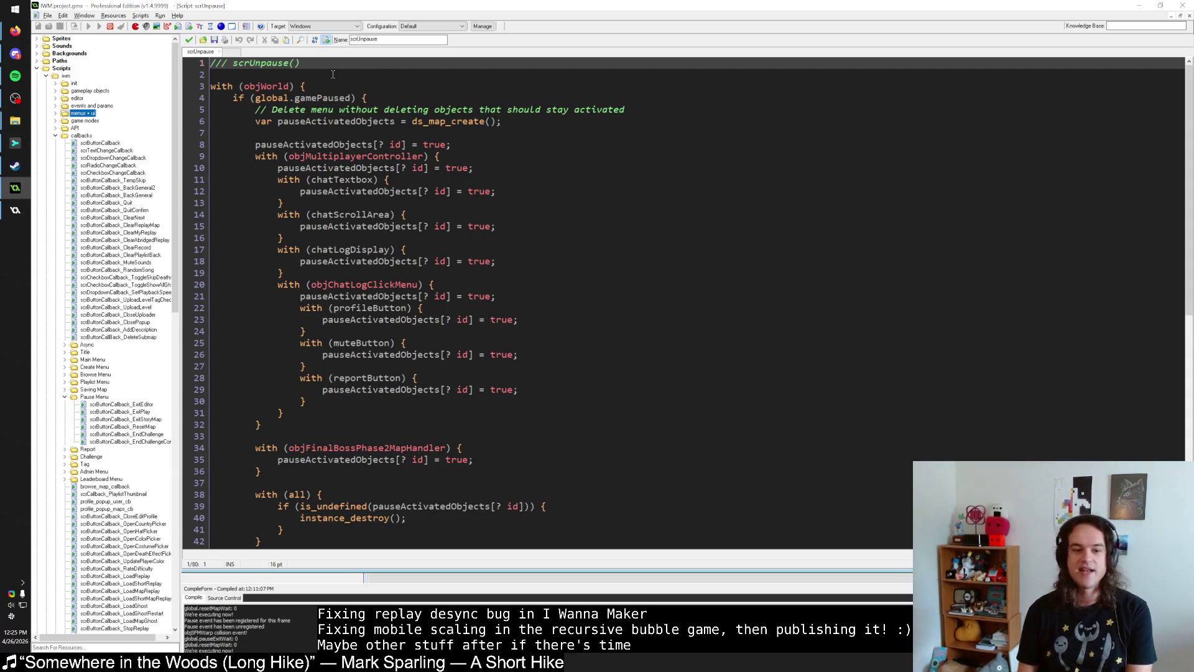
Step: Read through scrUnpause and close it with Ctrl+W
scroll(333, 74, down, 13)
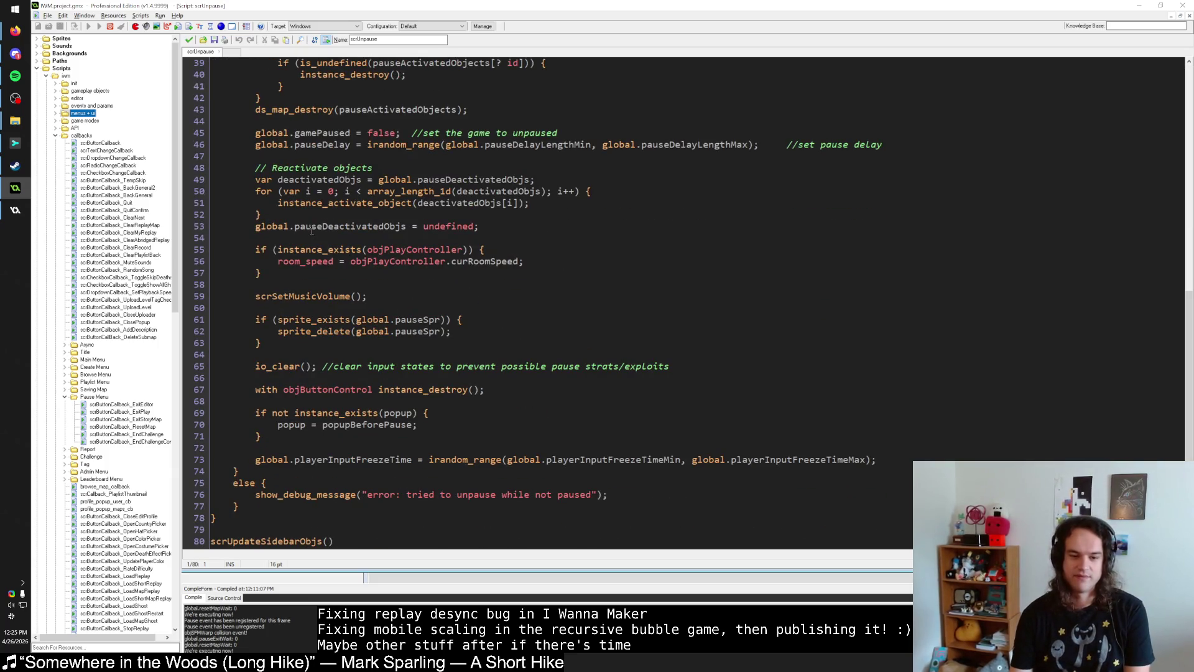
scroll(313, 232, up, 7)
scroll(313, 232, down, 7)
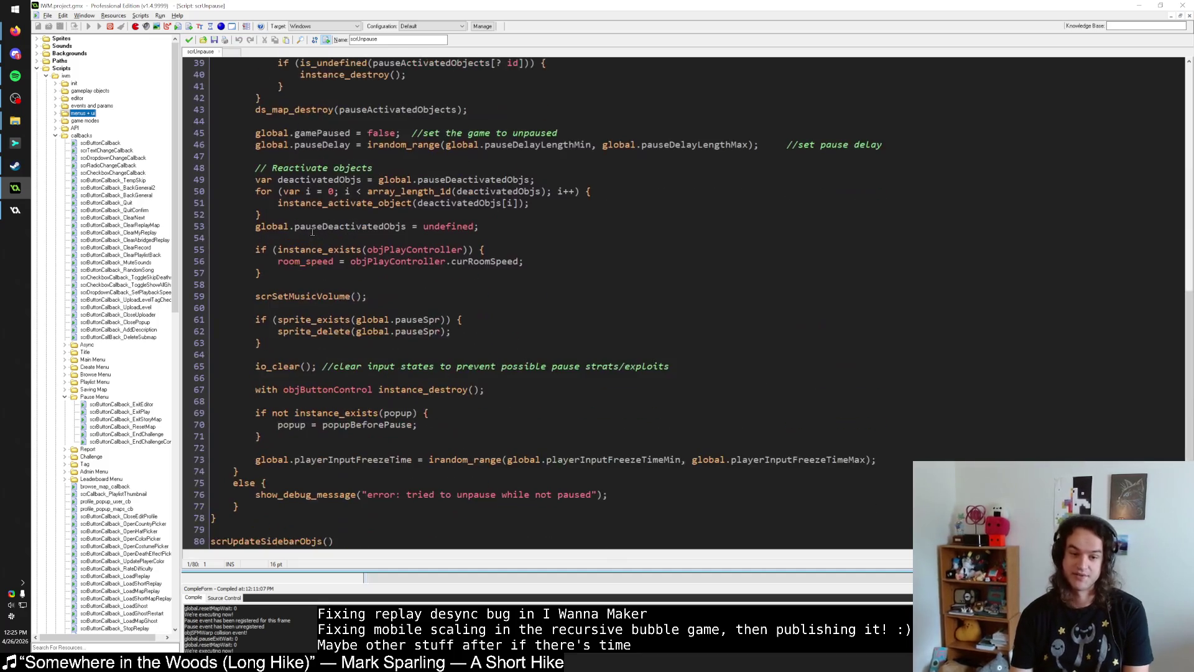
key(ctrl+w)
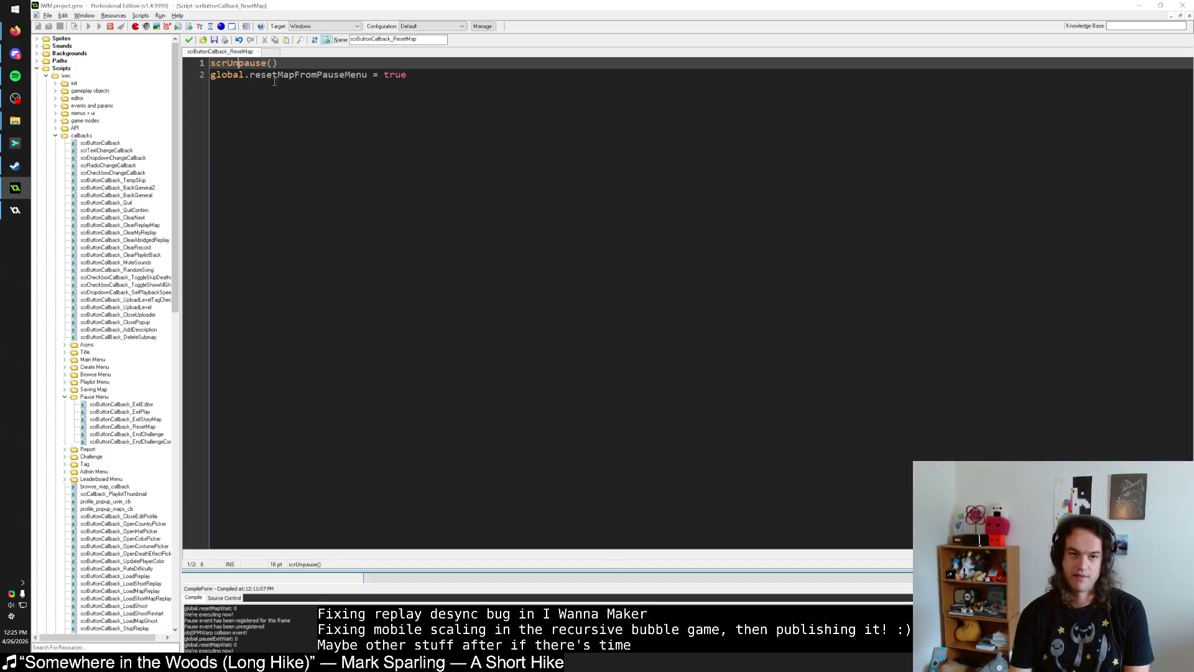
Step: Review line 2 of scrButtonCallback_ResetMap, then close it keeping changes
click(315, 75)
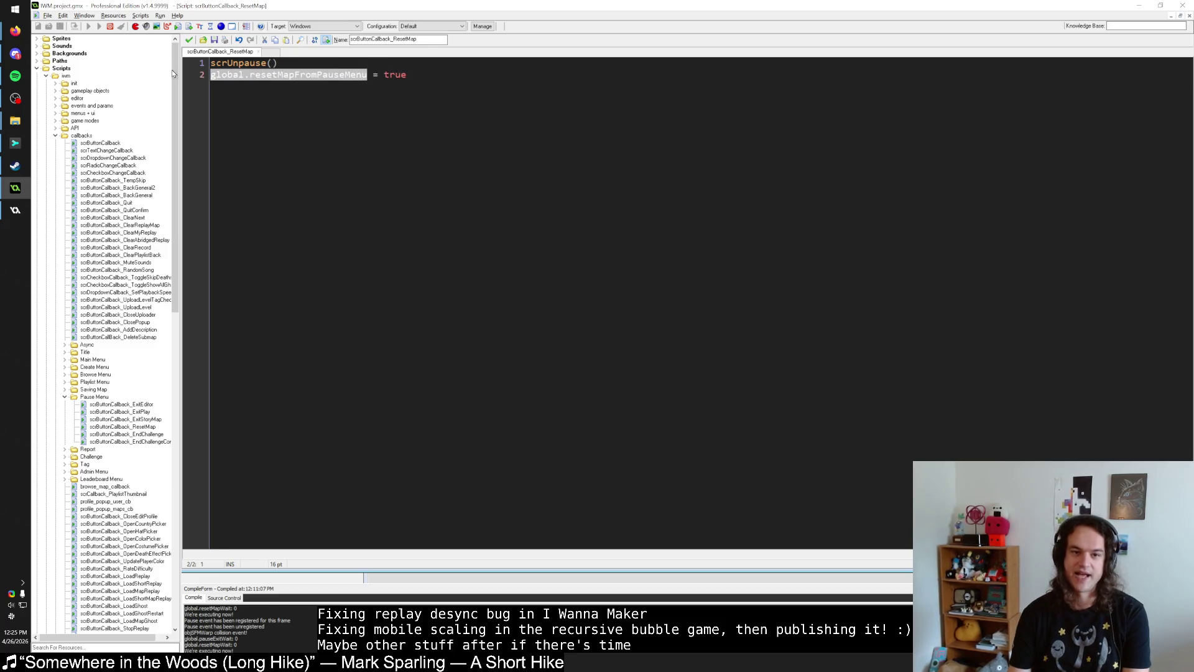
click(435, 89)
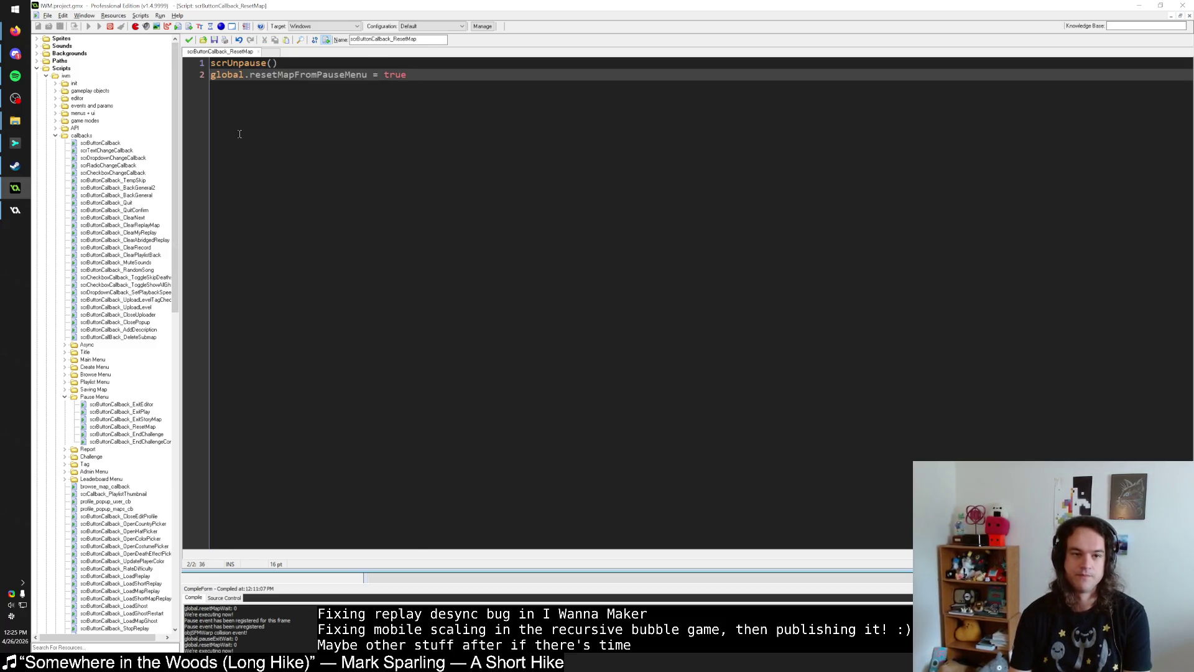
scroll(105, 311, down, 7)
double_click(411, 39)
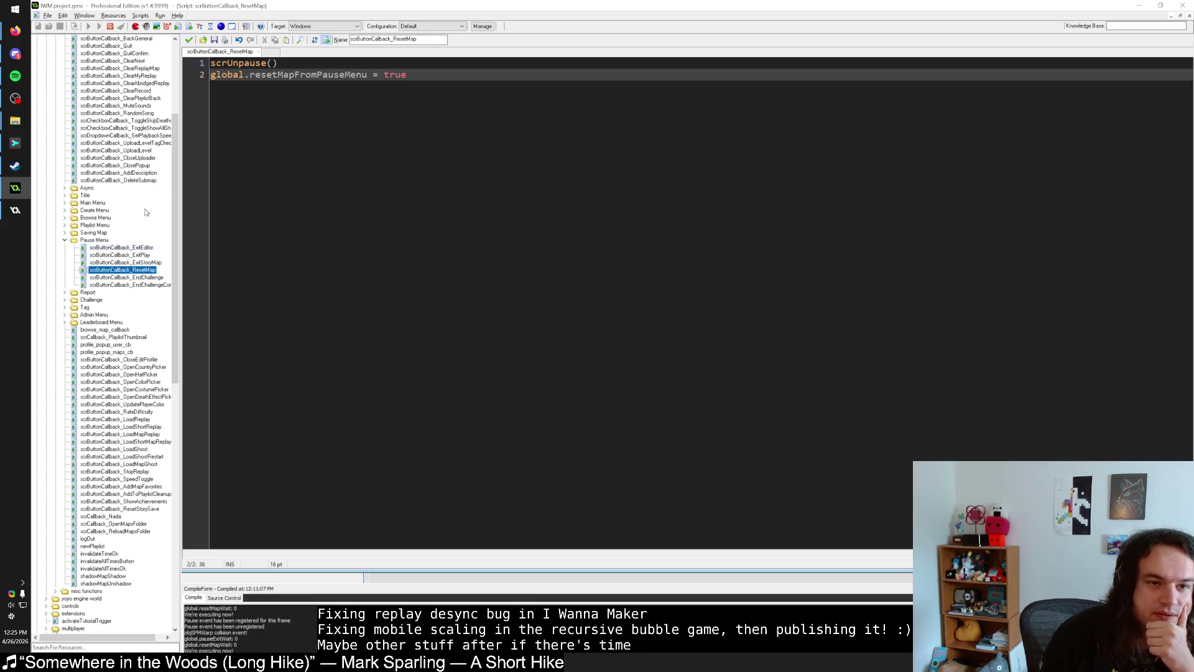
click(190, 40)
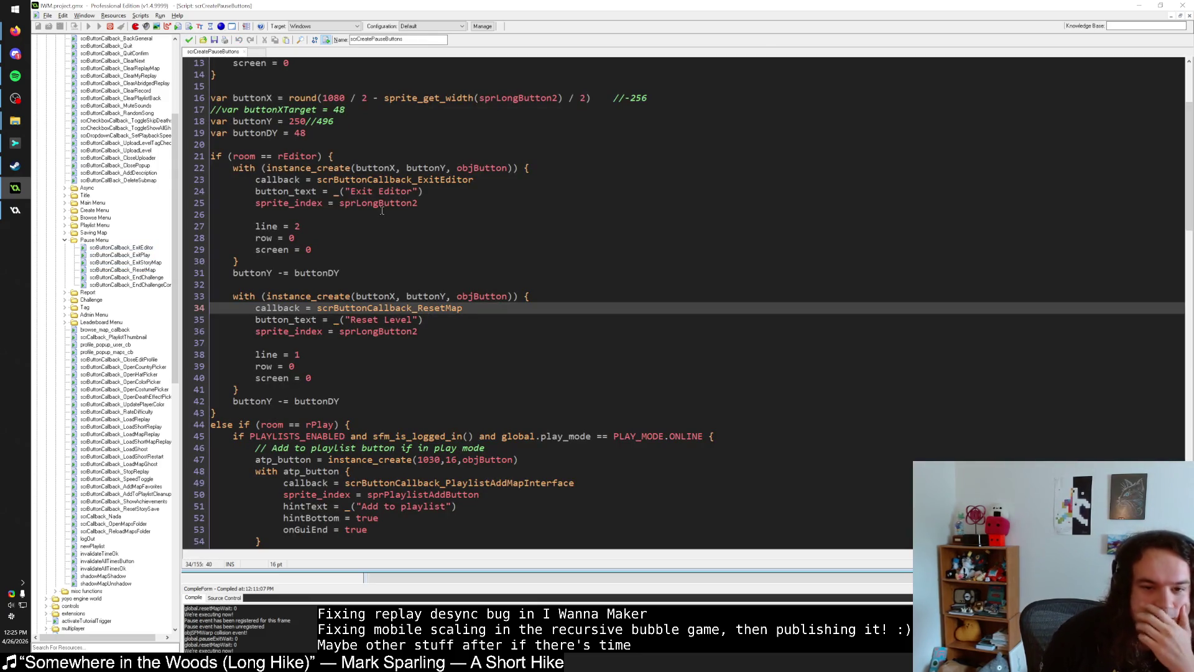
Step: In scrCreatePauseButtons, open the Resume button's scrButtonCallback_BackGeneral callback from line 144
scroll(381, 207, up, 4)
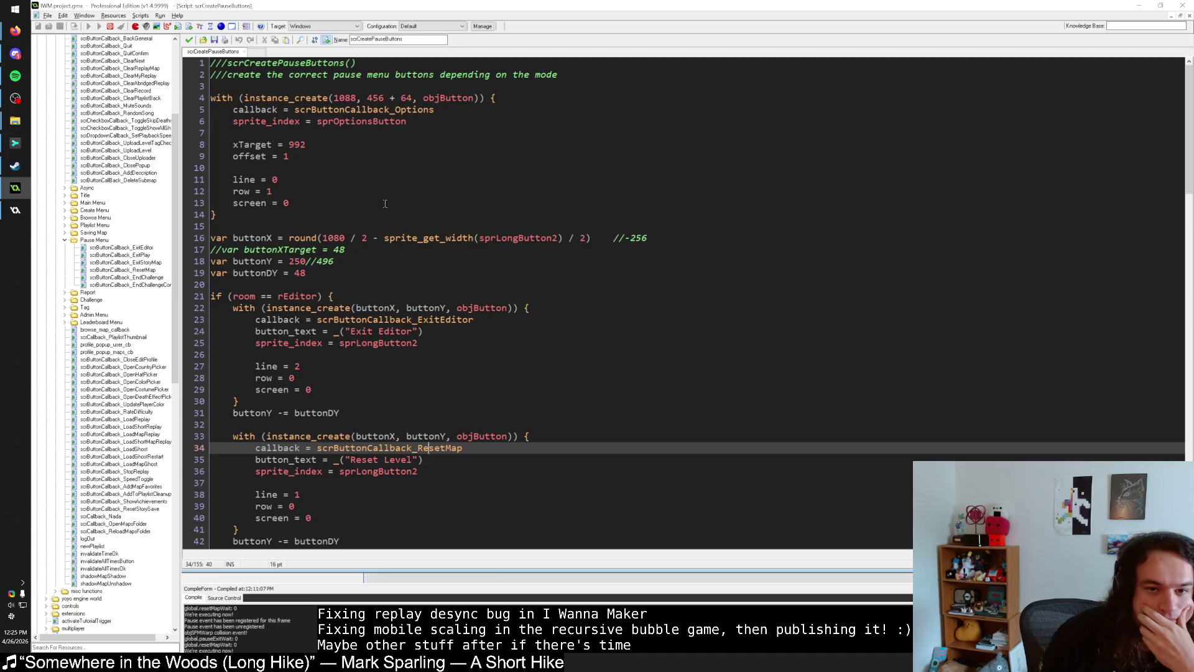
click(373, 109)
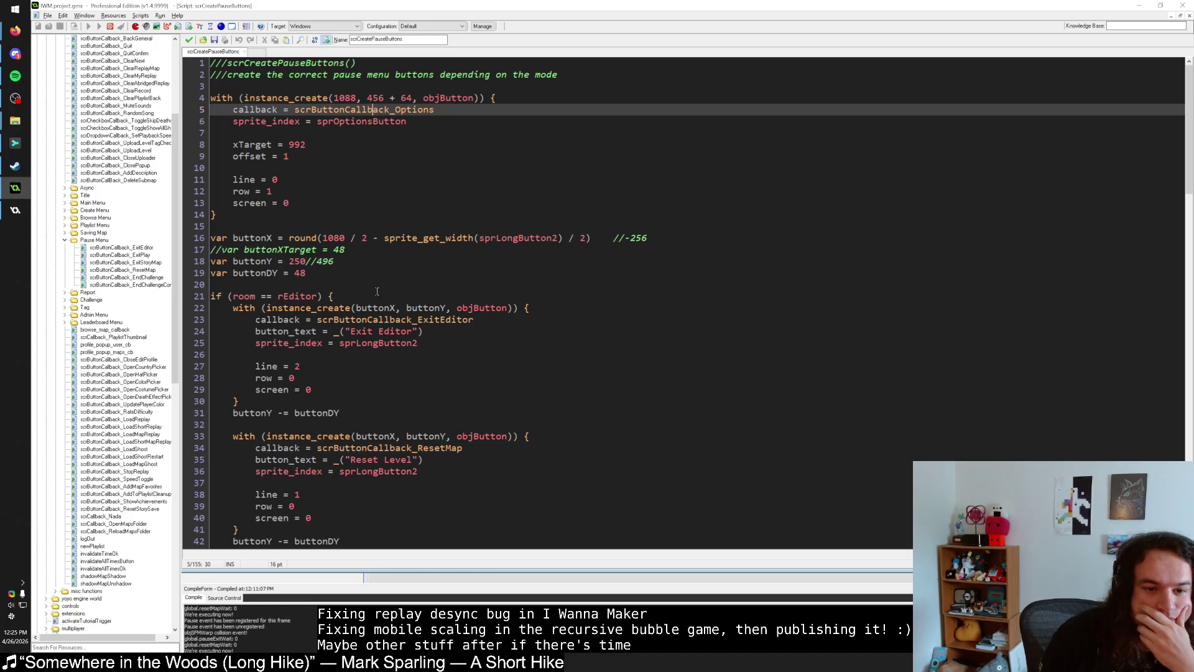
scroll(376, 290, down, 7)
scroll(375, 290, down, 20)
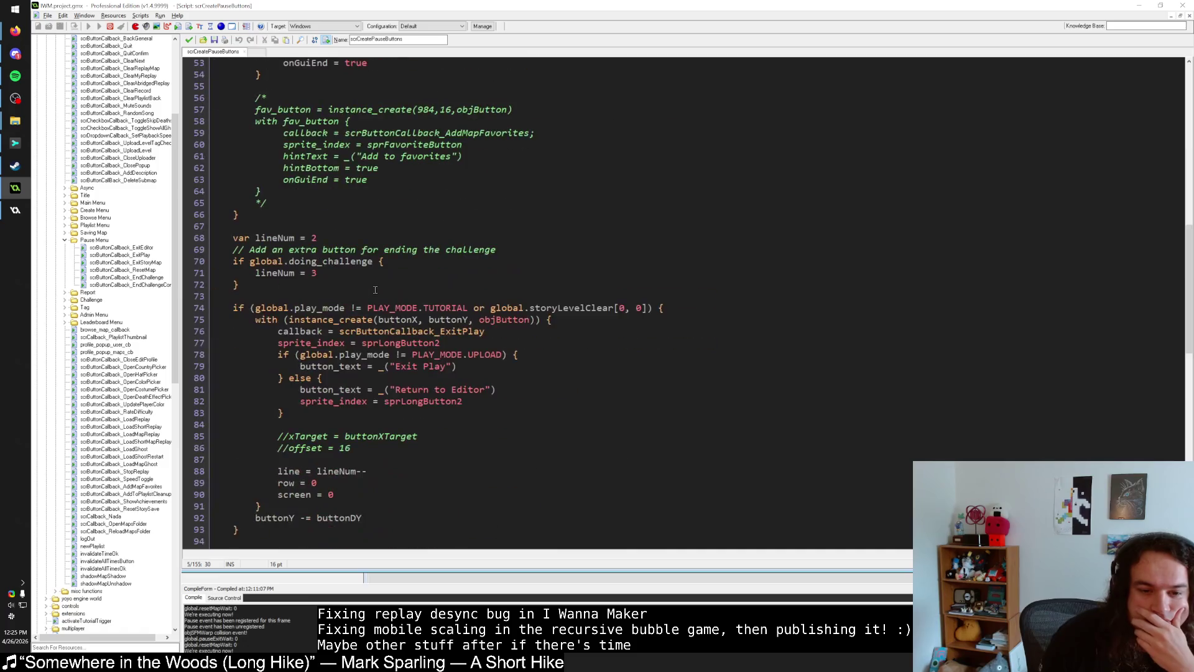
scroll(375, 290, up, 16)
scroll(374, 290, down, 20)
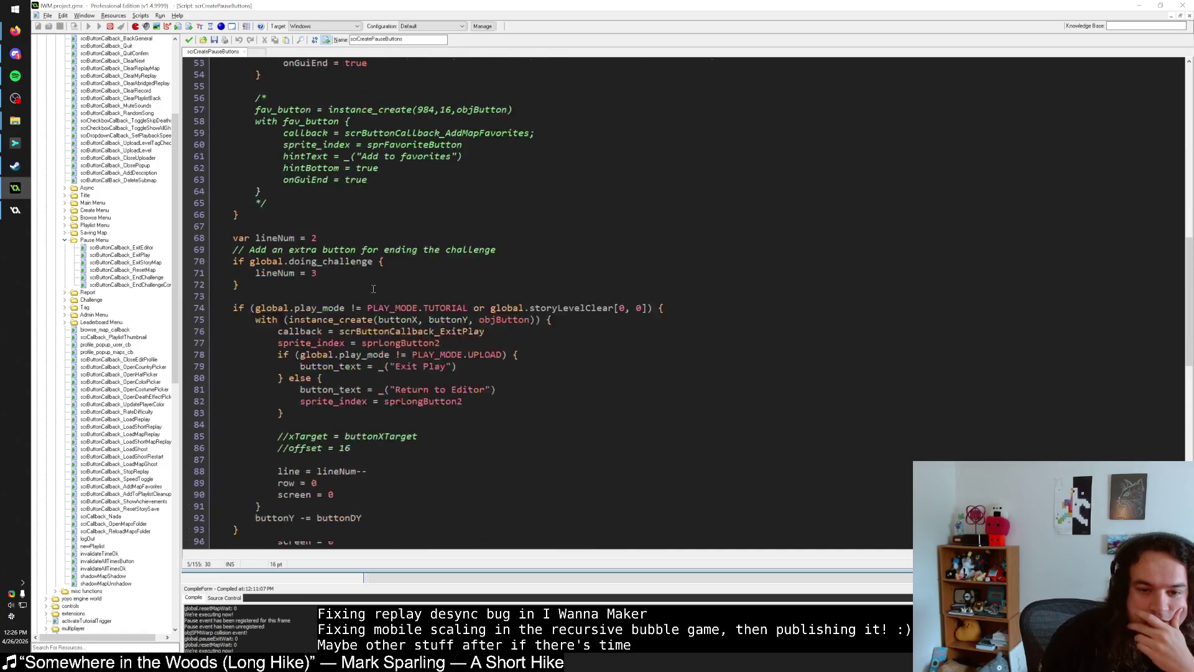
scroll(374, 289, down, 7)
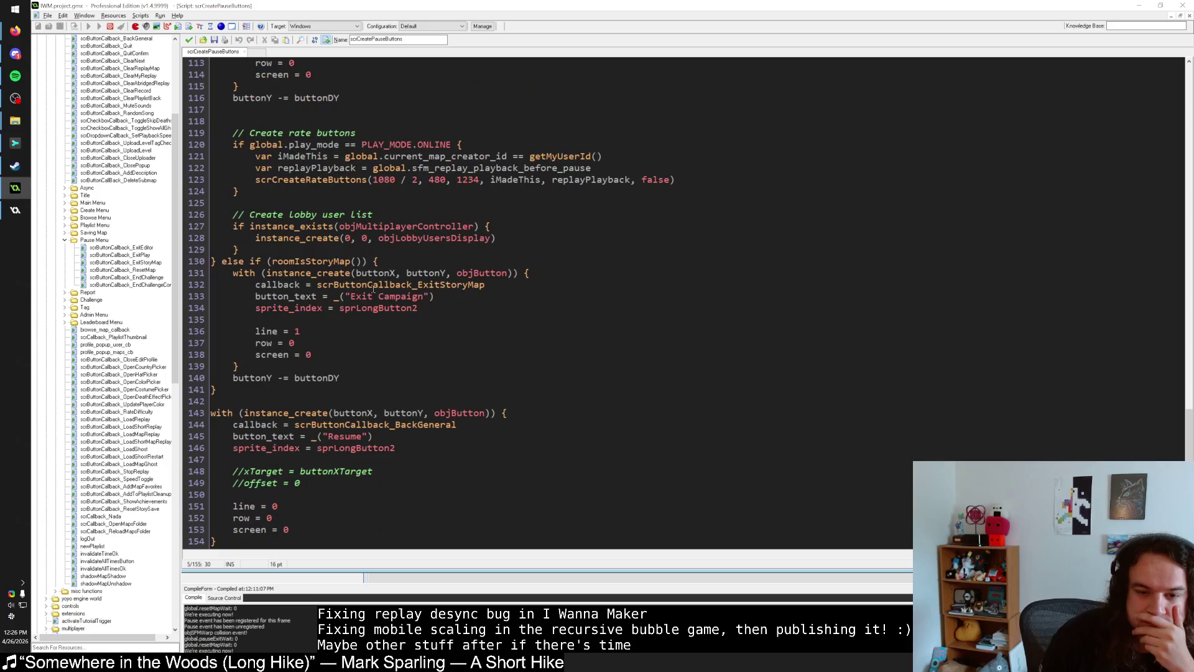
middle_click(398, 413)
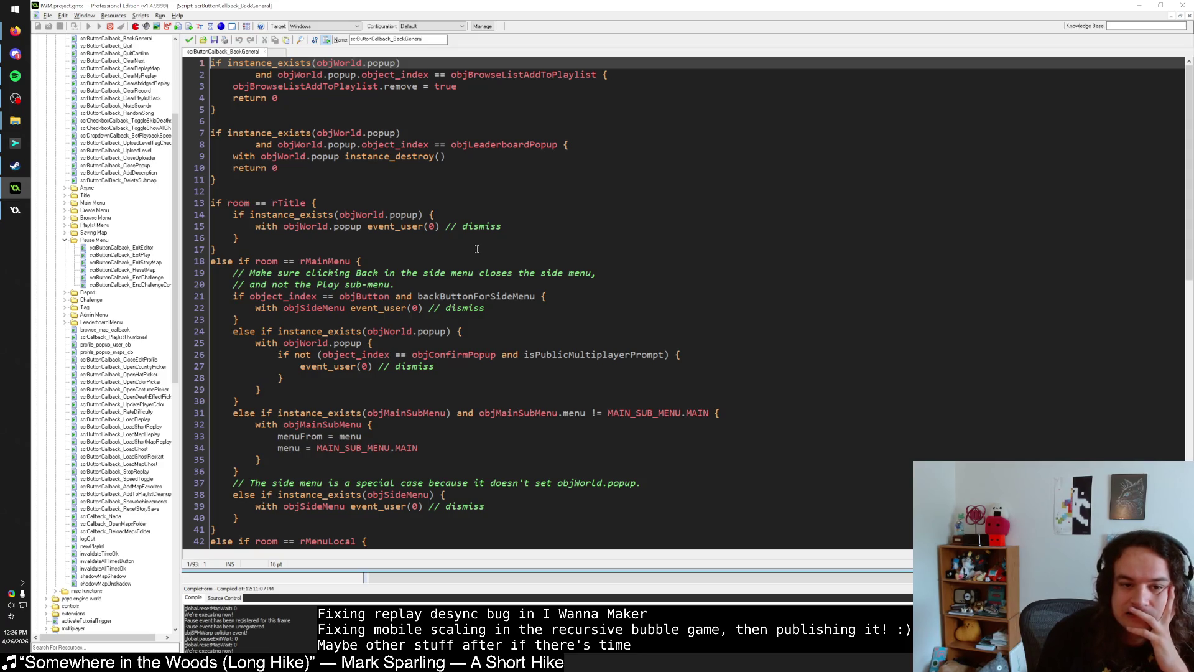
Step: Select global.unpauseWait on line 74 and search all scripts for it, finding four matches
scroll(440, 257, down, 8)
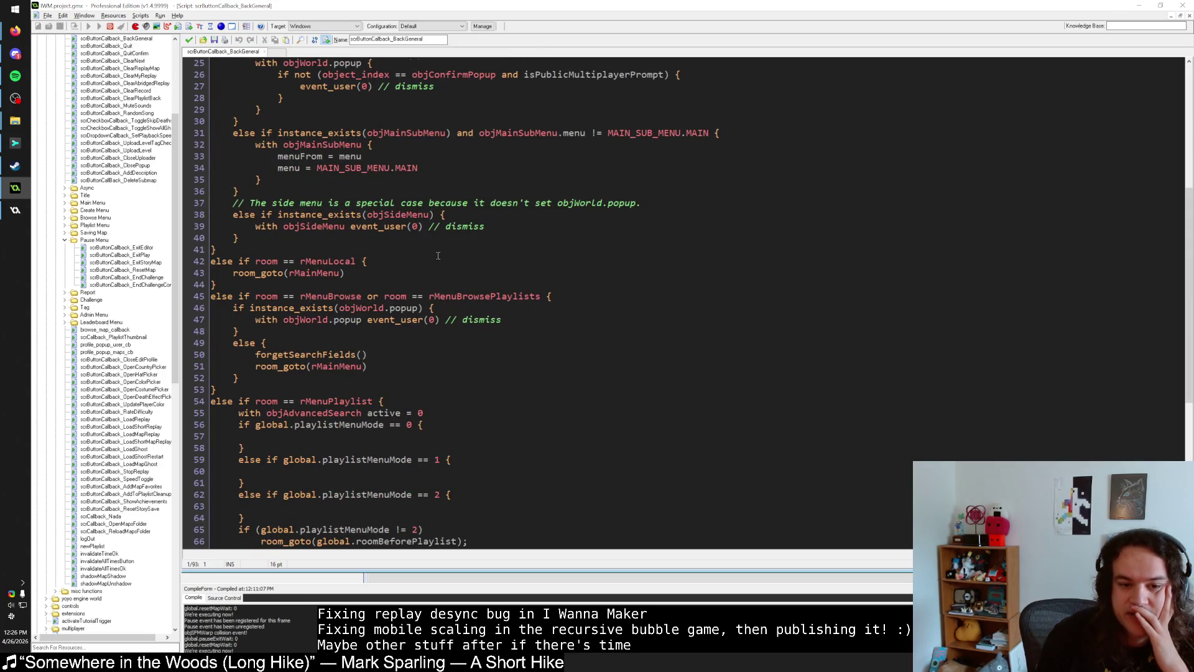
scroll(438, 256, down, 9)
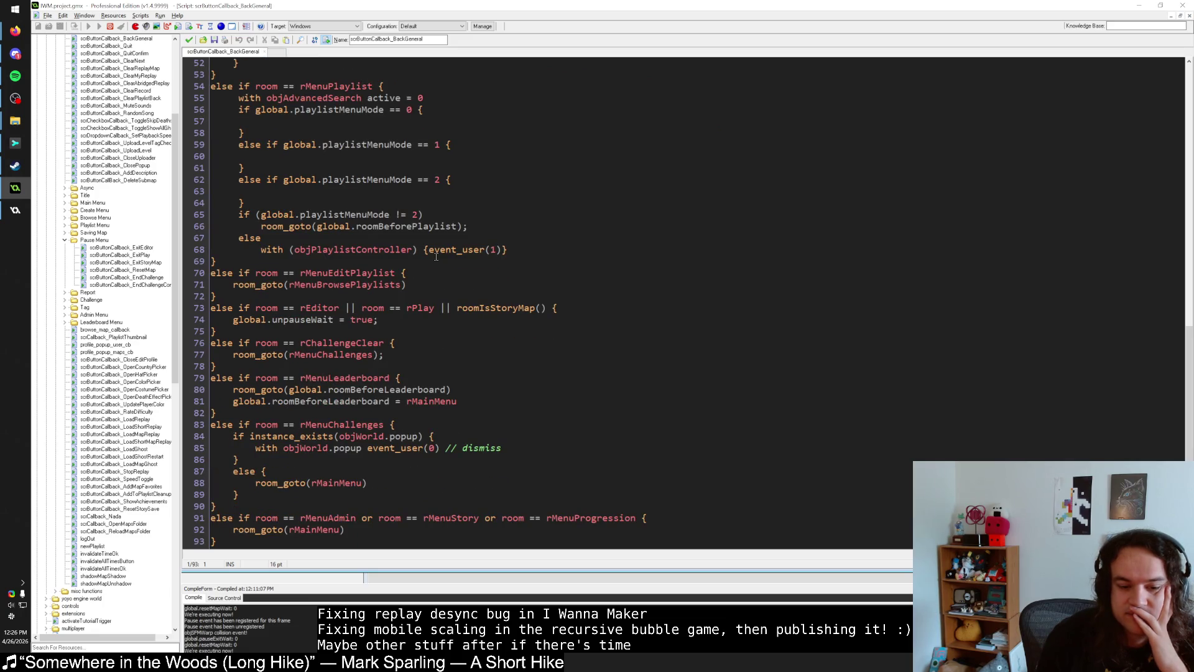
scroll(436, 257, up, 3)
scroll(435, 257, down, 3)
drag(233, 319, 334, 318)
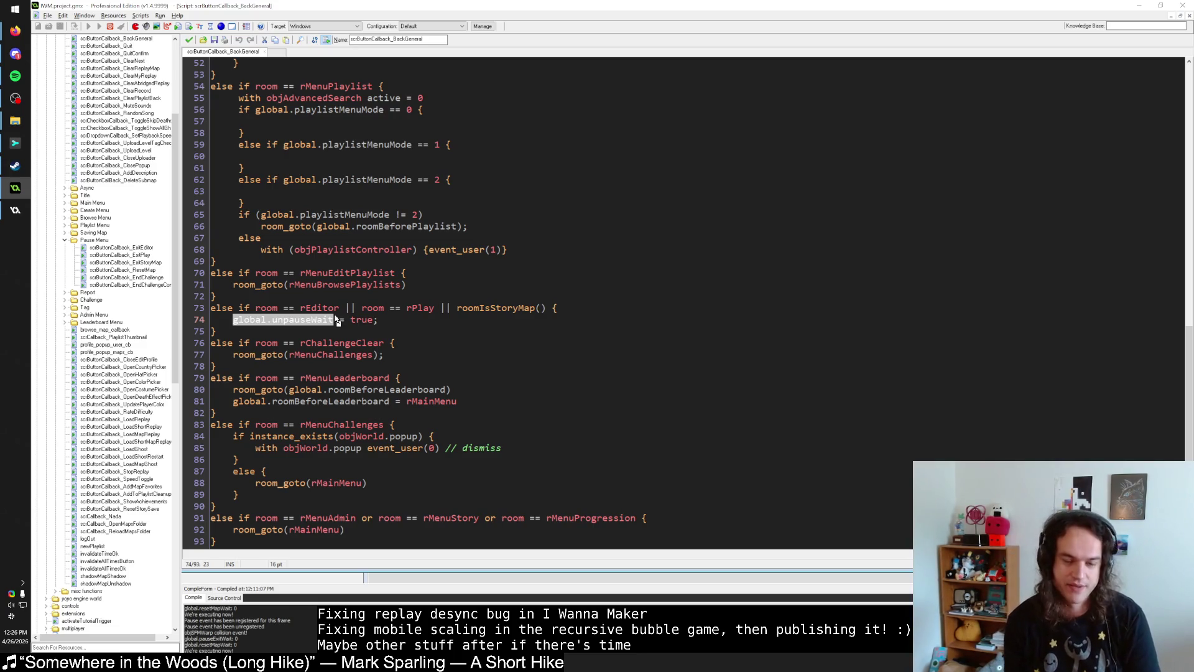
key(ctrl+shift+f)
key(Return)
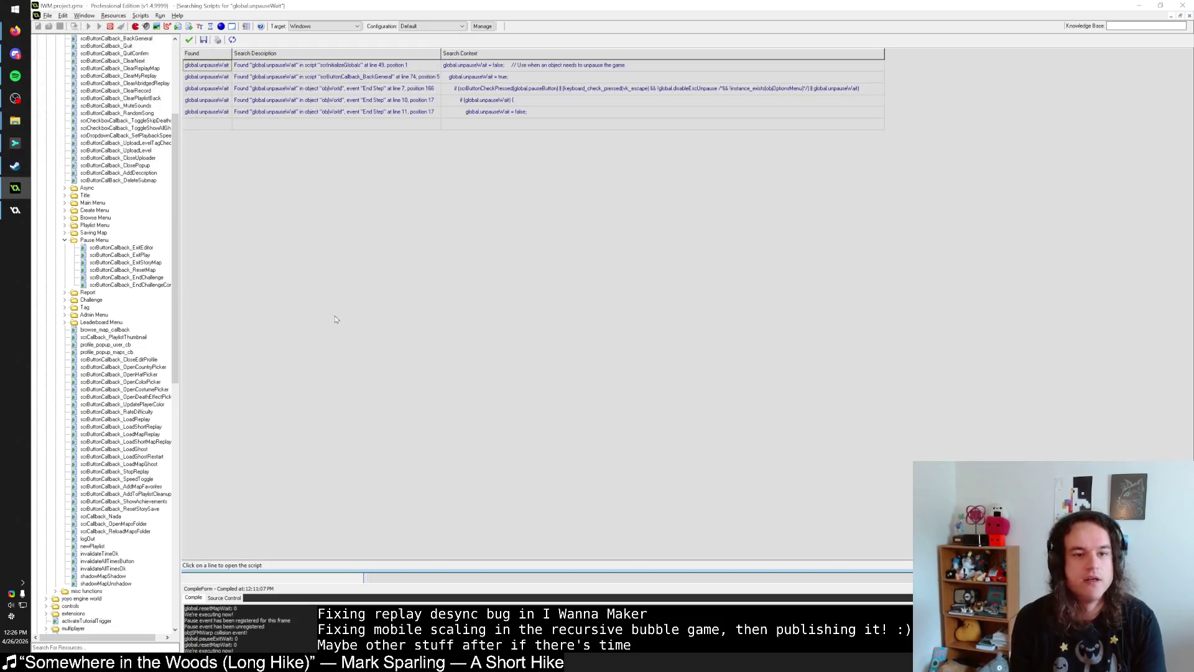
Step: Open the objWorld End Step 'Handle unpausing' result at line 7
click(390, 88)
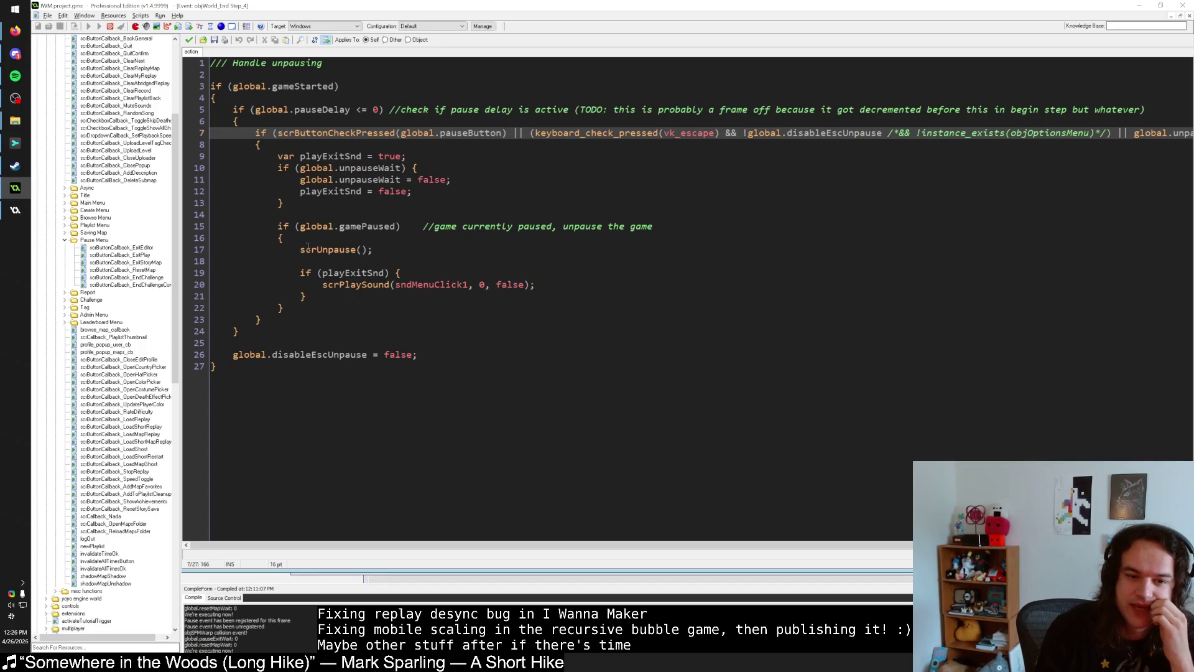
Step: Inspect the scrUnpause(); call on line 17 of objWorld's End Step code
drag(297, 249, 373, 249)
click(417, 254)
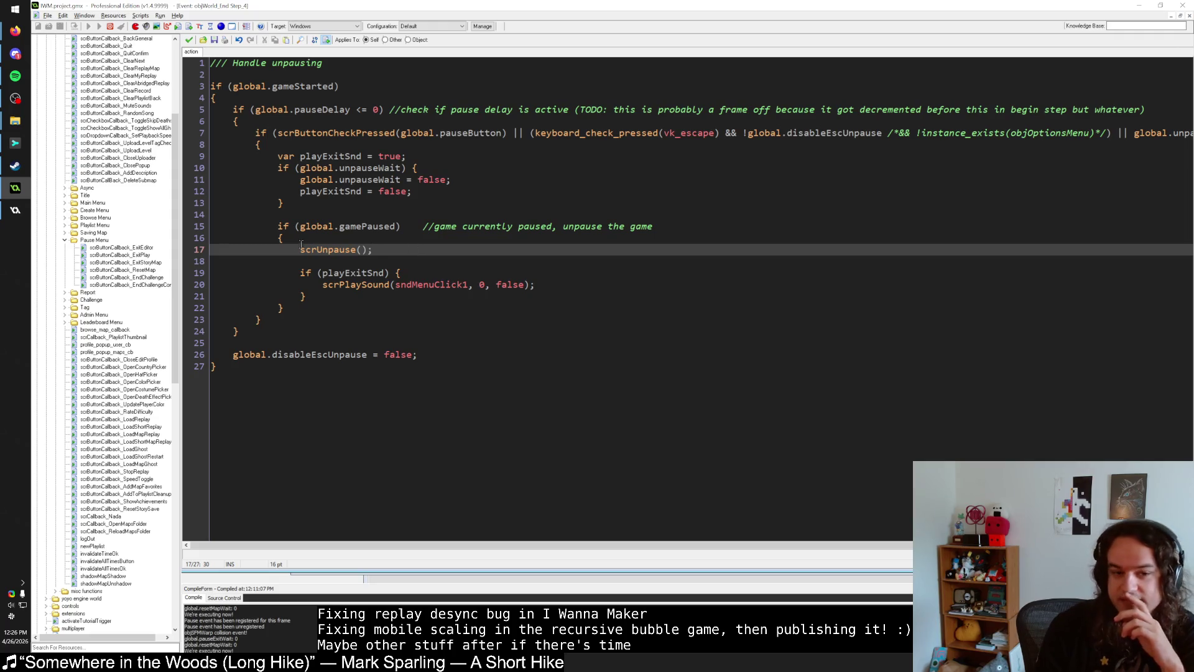
drag(301, 250, 374, 250)
click(332, 297)
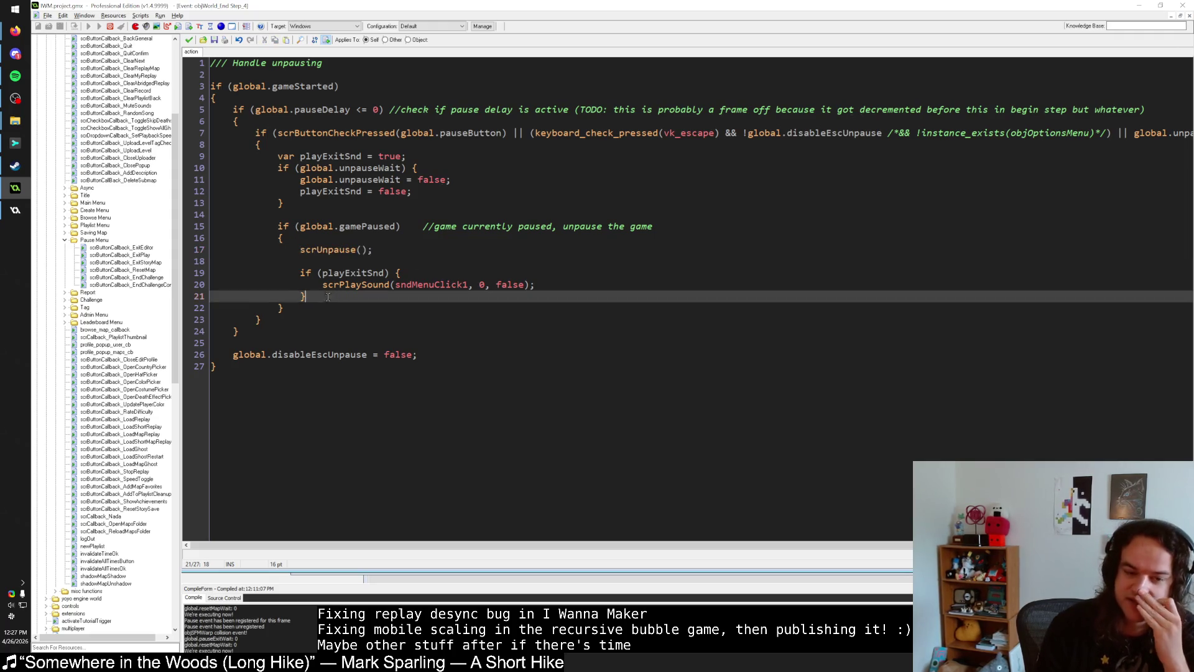
drag(301, 249, 374, 250)
click(332, 297)
key(Down)
key(Down)
key(Down)
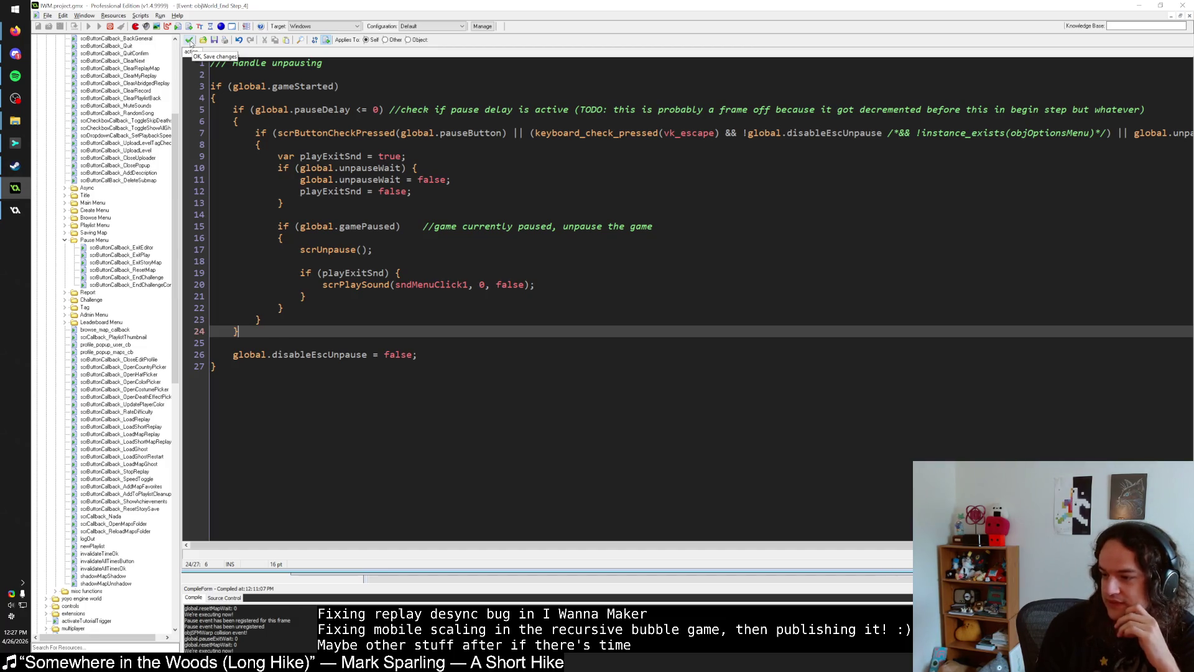
Step: Close the End Step code, objWorld's properties window and the empty script1353 editor
click(190, 40)
click(219, 562)
click(190, 40)
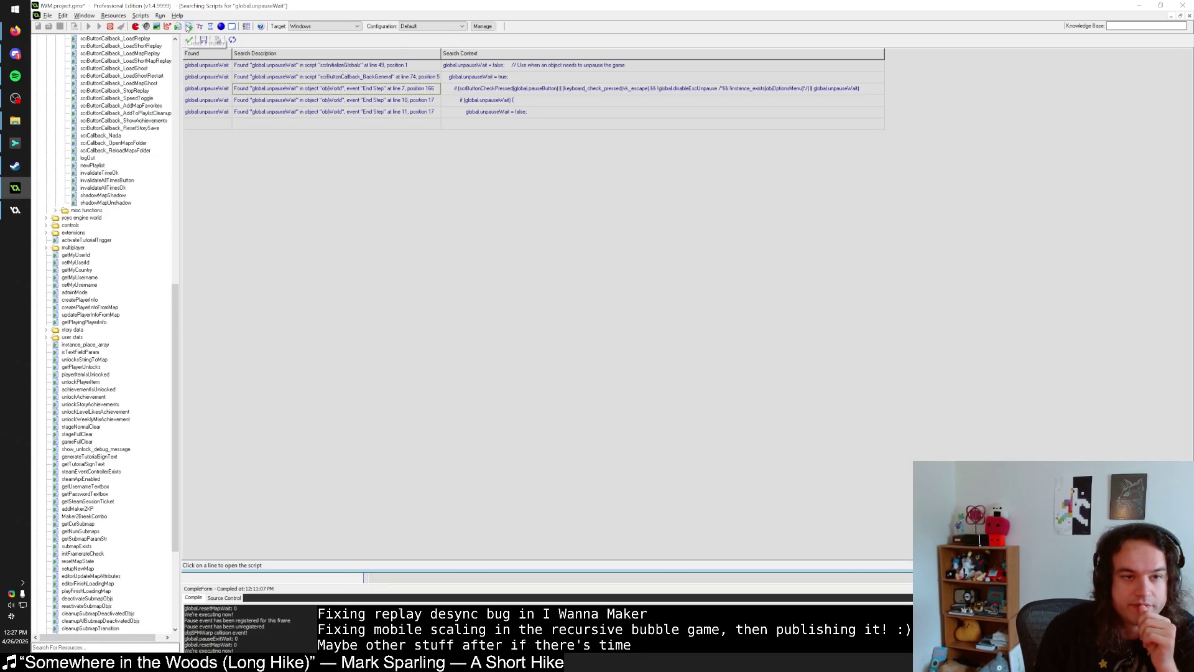
Step: Delete the leftover empty script1353 from the resource tree
scroll(79, 547, down, 7)
right_click(73, 553)
click(68, 498)
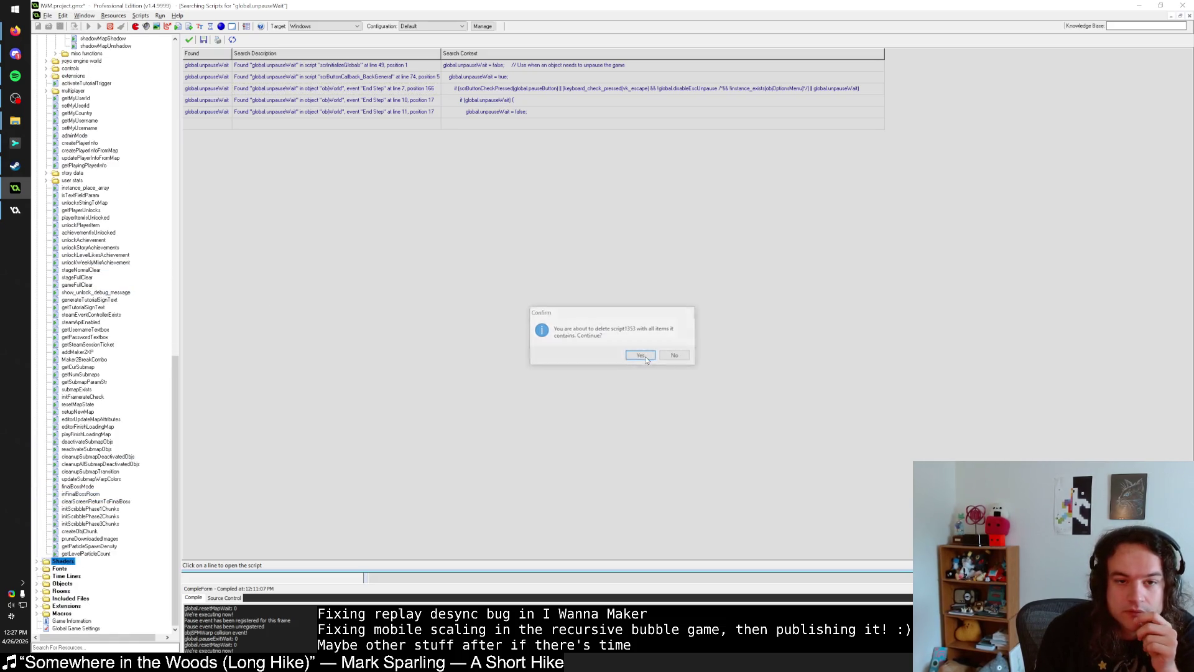
click(641, 356)
Step: Close the scrButtonCallback_BackGeneral editor, keeping changes, and scroll back up scrCreatePauseButtons
click(193, 76)
scroll(191, 63, up, 7)
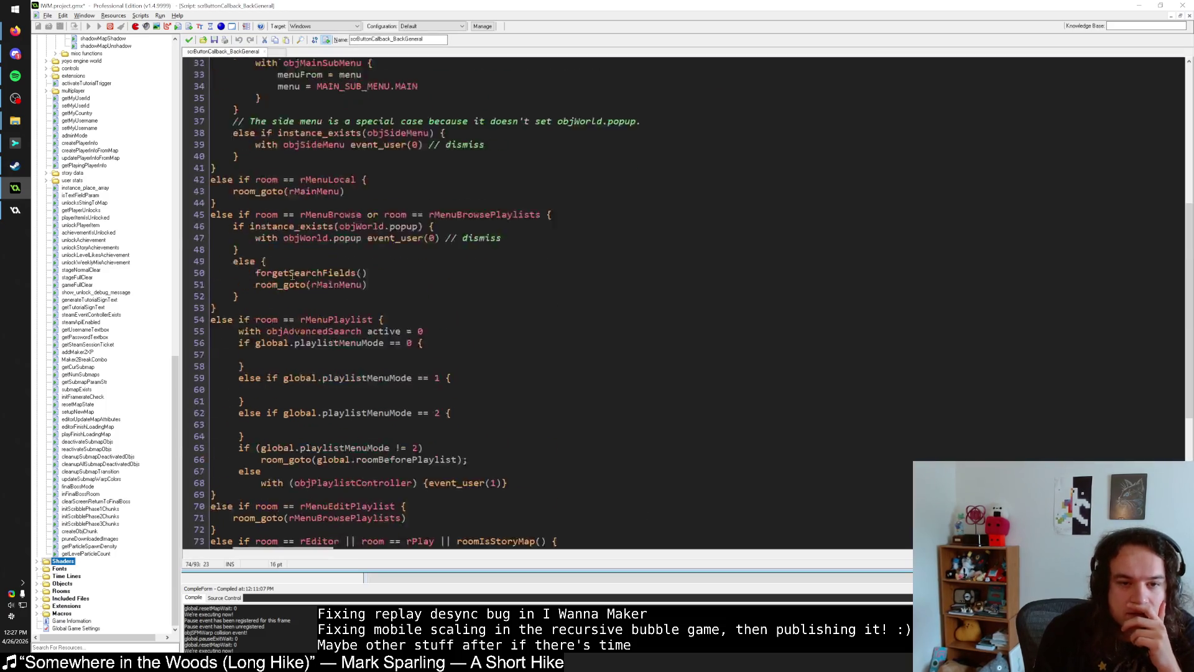
click(189, 40)
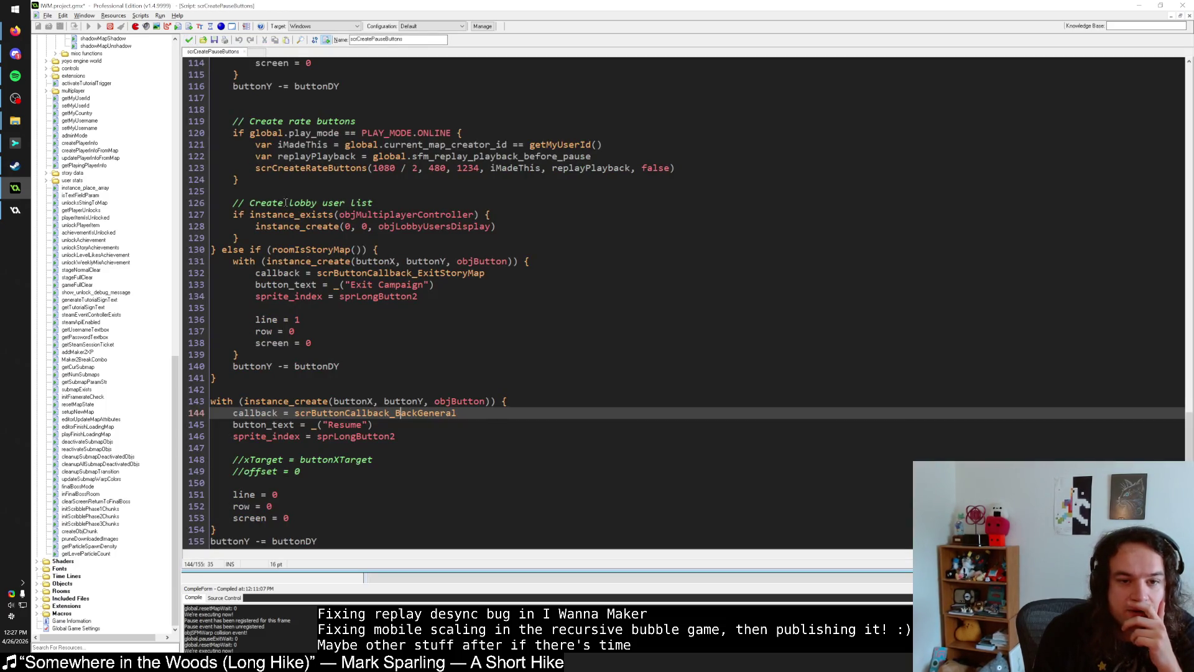
scroll(298, 262, up, 20)
scroll(298, 262, up, 10)
scroll(148, 311, up, 15)
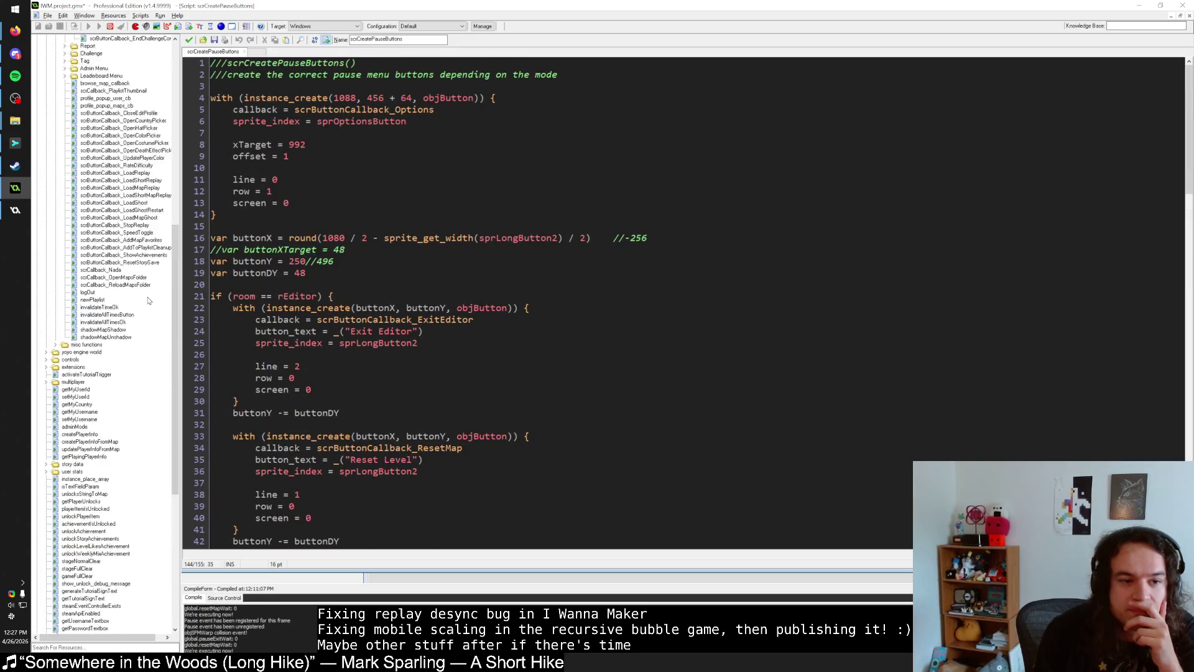
scroll(148, 311, up, 14)
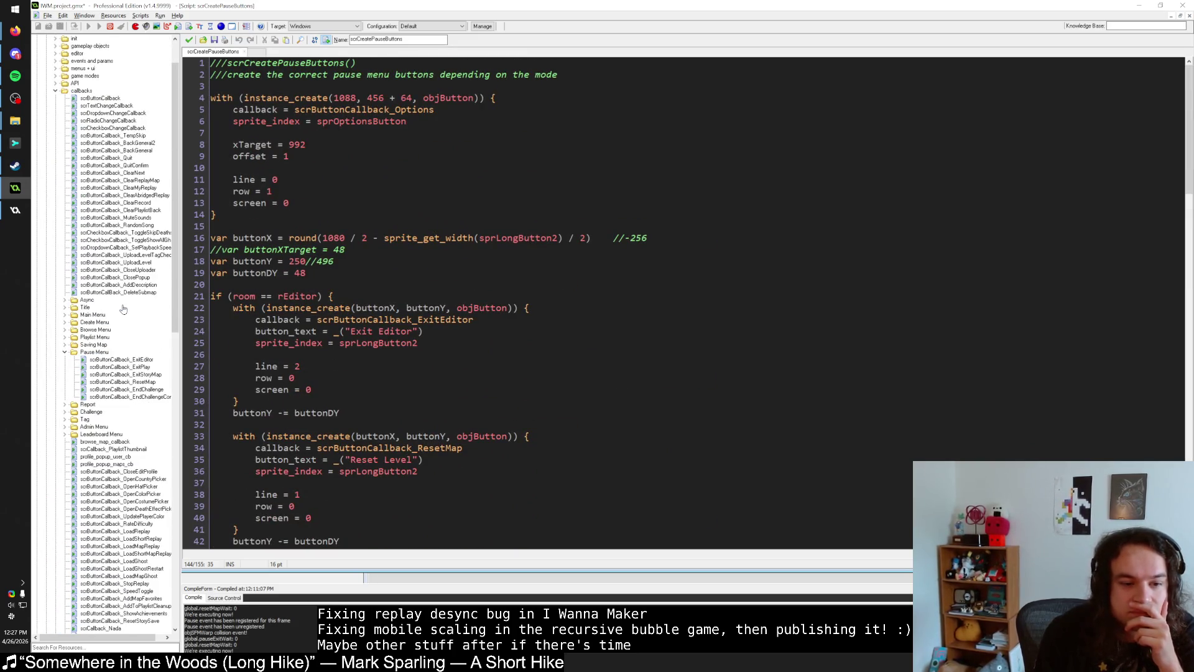
Step: Open scrButtonCallback_ResetMap from the Pause Menu scripts folder
double_click(147, 382)
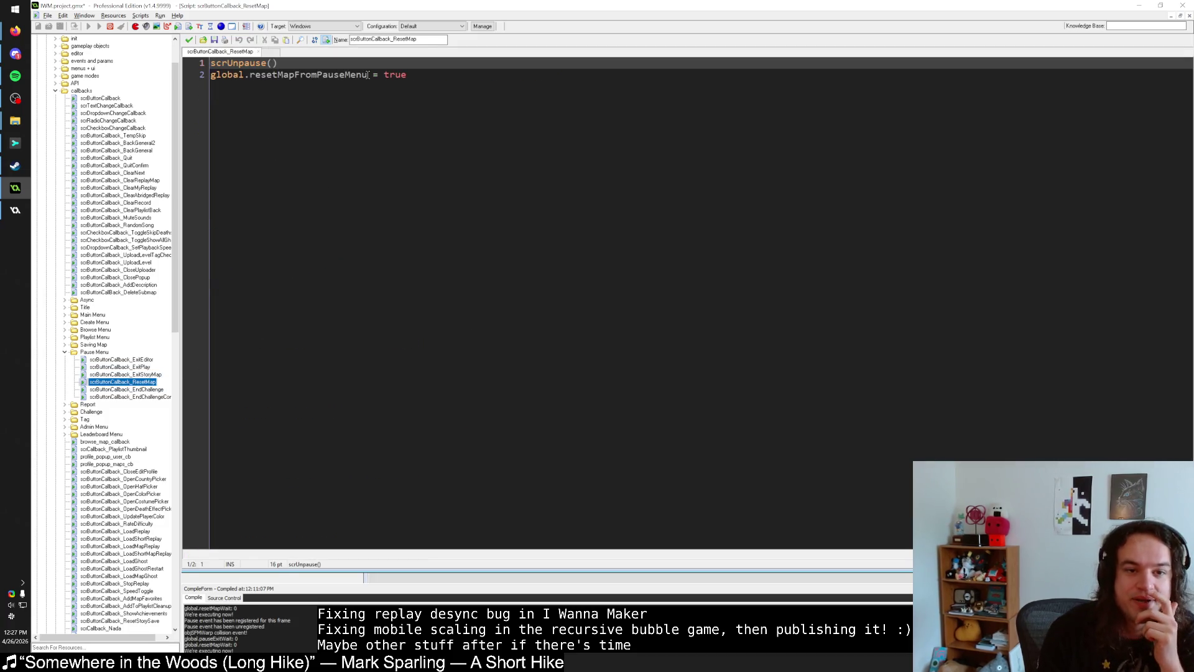
click(249, 63)
click(311, 64)
Step: Insert a blank first line above the scrUnpause() call
key(Home)
key(Return)
key(Up)
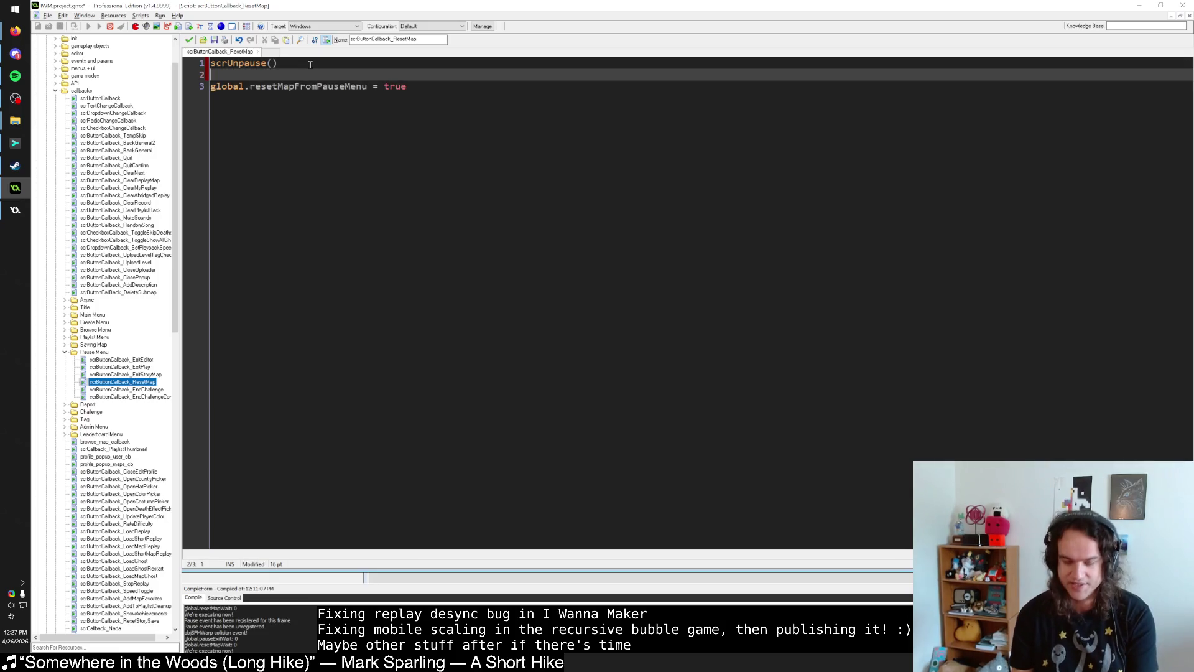
key(Down)
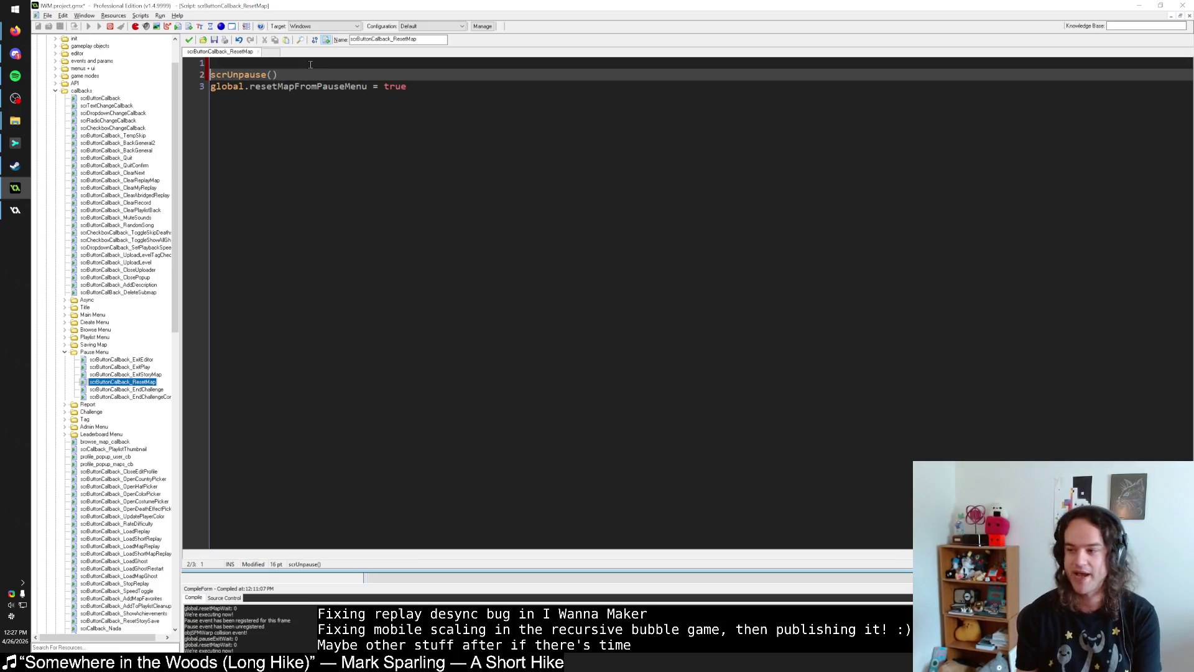
click(295, 62)
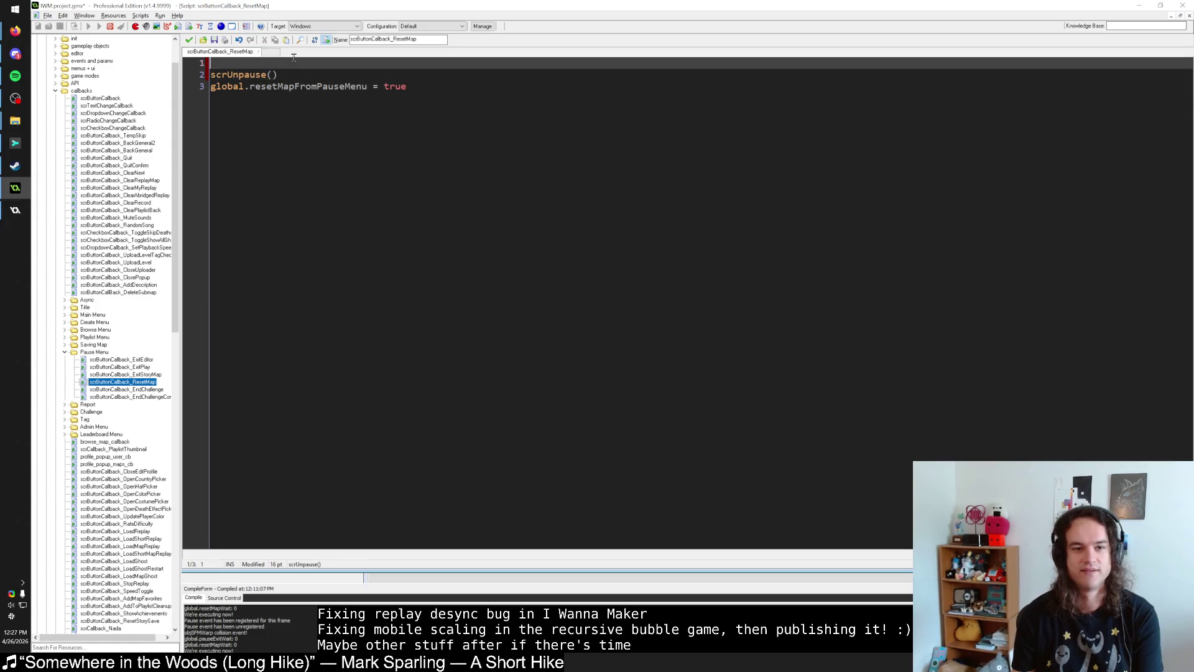
key(Delete)
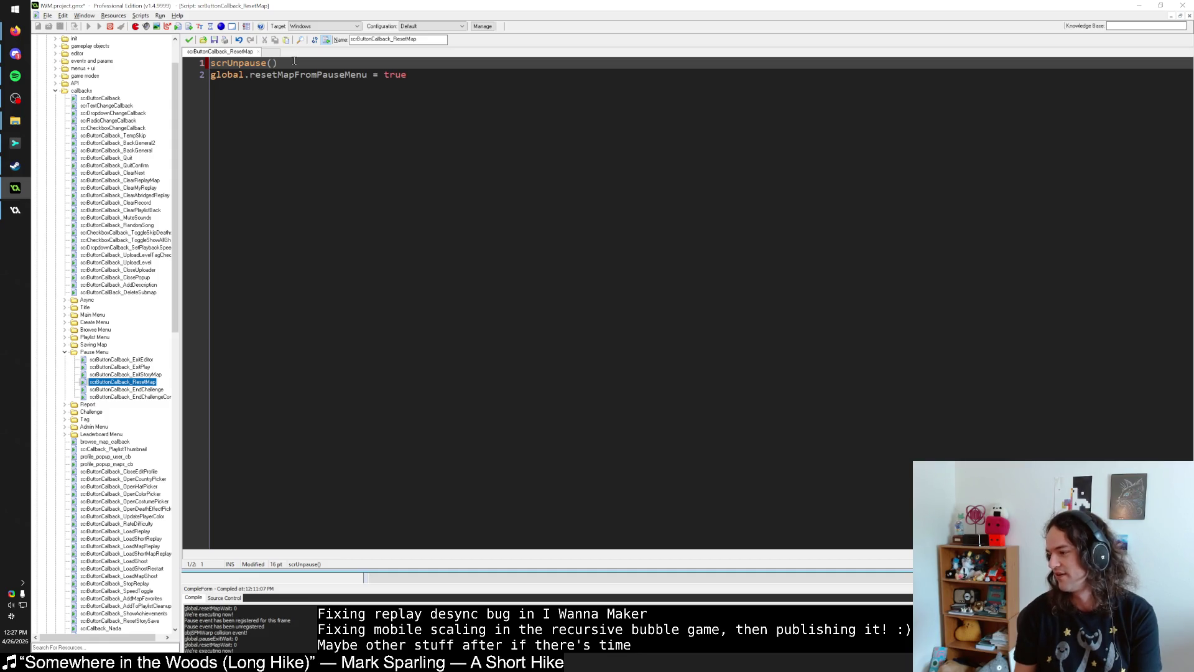
key(ctrl+z)
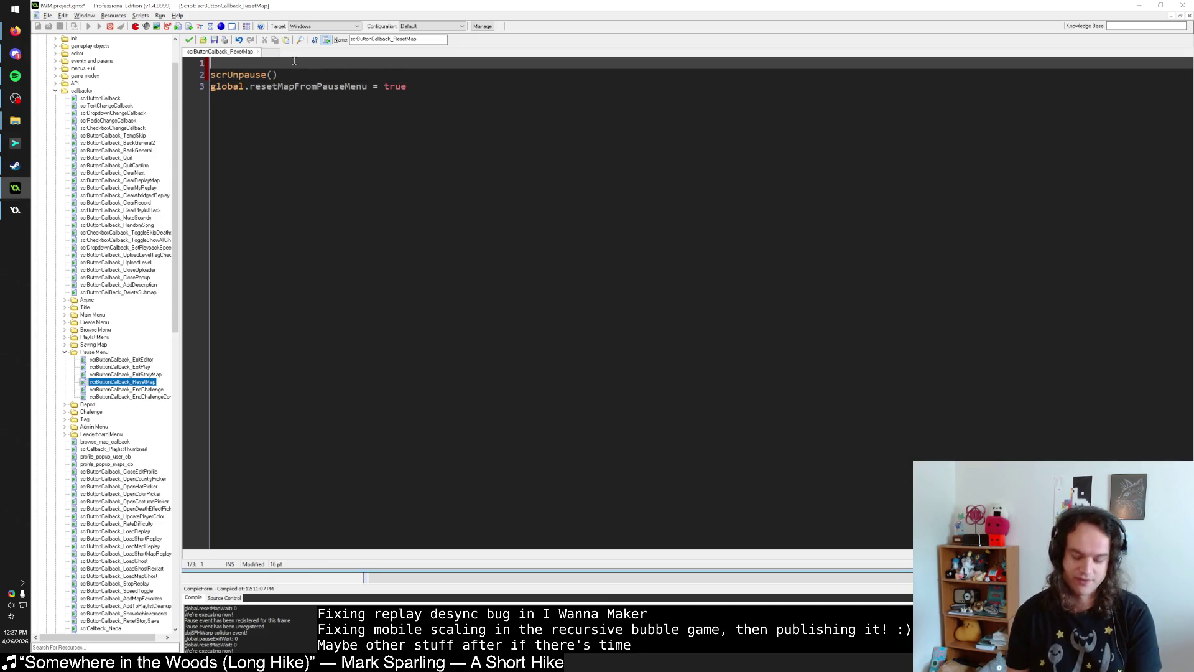
Step: Write show_debug_message("scrButtonCallback_ResetMap - A") on line 1
text(show_debug)
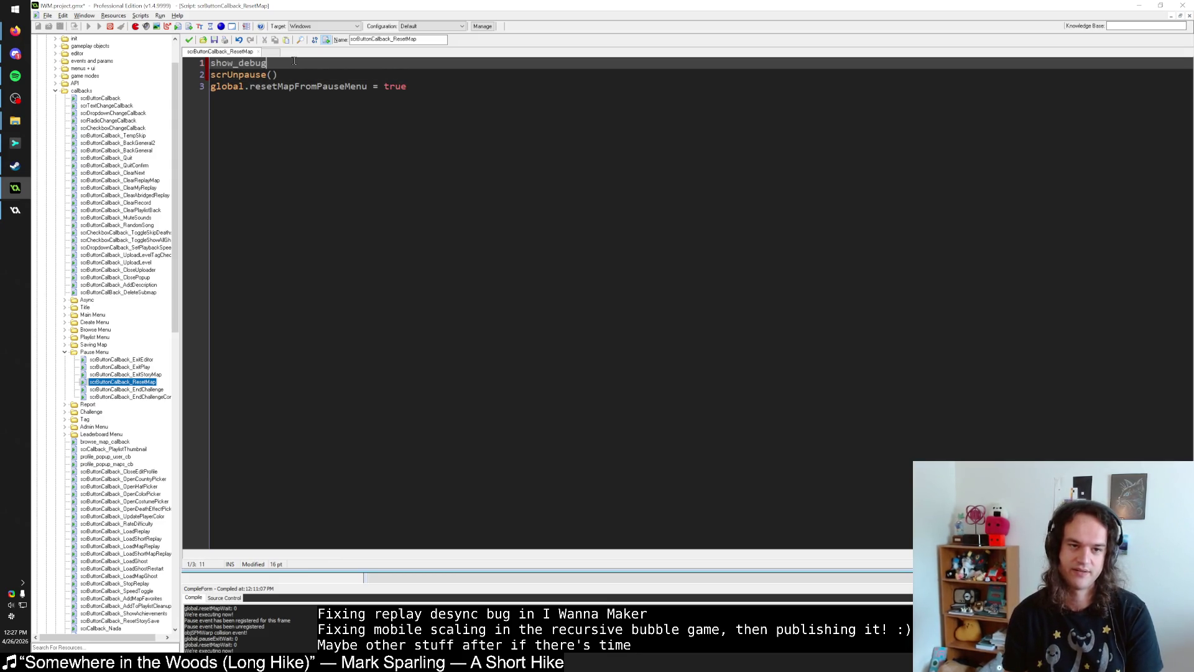
text(_message(")
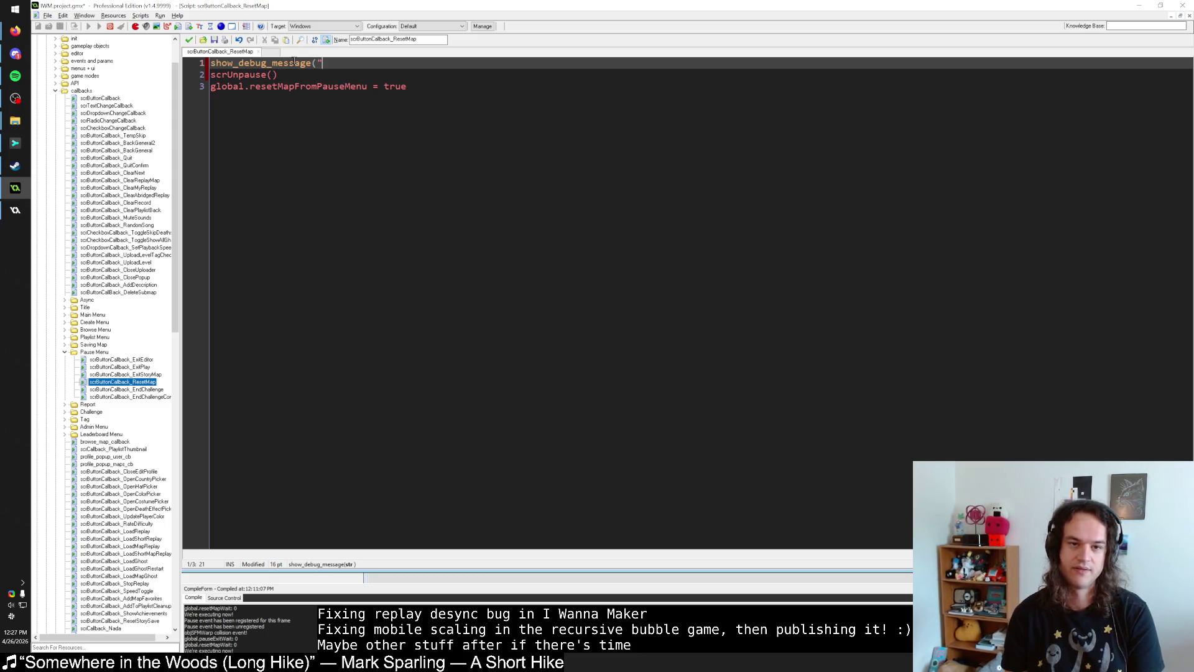
double_click(383, 38)
key(ctrl+c)
click(353, 64)
key(ctrl+v)
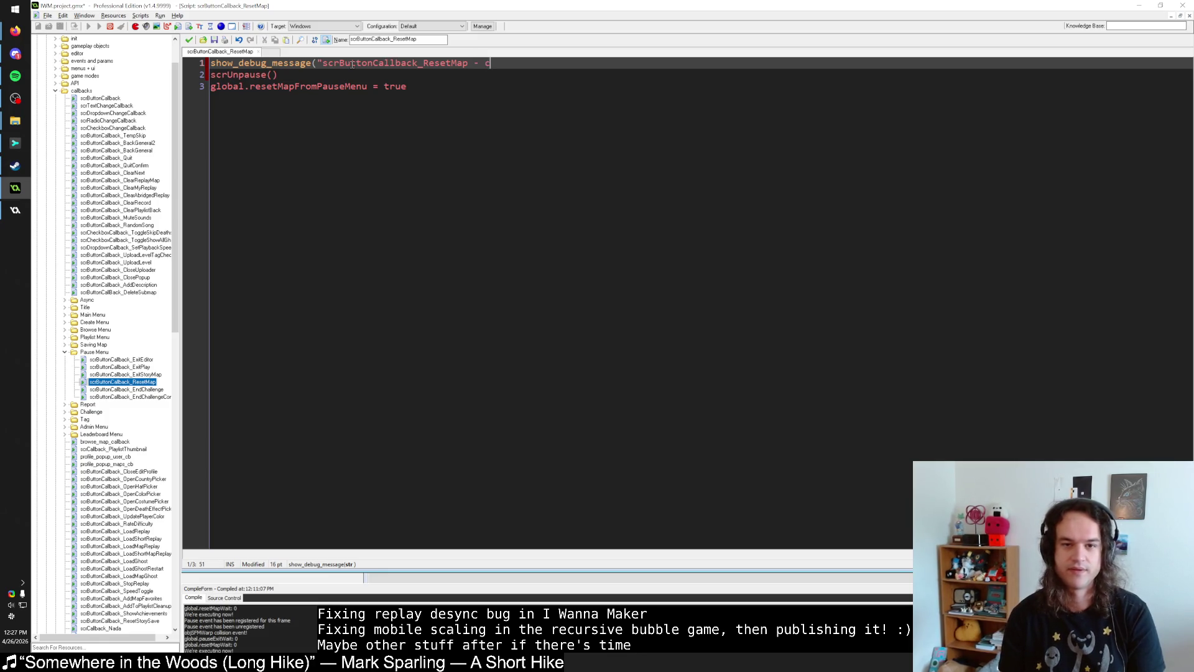
text("))
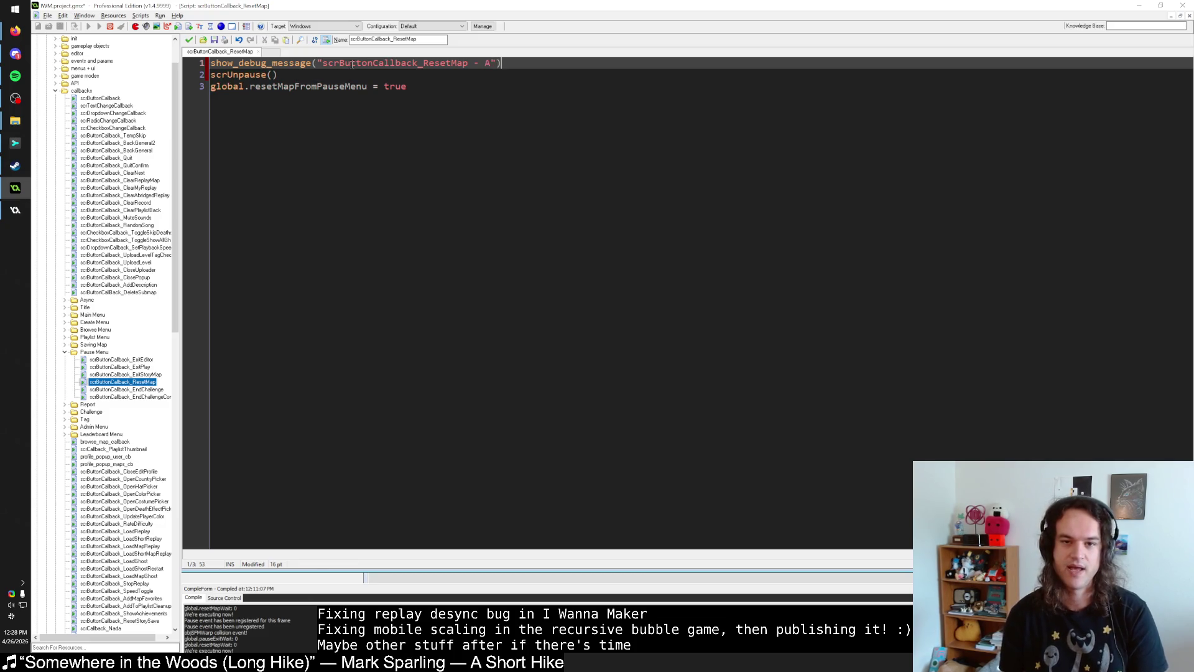
Step: Add a copy labelled "scrButtonCallback_ResetMap - B" on a new line after scrUnpause()
key(shift+Home)
key(ctrl+x)
key(ctrl+v)
key(Down)
key(End)
key(Return)
key(ctrl+v)
key(Left)
key(Left)
key(BackSpace)
text(B)
Step: Remove an accidental extra B debug line, then build and run the game
key(End)
key(shift+Home)
key(ctrl+c)
key(Down)
key(End)
key(Return)
key(ctrl+v)
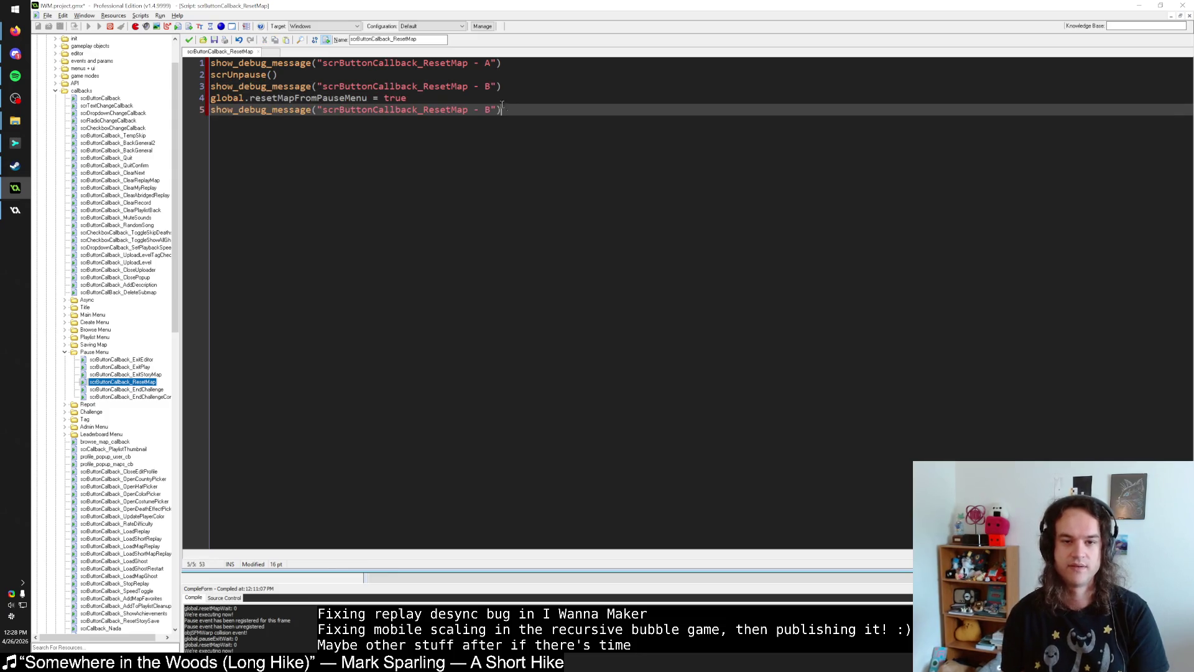
key(shift+Up)
key(BackSpace)
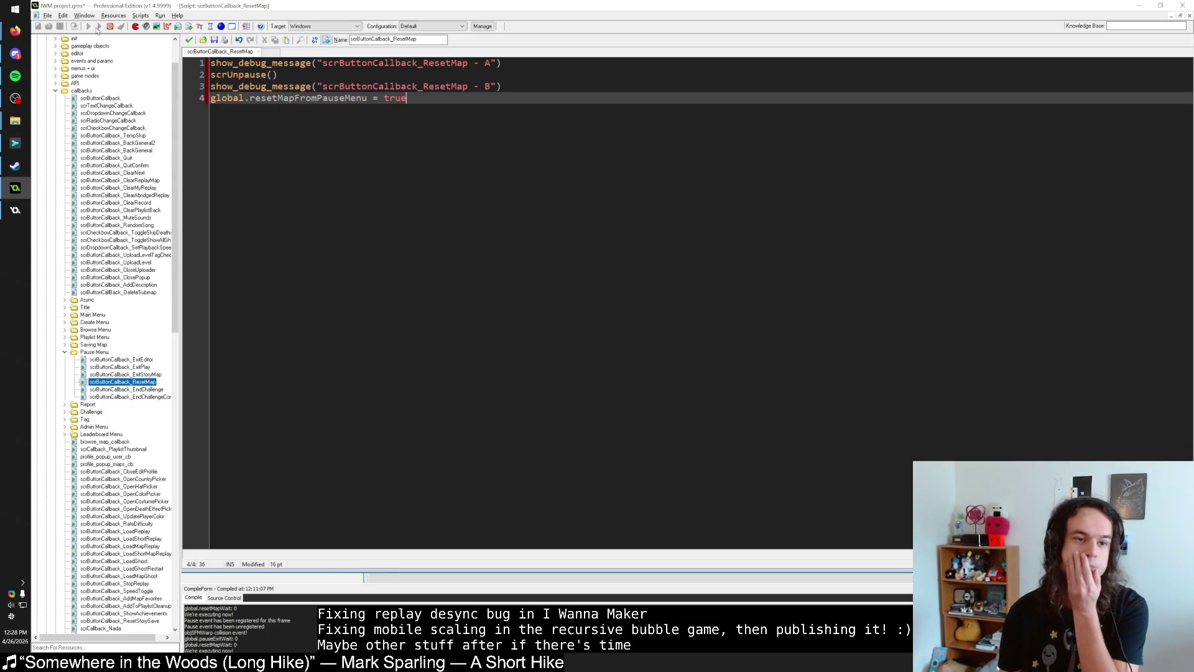
click(89, 27)
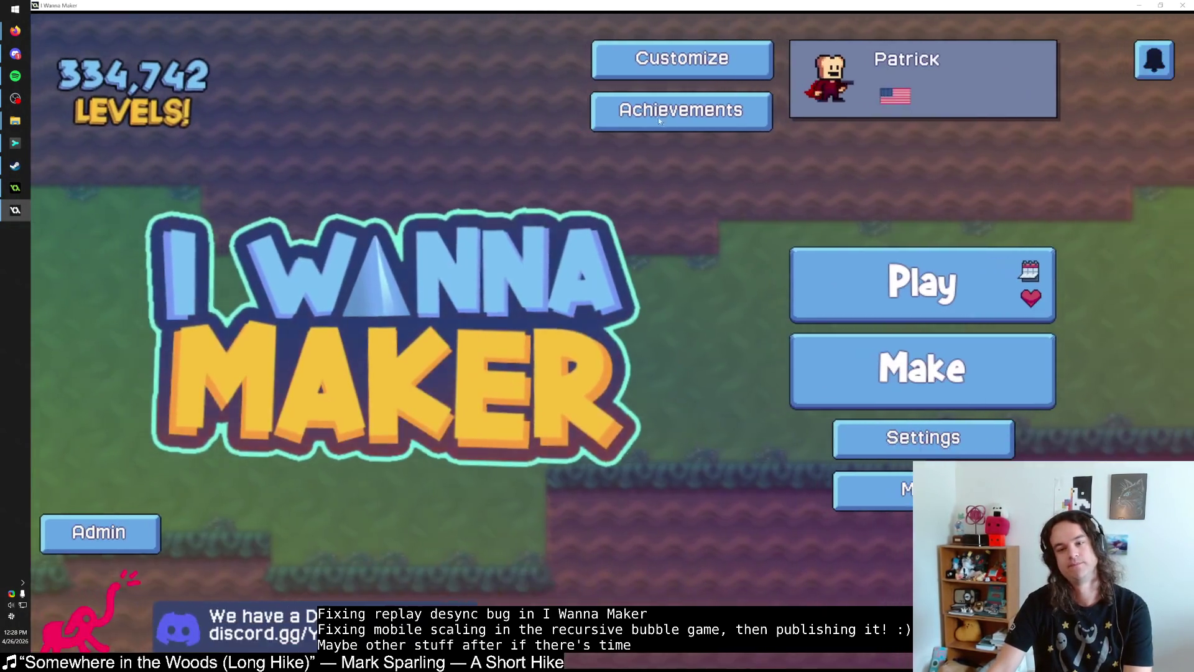
Step: Glance at the online Browse level list and its sort options, then back out to the main menu
click(828, 171)
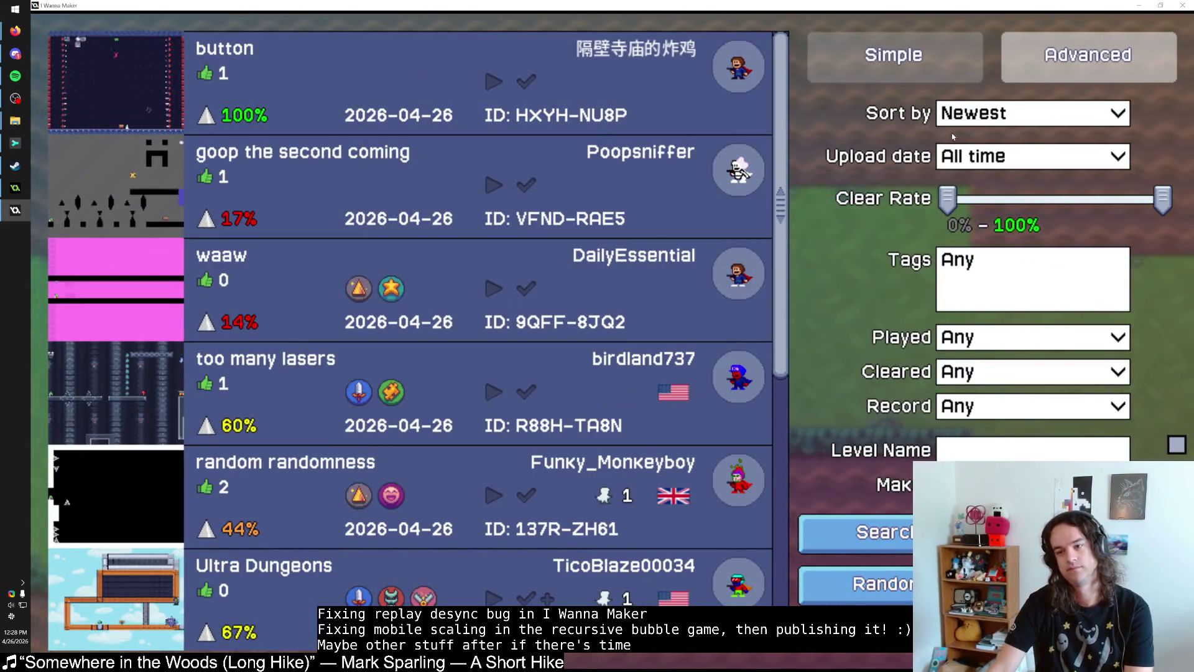
click(1026, 113)
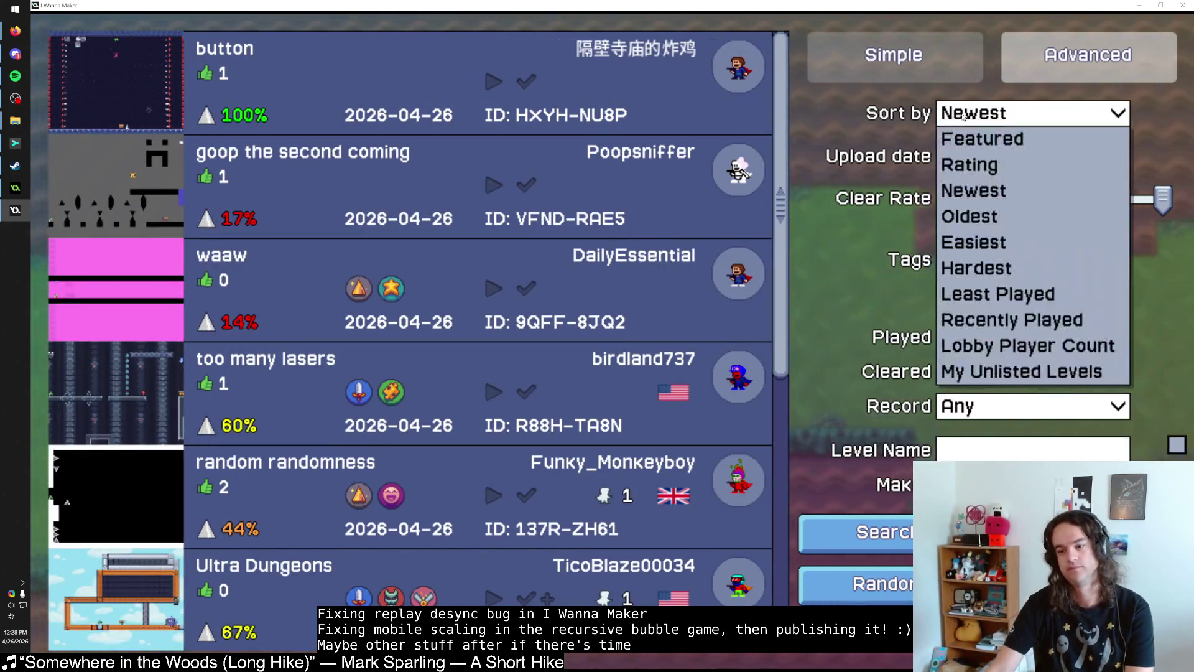
key(Escape)
key(Escape)
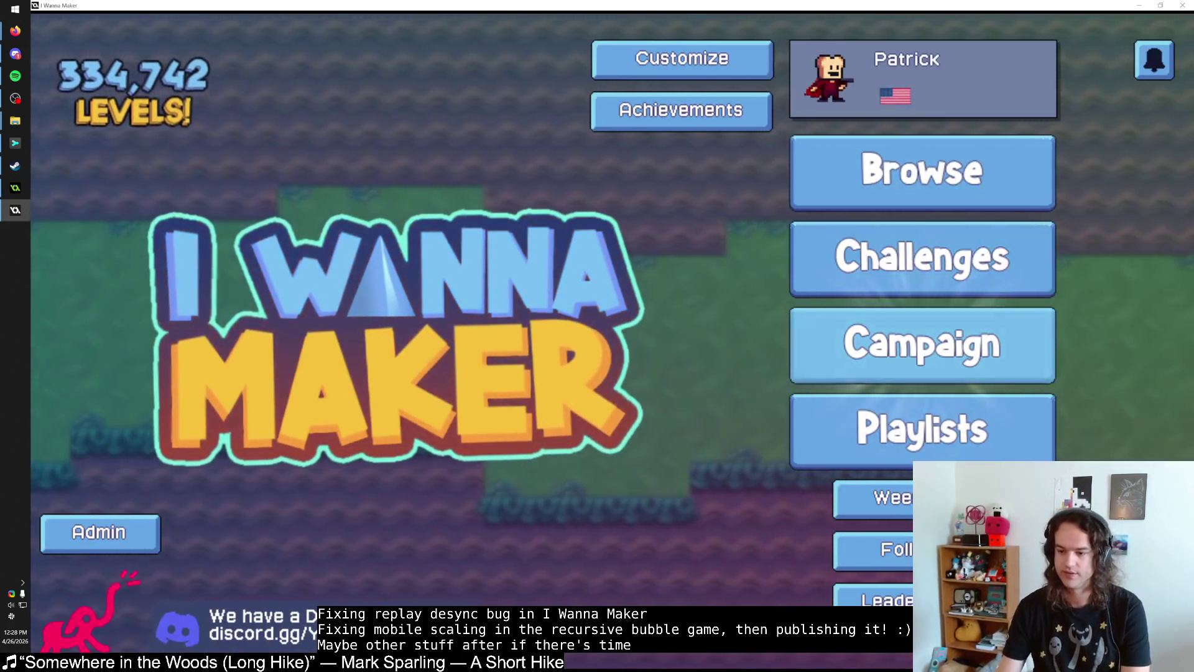
Step: Create a new blank level and open it in the level editor
key(Escape)
click(927, 370)
click(983, 454)
click(1125, 74)
Step: Lay a dirt and purple-grass floor at the bottom left and place the player start on it
click(943, 62)
click(923, 202)
click(83, 644)
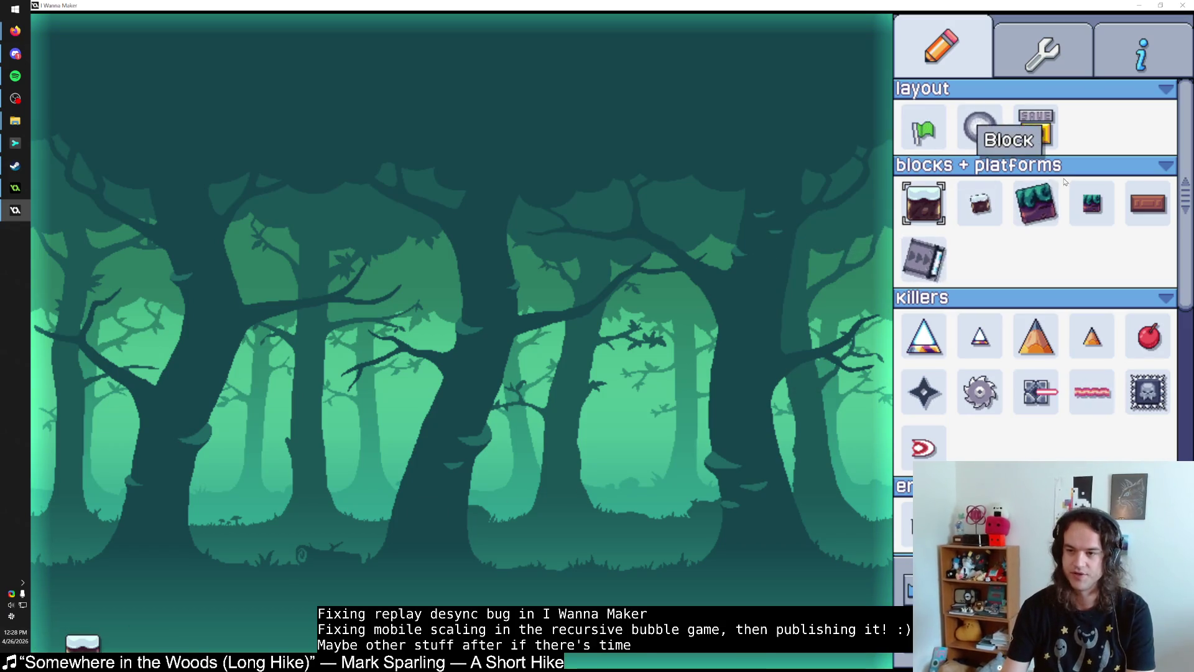
click(1036, 202)
mouse_move(125, 643)
mouse_down()
mouse_move(43, 643)
mouse_move(237, 642)
mouse_up()
click(924, 128)
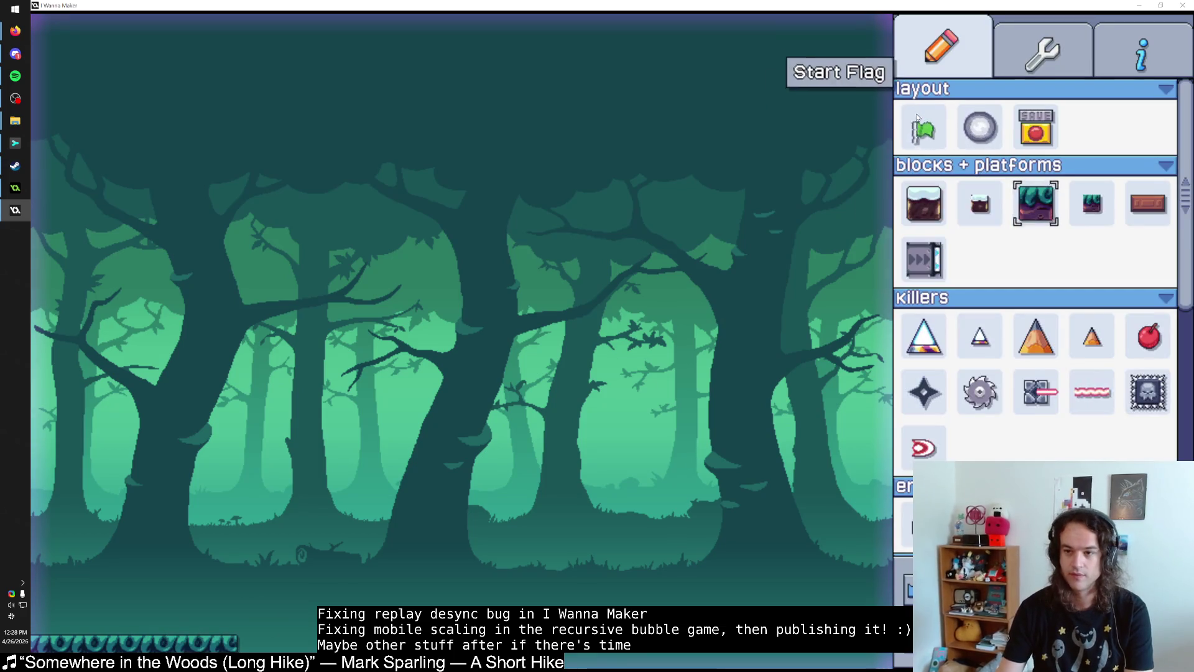
click(47, 623)
Step: Place a grey target ring mid-level and enclose it in purple blocks
scroll(1046, 354, down, 10)
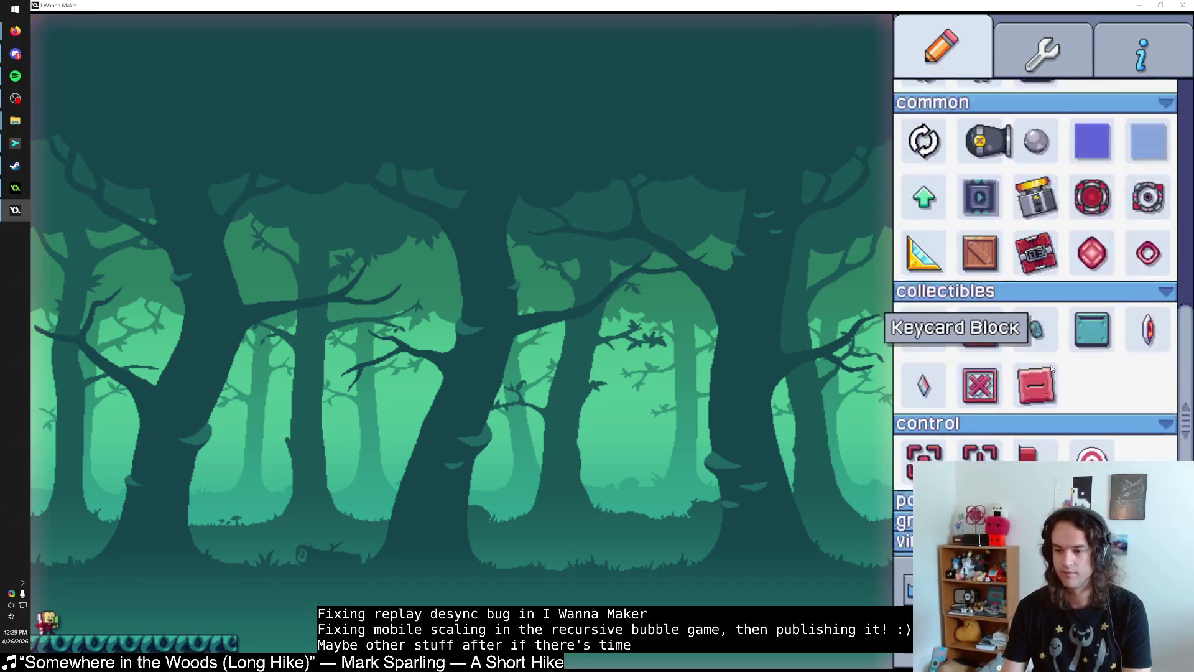
scroll(997, 342, up, 8)
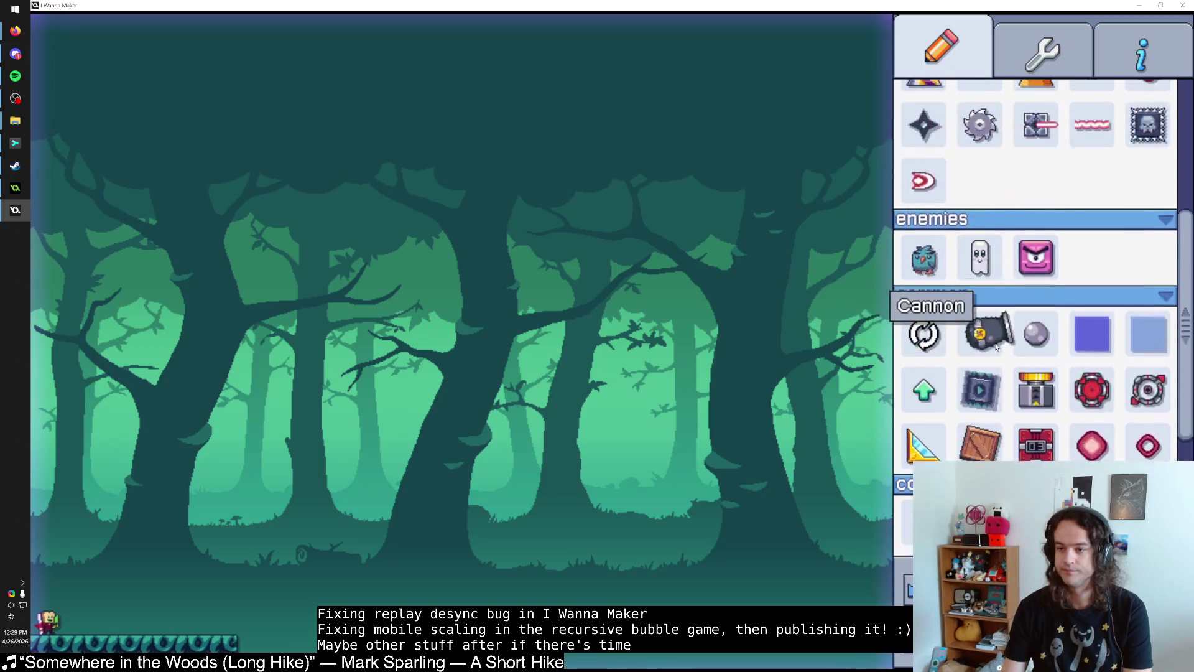
scroll(997, 342, down, 5)
click(1092, 367)
click(1148, 367)
click(393, 408)
scroll(1049, 300, up, 5)
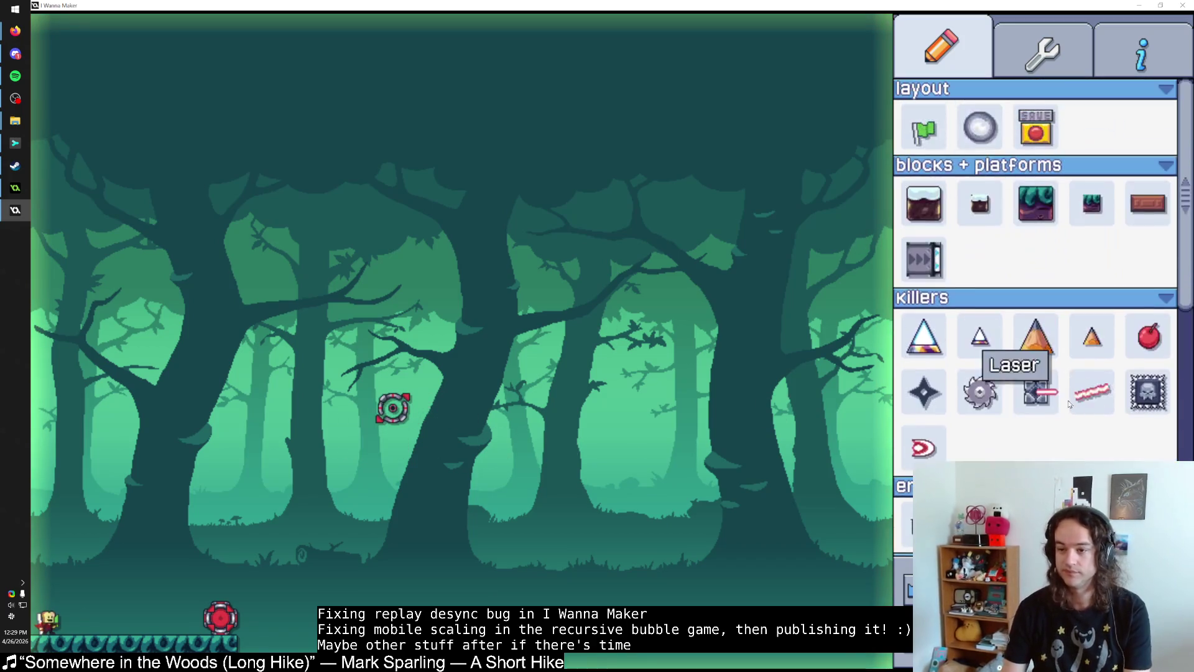
click(924, 203)
mouse_move(367, 387)
mouse_down()
mouse_move(429, 445)
mouse_move(357, 444)
mouse_up()
click(1036, 203)
mouse_move(361, 373)
mouse_down()
mouse_move(427, 378)
mouse_move(392, 445)
mouse_move(416, 409)
mouse_move(392, 435)
mouse_move(358, 407)
mouse_up()
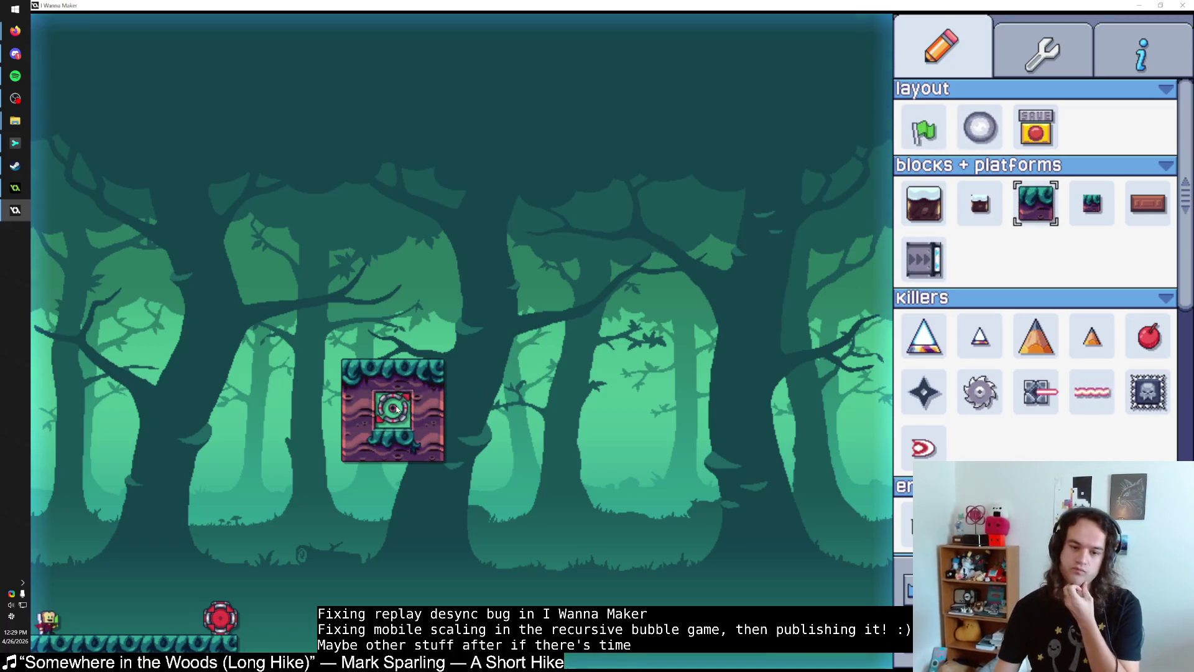
Step: Place a Finish Warp left of the blocks with On Create Set Timer 47 and Move Set Distance 64
click(980, 128)
click(312, 403)
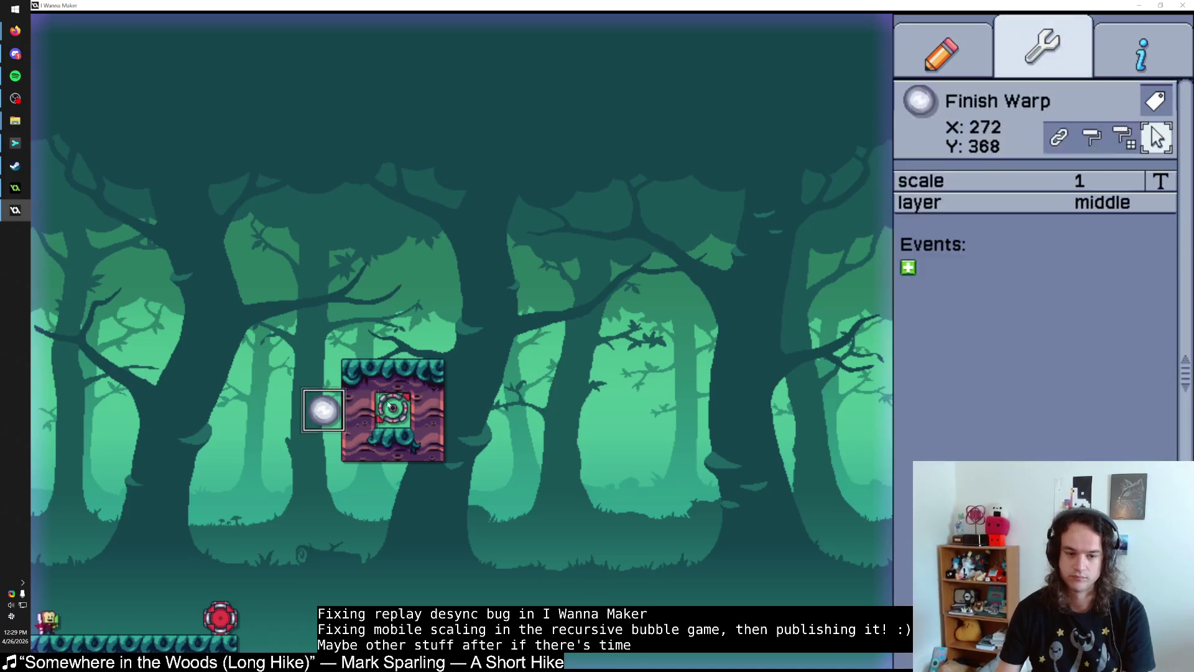
click(908, 268)
click(975, 256)
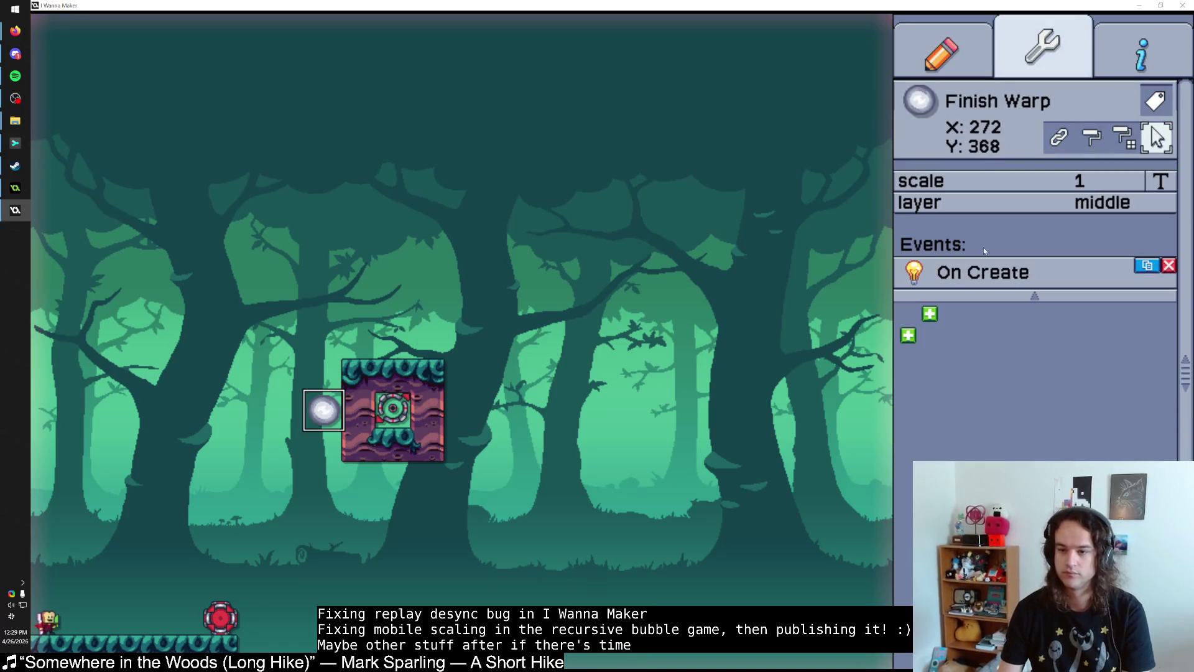
click(929, 313)
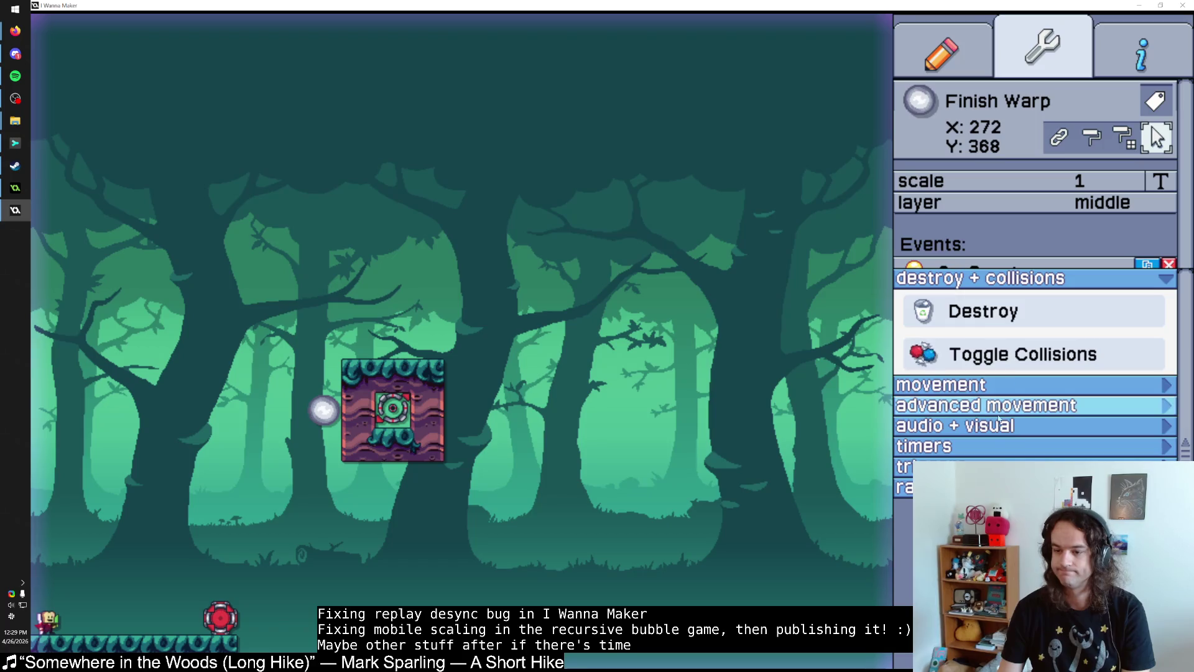
click(985, 446)
click(995, 478)
click(1161, 346)
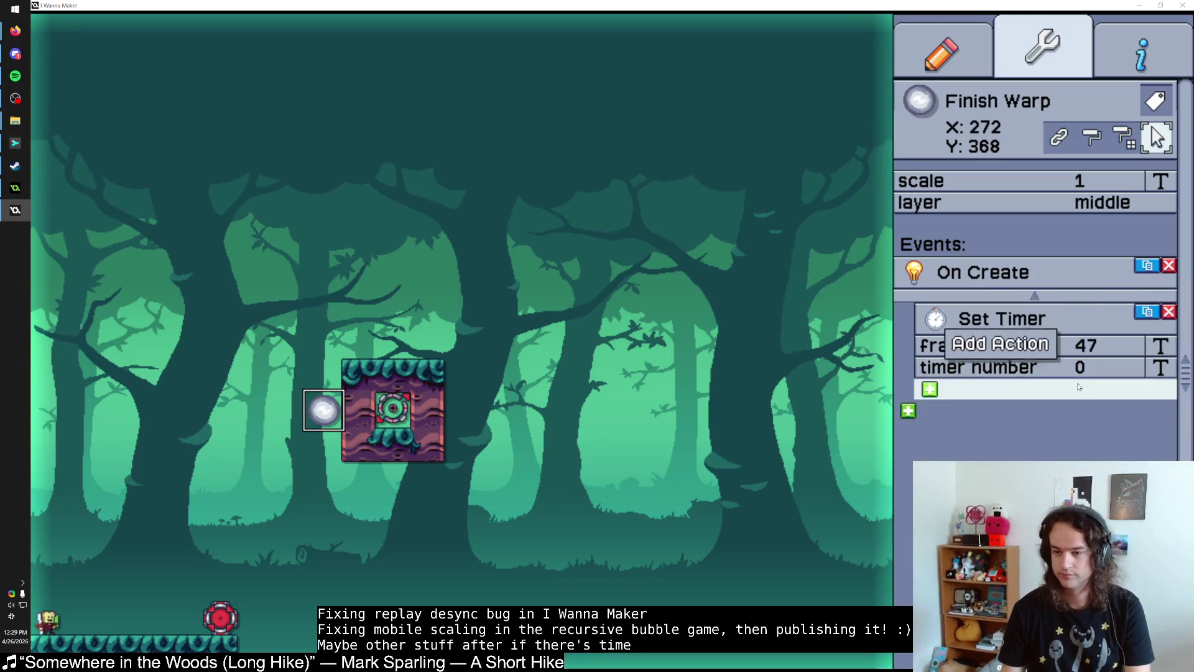
click(929, 389)
click(995, 409)
click(1020, 468)
click(1161, 422)
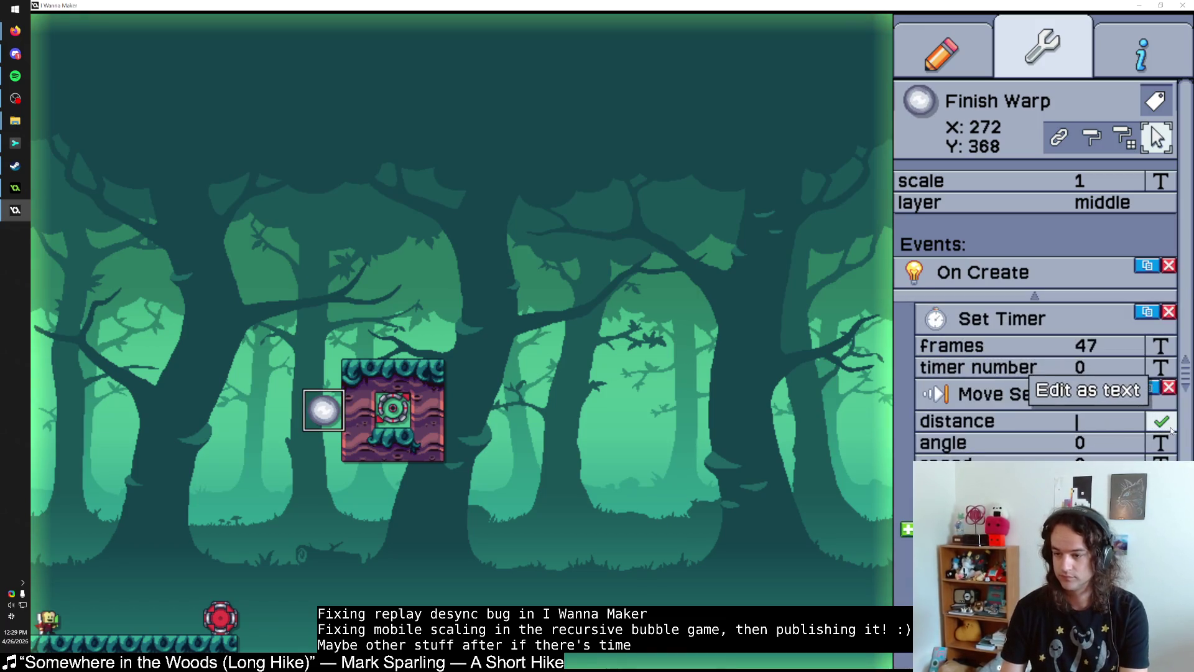
Step: Add an empty On Timer event to the Finish Warp and begin editing the level name
click(908, 530)
click(983, 418)
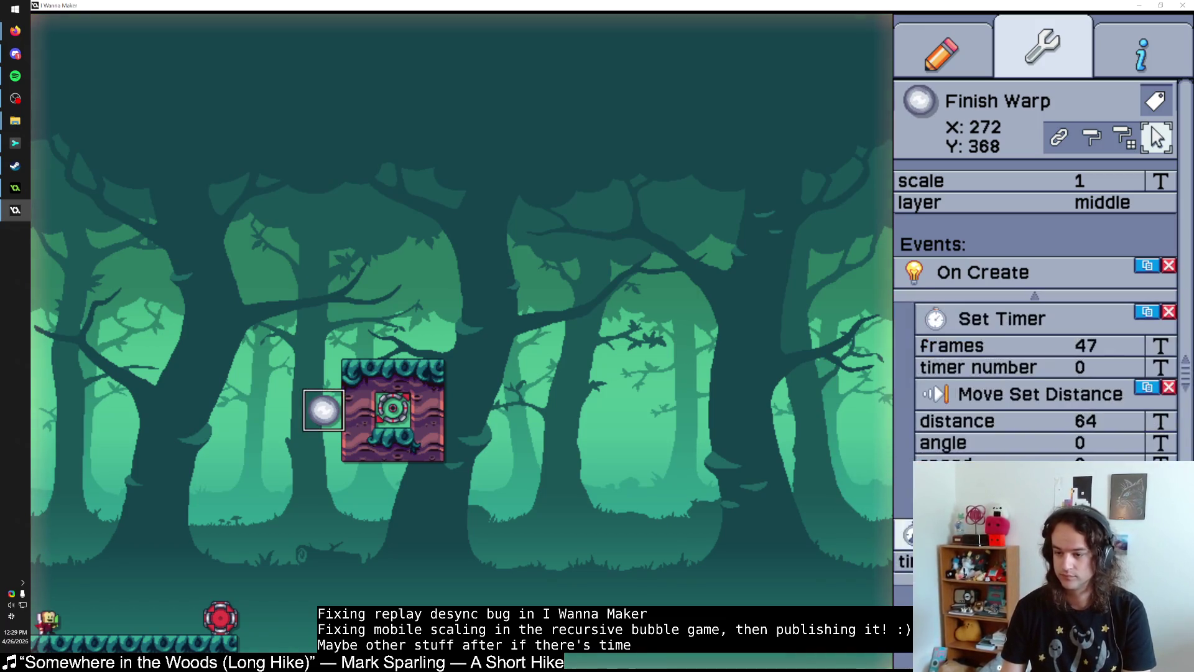
click(910, 528)
click(909, 529)
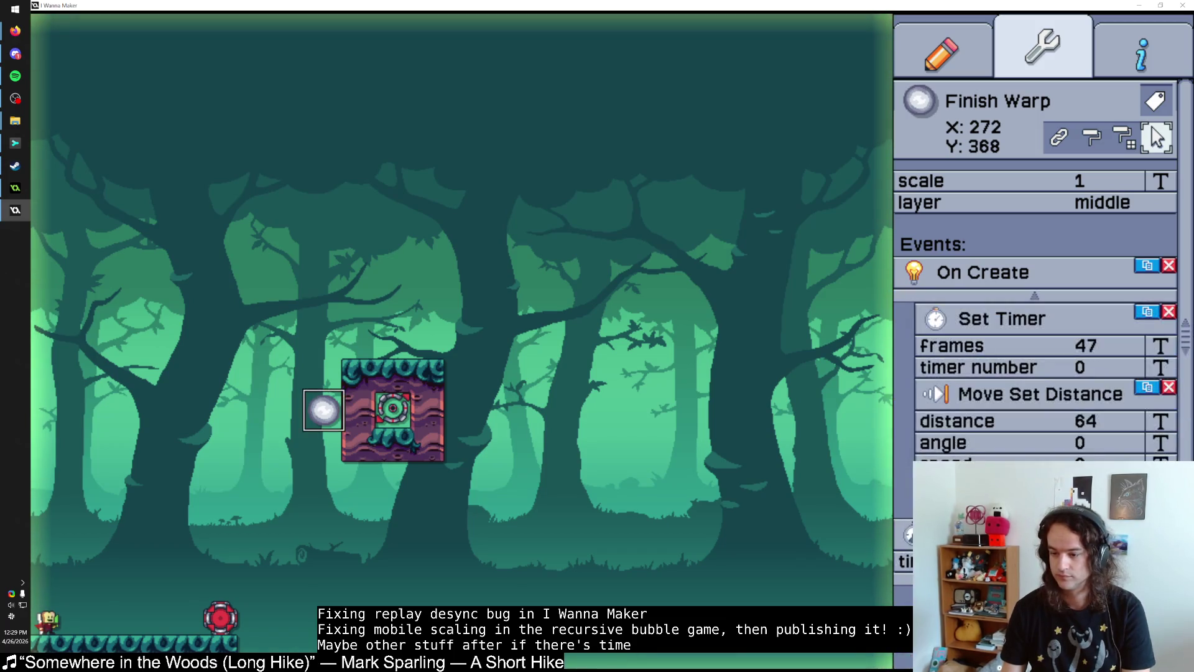
click(910, 532)
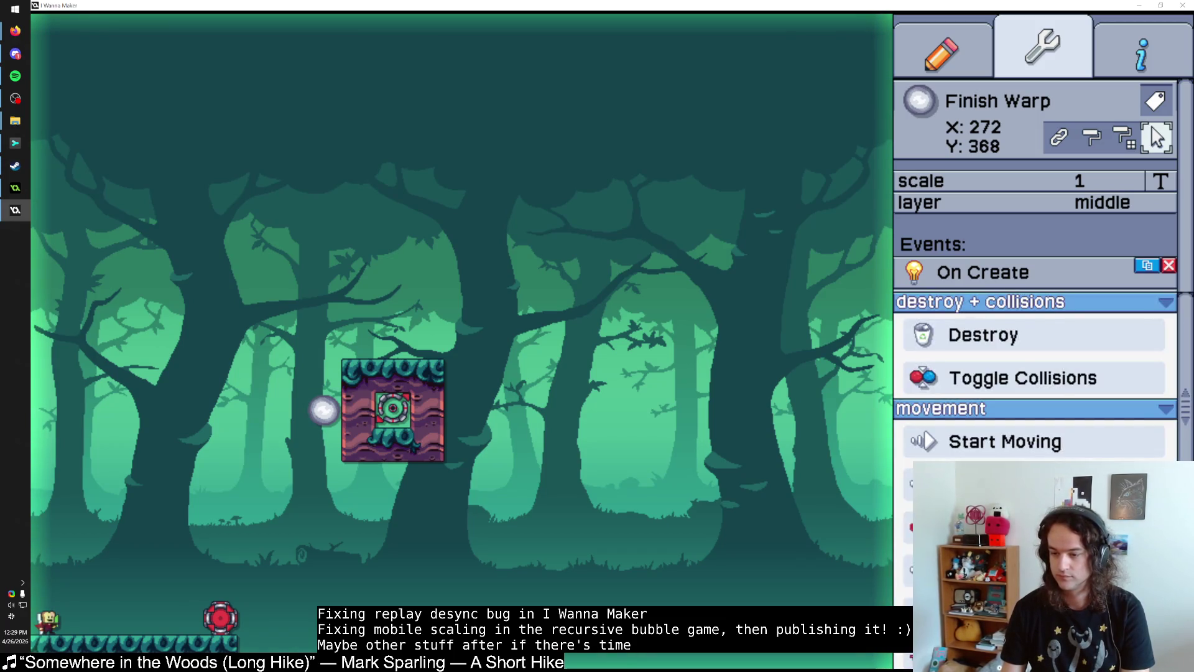
click(910, 532)
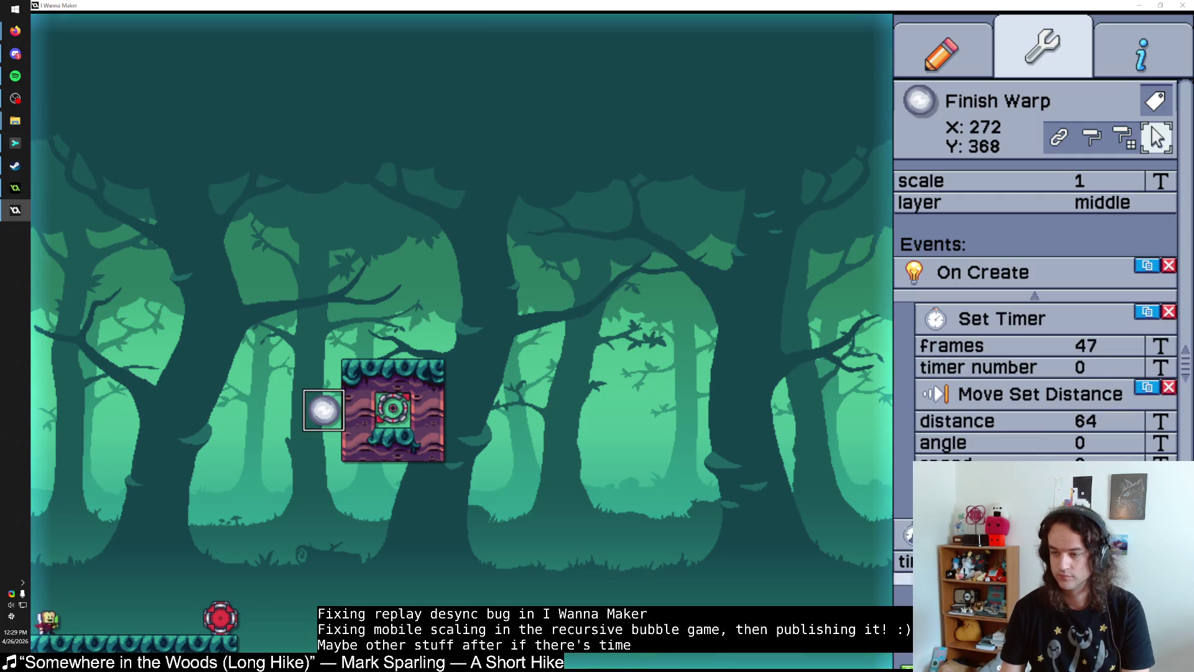
click(1142, 50)
click(1007, 221)
text(teleporter bug test)
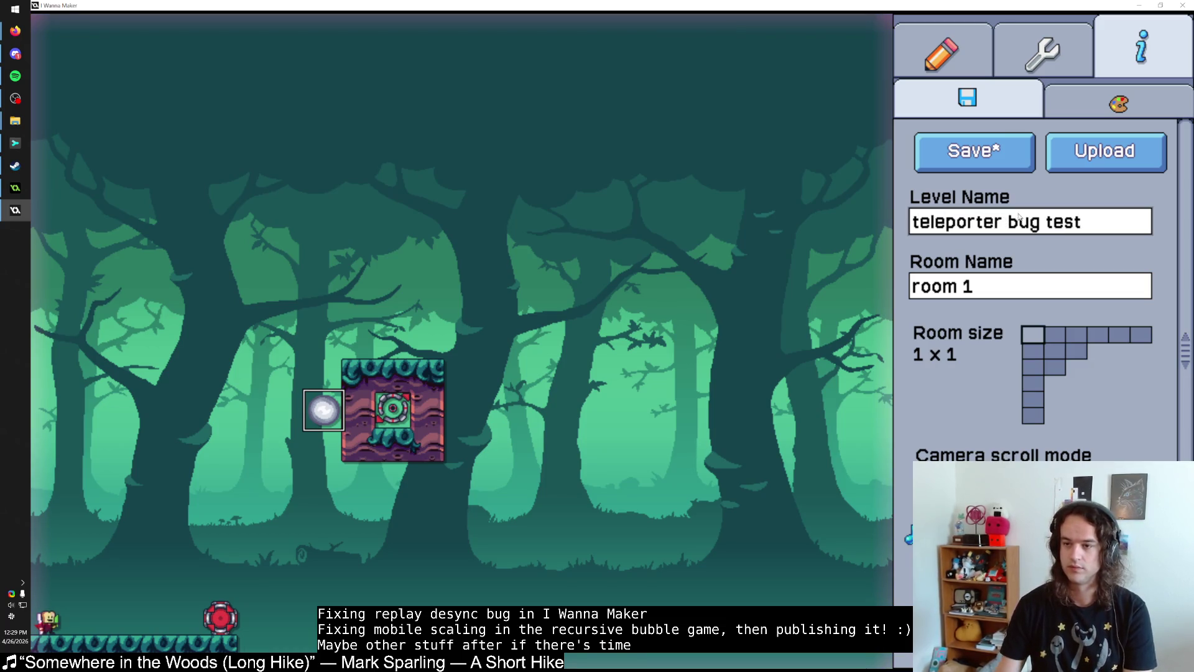
Step: Save and play 'teleporter bug test', reset it from the pause menu, then return to GameMaker
key(ctrl+s)
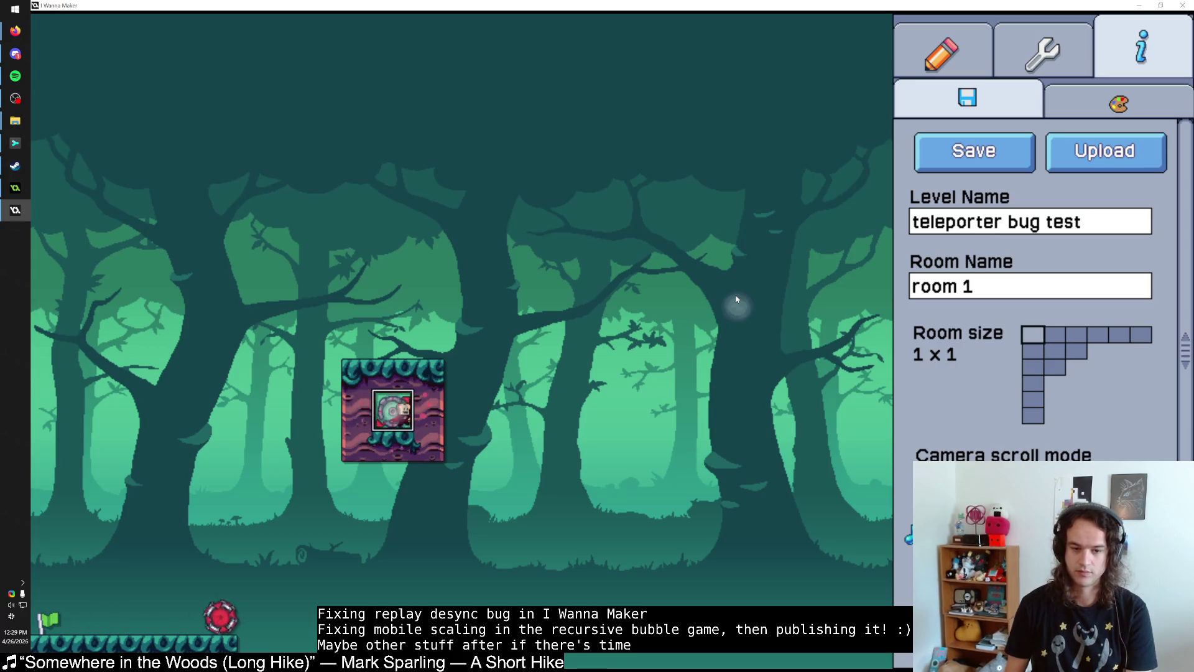
key(Escape)
key(r)
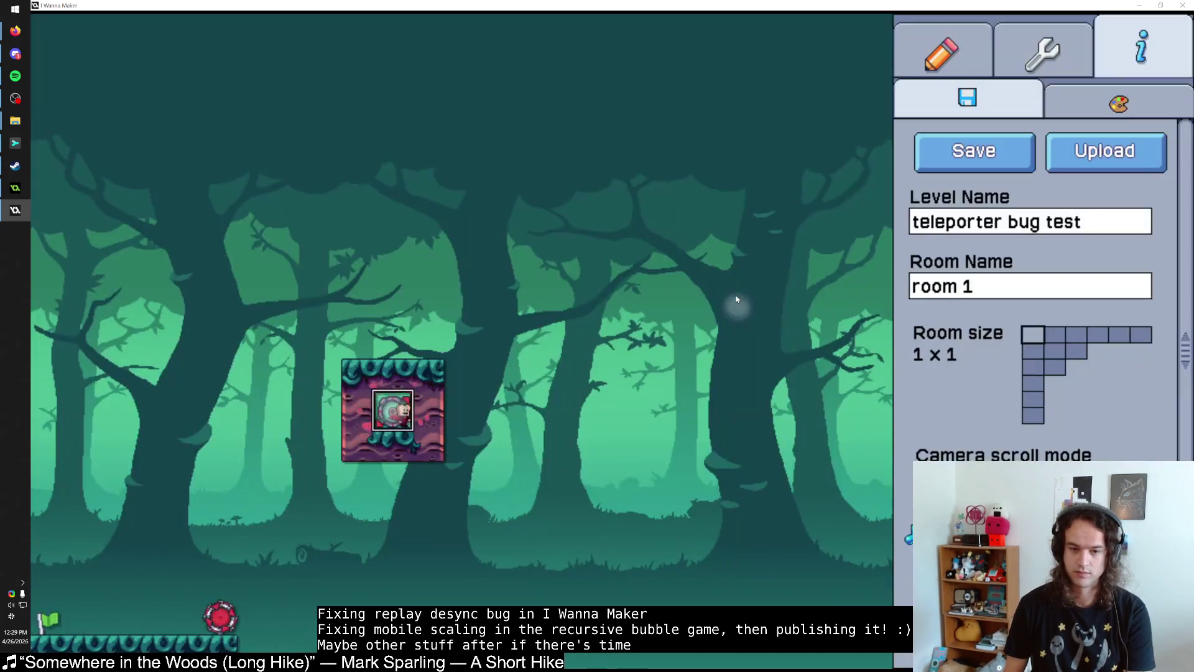
key(Escape)
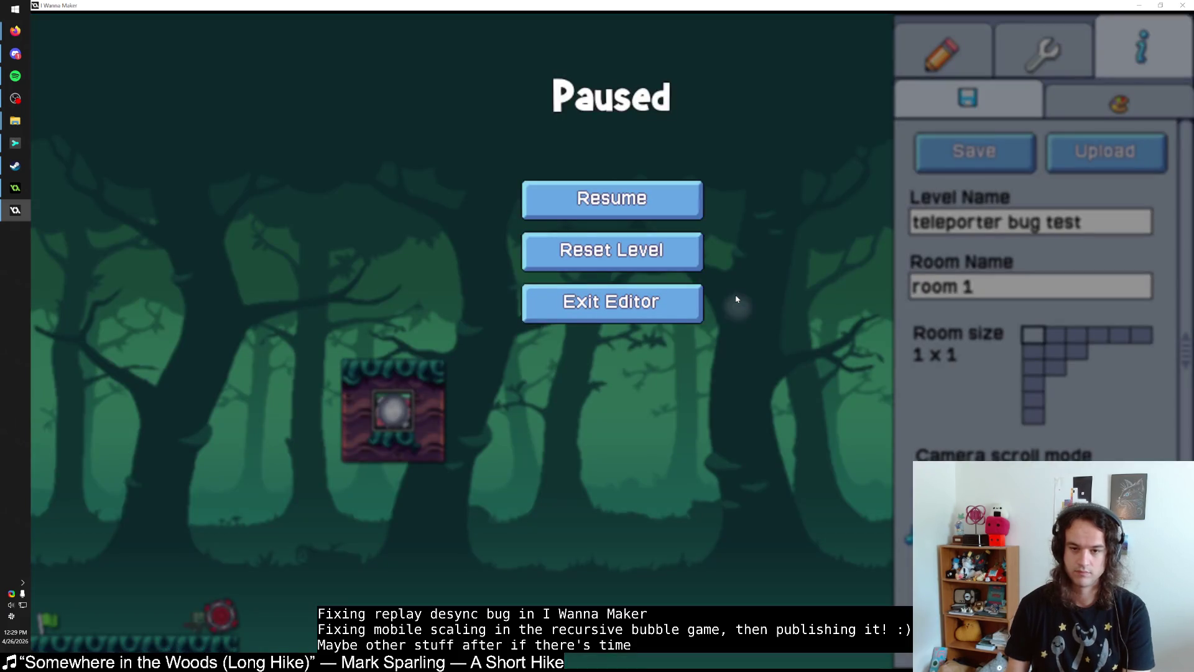
key(Escape)
key(Escape)
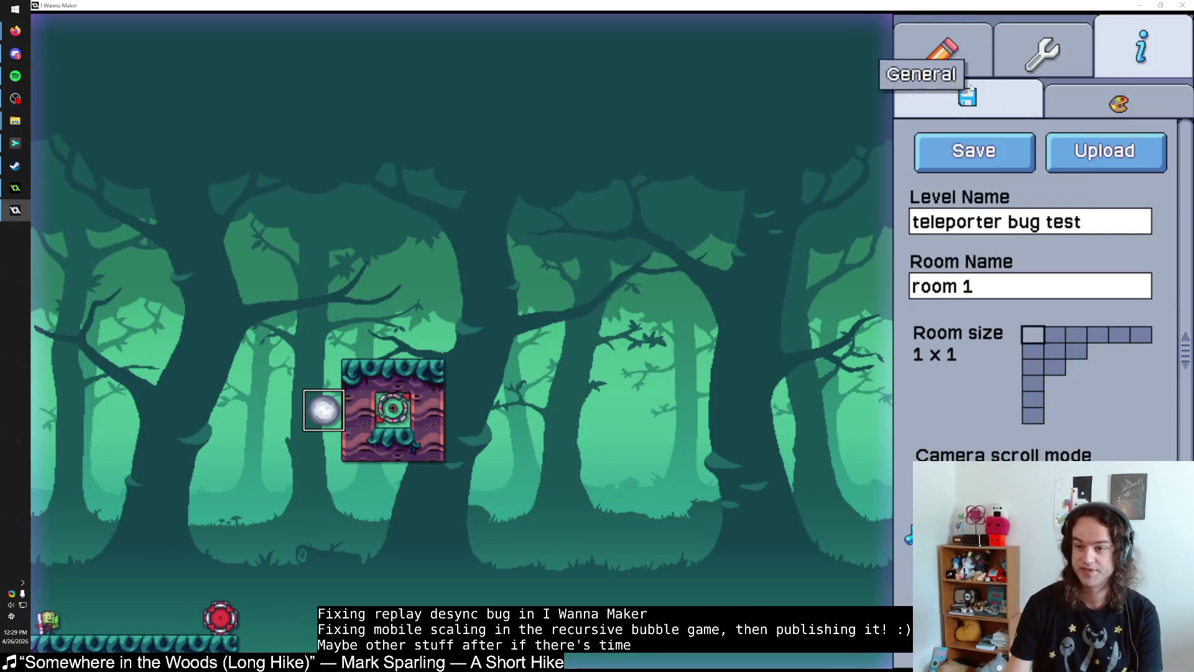
key(alt+Tab)
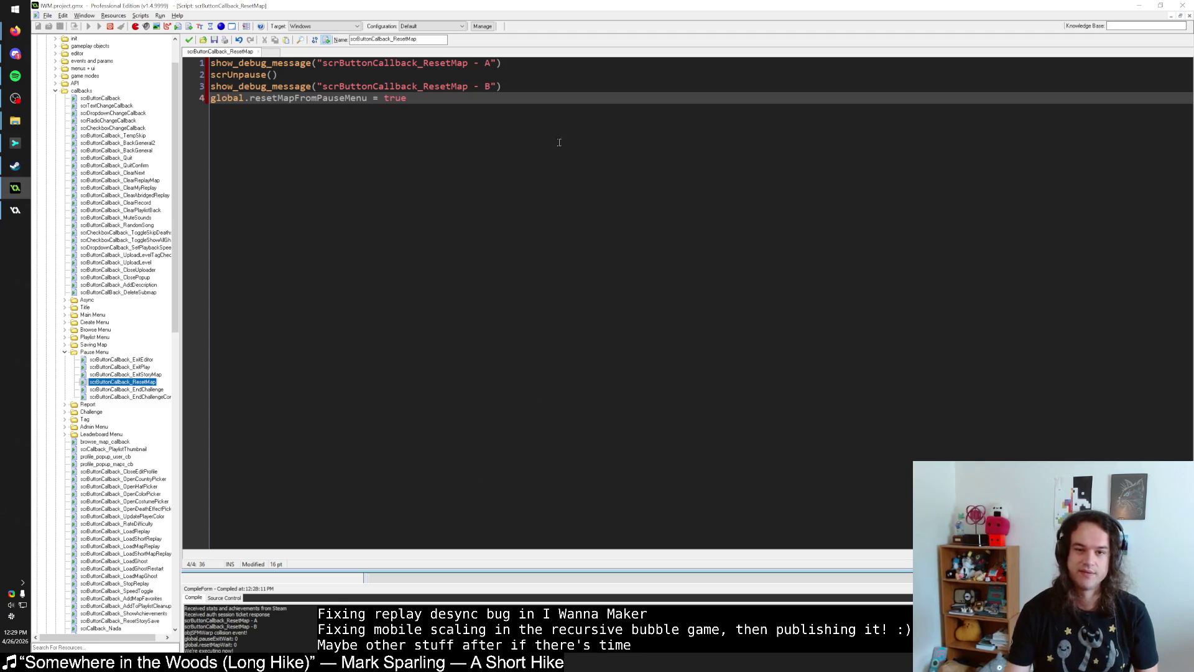
Step: Delete the debug message A and B lines from scrButtonCallback_ResetMap and save the script
click(515, 85)
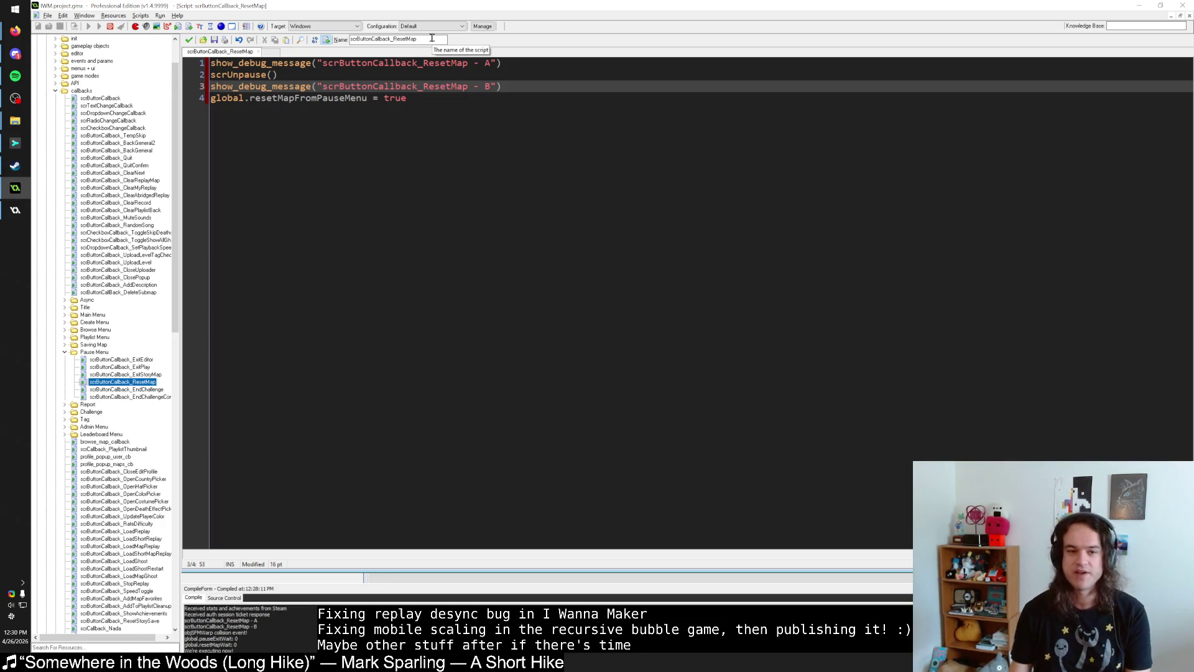
triple_click(512, 85)
key(Delete)
click(220, 75)
key(shift+Up)
click(220, 75)
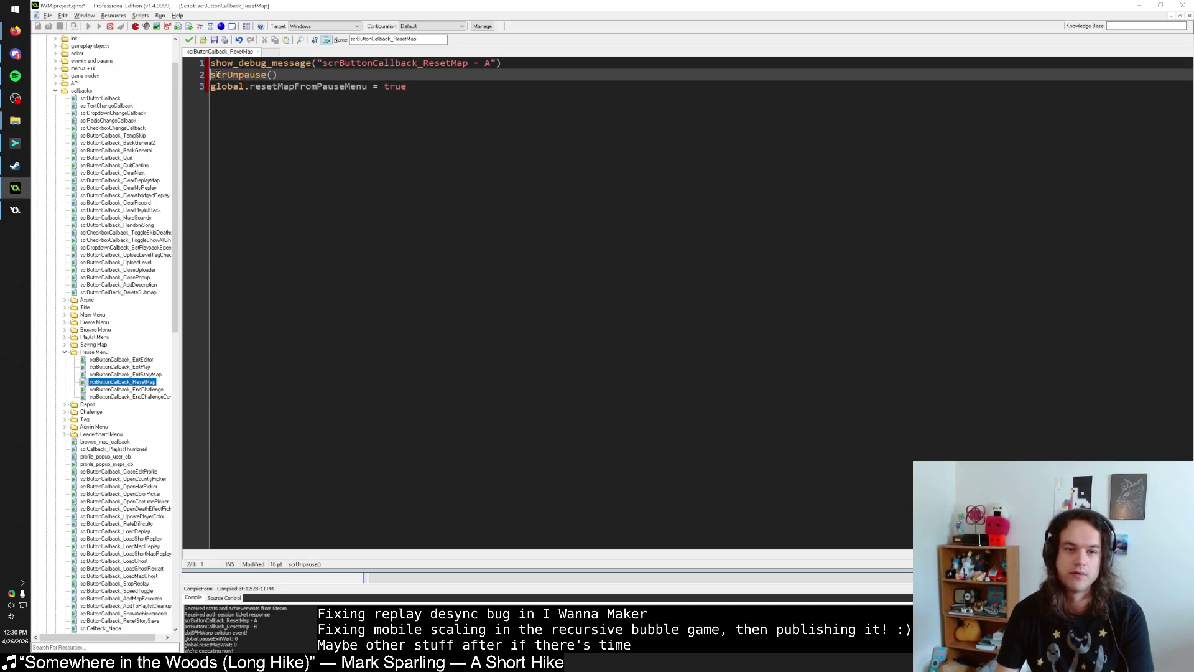
key(shift+Up)
key(Delete)
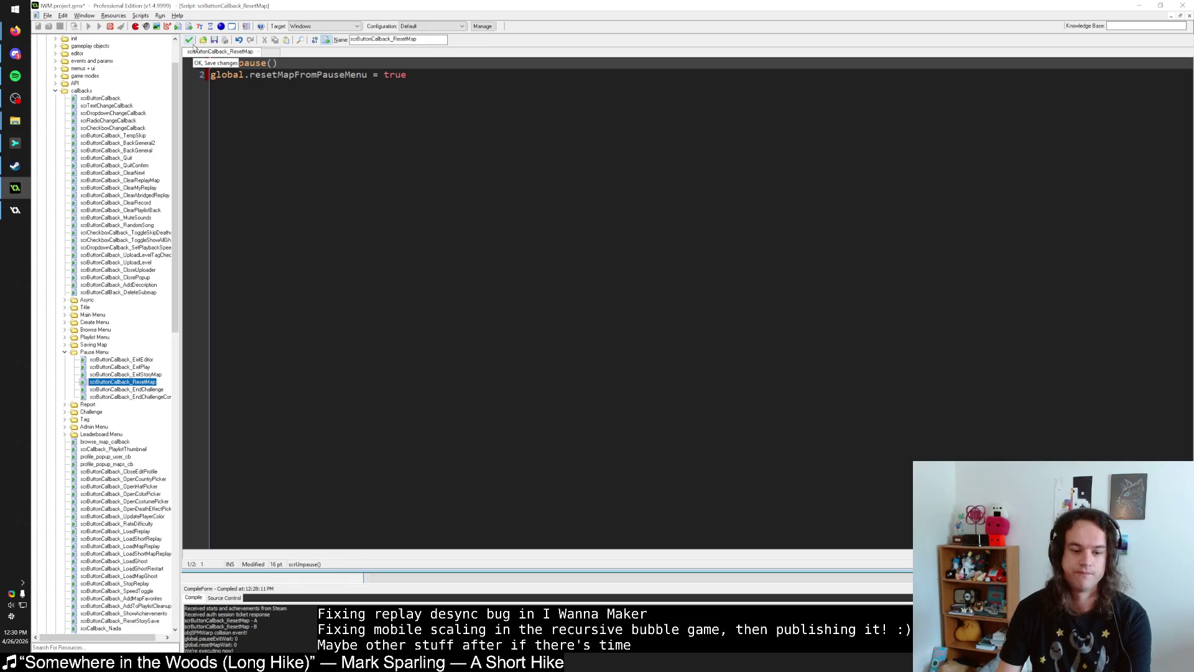
click(192, 40)
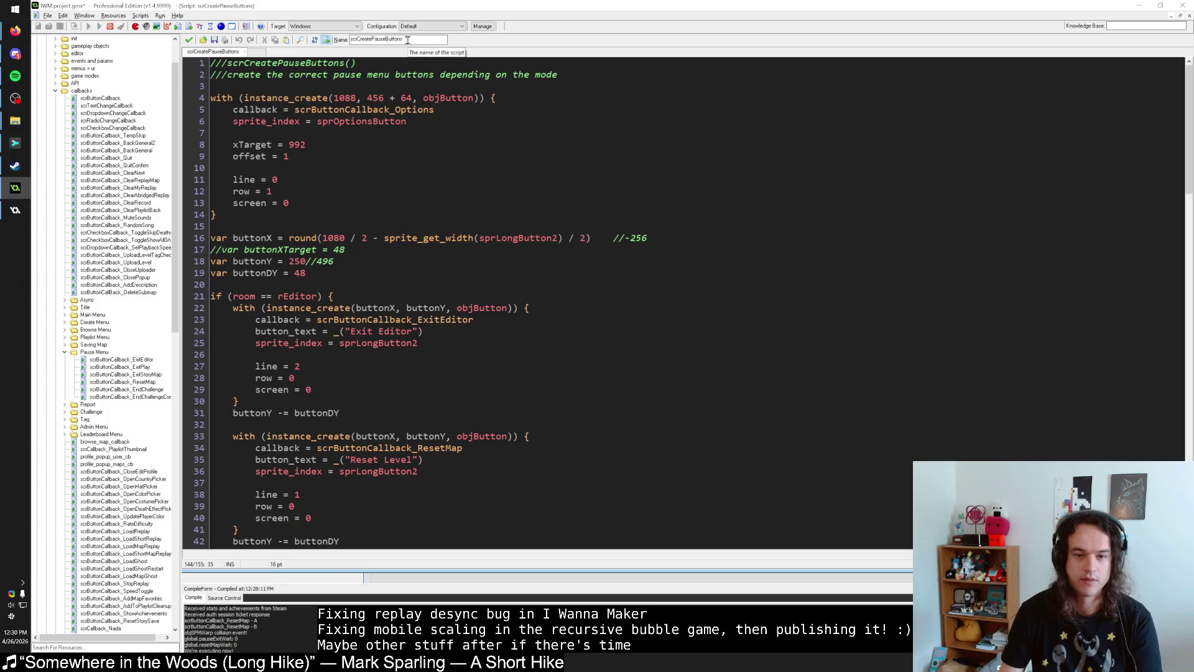
Step: Convert objButton's Step event into an End Step event, then compile and run the game
click(447, 98)
middle_click(447, 97)
click(326, 57)
right_click(326, 58)
click(359, 71)
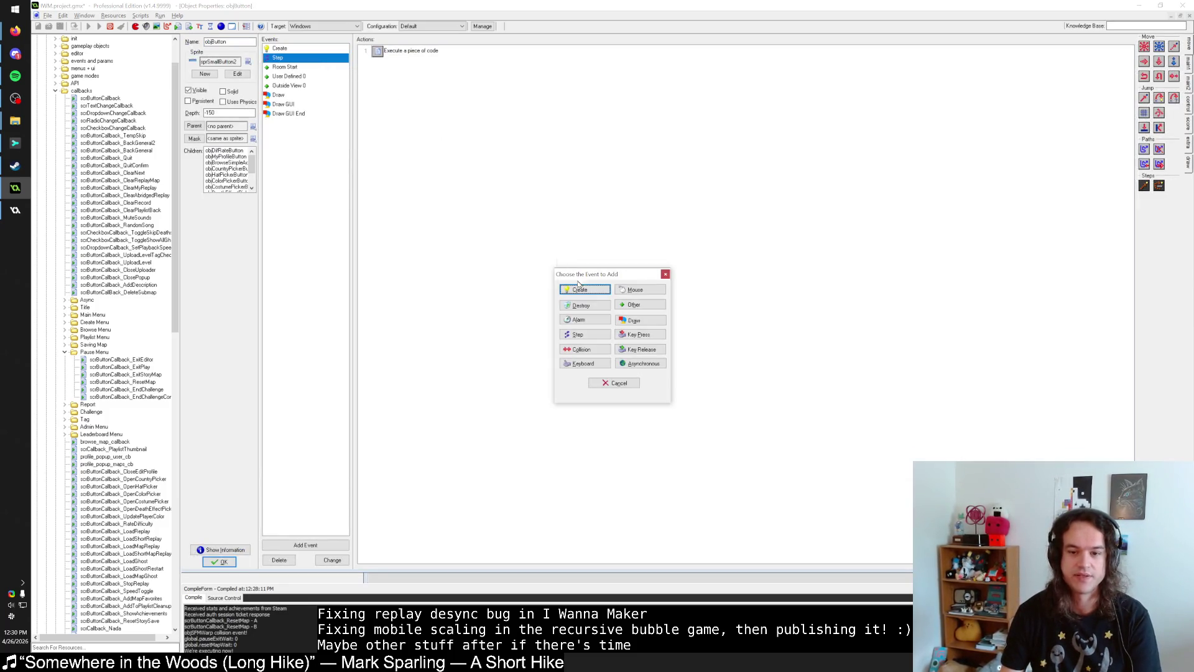
click(598, 335)
click(624, 360)
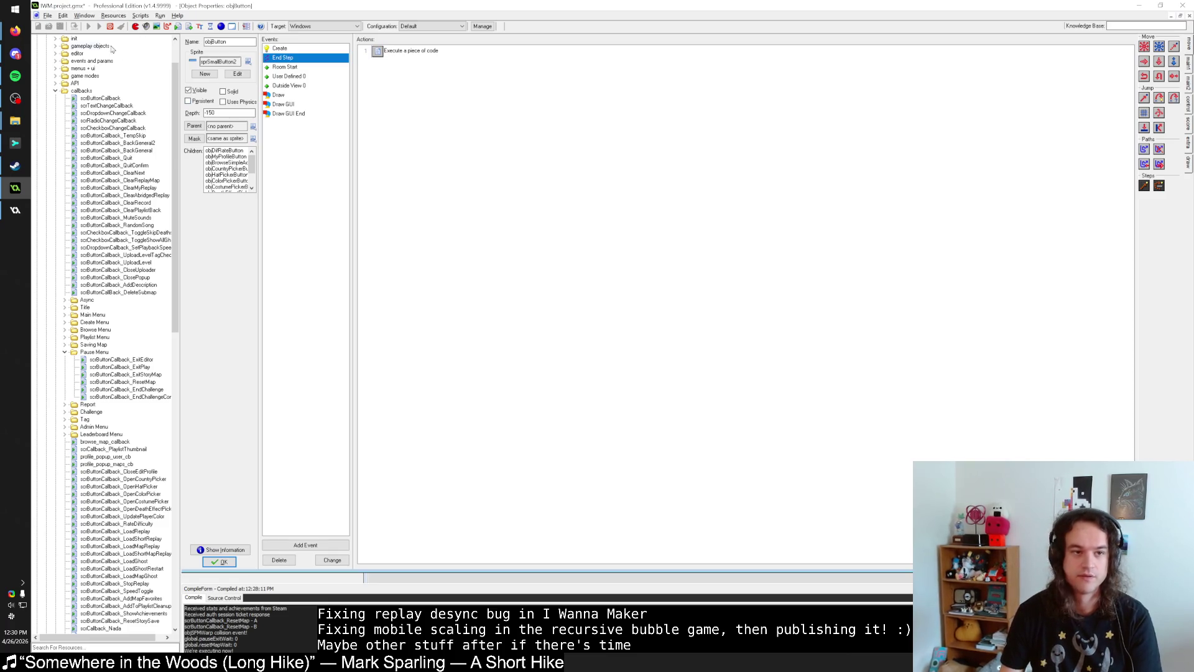
click(90, 28)
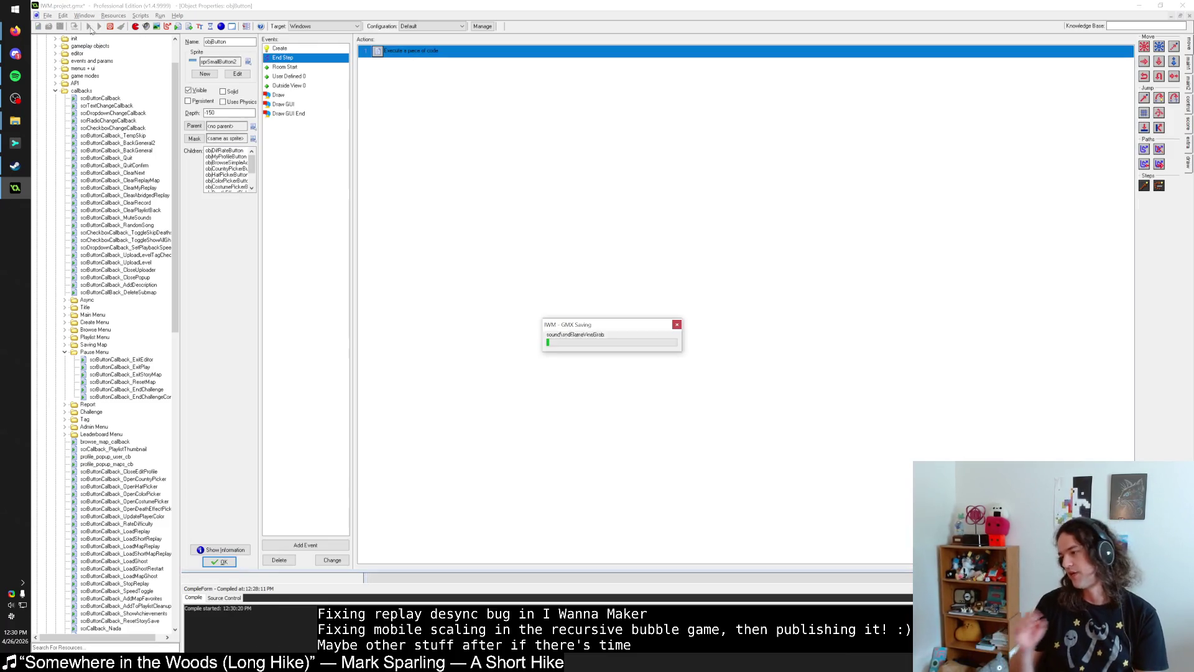
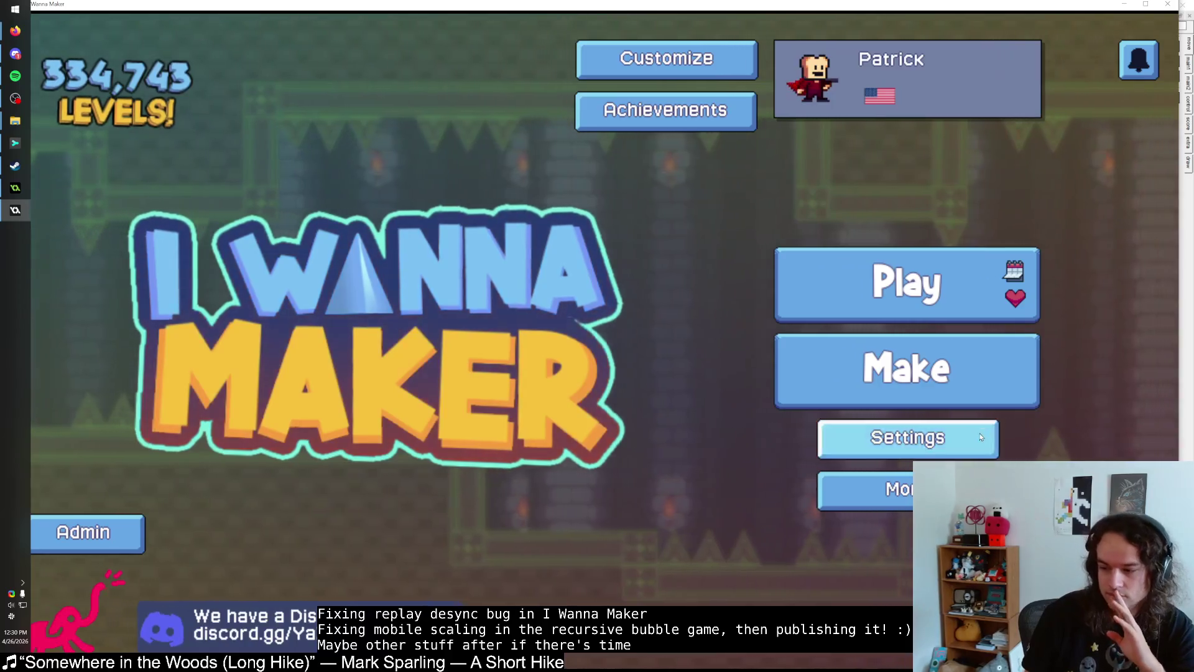
Step: Open the 'teleporter bug test' level from My Levels for editing and maximize the game window
click(948, 341)
click(420, 147)
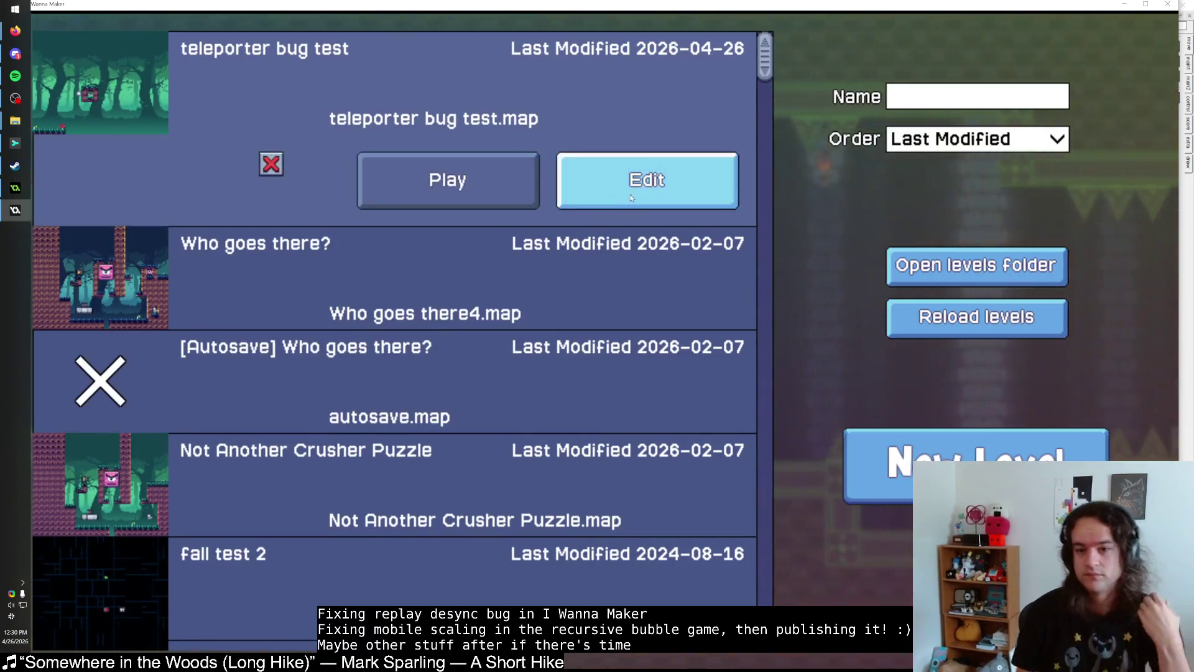
click(567, 188)
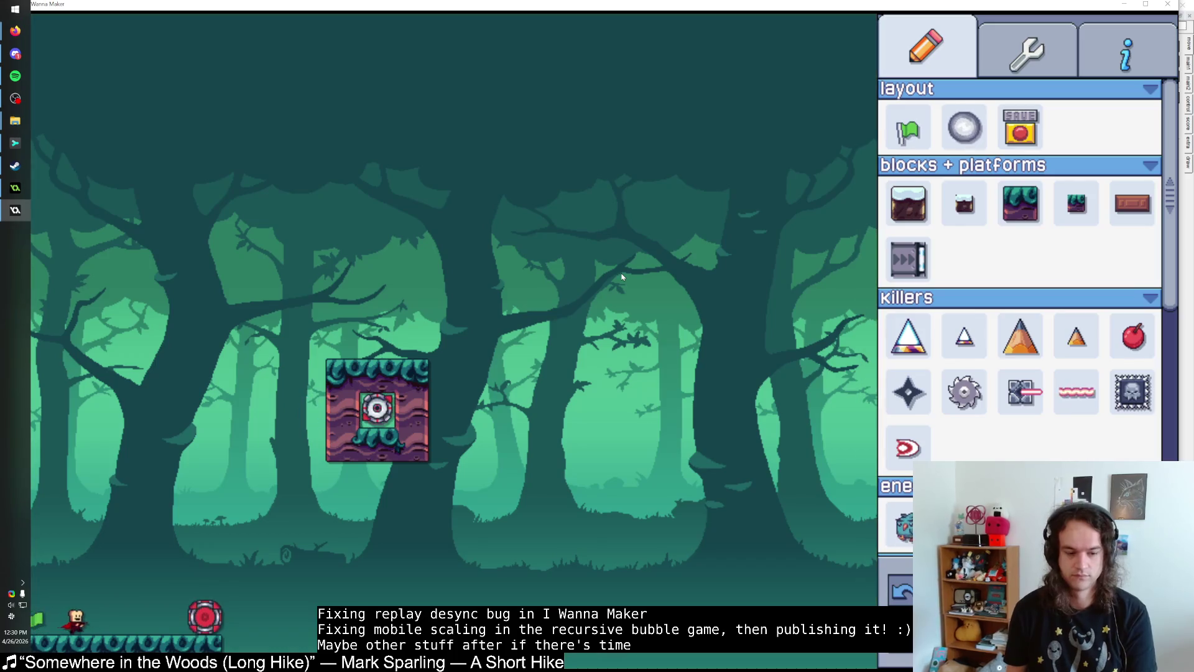
double_click(575, 9)
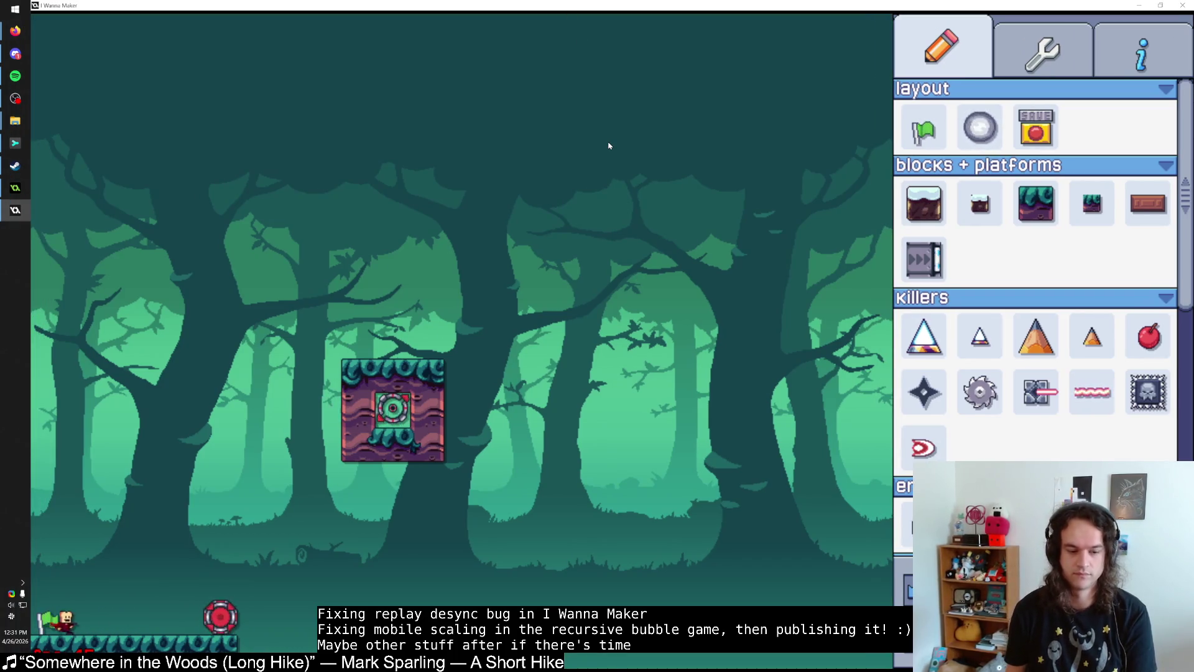
Step: Reset the level from the pause menu three times, walking right after each reset
key(Escape)
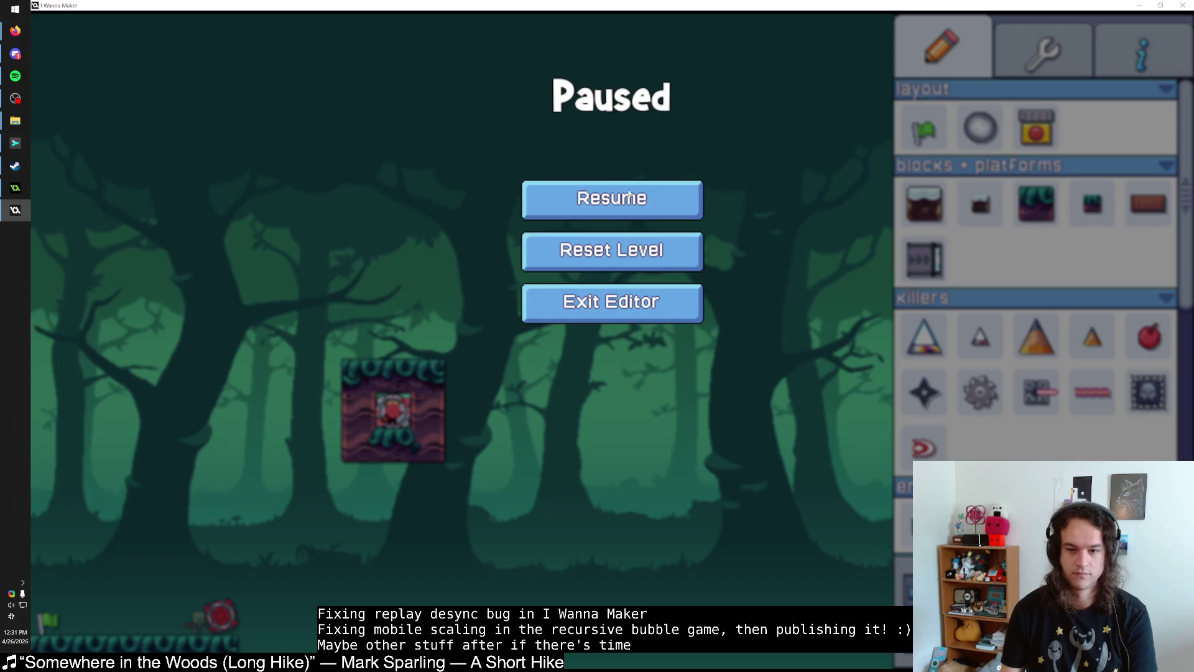
click(633, 268)
key(Right)
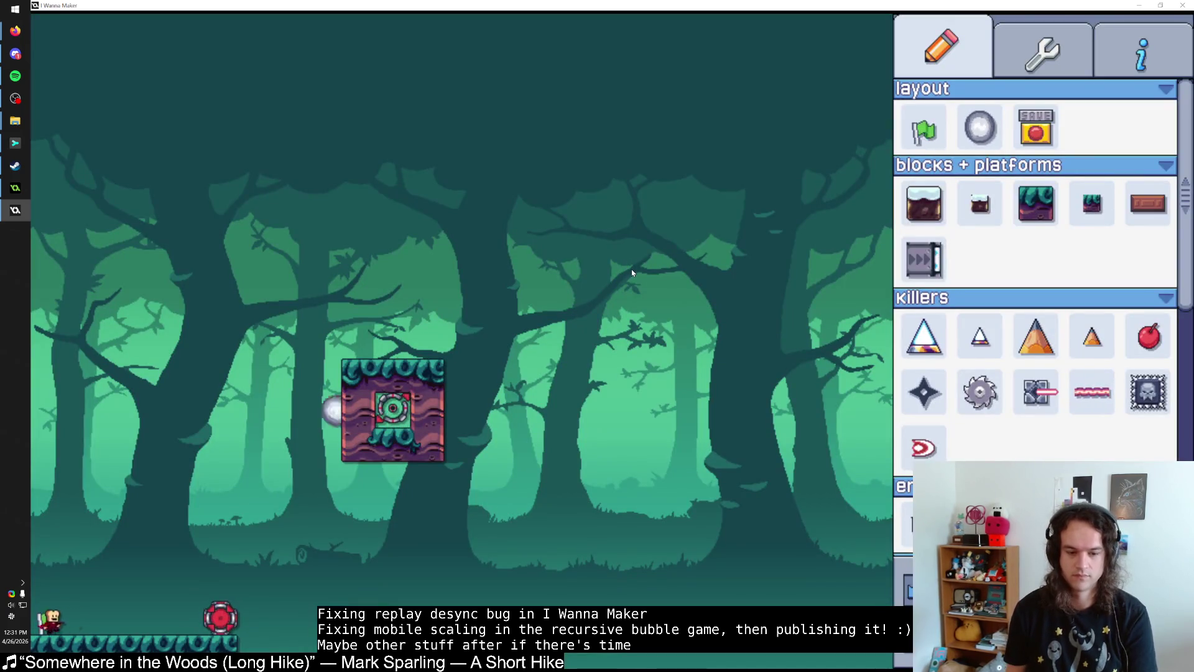
key(Escape)
click(632, 271)
key(Right)
key(Escape)
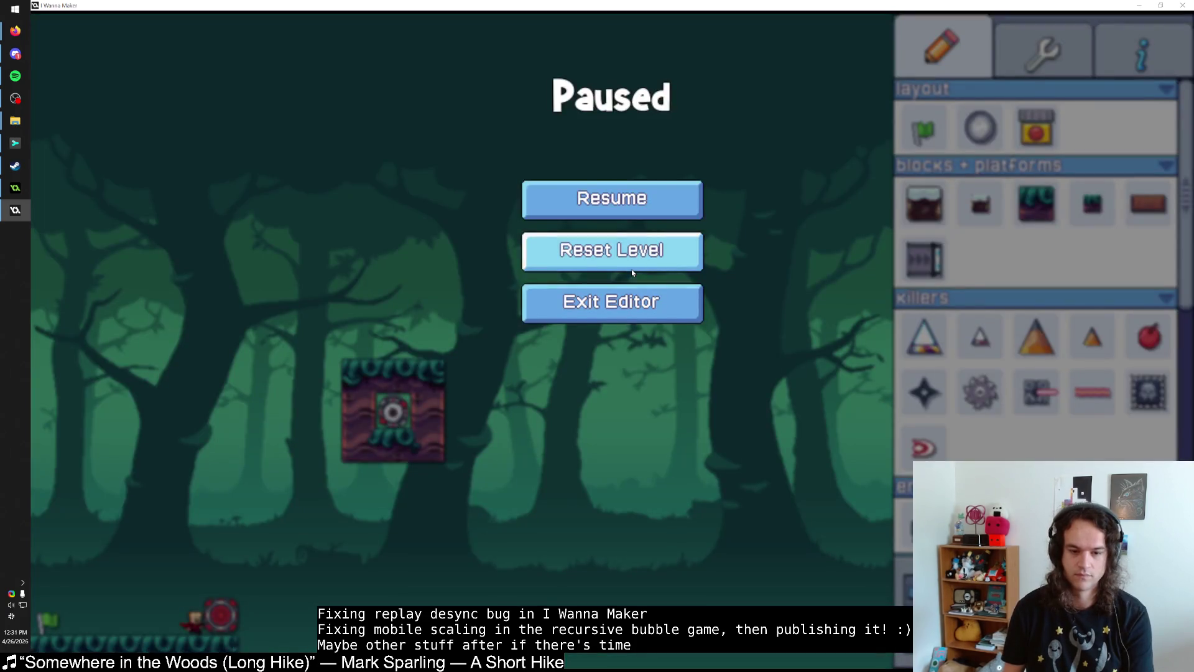
click(632, 270)
Step: Walk right and reset the level once more, then bring up the General settings
key(Right)
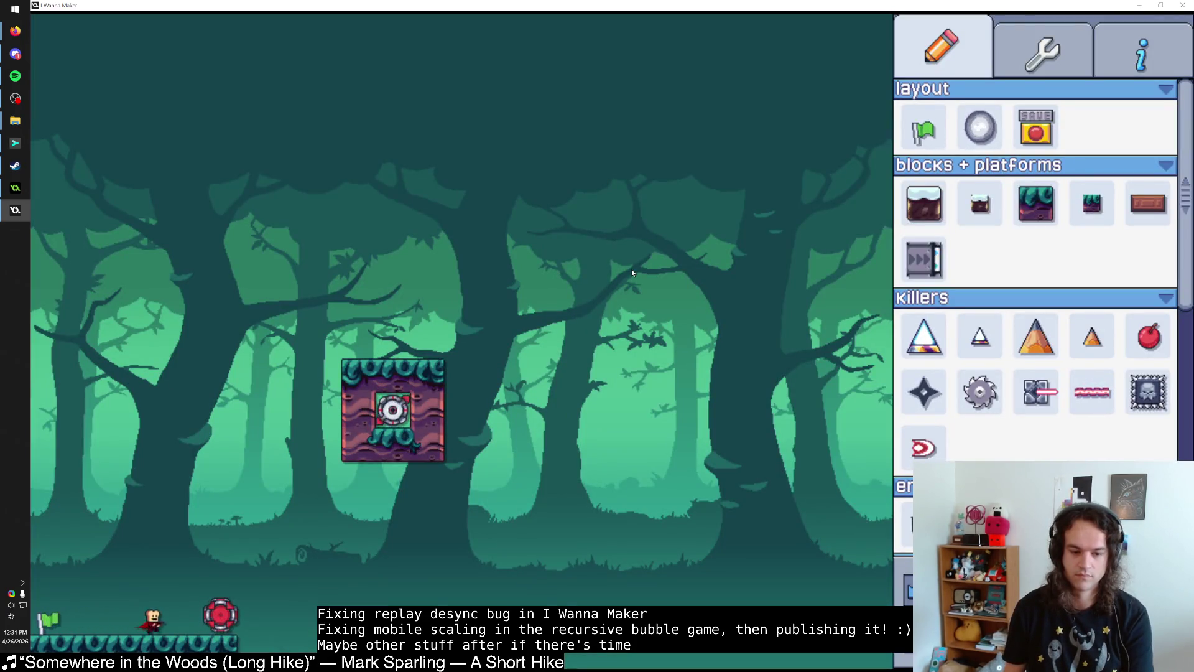
key(Escape)
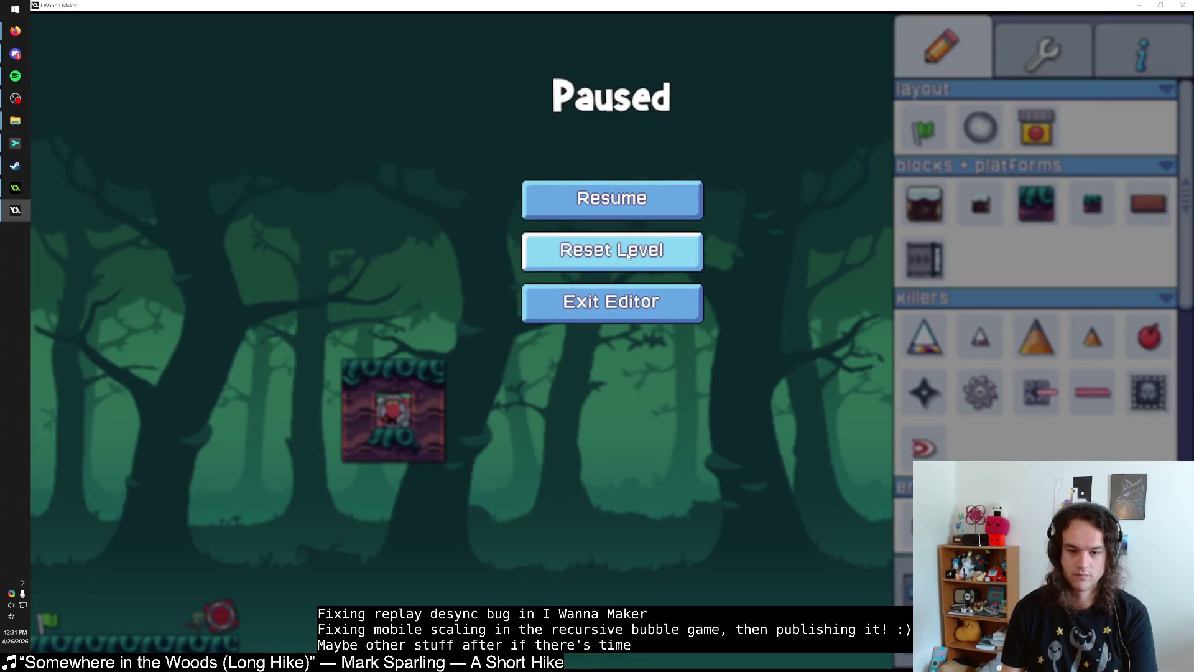
click(629, 252)
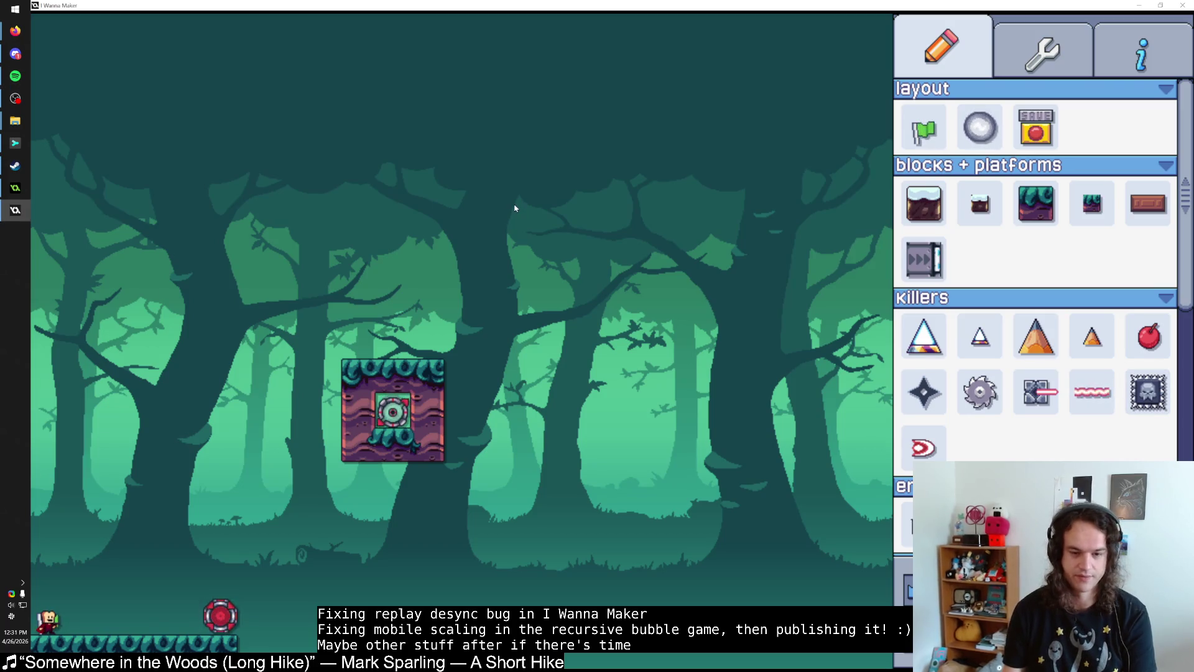
key(Escape)
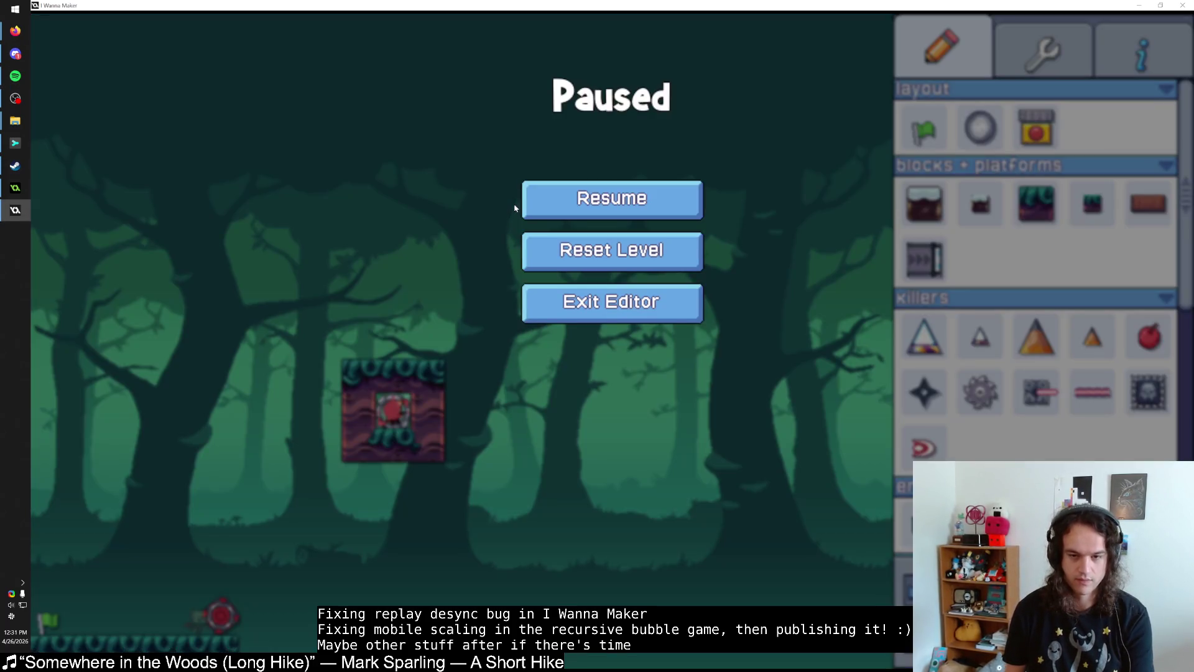
key(Escape)
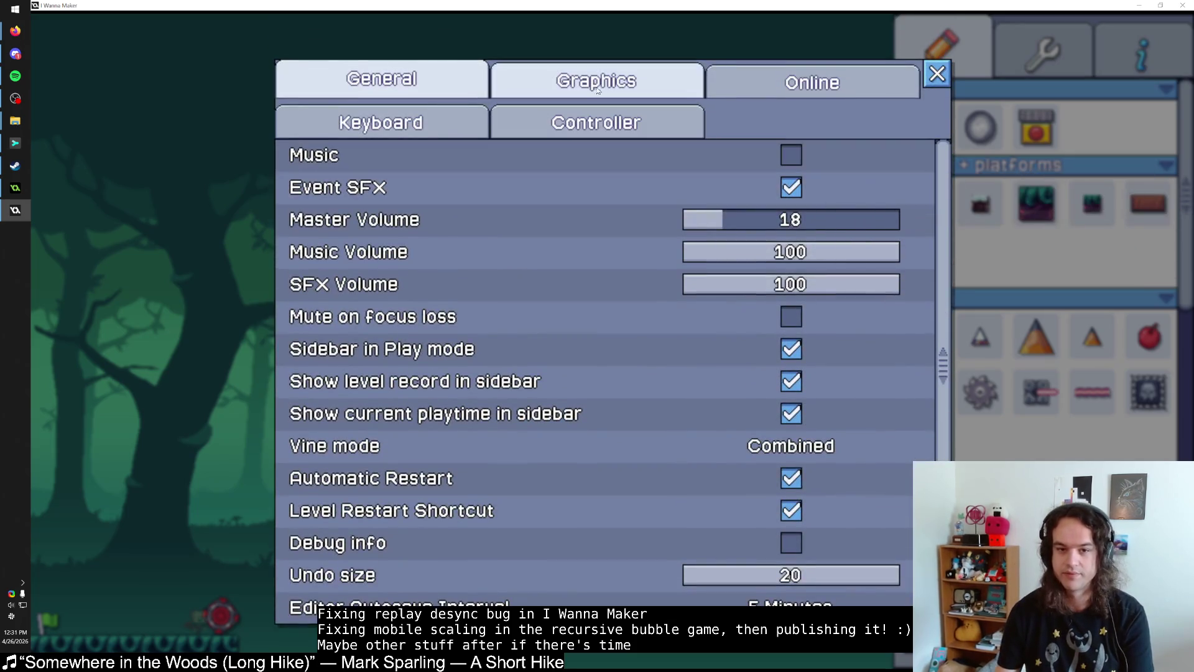
Step: Raise the master volume to 43 and close the settings dialog
scroll(731, 219, up, 13)
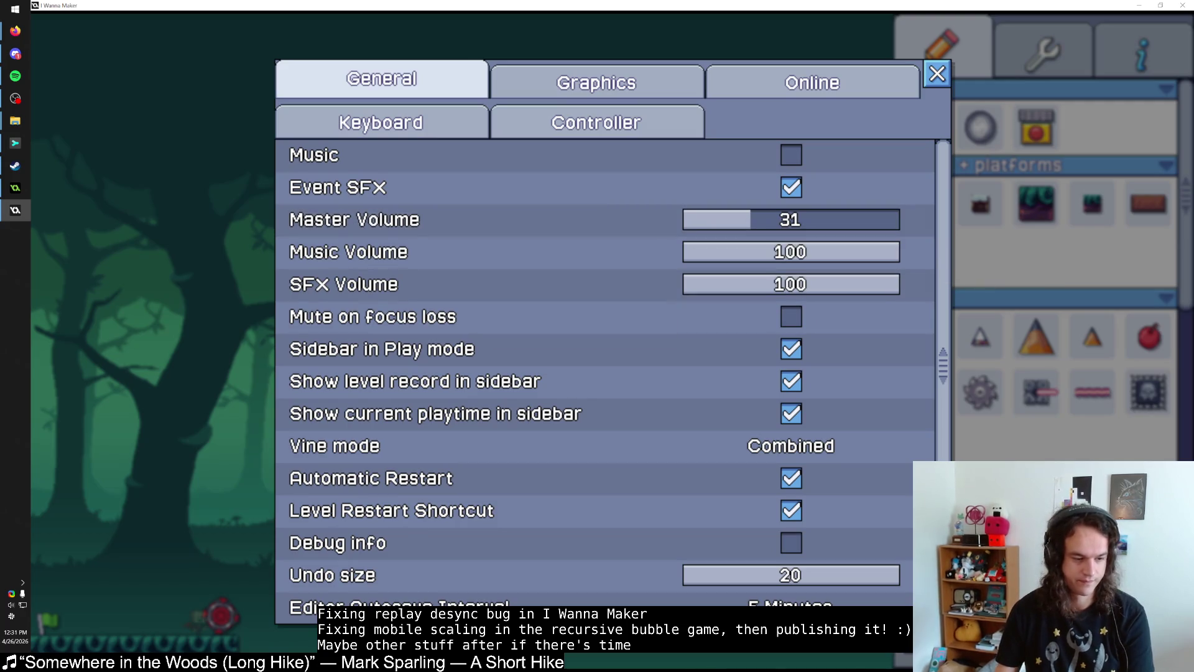
click(15, 76)
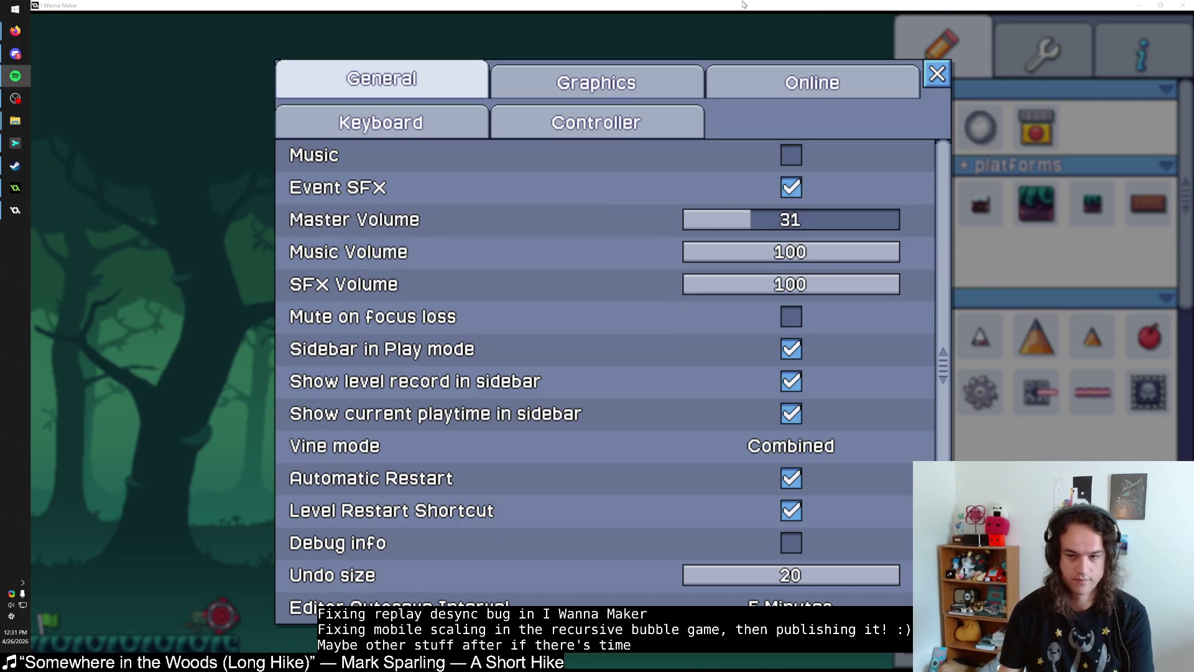
click(776, 219)
click(937, 75)
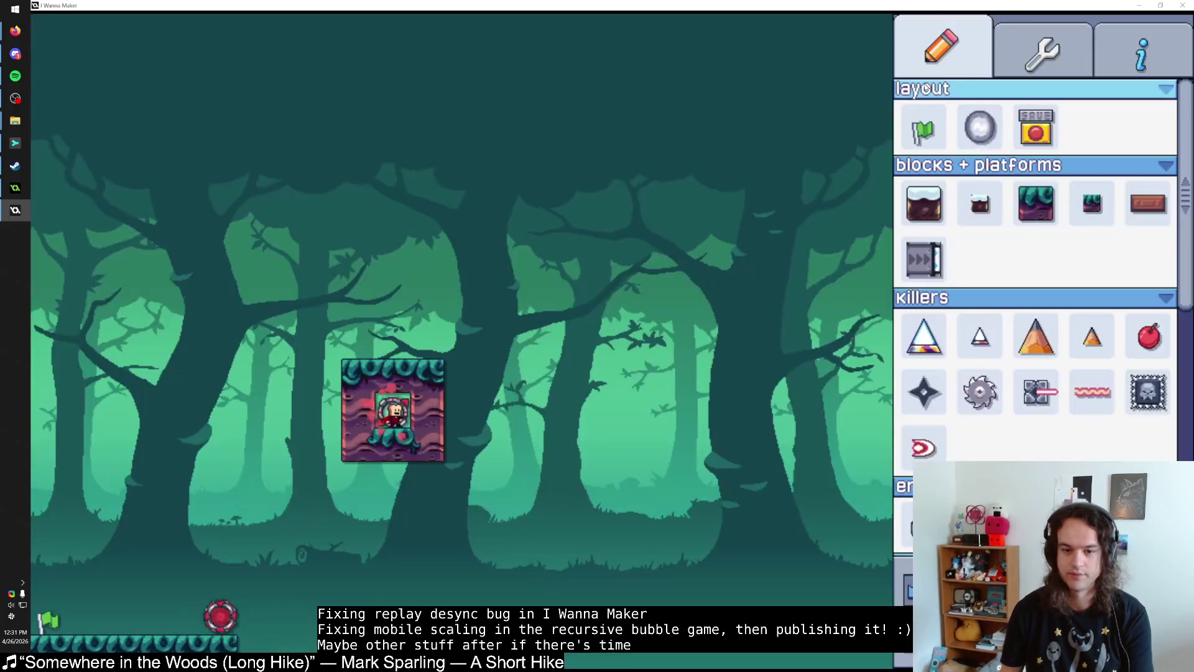
Step: Reset the level from the pause menu three more times, then switch to GameMaker
key(Escape)
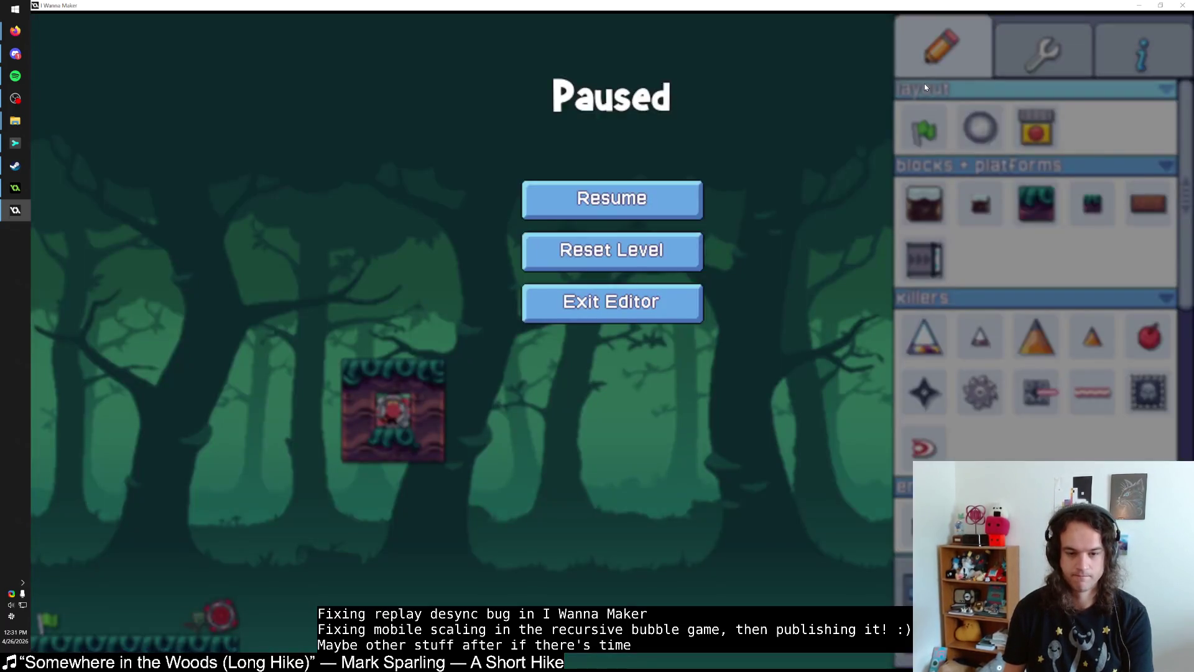
click(662, 248)
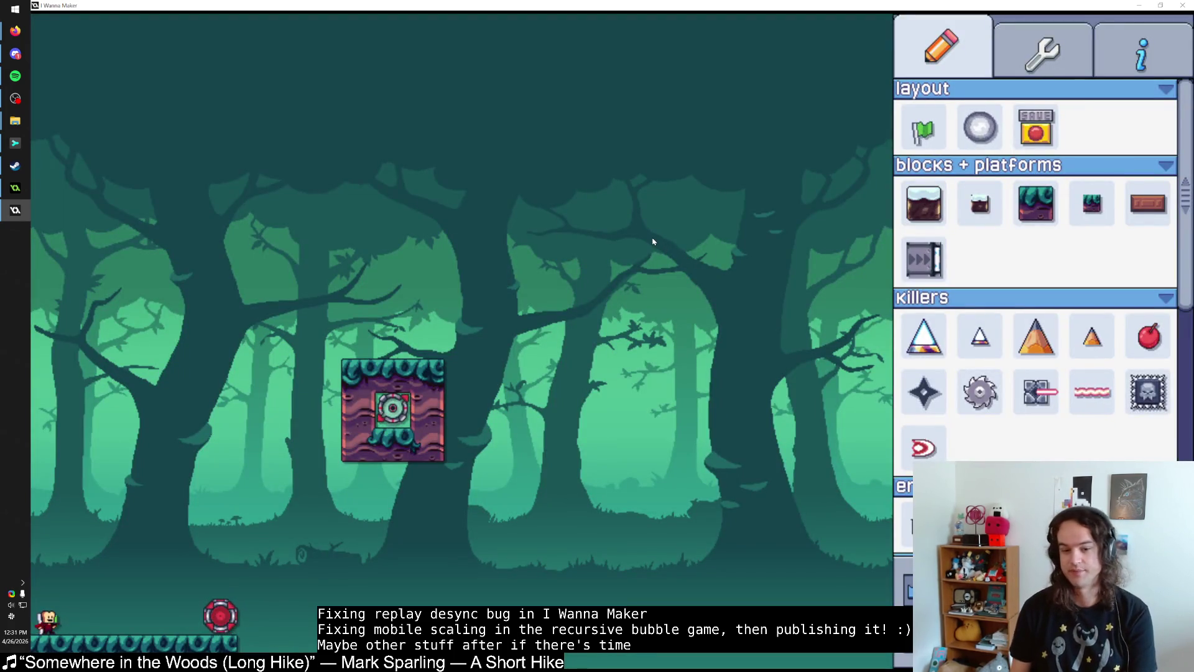
key(Right)
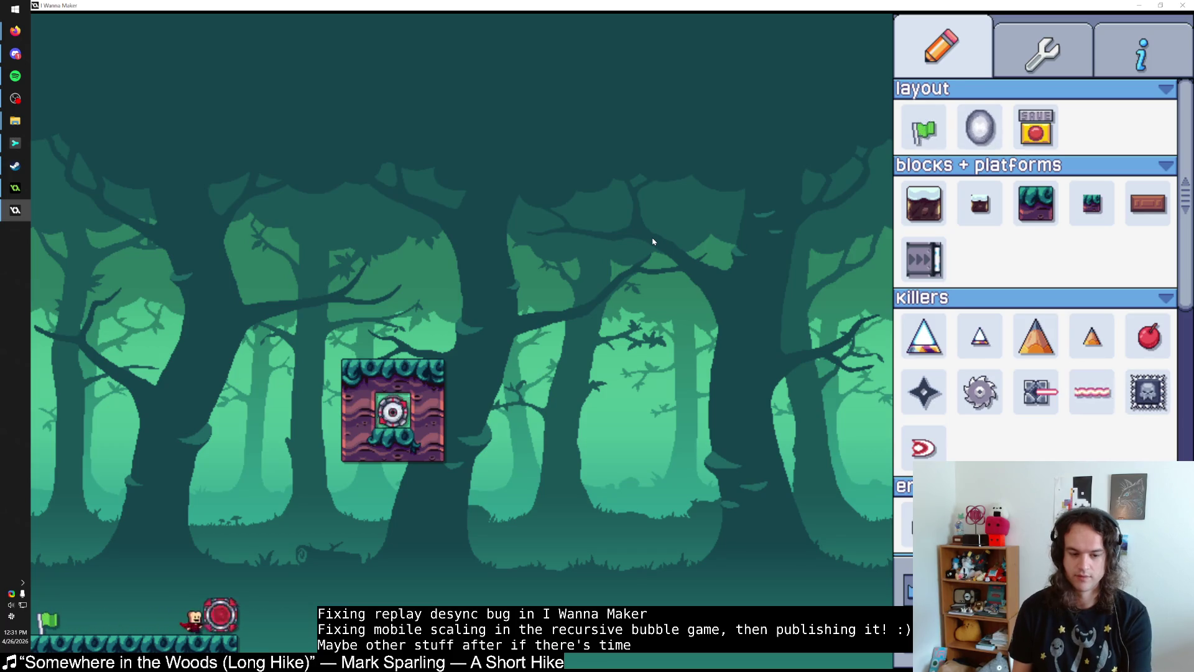
key(Escape)
click(653, 242)
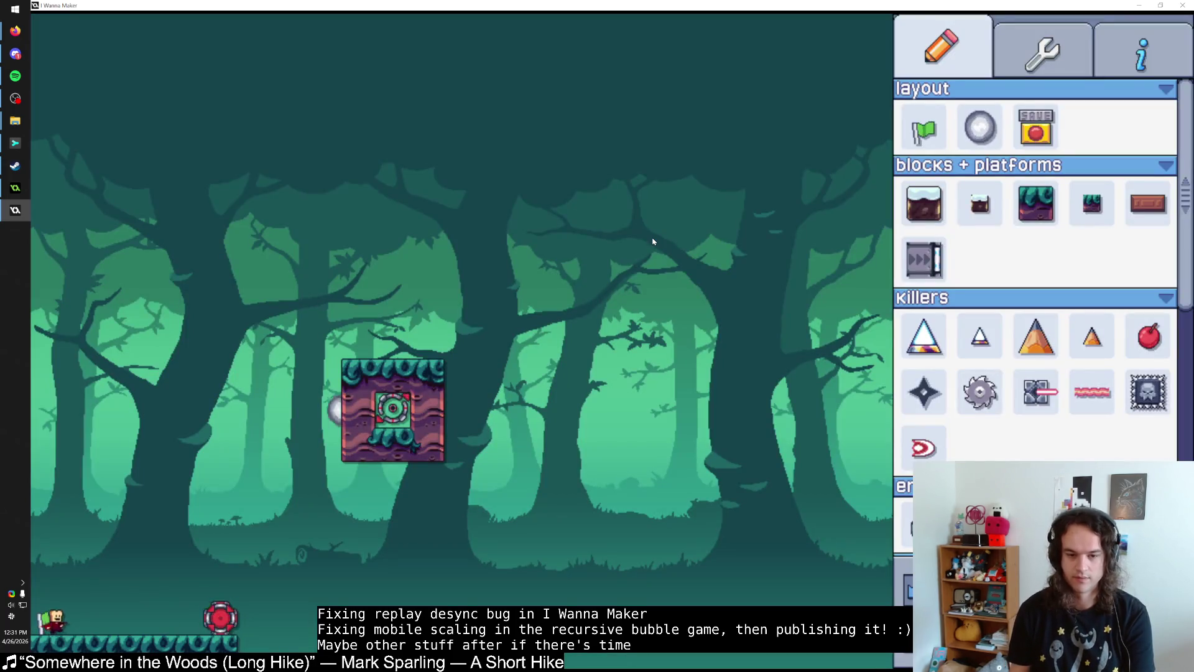
key(Escape)
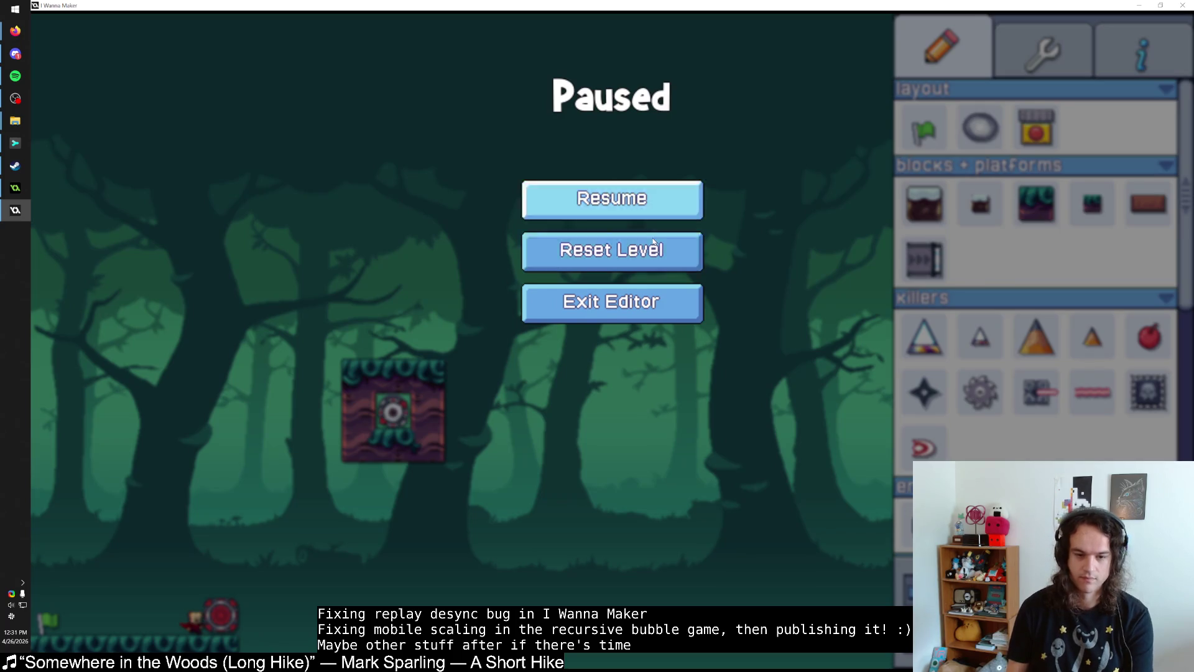
click(654, 242)
key(Escape)
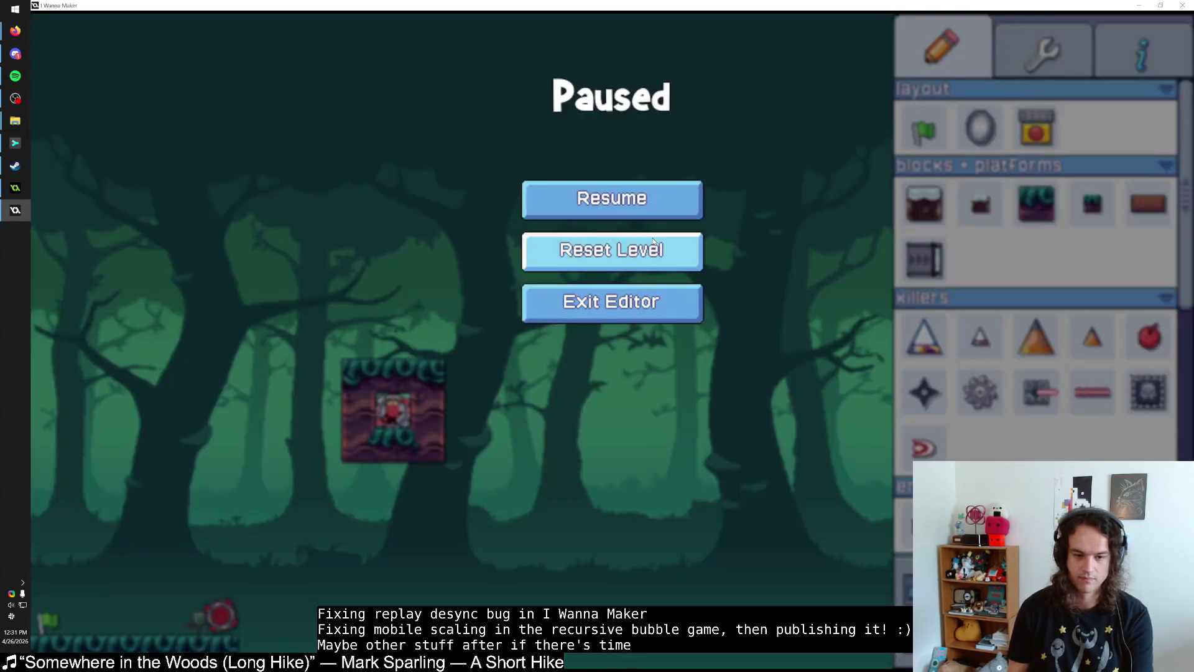
key(alt+Tab)
key(alt+Tab)
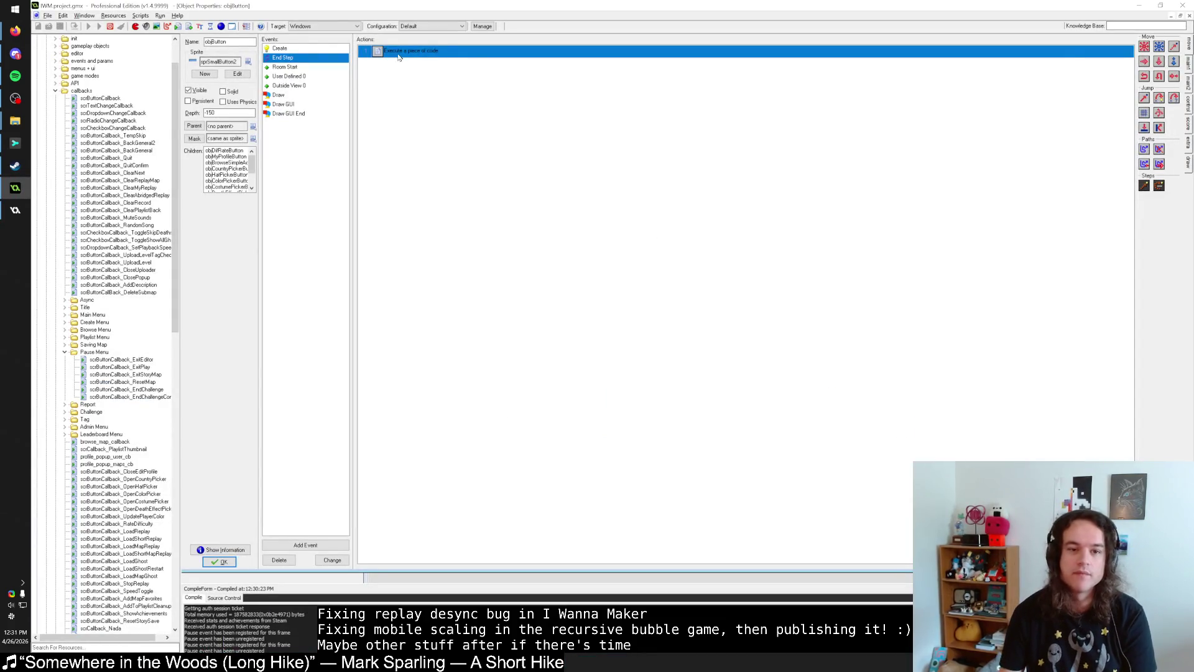
Step: Bring up objButton's Step event code and skim through it
right_click(330, 59)
click(351, 79)
click(582, 339)
click(593, 346)
double_click(410, 52)
scroll(389, 114, down, 20)
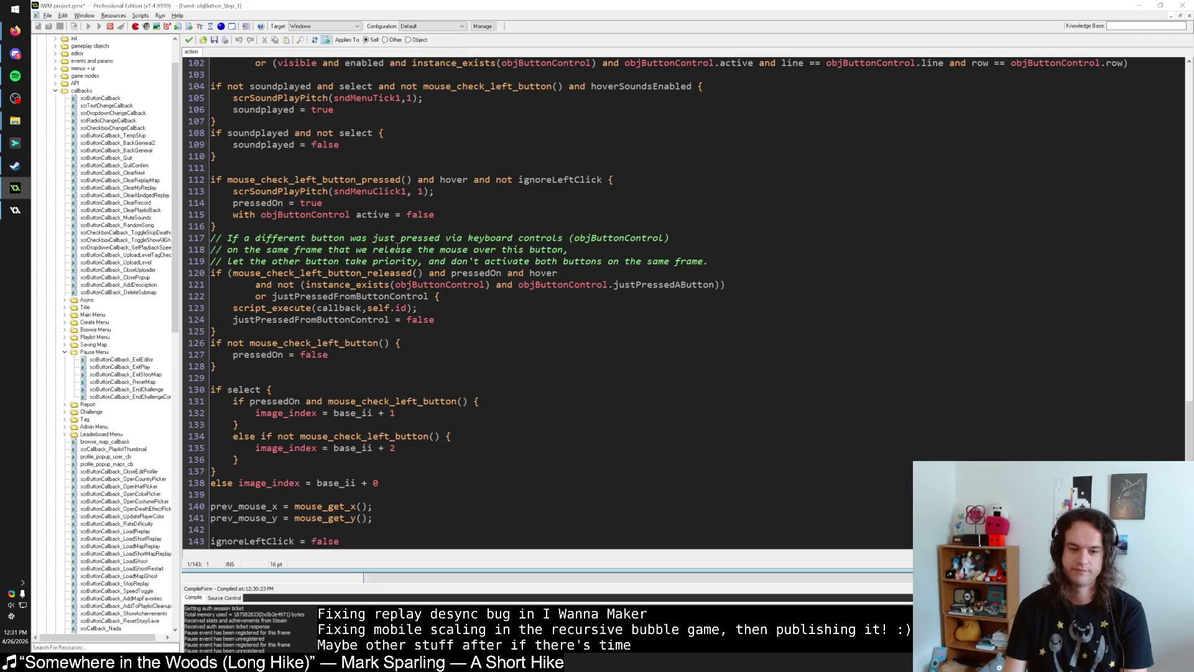
click(192, 40)
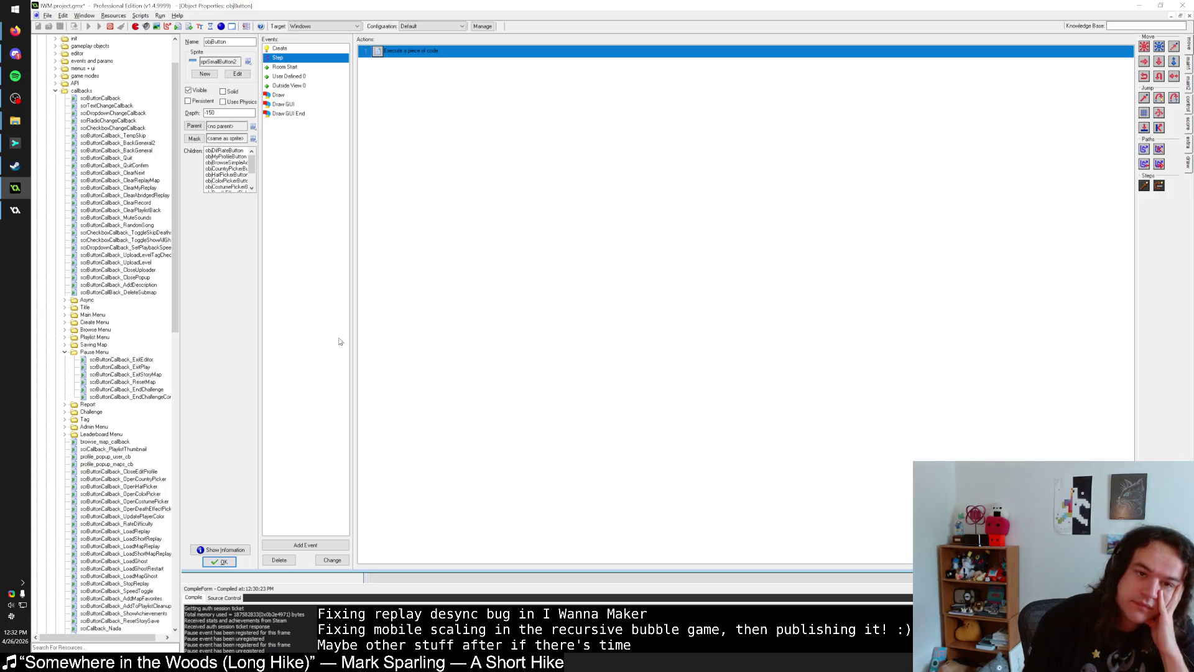
Step: Review the script_execute(callback) call on lines 123–124, then open scrButtonCallback_ResetMap
double_click(410, 51)
scroll(418, 443, down, 20)
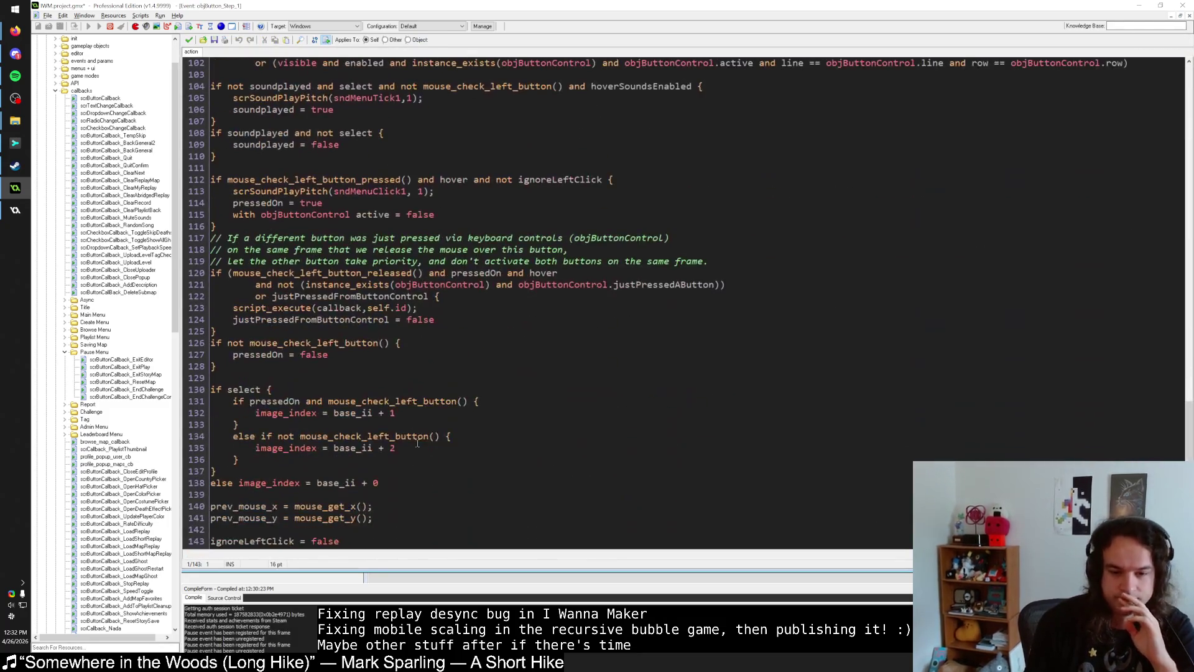
click(296, 320)
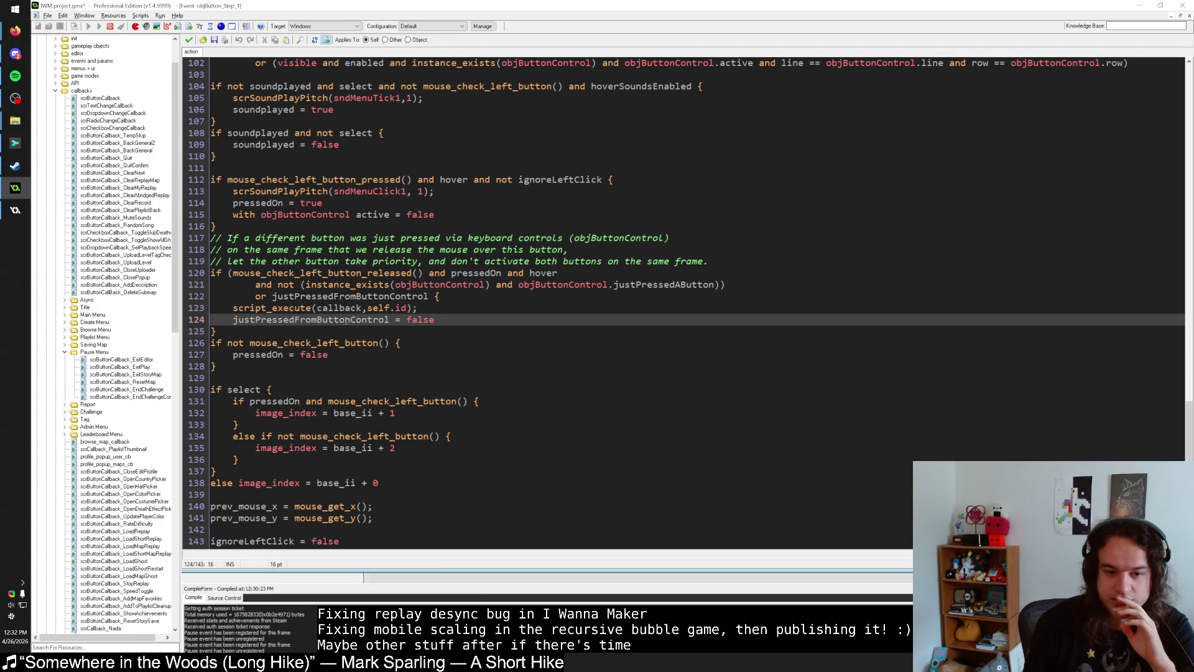
click(279, 308)
scroll(296, 332, up, 15)
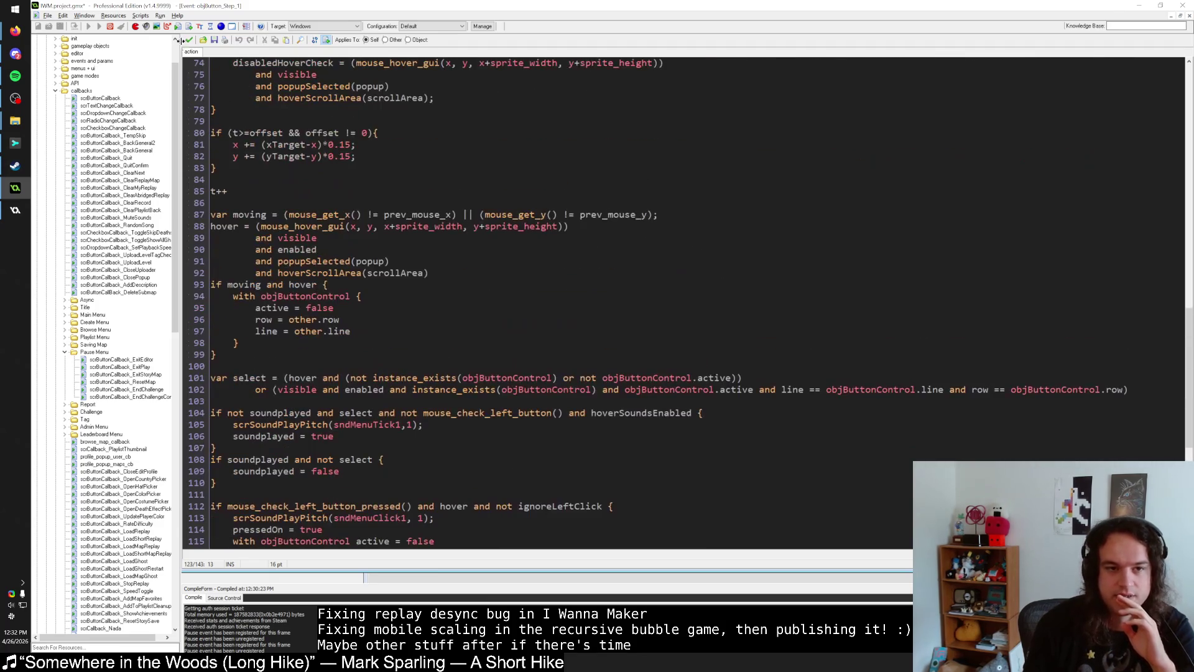
click(189, 39)
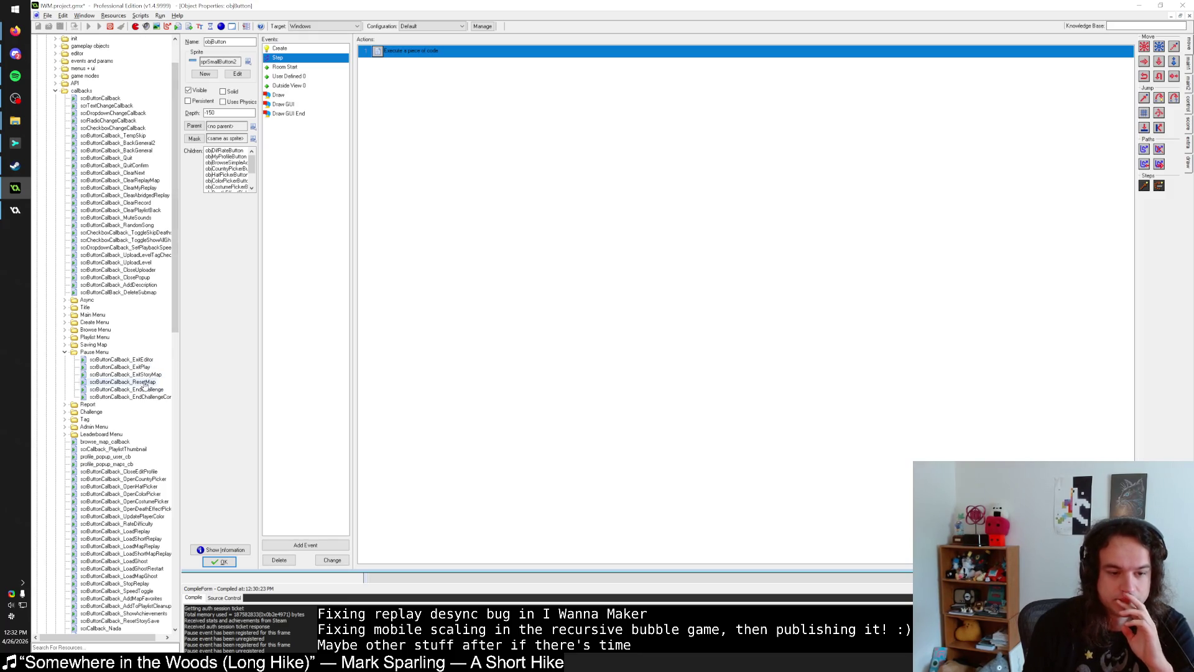
double_click(145, 382)
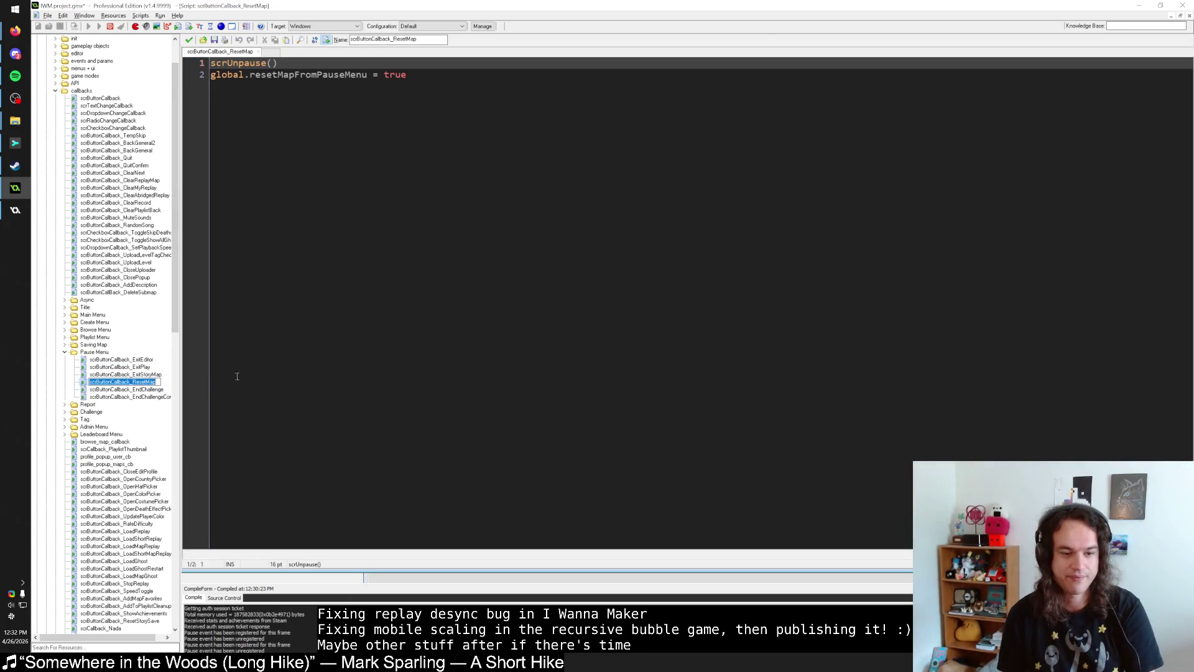
Step: Search all scripts for scrButtonCallback_ResetMap
click(293, 360)
key(ctrl+shift+f)
text(scrButtonCallback_ResetMap)
key(Return)
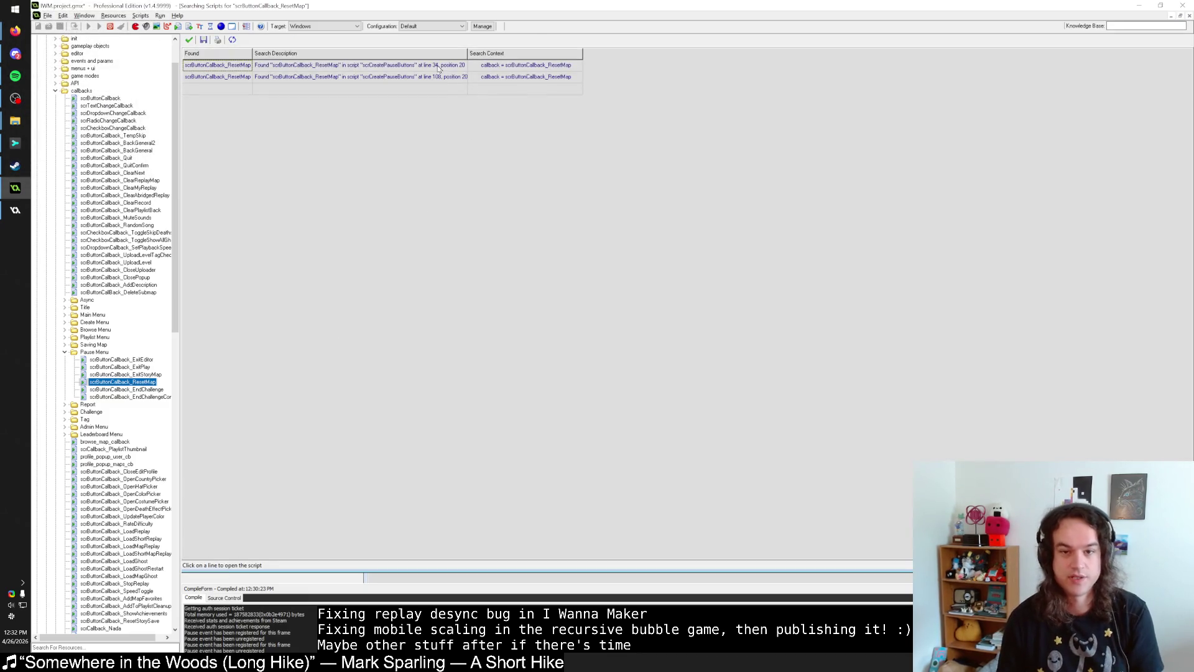
Step: Review the scrCreatePauseButtons match, then return to the scrButtonCallback_ResetMap script
click(425, 76)
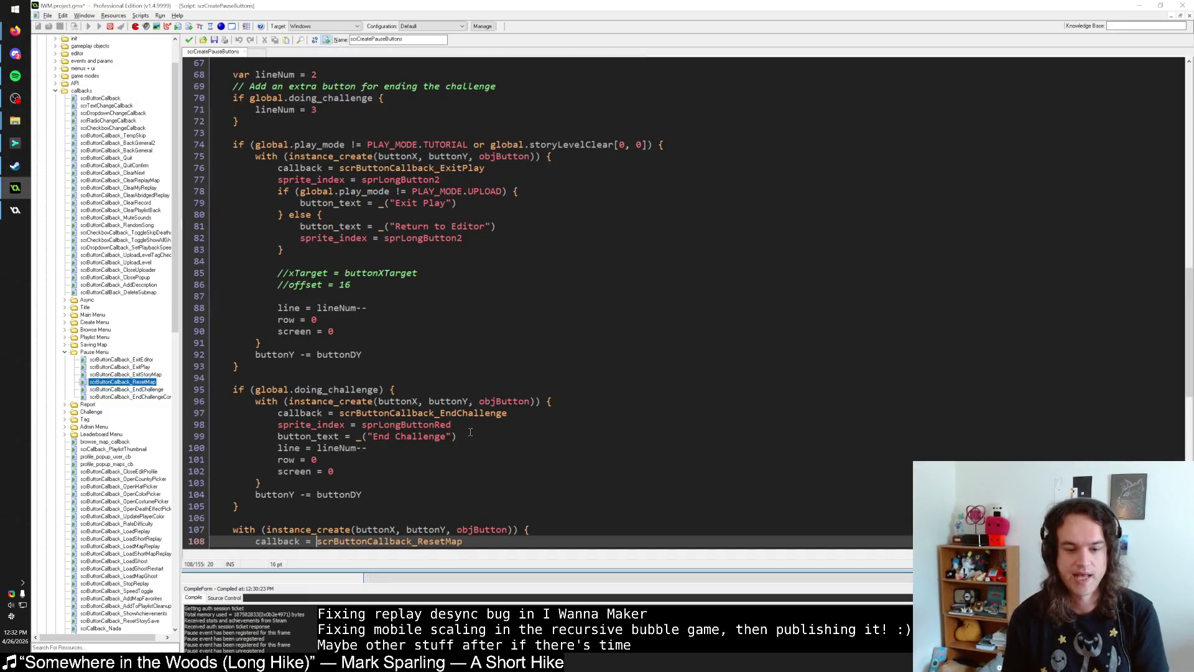
scroll(471, 432, down, 3)
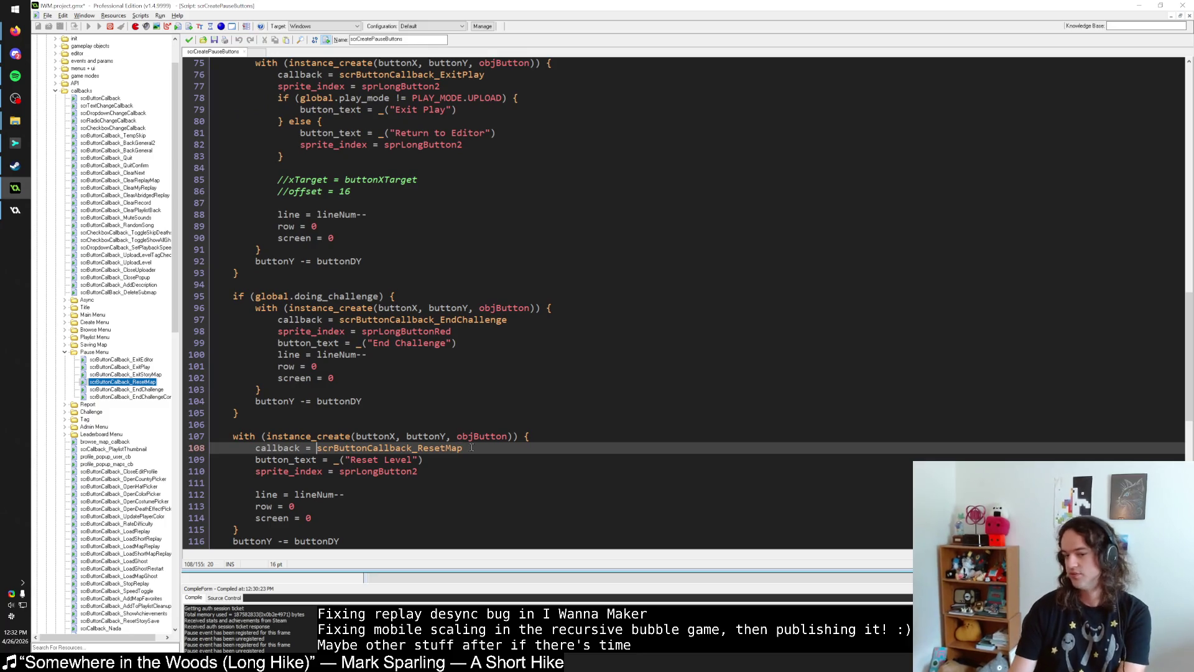
scroll(472, 448, up, 20)
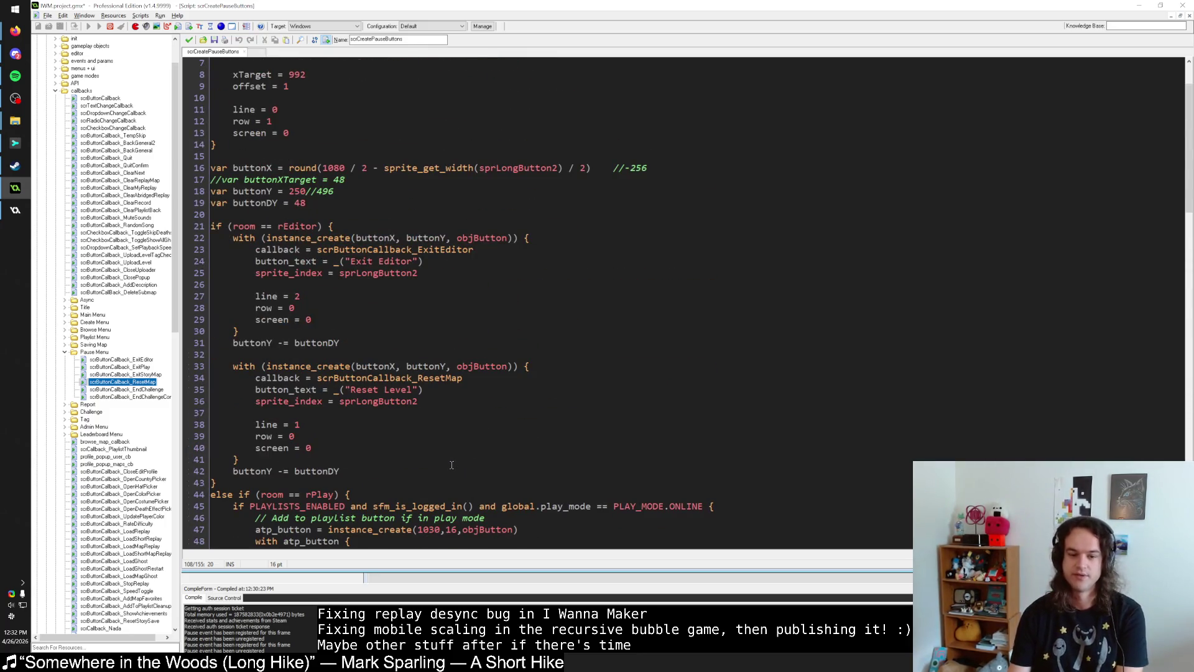
scroll(452, 465, down, 20)
click(190, 40)
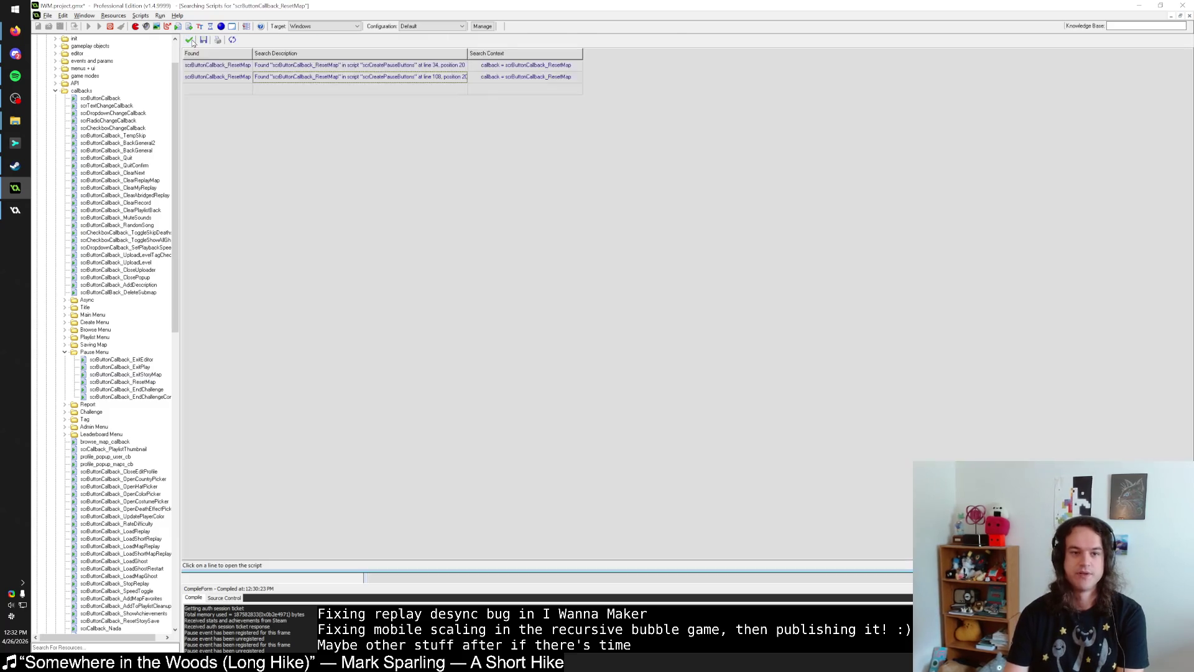
click(189, 39)
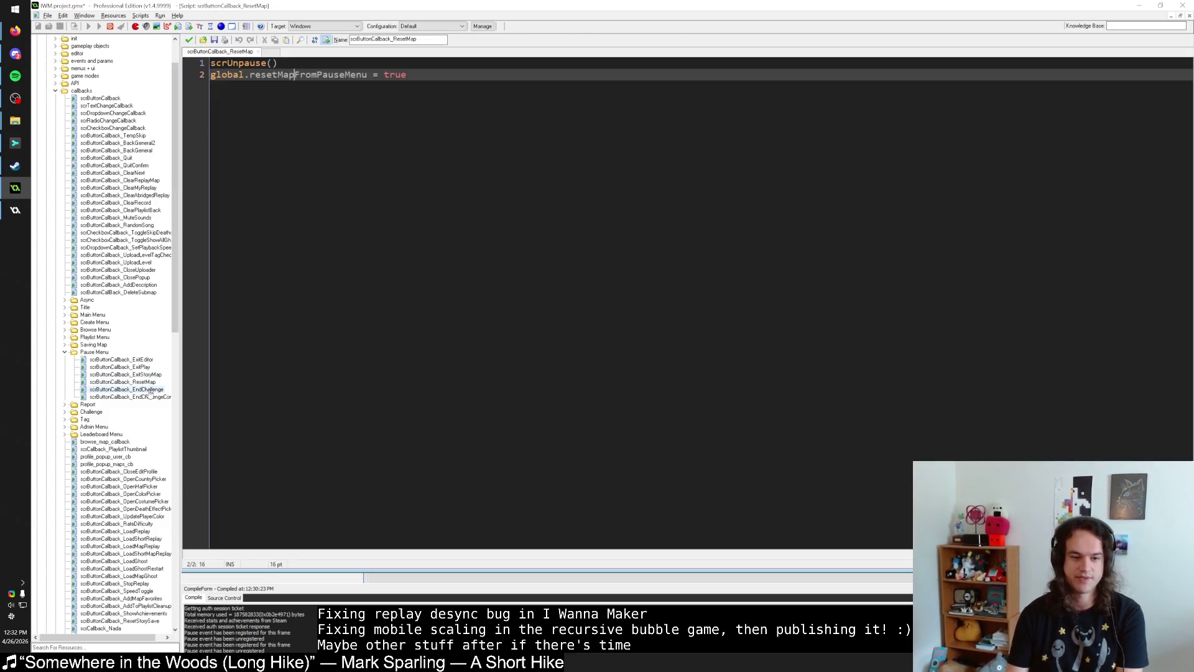
click(437, 75)
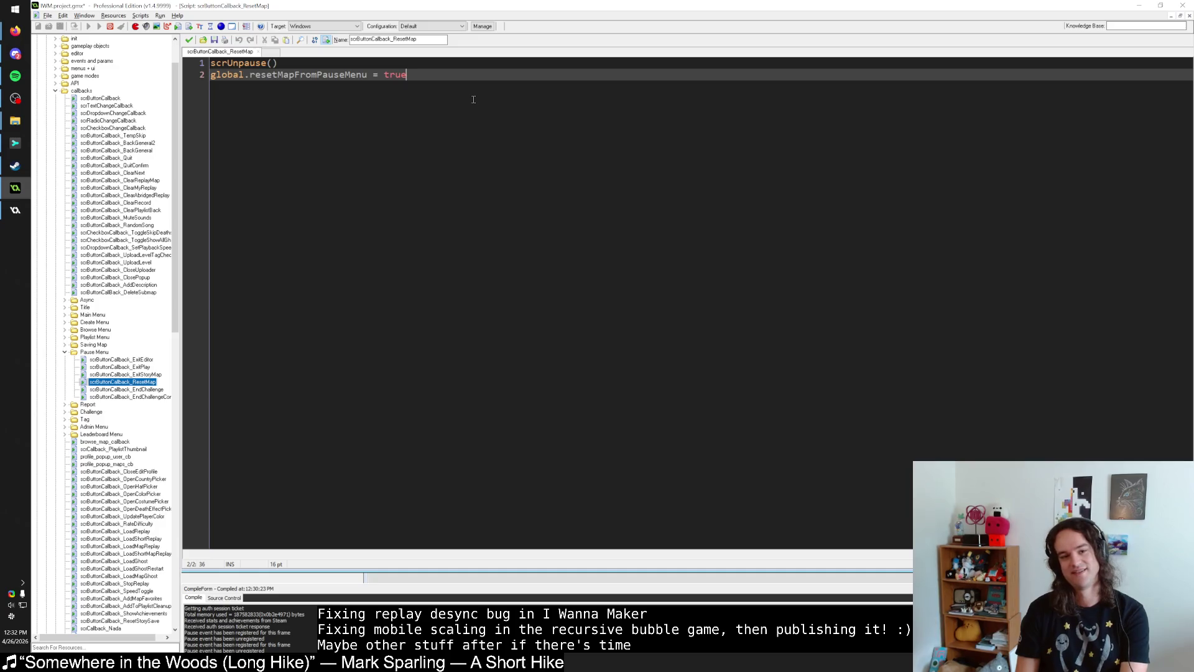
key(ctrl+shift+f)
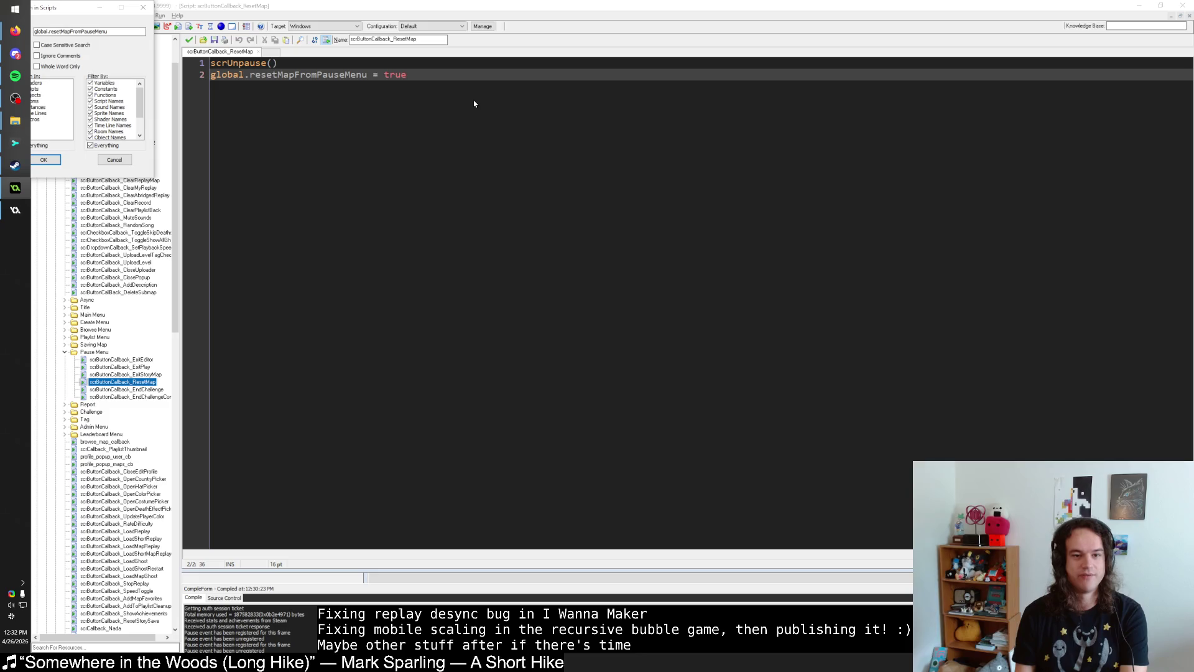
Step: Run the global.resetMapFromPauseMenu search and open its objWorld End Step match
key(Return)
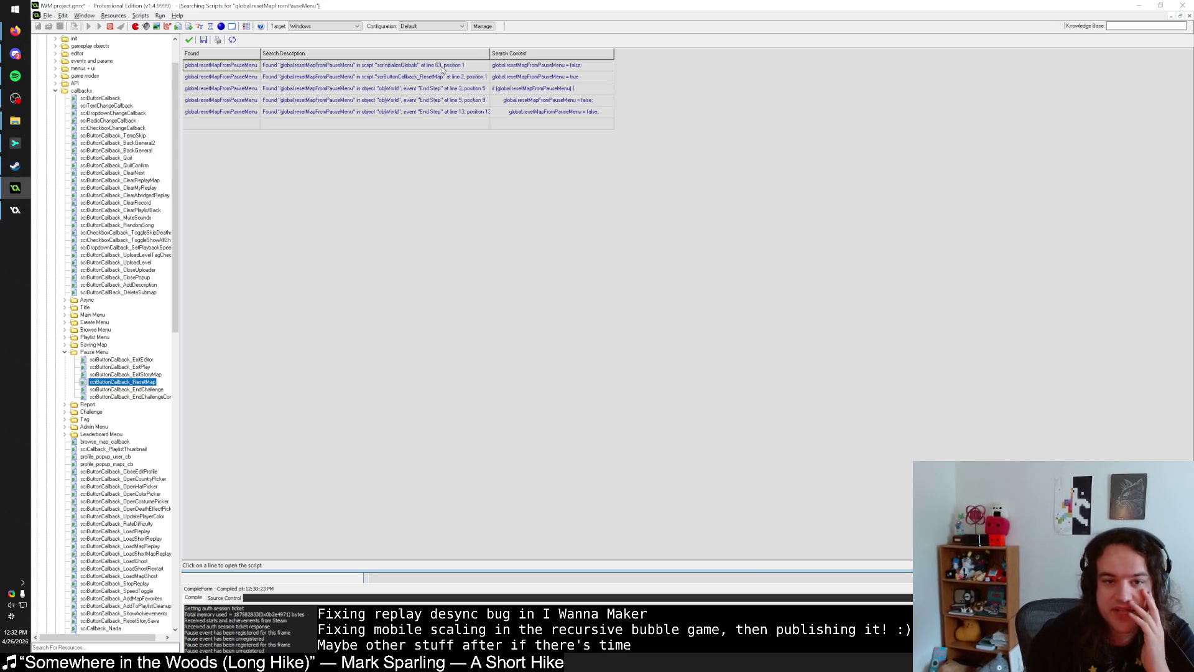
click(456, 82)
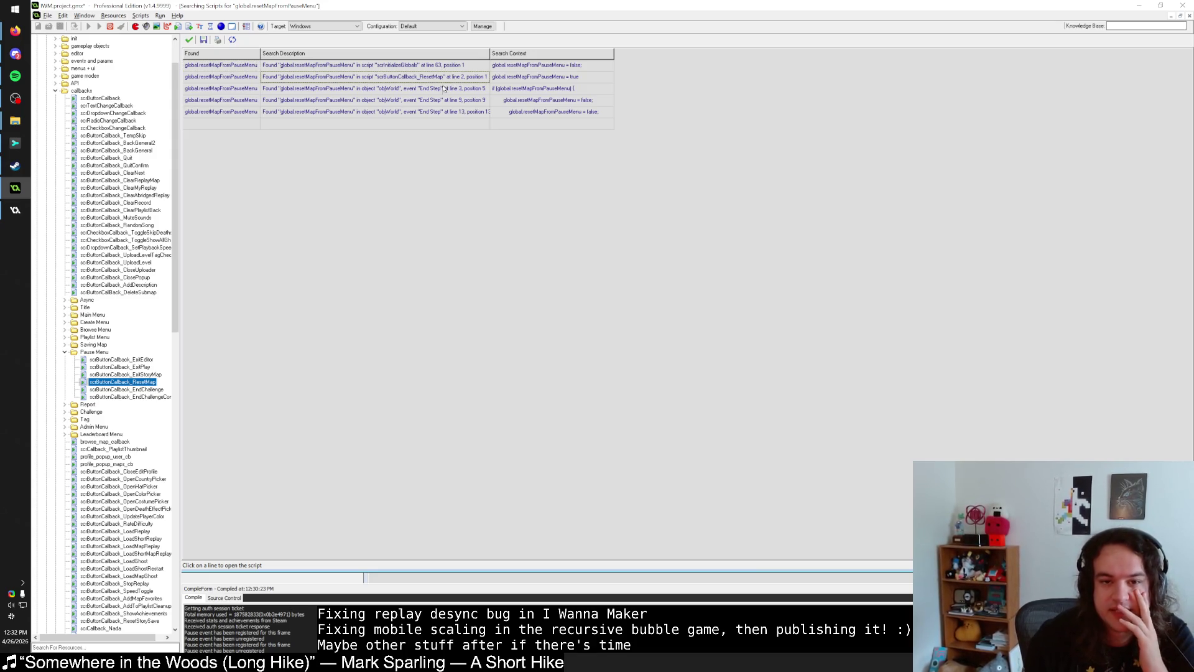
click(446, 94)
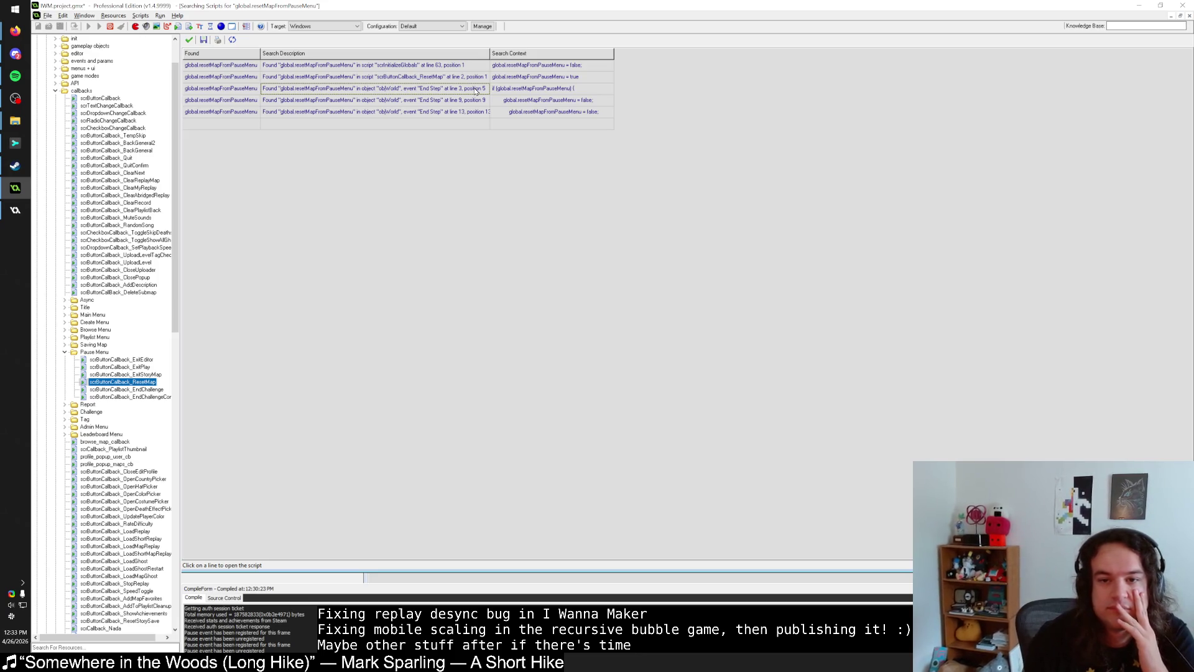
double_click(476, 89)
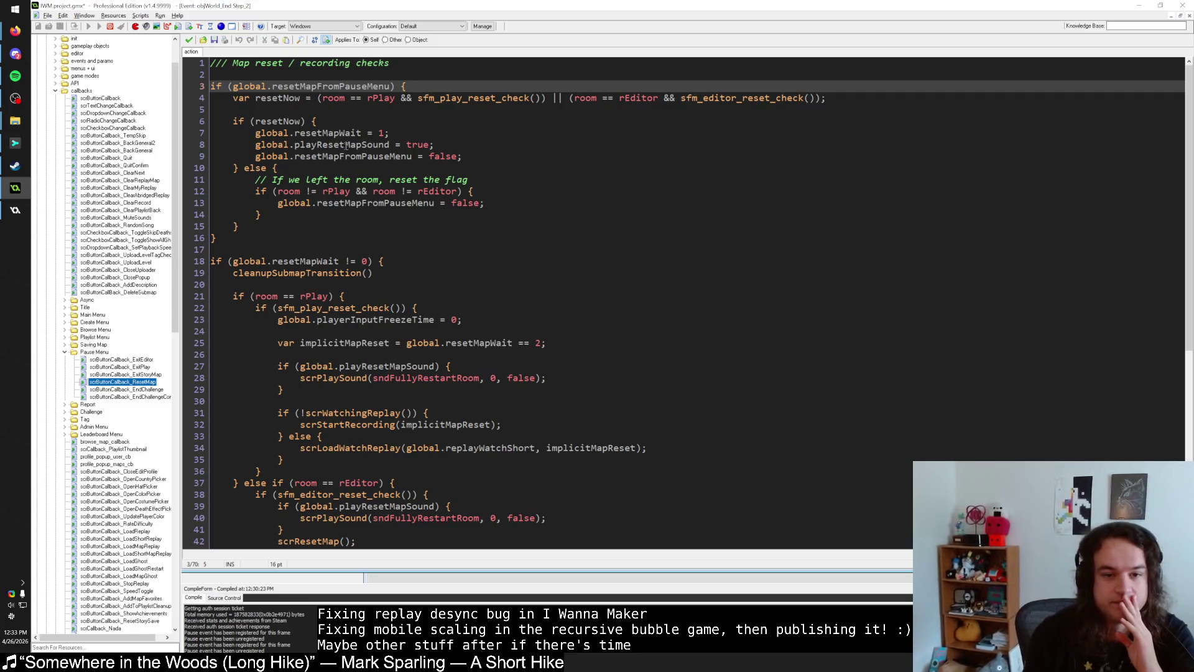
Step: Examine the Map reset code's global.resetMapWait check around lines 7–11
drag(361, 133, 256, 134)
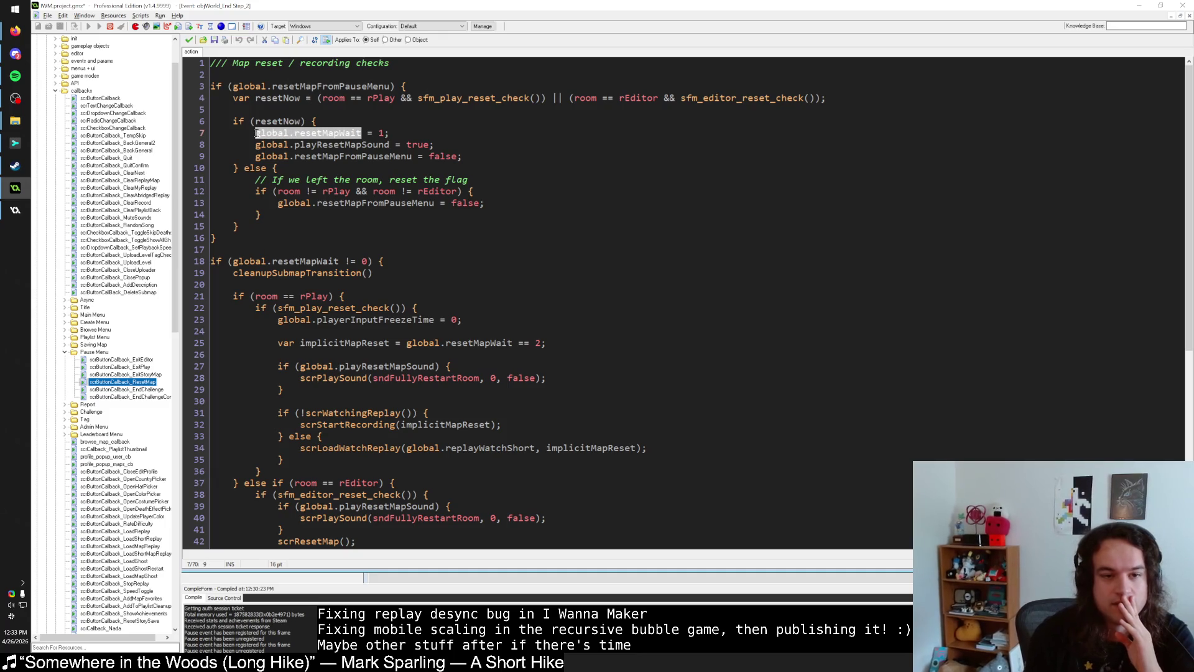
scroll(320, 221, down, 9)
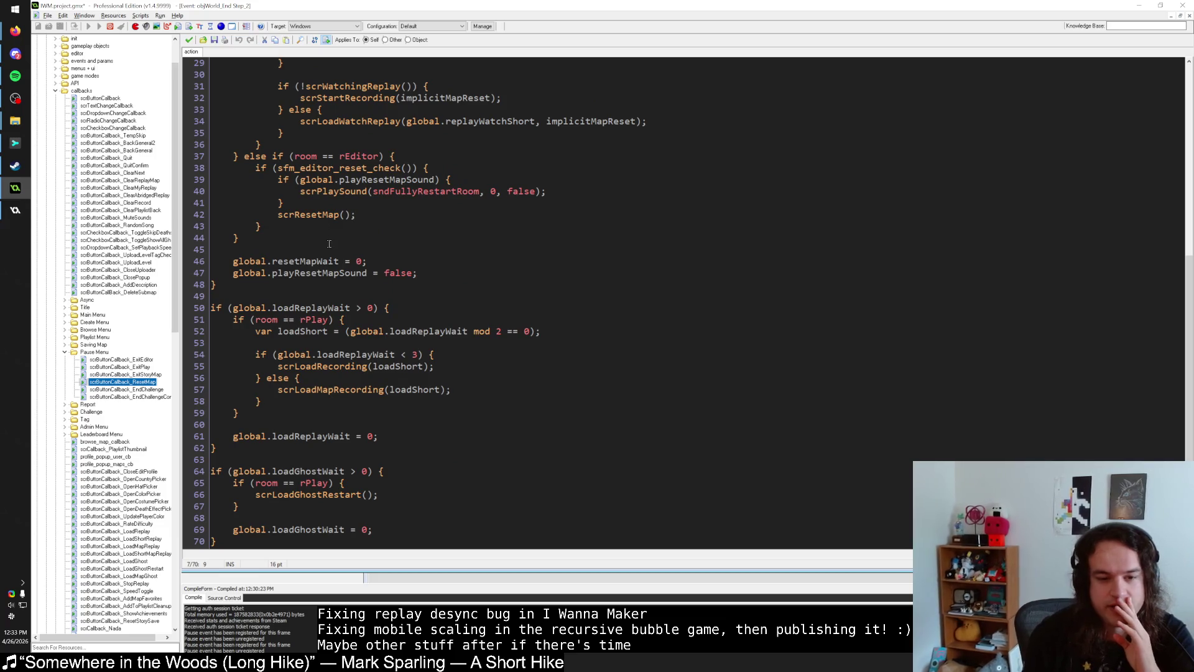
scroll(324, 225, up, 9)
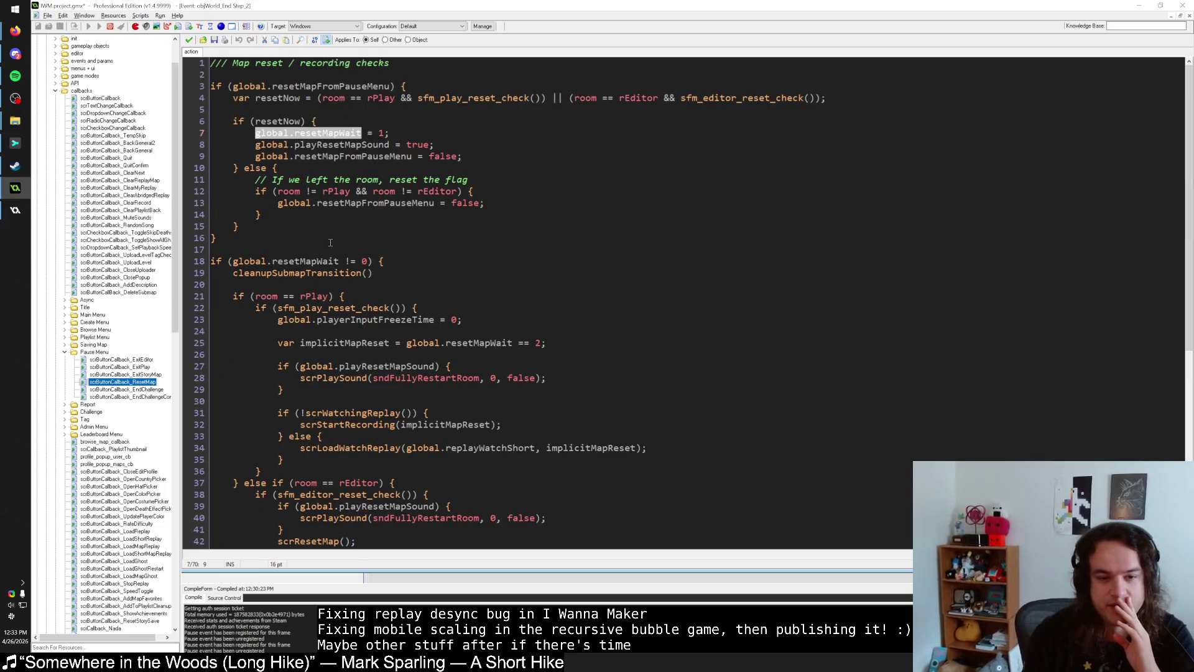
click(287, 180)
click(189, 40)
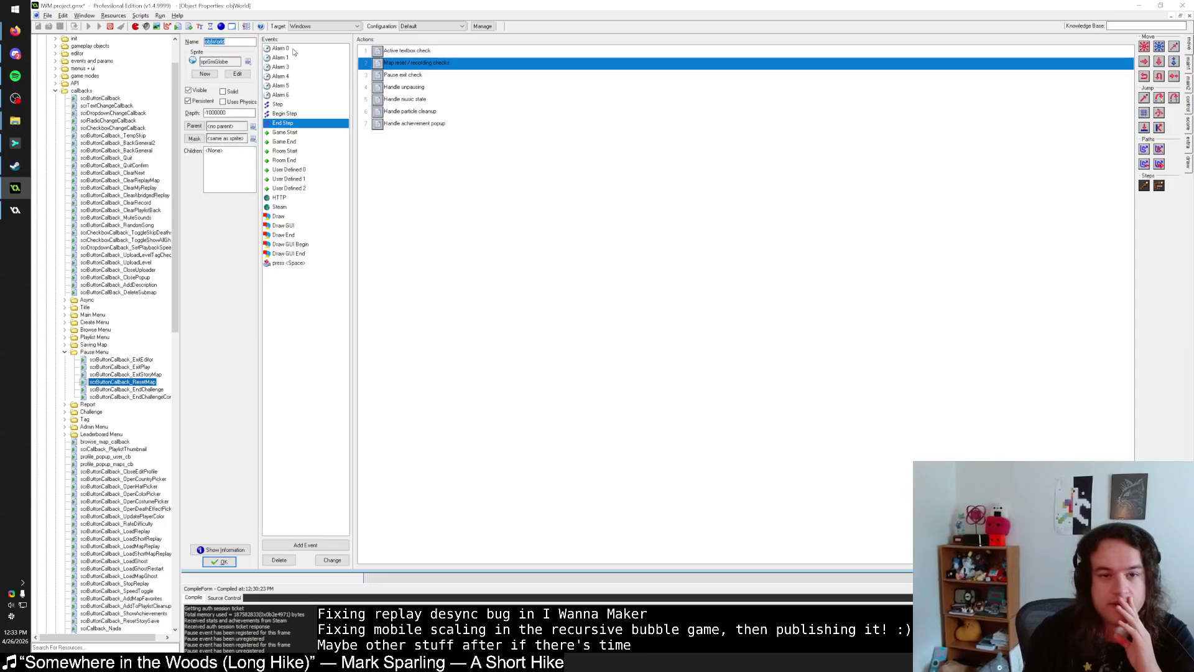
Step: Inspect objWorld's End Step actions and the Handle unpausing code down to line 27
click(430, 50)
click(454, 75)
double_click(455, 93)
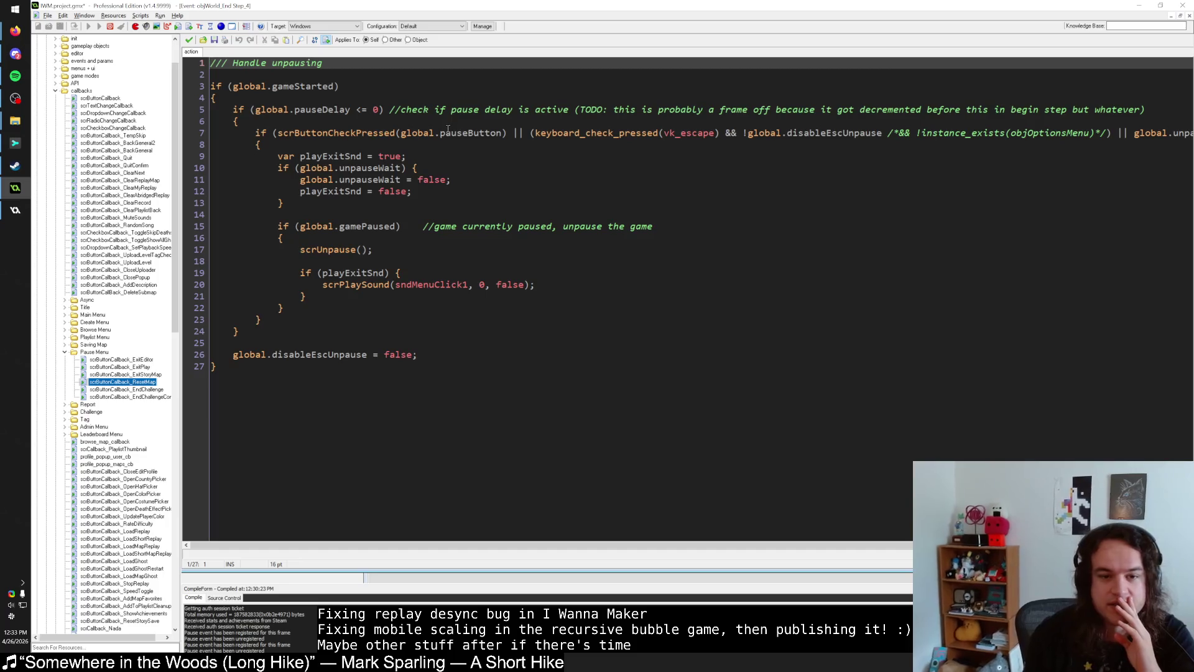
click(497, 404)
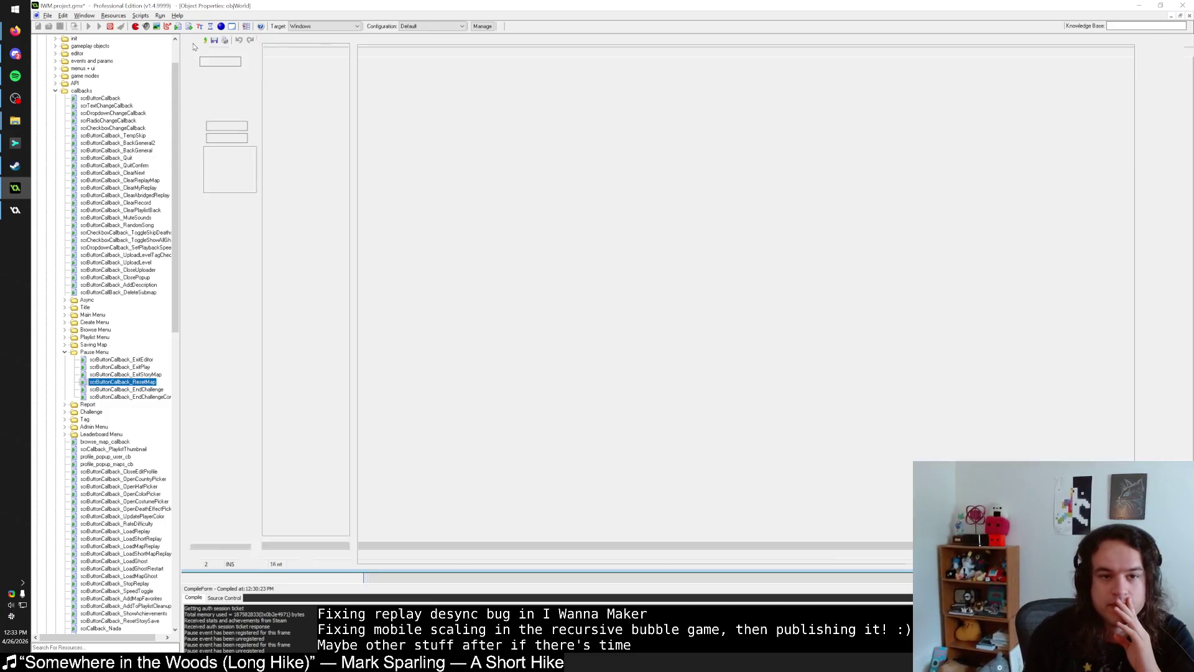
click(189, 39)
Step: Reopen the Map reset / recording checks code and locate the scrResetMap call
click(416, 62)
click(404, 87)
double_click(416, 63)
scroll(376, 224, down, 9)
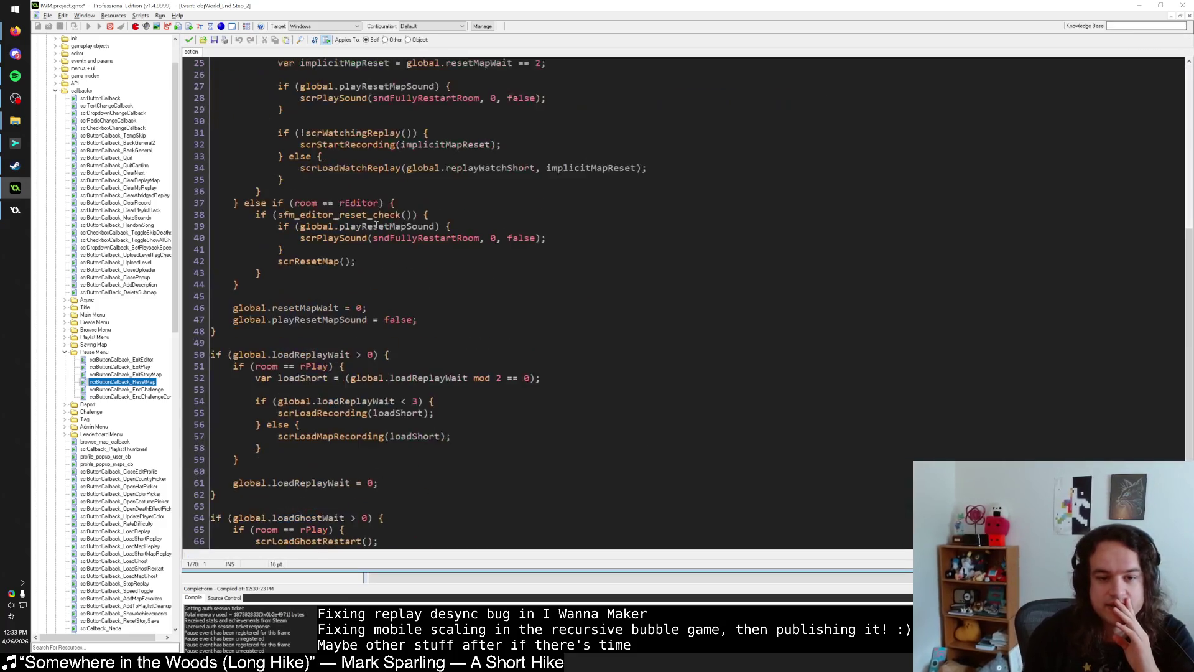
click(316, 207)
click(305, 214)
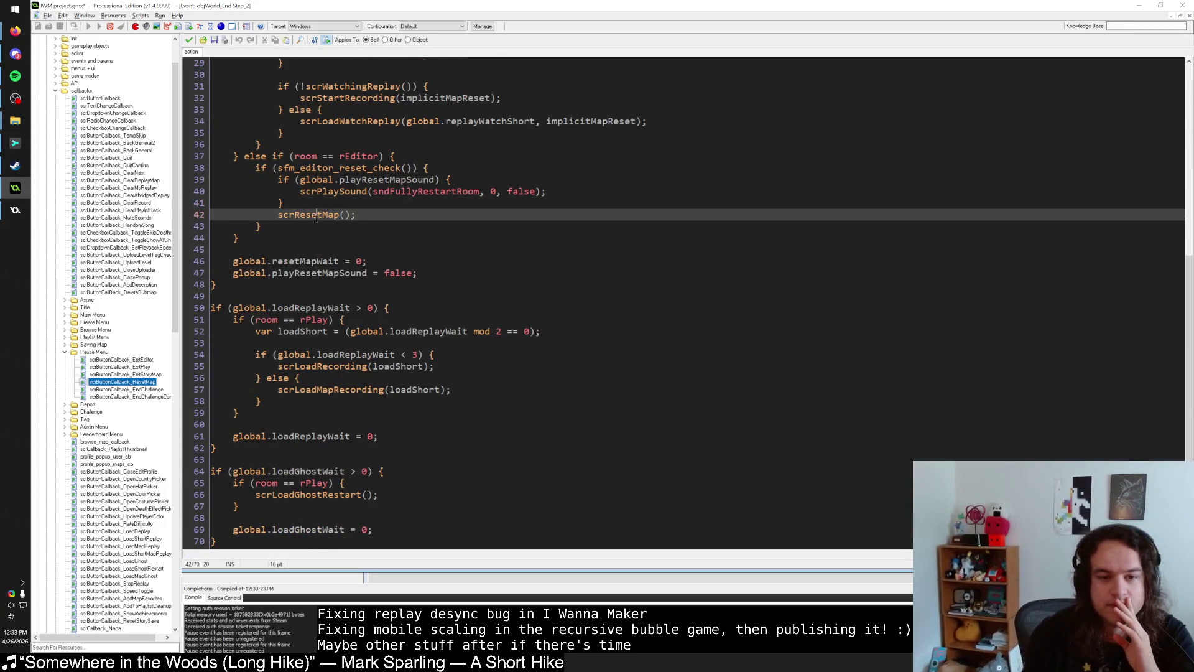
click(190, 40)
Step: Revisit the Handle unpausing code at line 4, then open scrButtonCallback_ResetMap
double_click(404, 87)
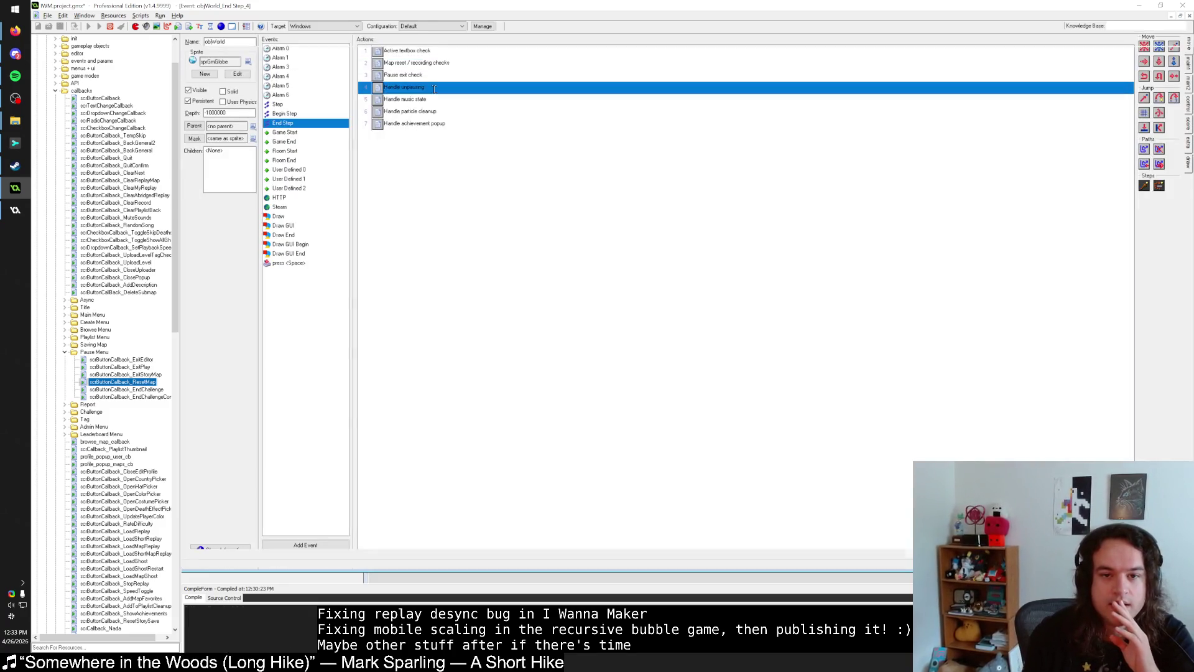
click(376, 94)
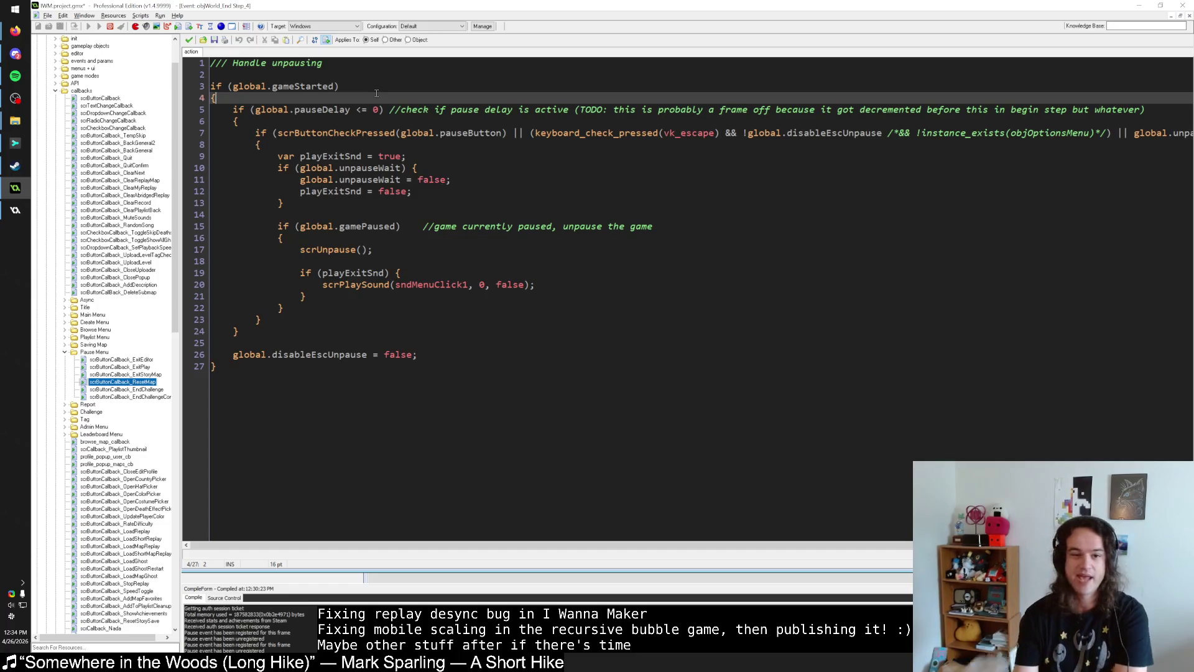
double_click(123, 381)
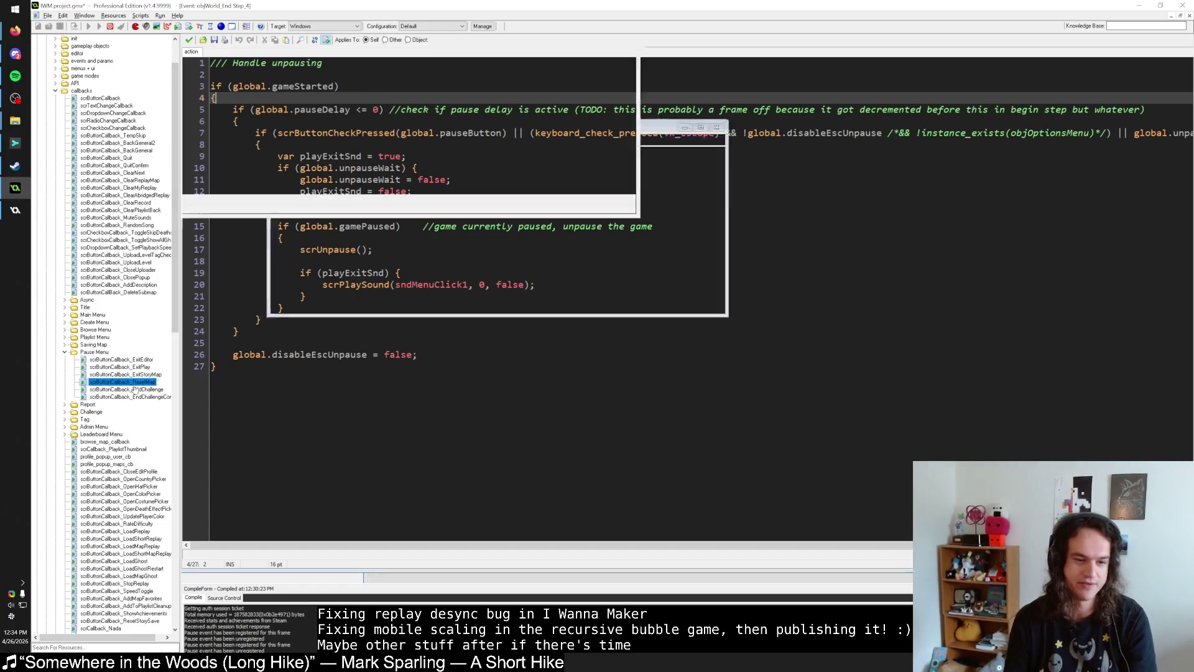
Step: Comment out, then delete, the scrUnpause() line in scrButtonCallback_ResetMap
text(//scrUnpause()
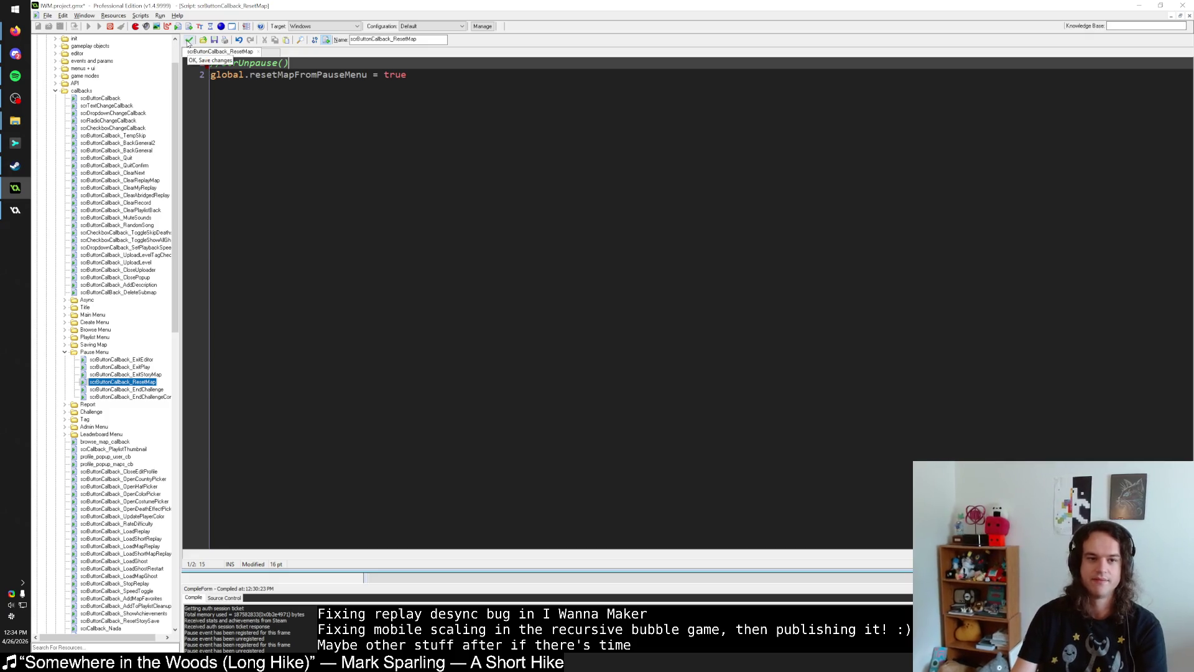
drag(211, 73, 207, 63)
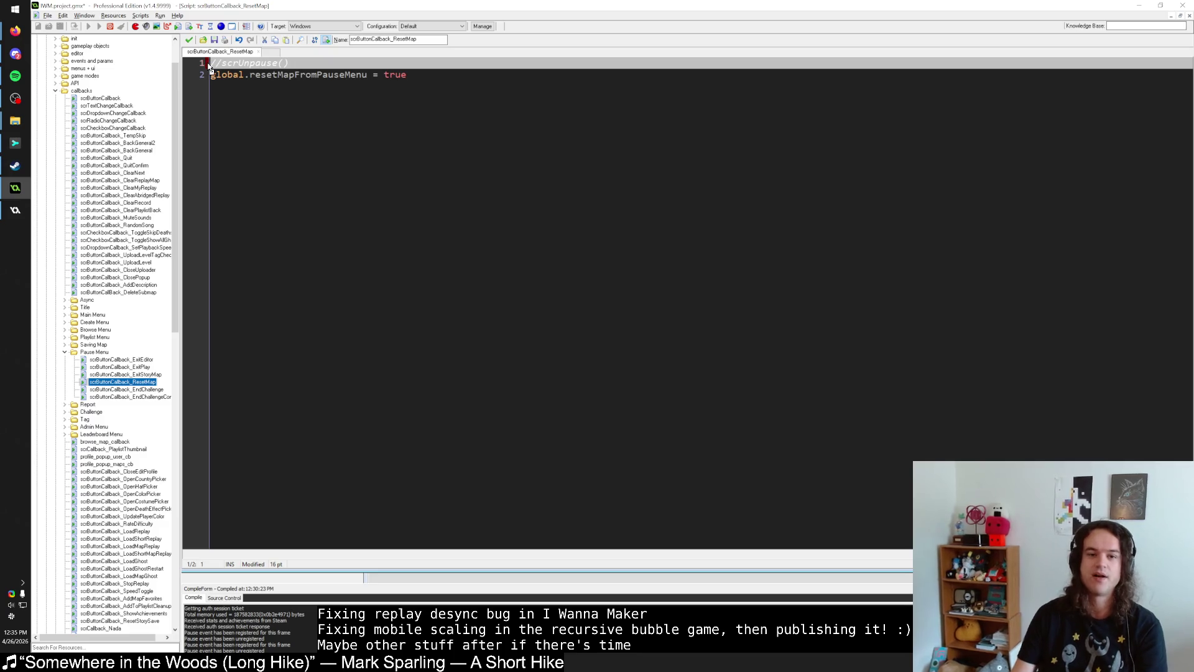
key(BackSpace)
double_click(365, 63)
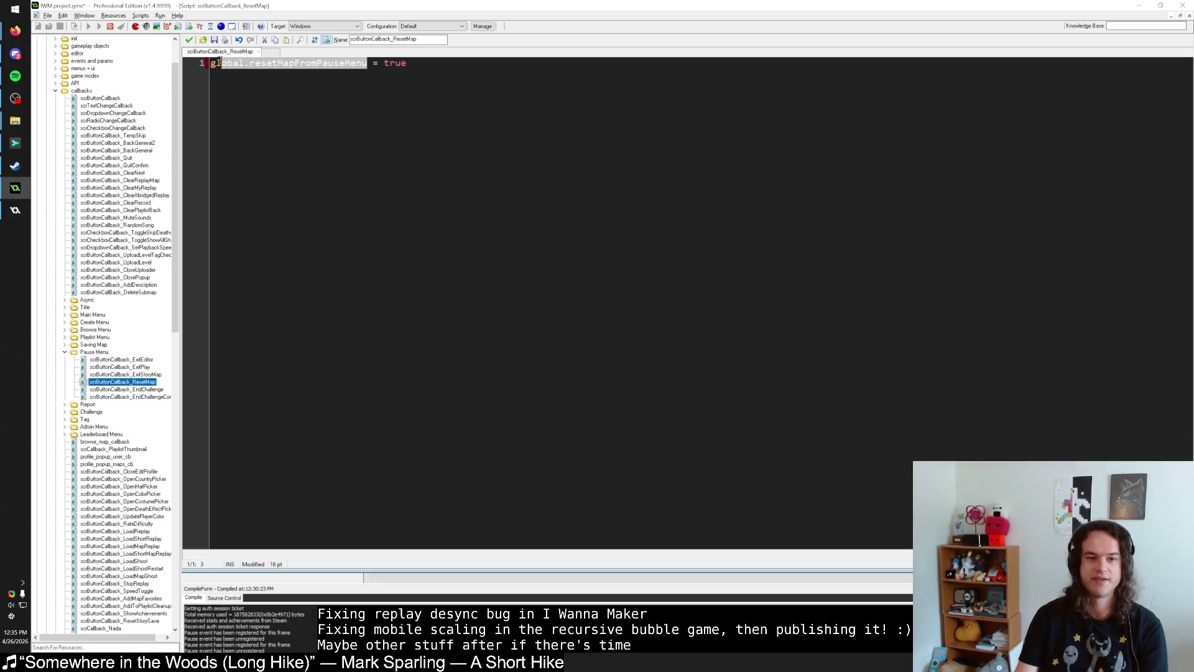
Step: Rerun the global.resetMapFromPauseMenu search, then view the unstaged changes in Sublime Merge
key(ctrl+shift+f)
click(54, 163)
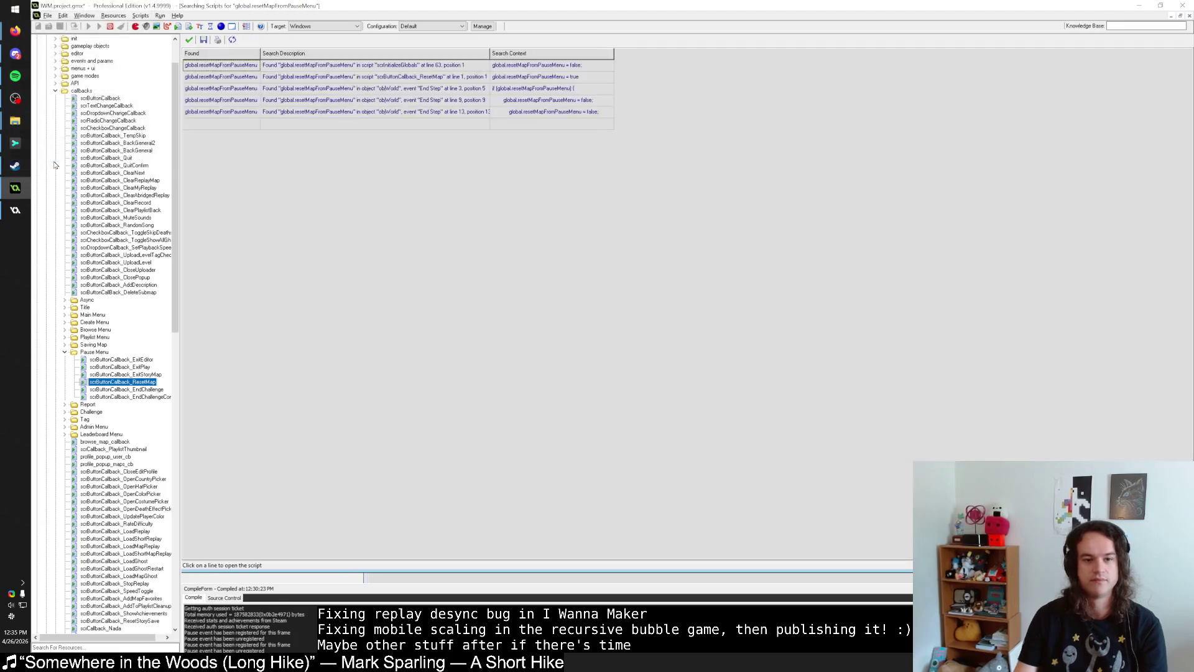
key(Escape)
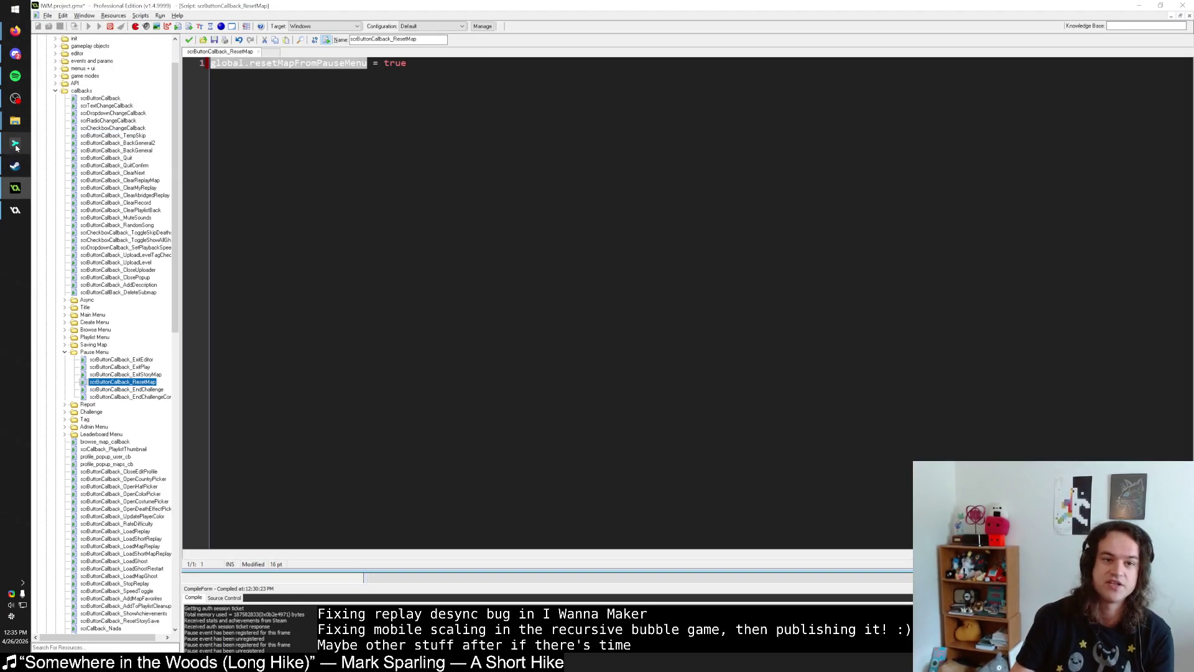
click(15, 143)
click(219, 76)
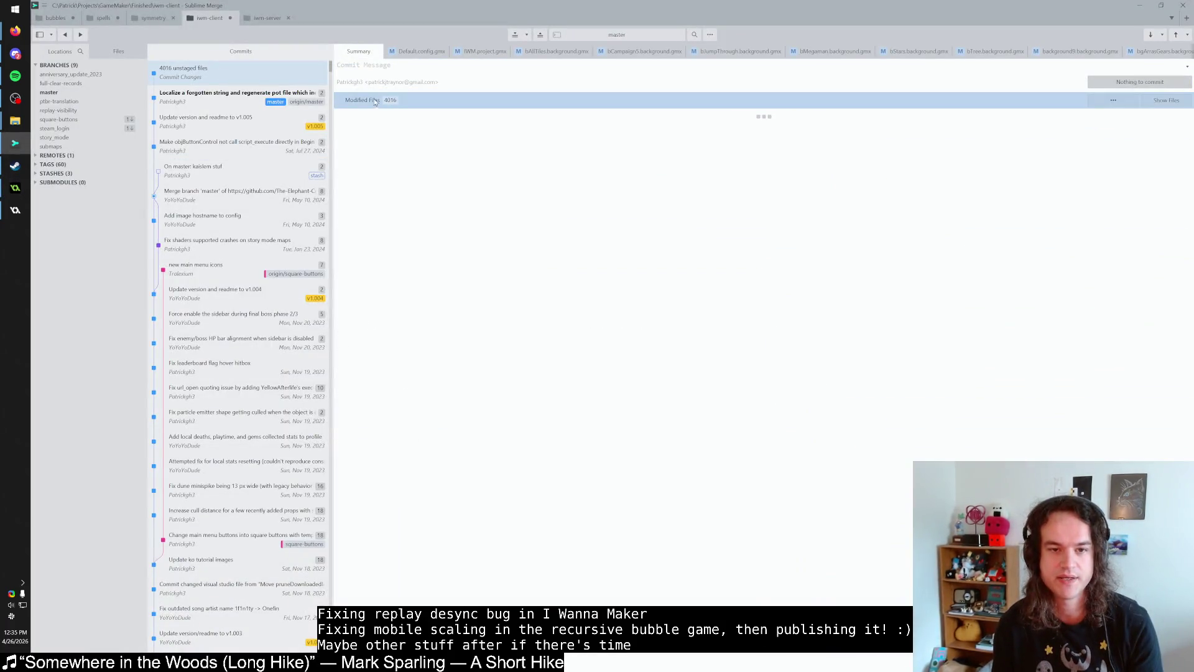
Step: Compare the unstaged changes with the latest commit, then return to GameMaker and close the script
click(276, 98)
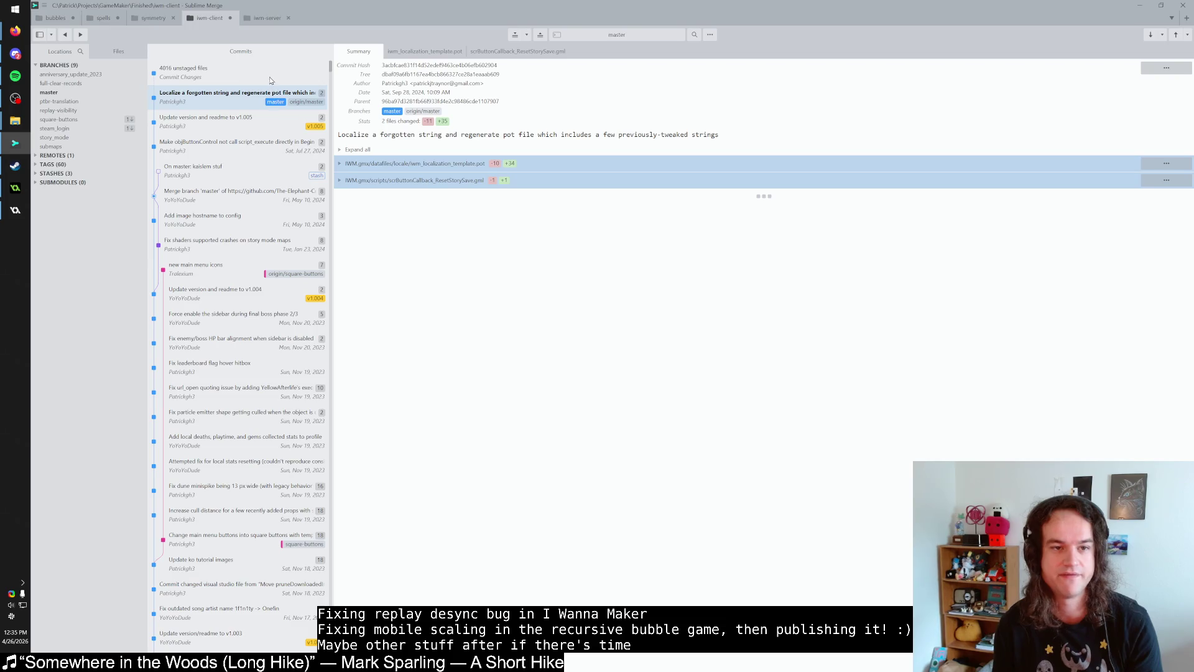
click(271, 80)
click(235, 106)
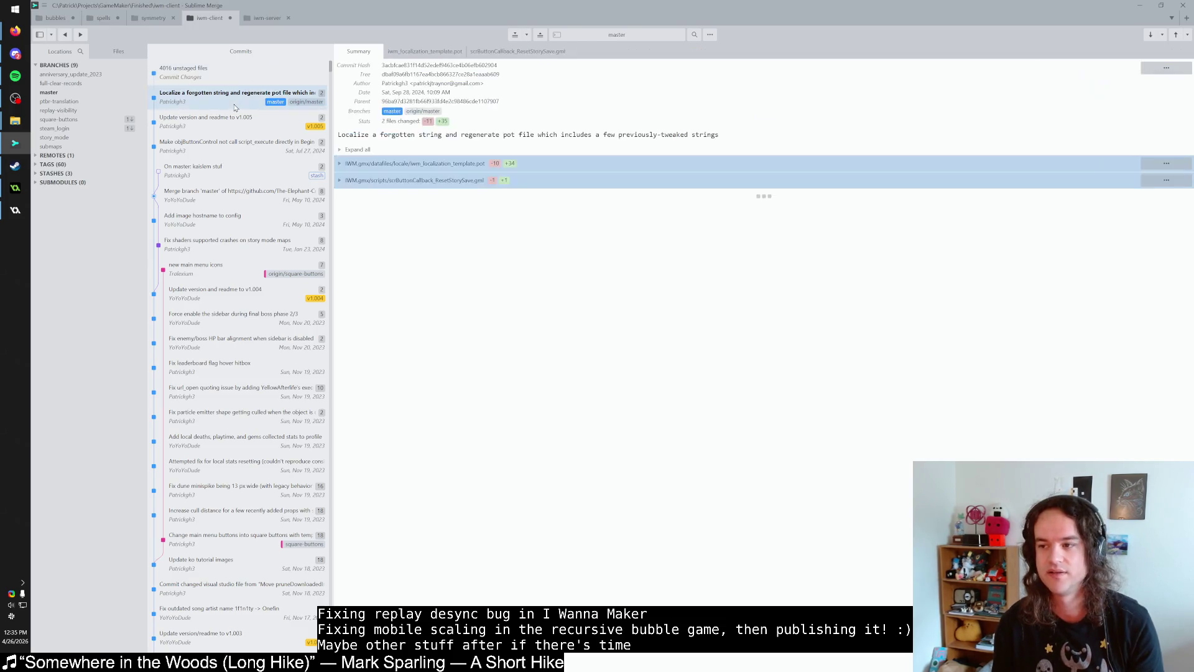
click(1141, 6)
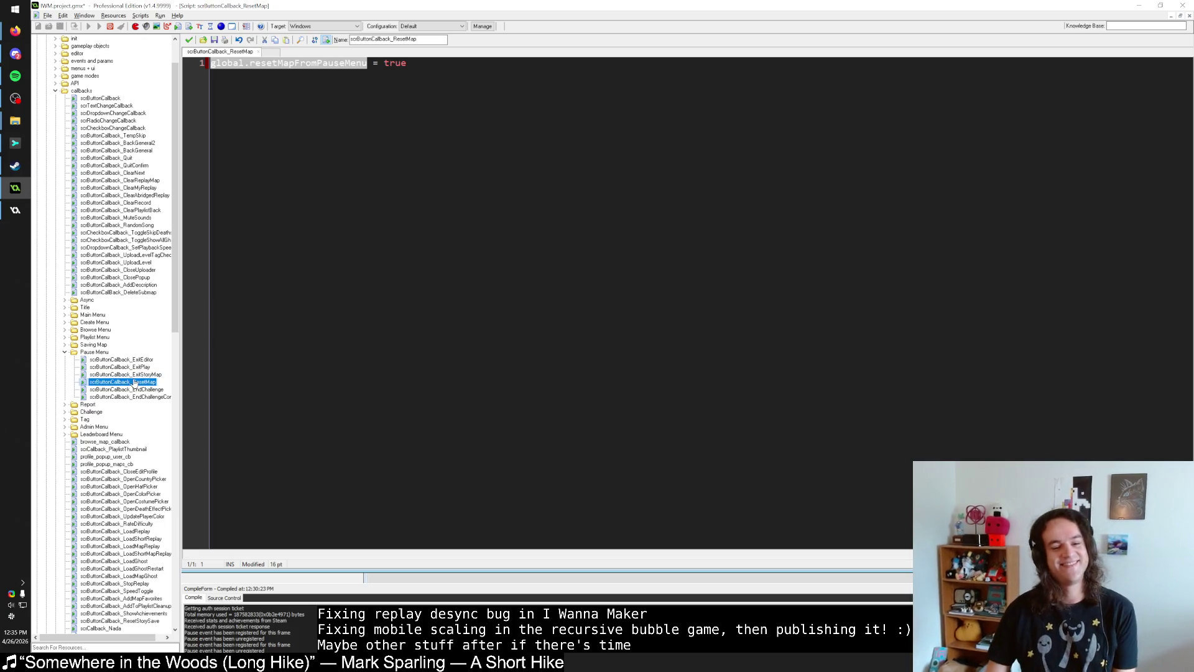
click(195, 41)
Step: Close the code editor and browse objWorld's Other event types in the event chooser
click(193, 42)
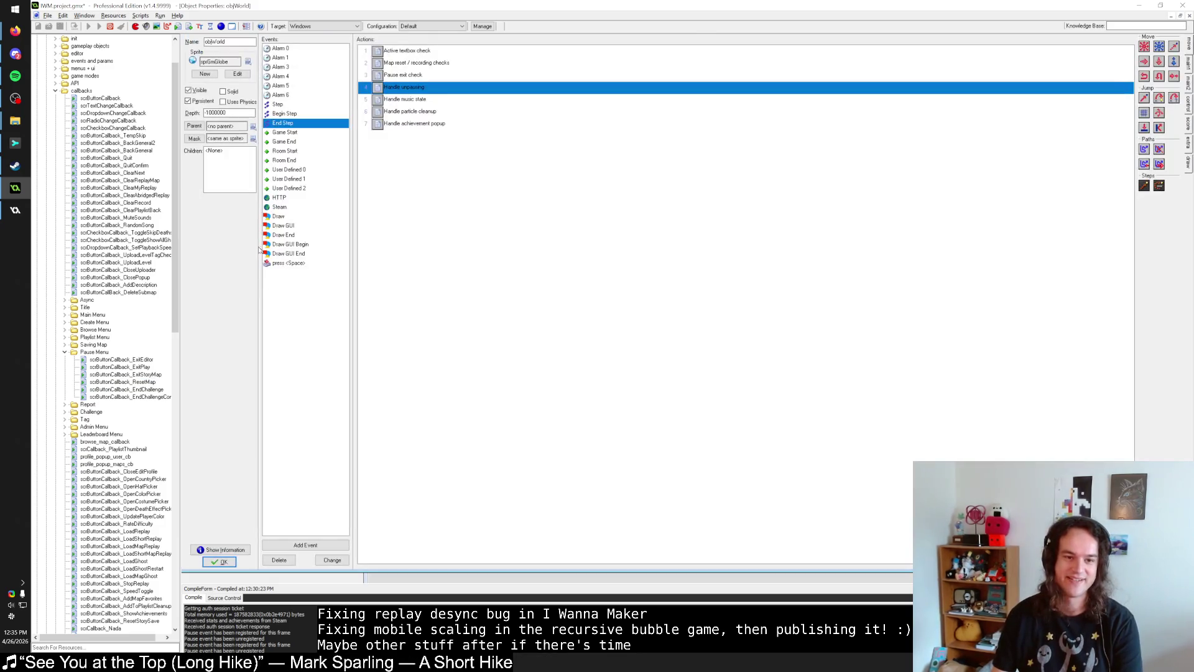
click(306, 545)
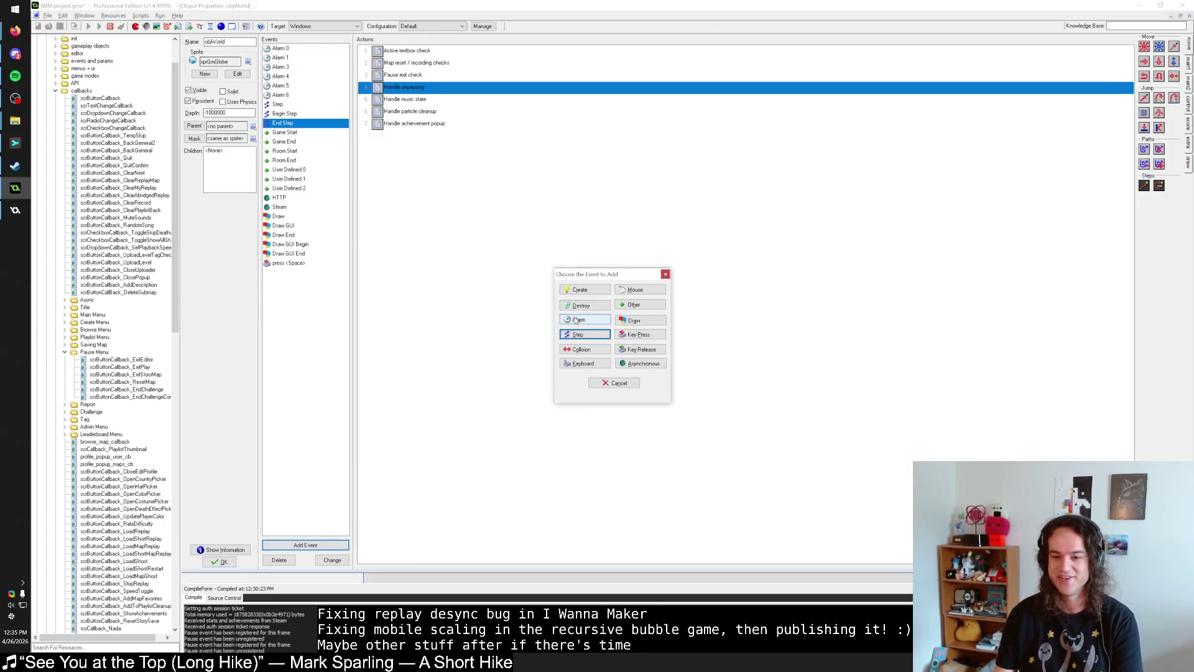
drag(562, 262, 566, 257)
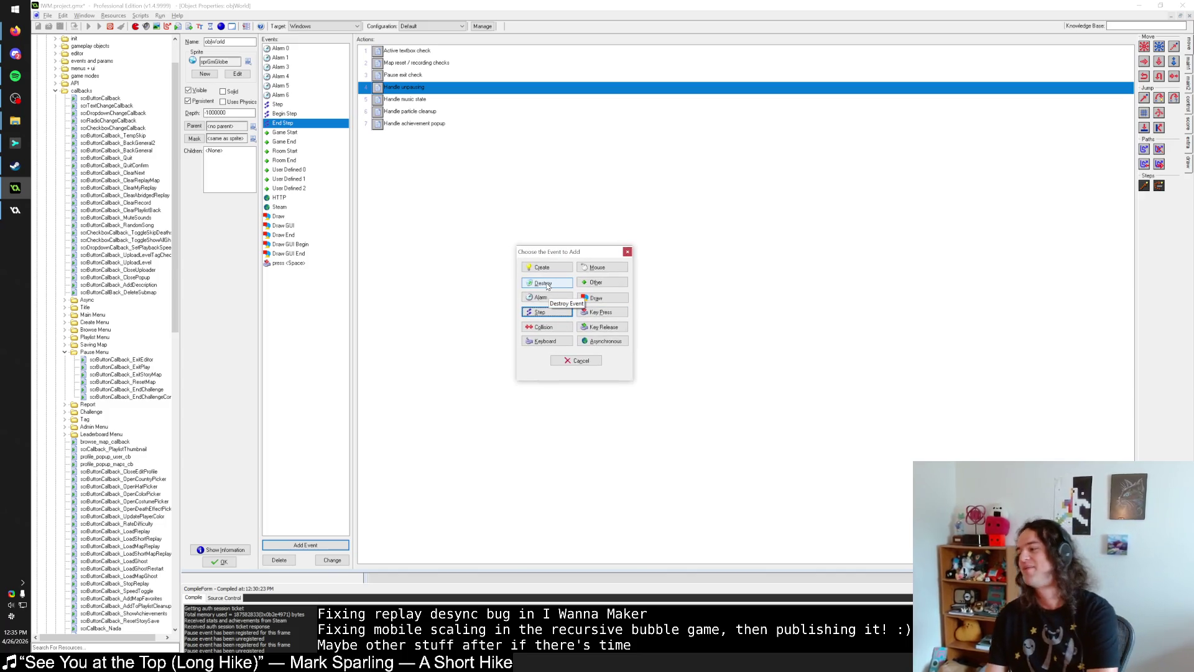
click(597, 283)
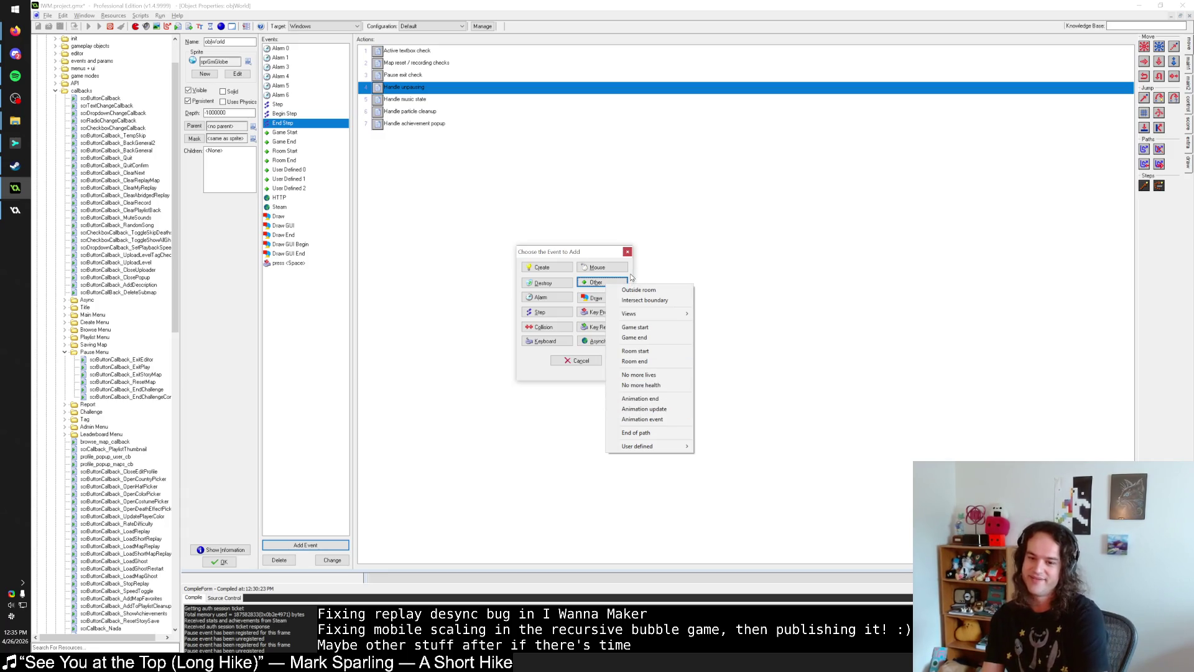
click(631, 277)
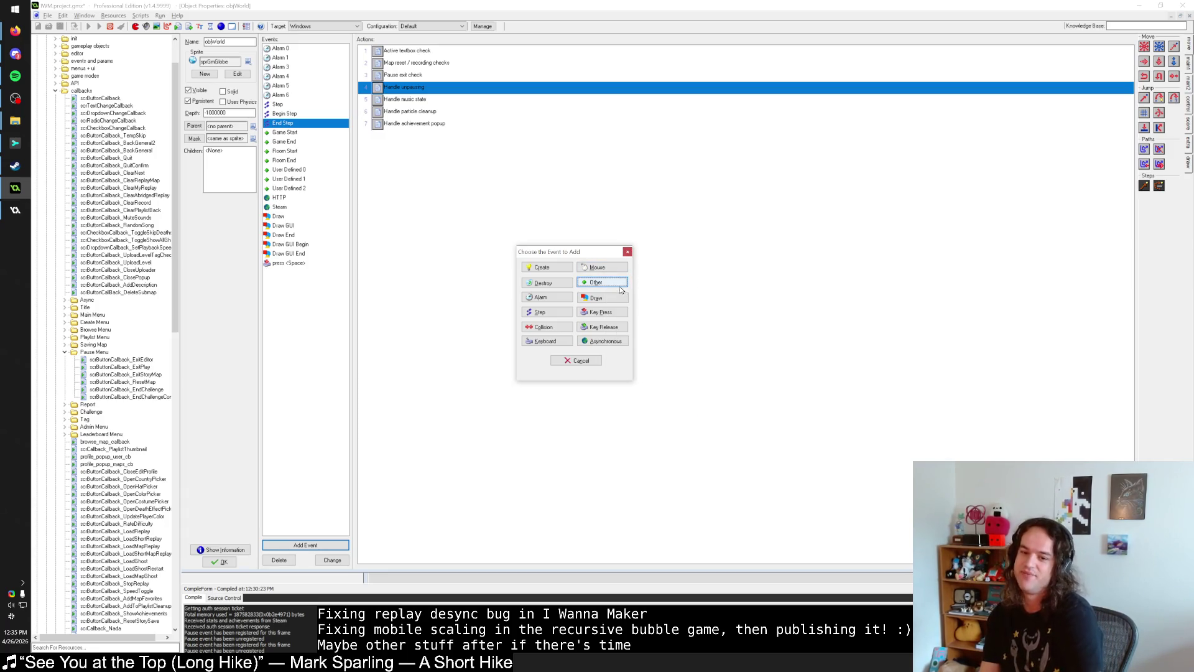
click(618, 285)
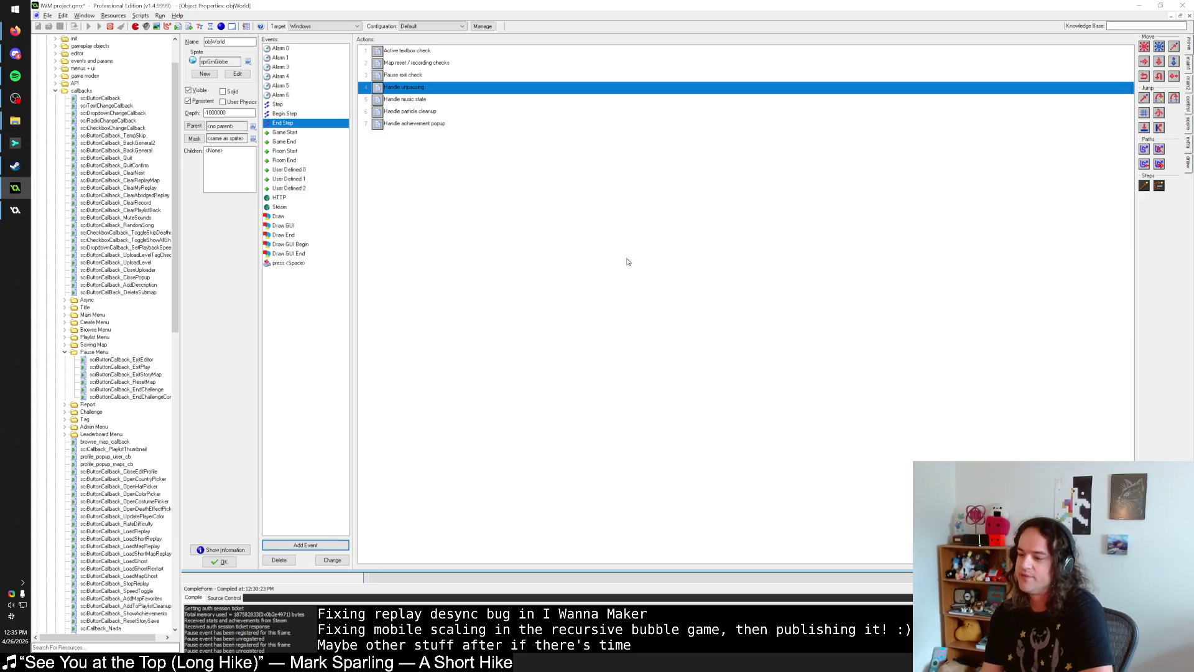
Step: Compare objWorld's Step and Begin Step actions, ending on End Step's seven actions
click(278, 105)
click(278, 114)
click(274, 124)
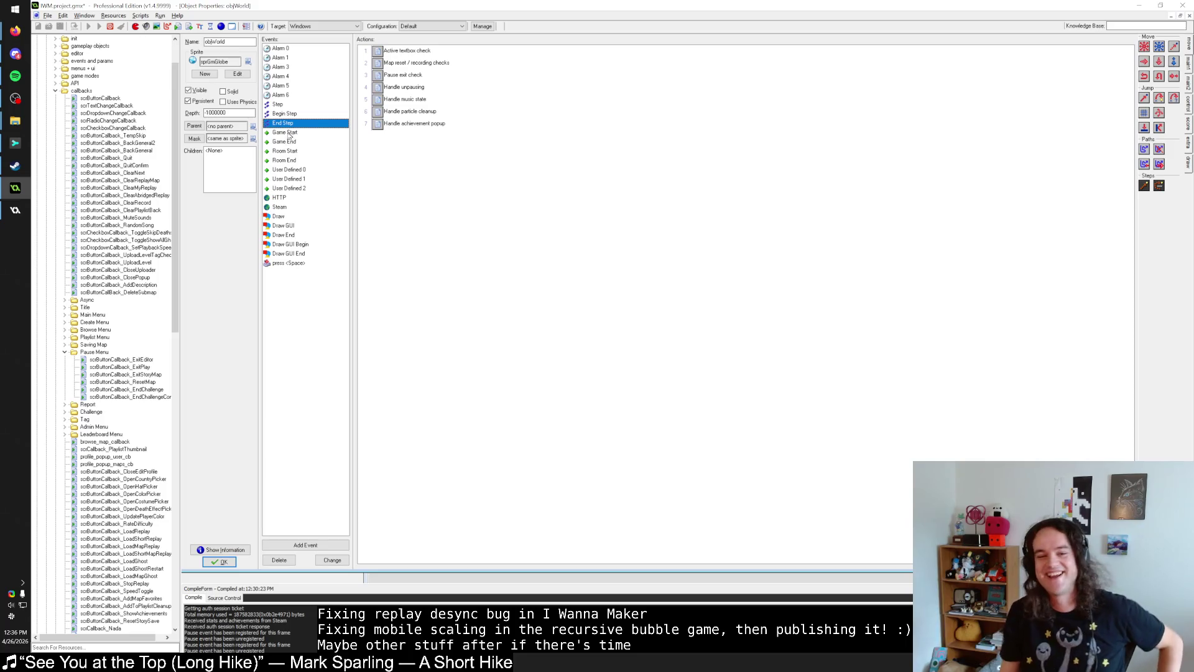
click(291, 113)
click(293, 123)
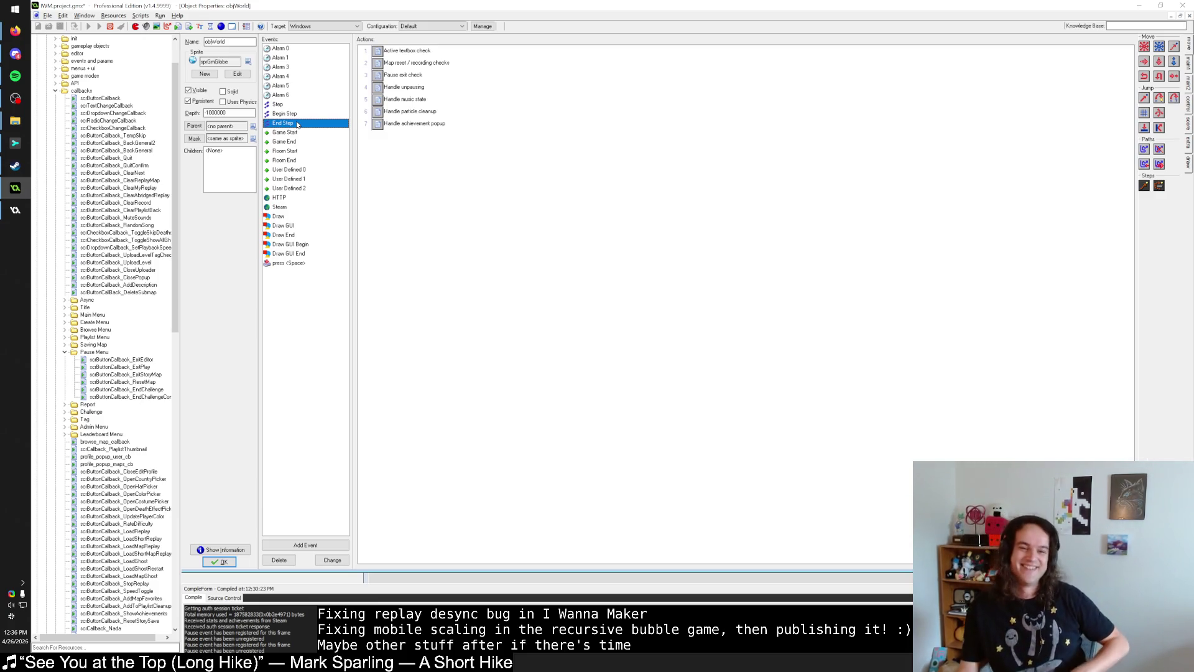
click(307, 124)
click(314, 113)
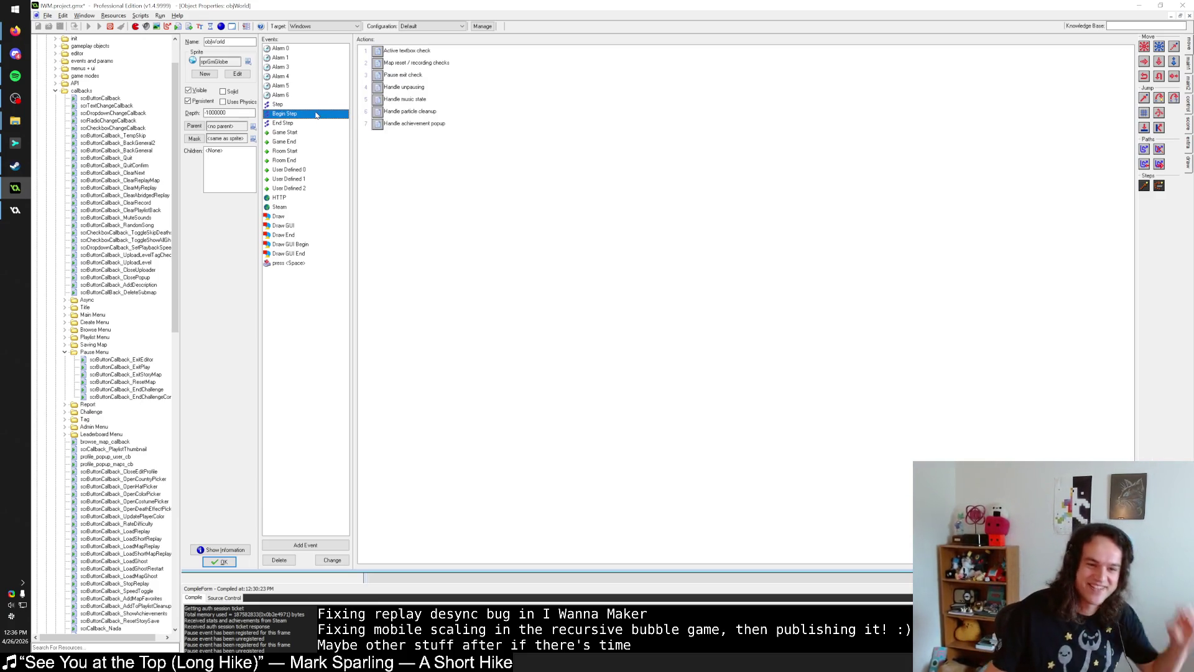
click(302, 124)
click(304, 114)
click(301, 123)
click(300, 114)
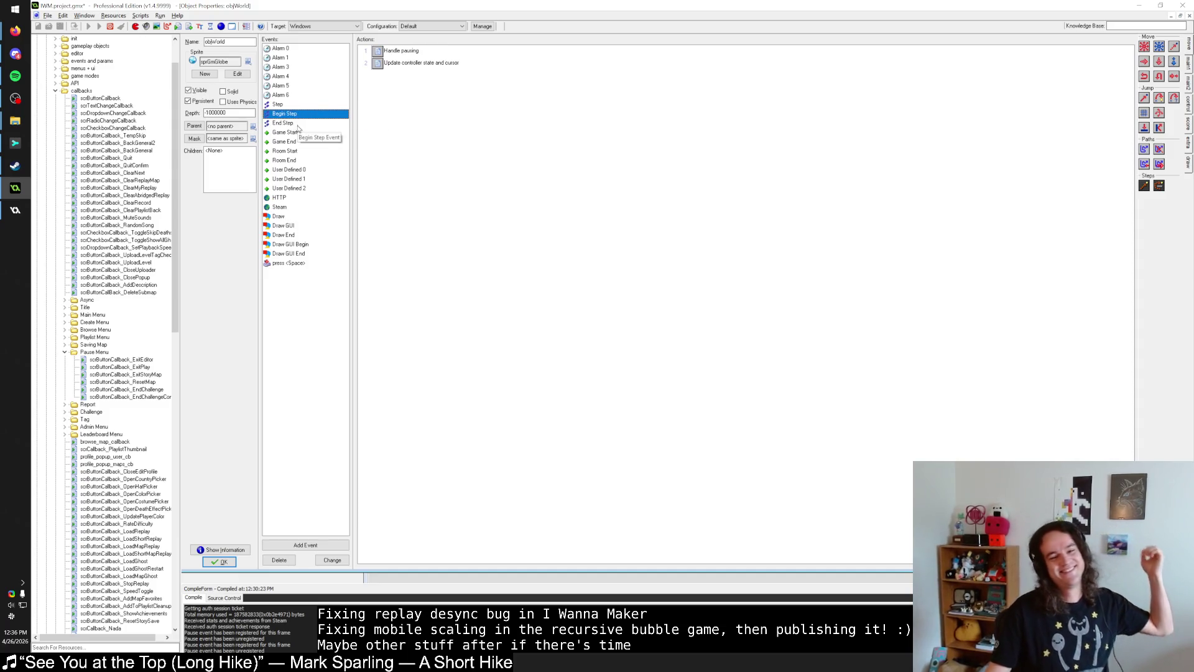
key(Down)
key(Up)
key(Up)
key(Down)
key(Down)
key(Up)
key(Up)
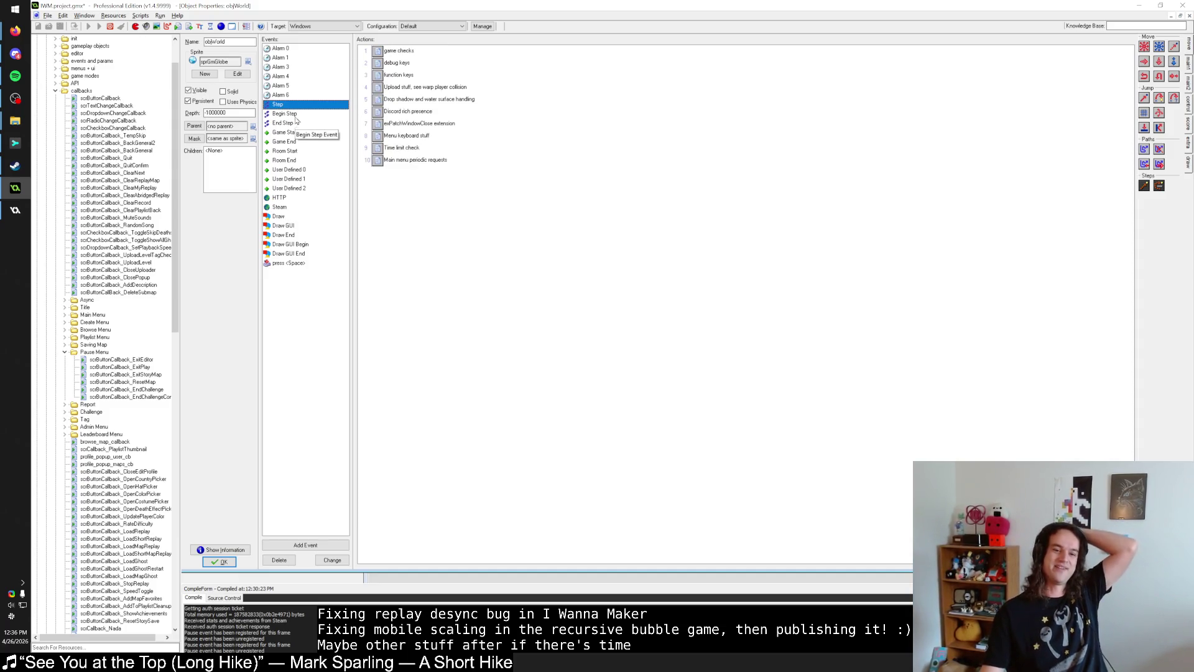
key(Down)
key(Down)
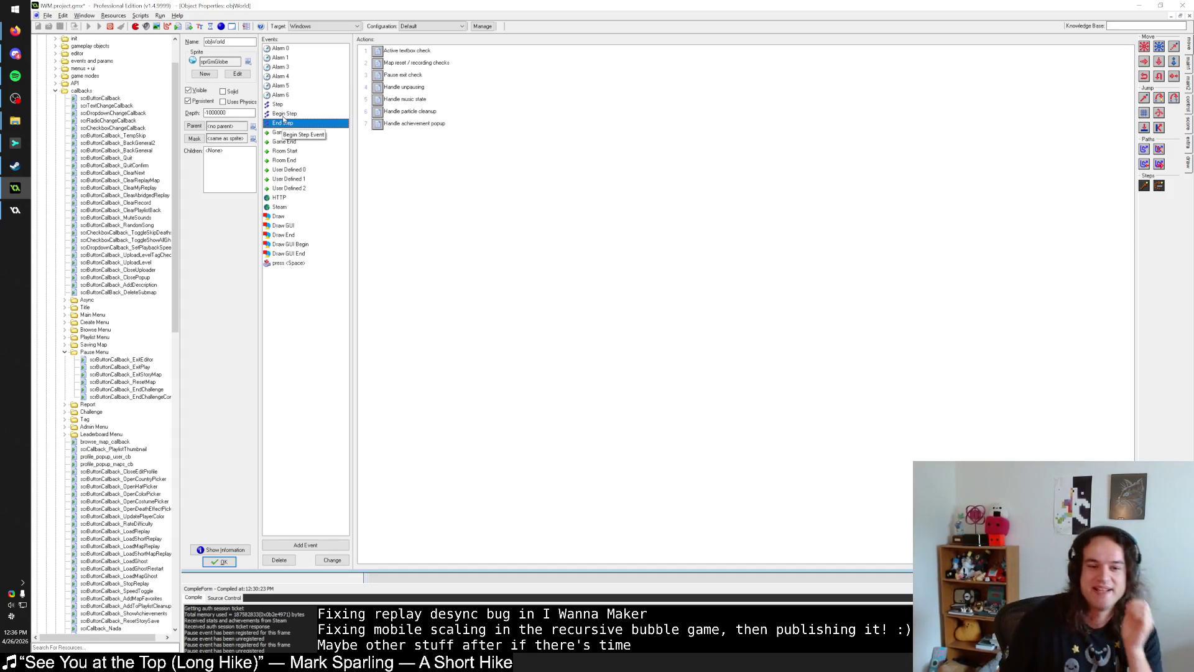
click(292, 116)
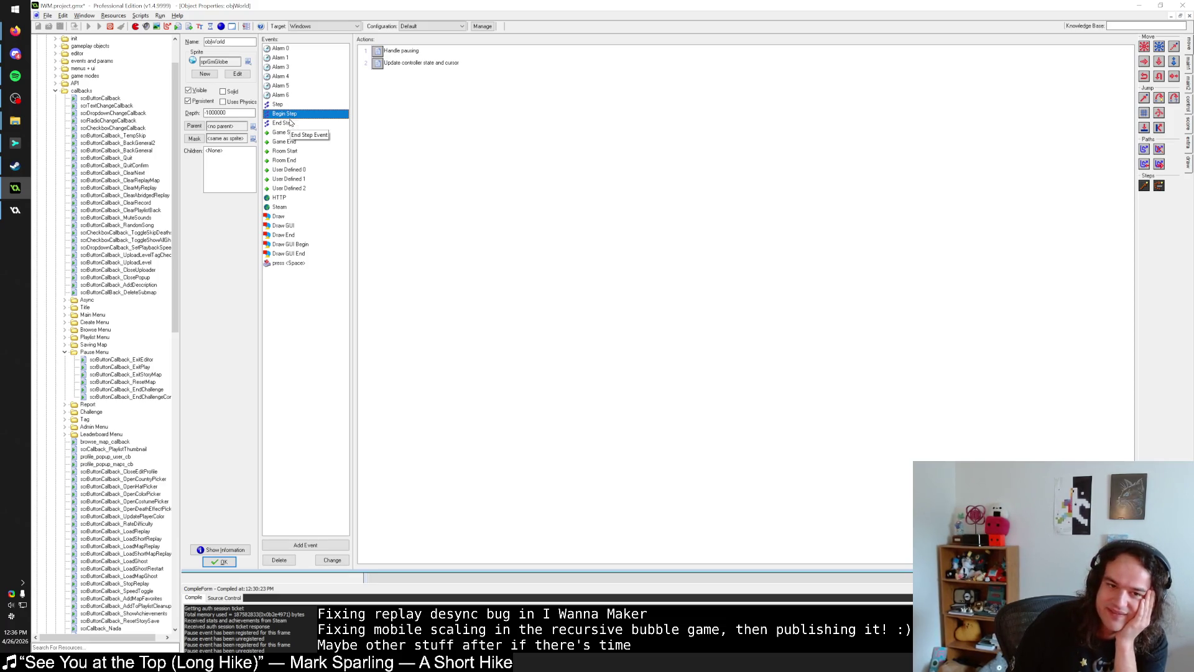
click(293, 124)
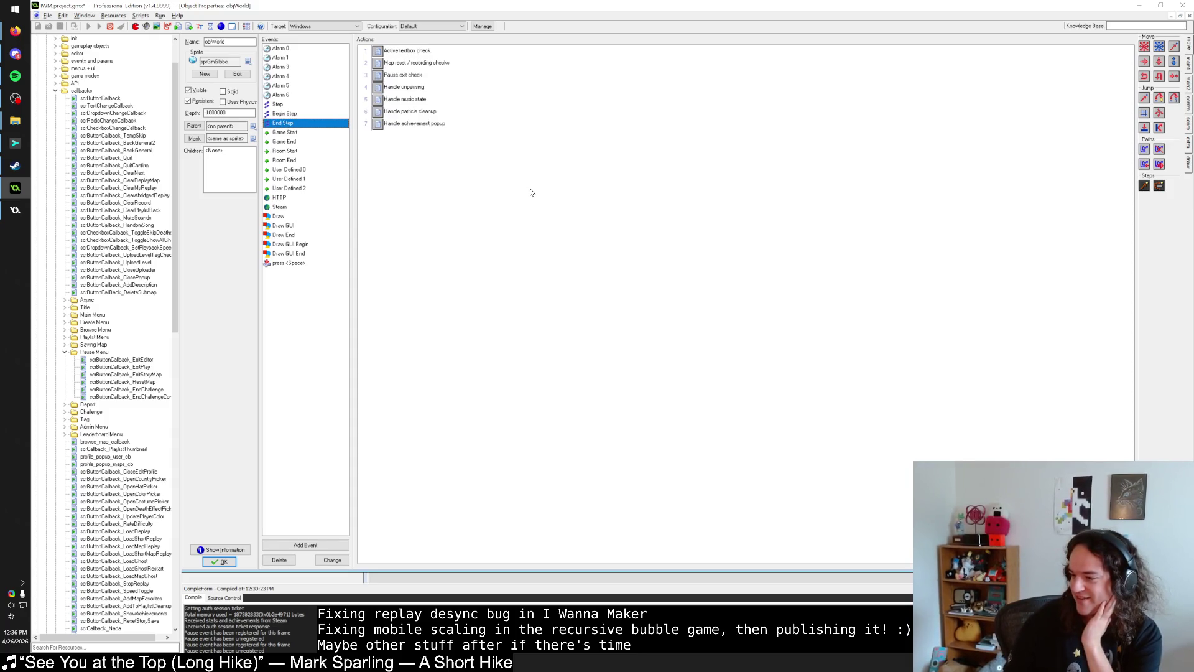
click(299, 114)
click(300, 123)
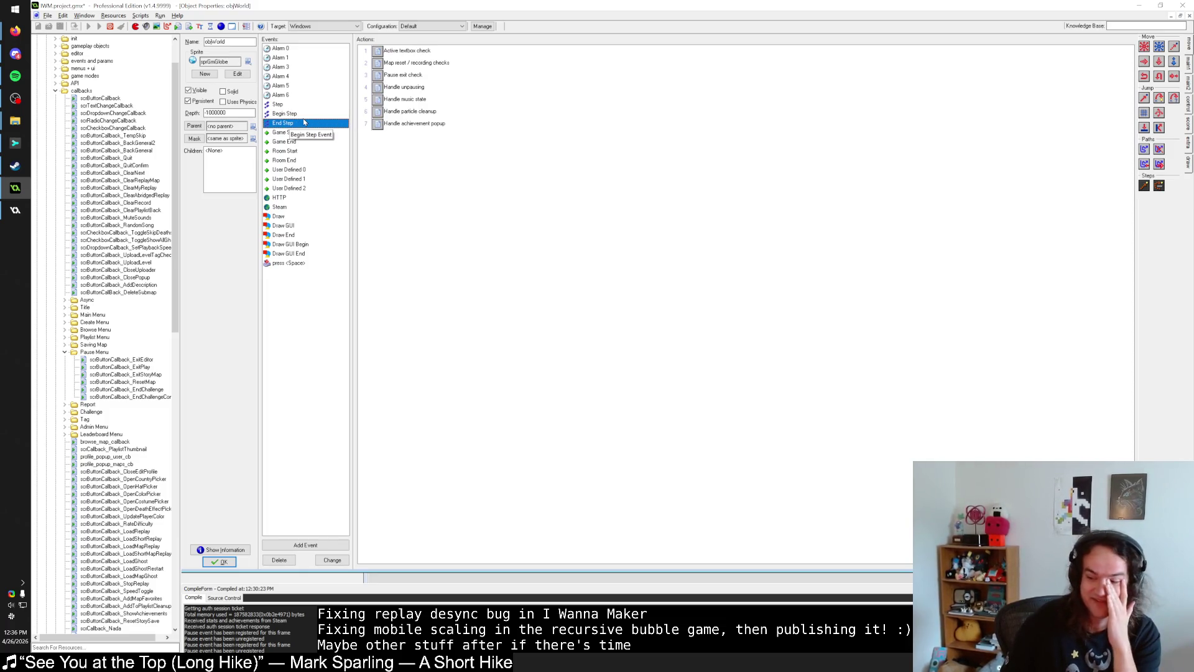
click(303, 113)
click(300, 124)
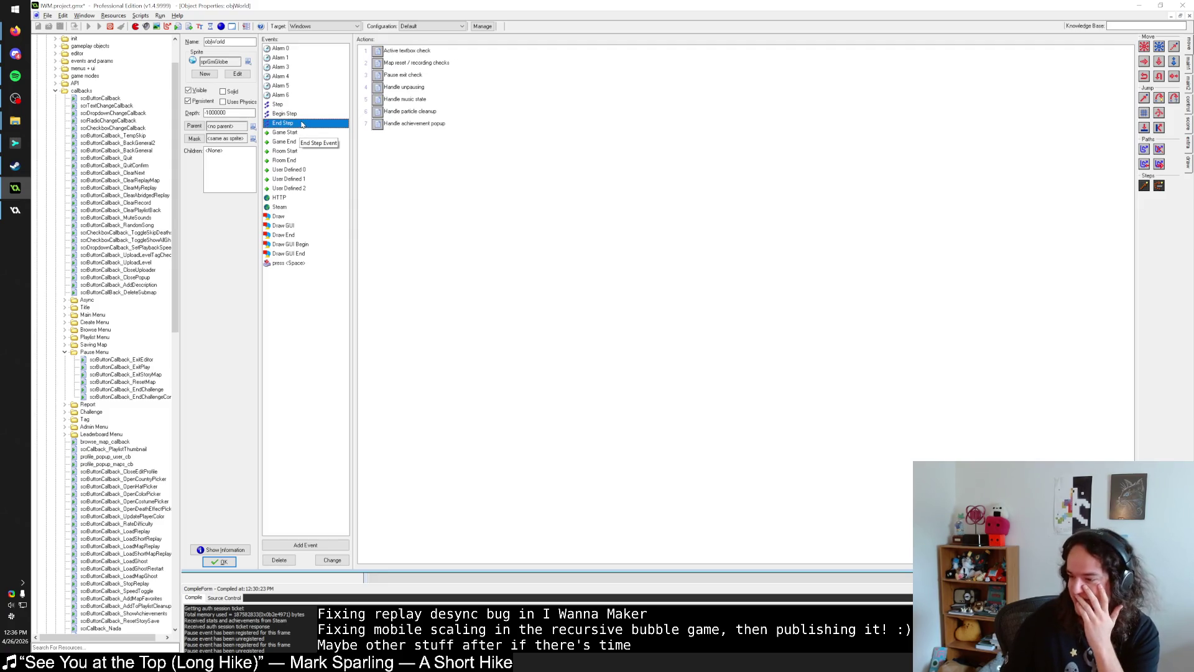
mouse_move(431, 81)
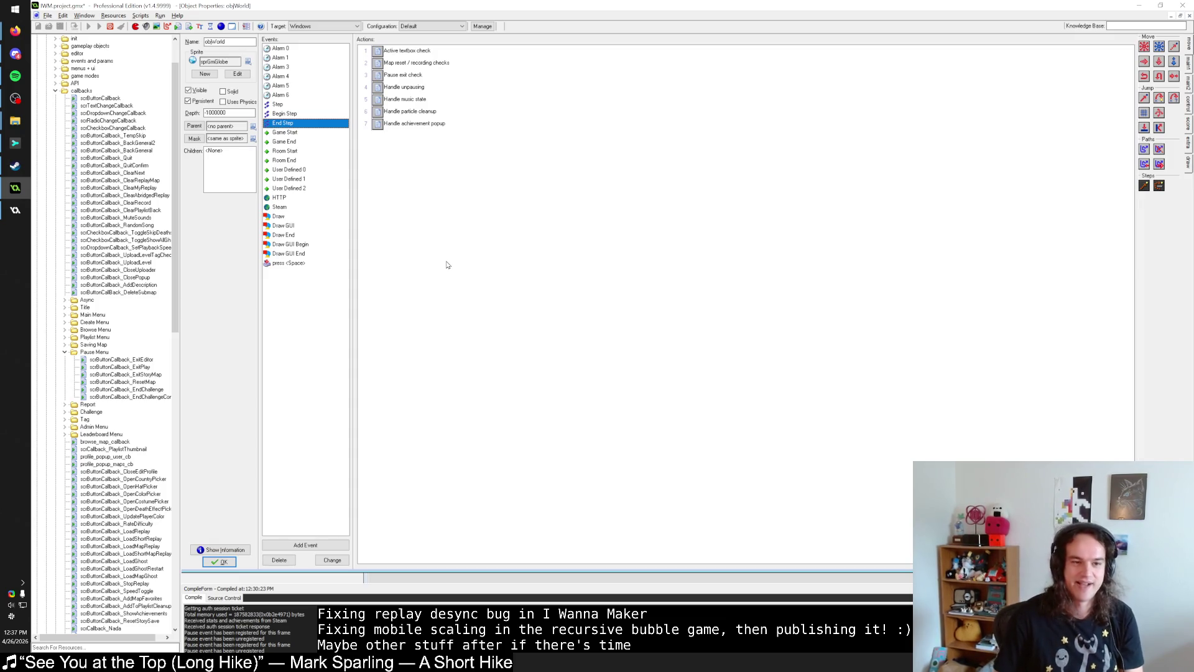
scroll(106, 249, up, 15)
click(38, 68)
Step: Expand the Objects resources and open the palette object group
double_click(43, 98)
click(65, 188)
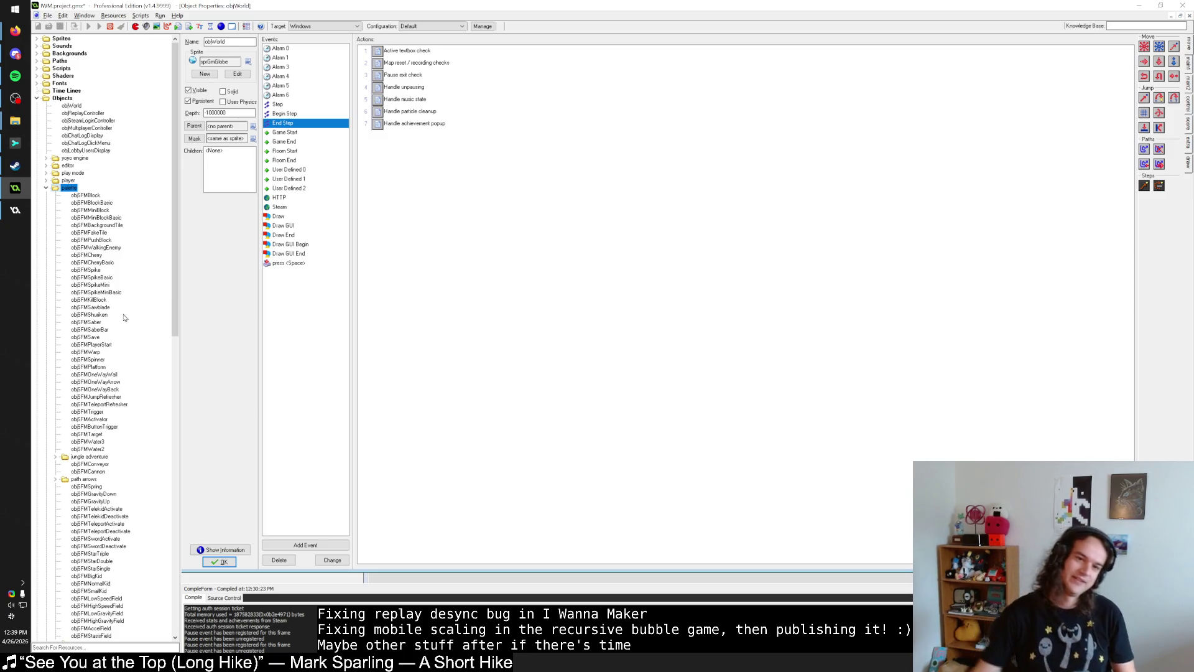
click(546, 288)
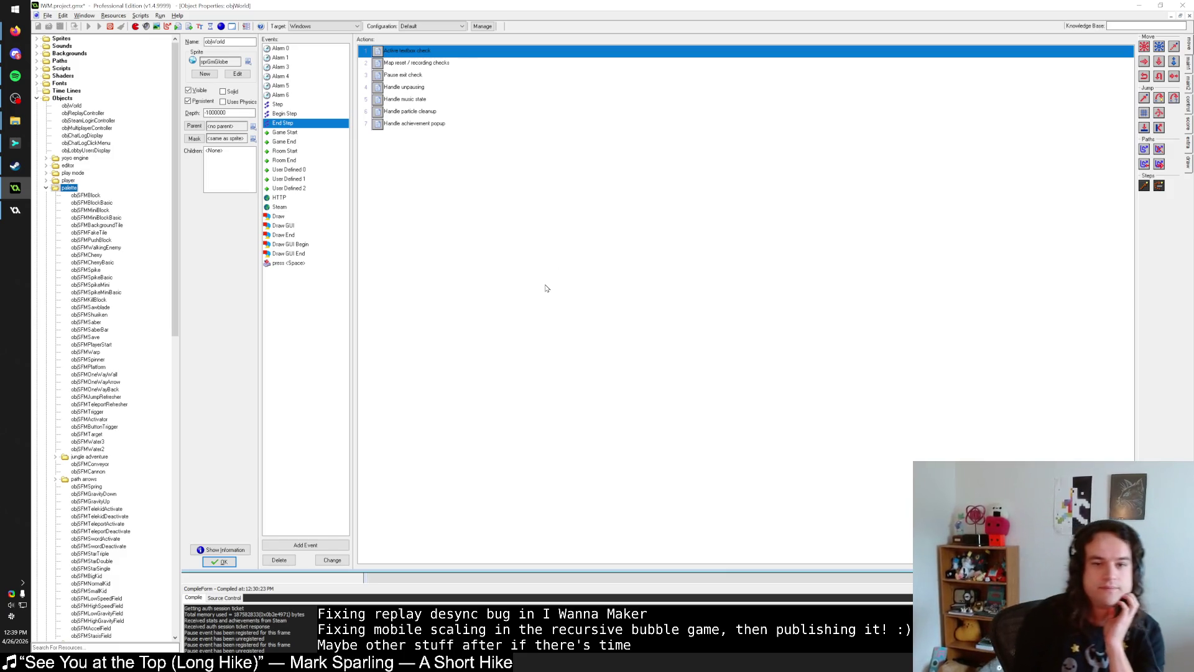
Step: Open objWorld's 'Map reset / recording checks' End Step code and place the cursor at line 8
click(433, 75)
click(435, 63)
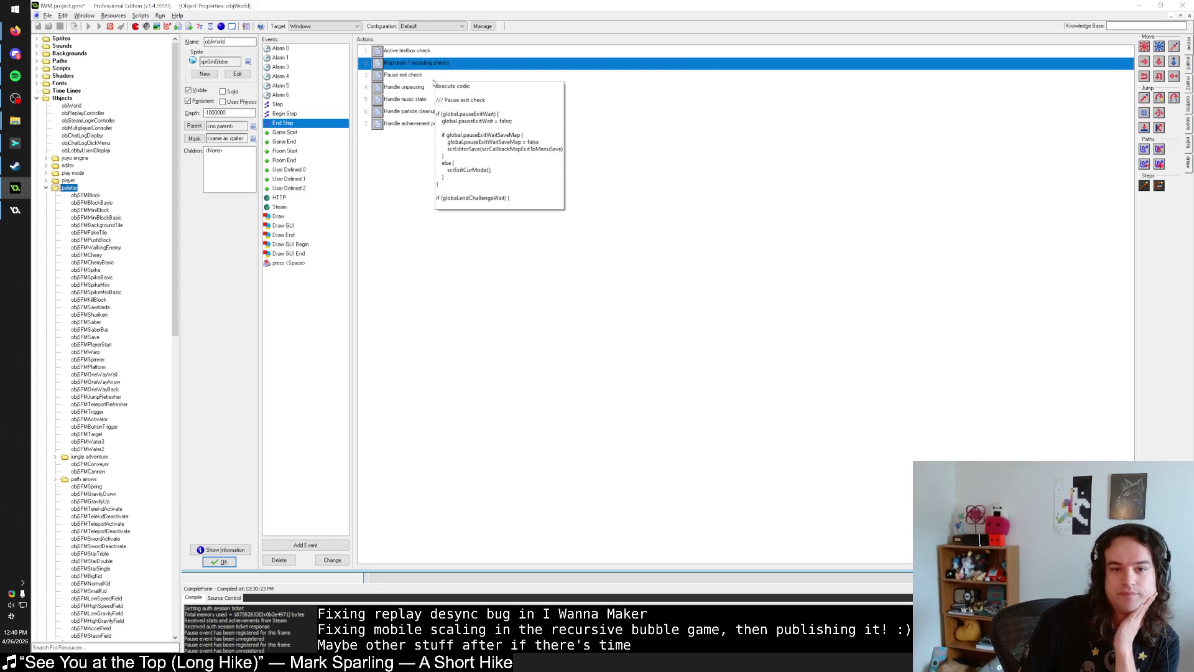
double_click(438, 62)
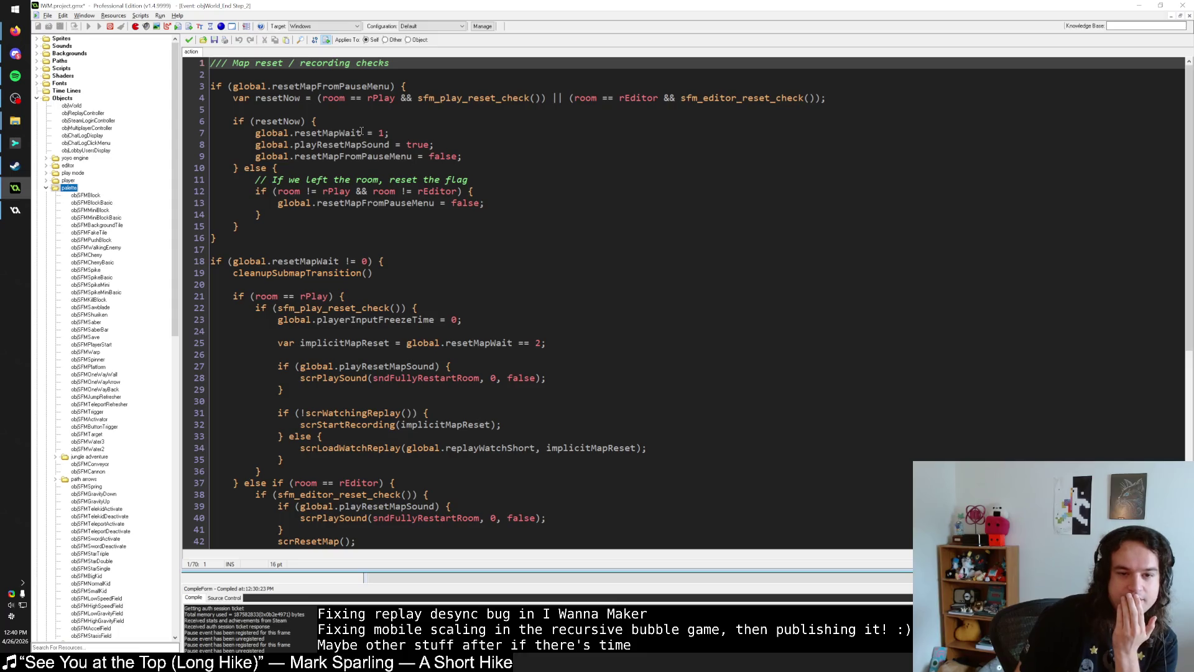
scroll(390, 254, down, 5)
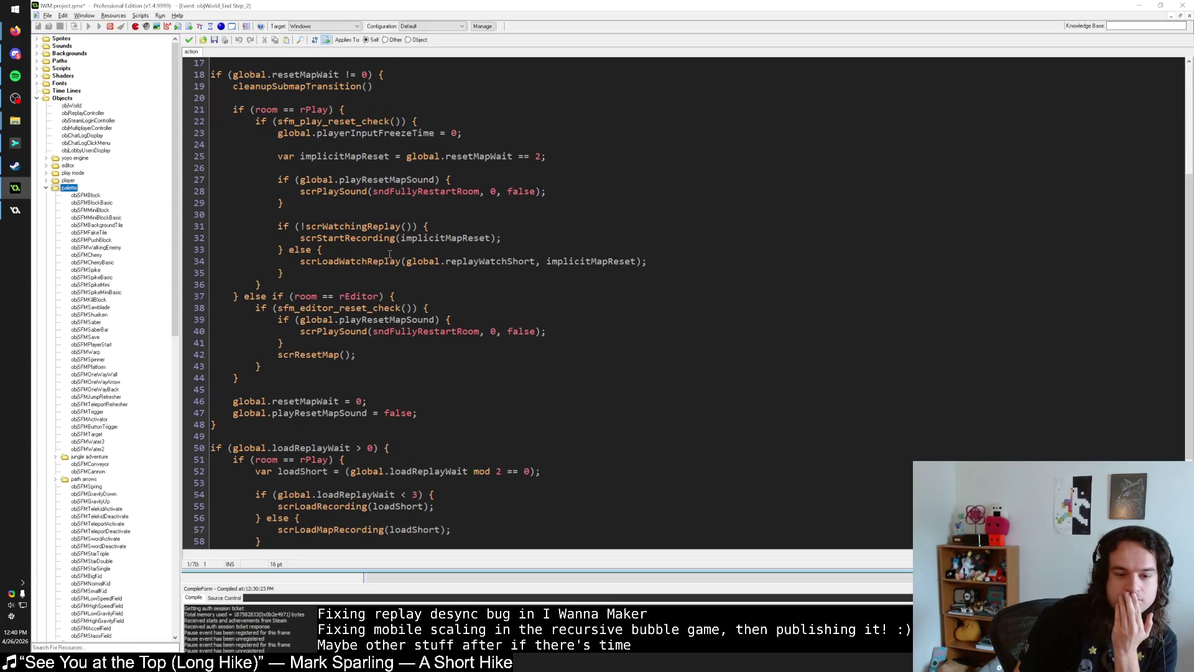
scroll(390, 254, up, 5)
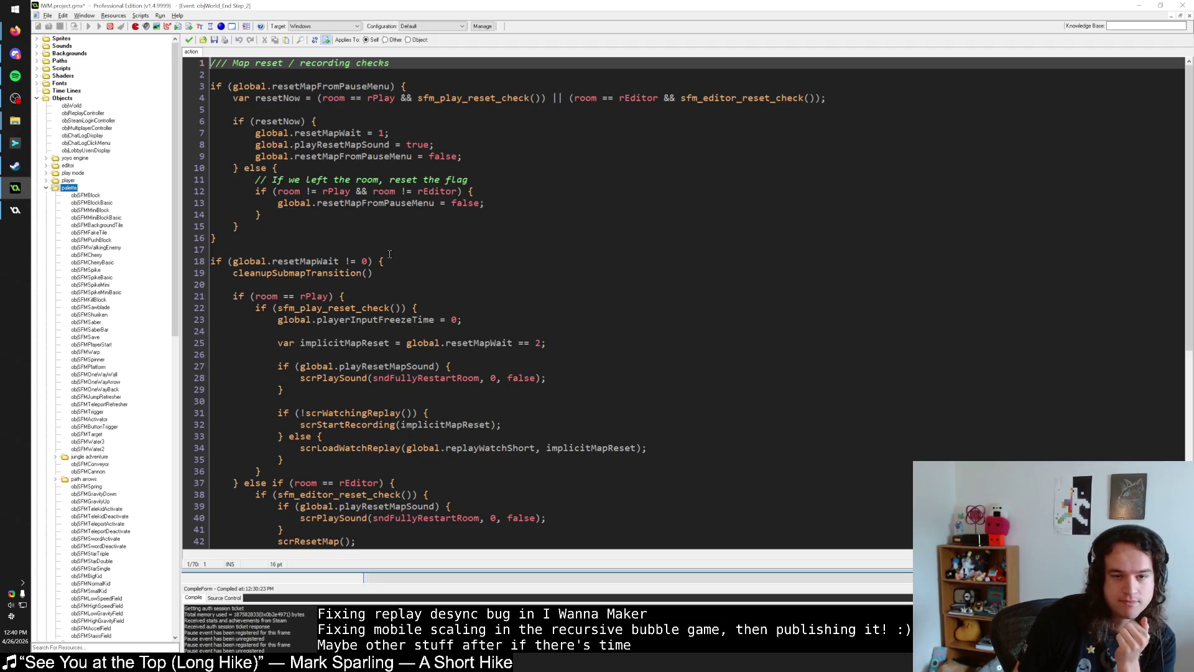
click(460, 150)
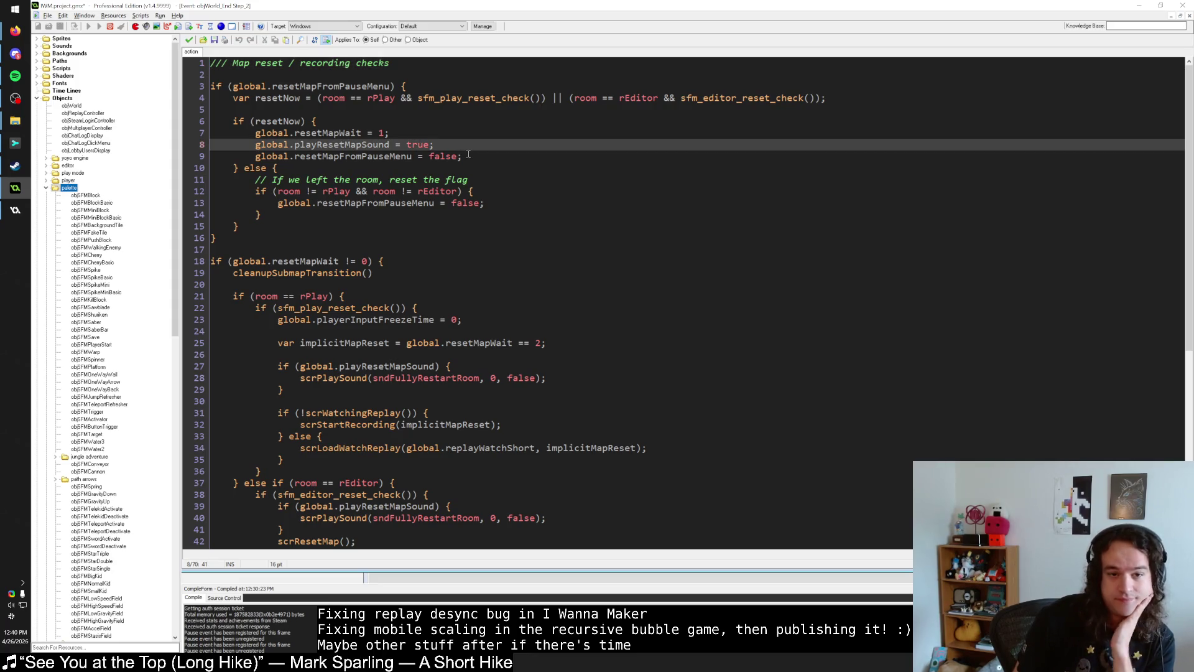
Step: Insert a scrUnpause() call on a new line after line 9 in the resetNow branch
click(471, 155)
key(Return)
text(scrUnpause())
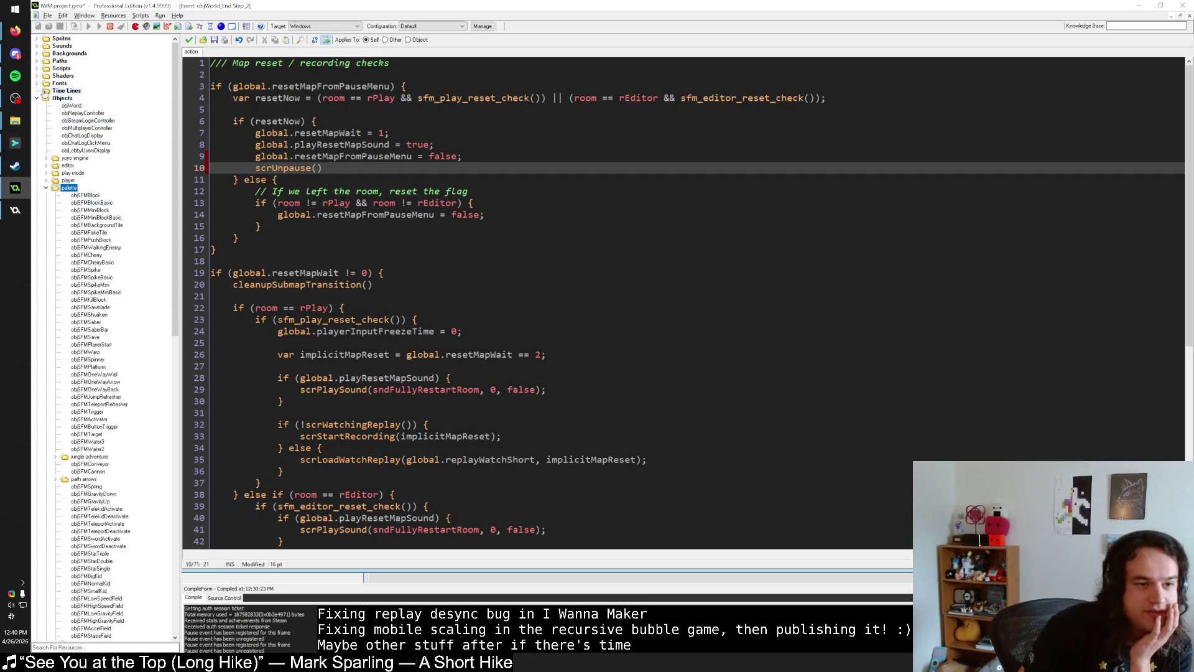
Step: Expand the Scripts resources to the Pause Menu callbacks, then bring the IWM.gmx Explorer window forward
click(36, 97)
click(37, 68)
scroll(131, 213, down, 5)
scroll(131, 213, down, 3)
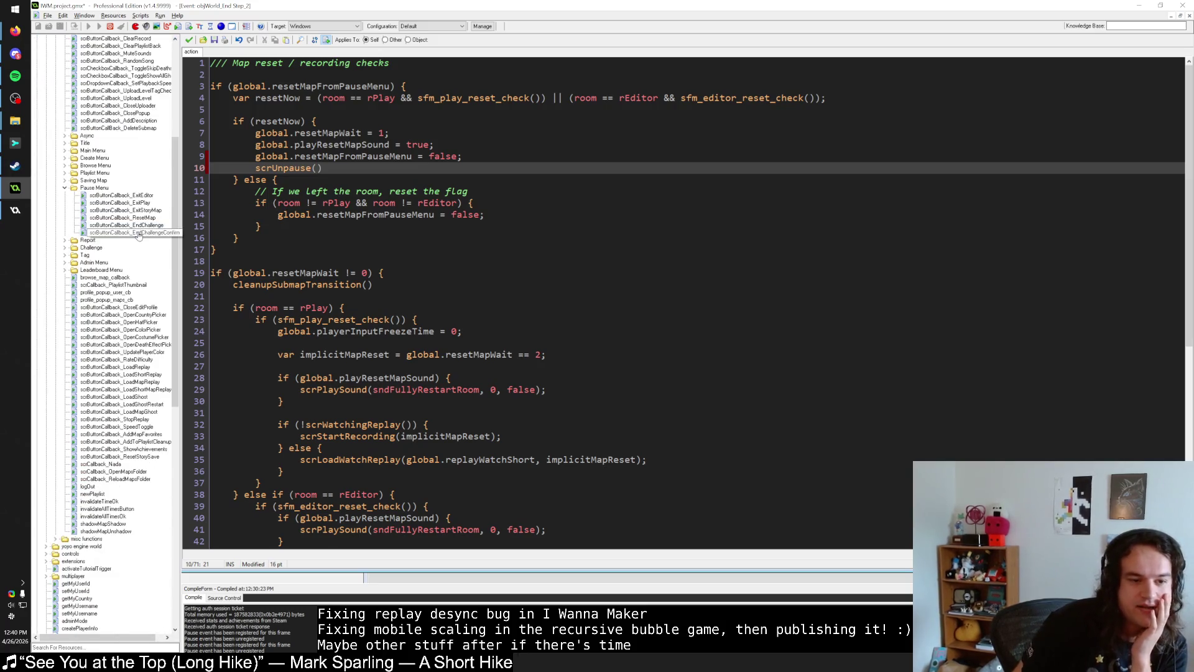
scroll(175, 284, up, 4)
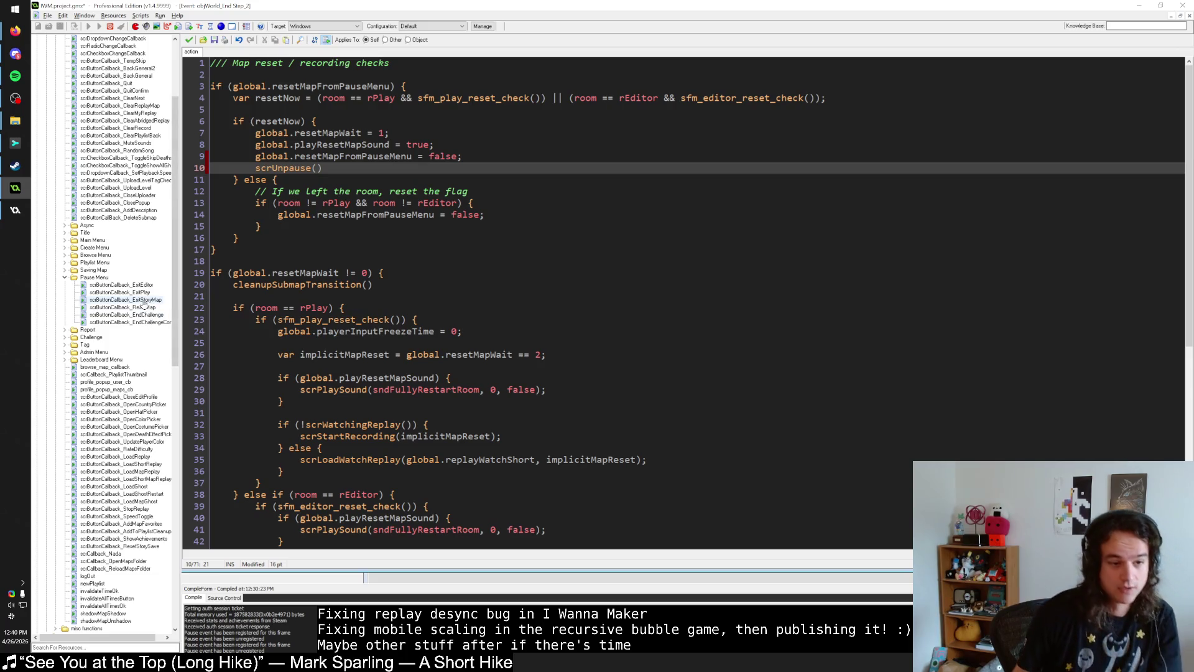
key(alt+Tab)
click(547, 416)
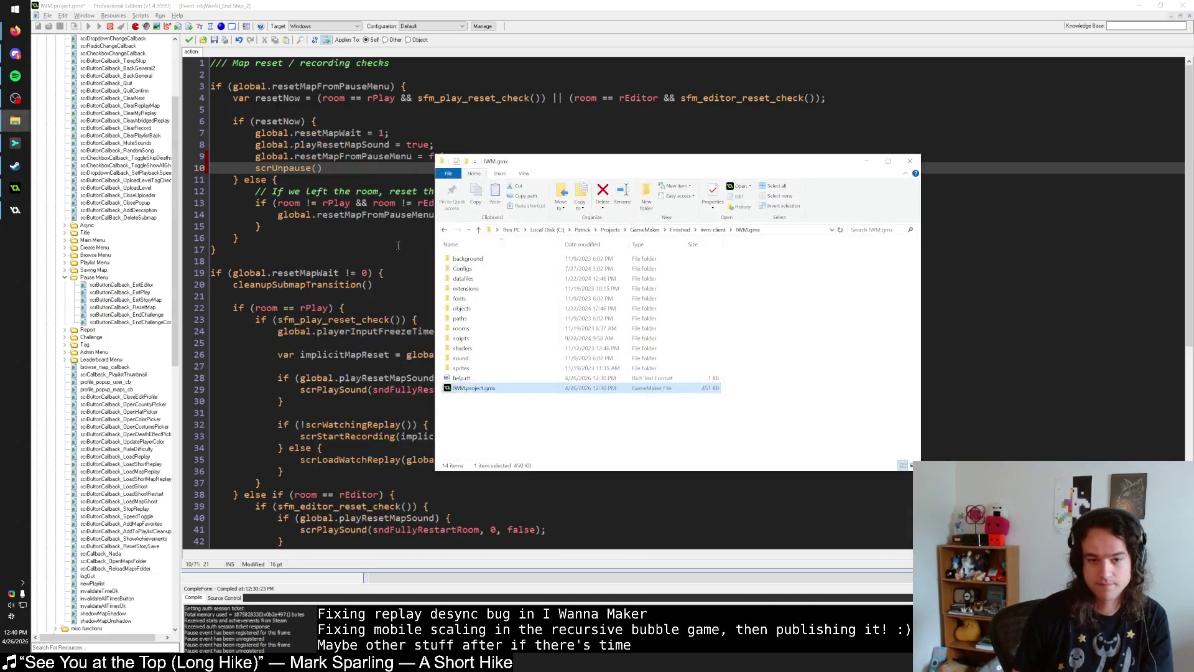
Step: In Explorer, browse from the scripts folder into iwm > callbacks > Pause Menu
double_click(480, 339)
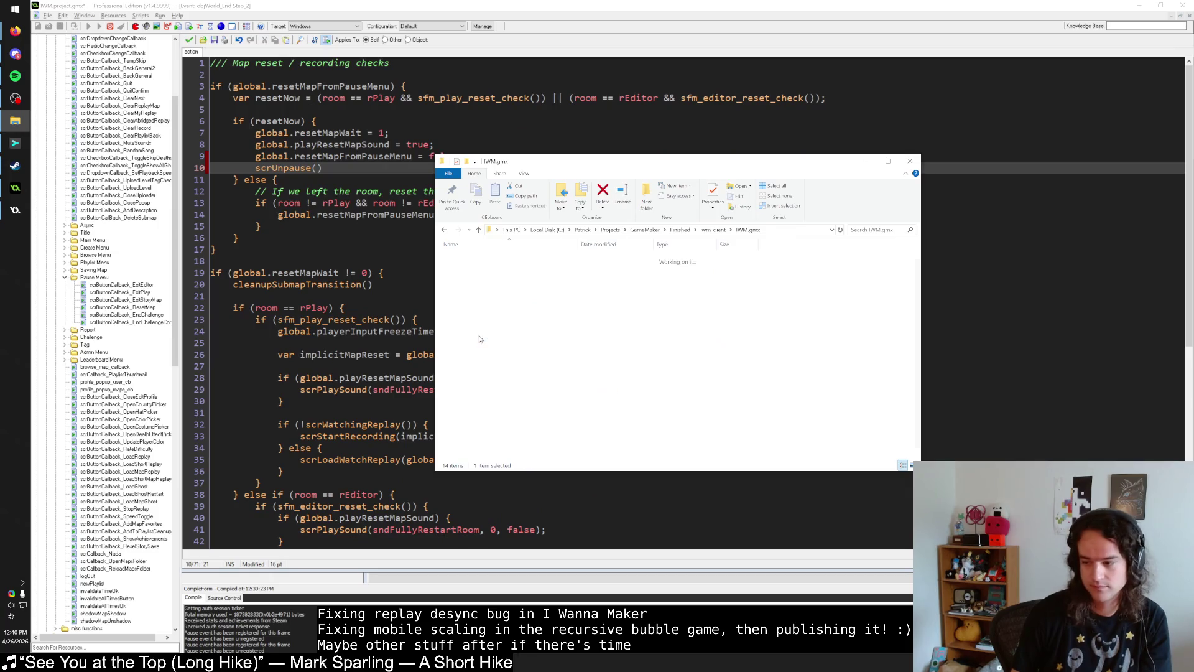
click(492, 289)
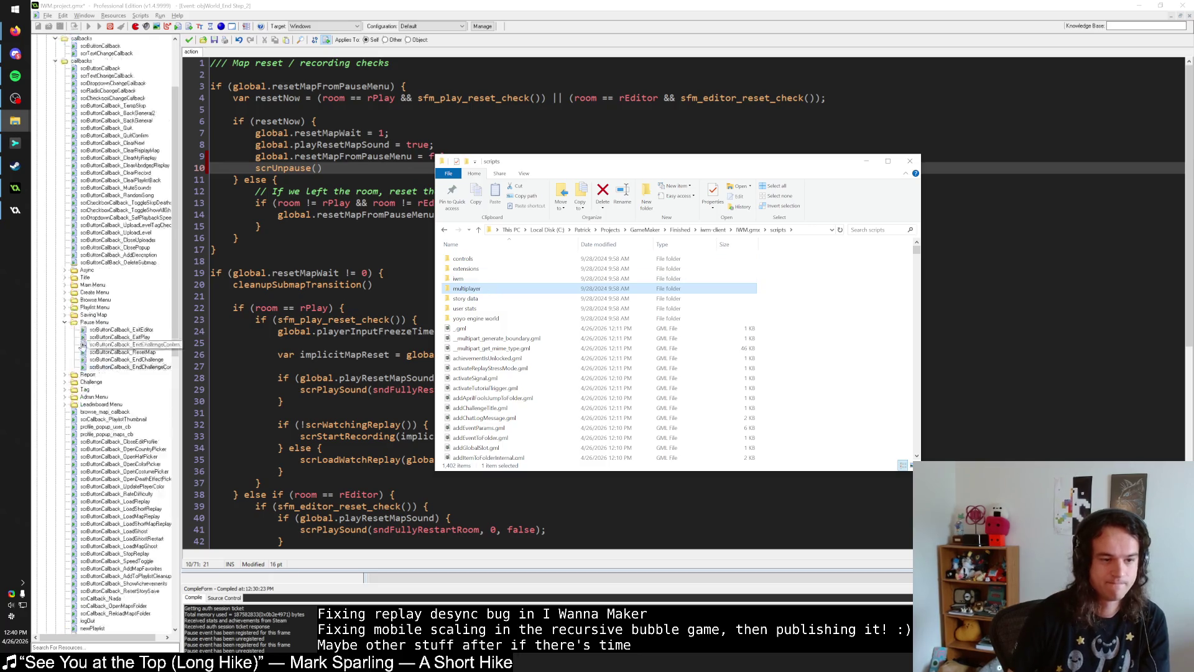
click(497, 282)
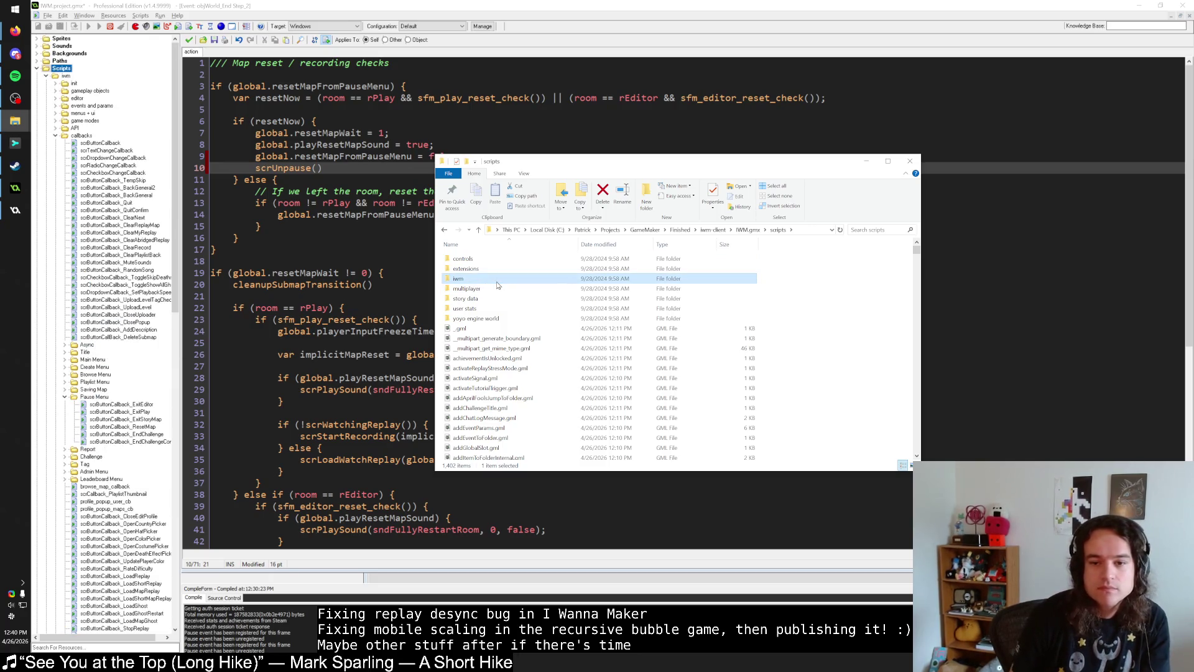
double_click(496, 281)
key(alt+Left)
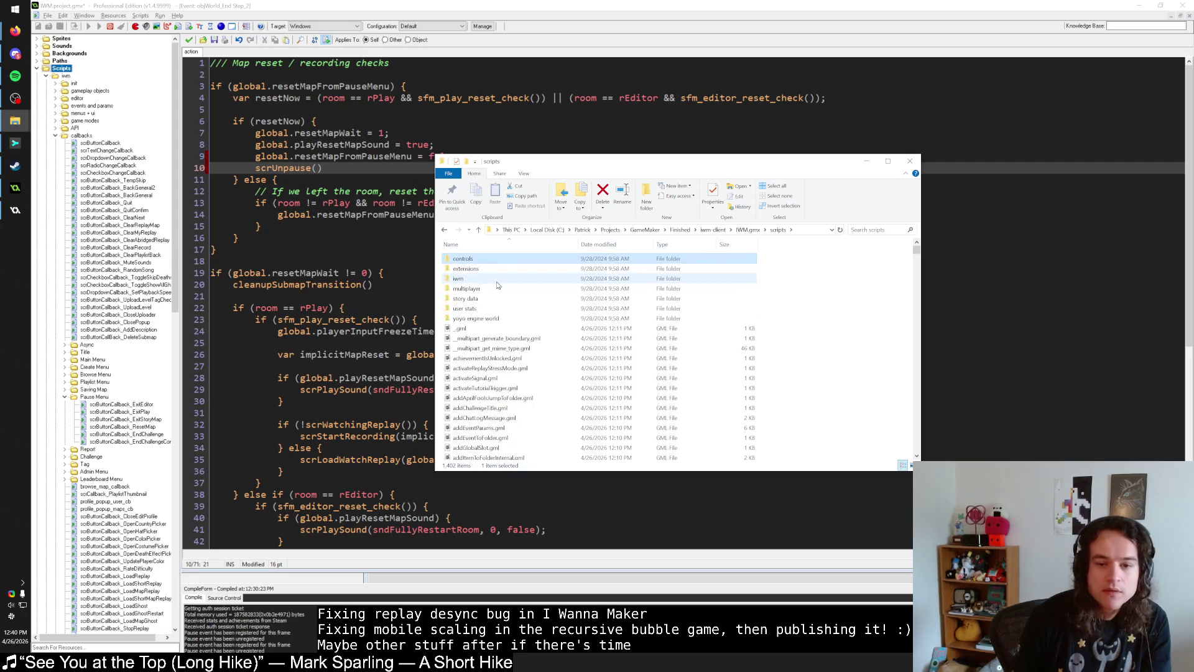
key(Down)
key(Down)
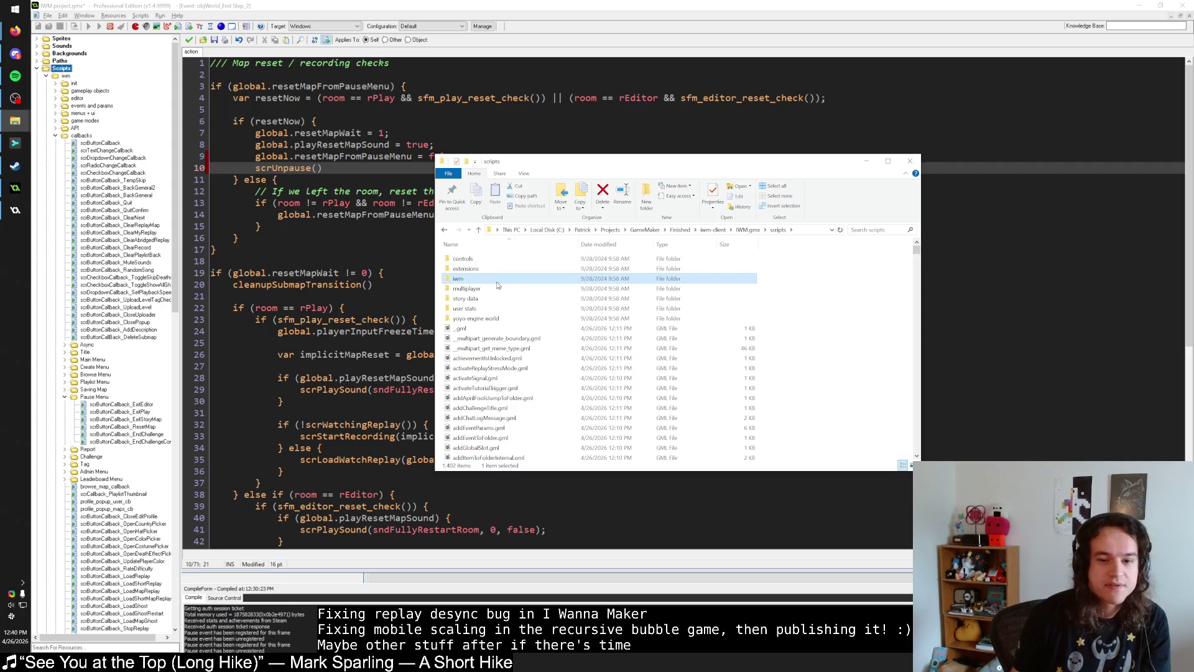
key(Return)
key(c)
key(Return)
key(p)
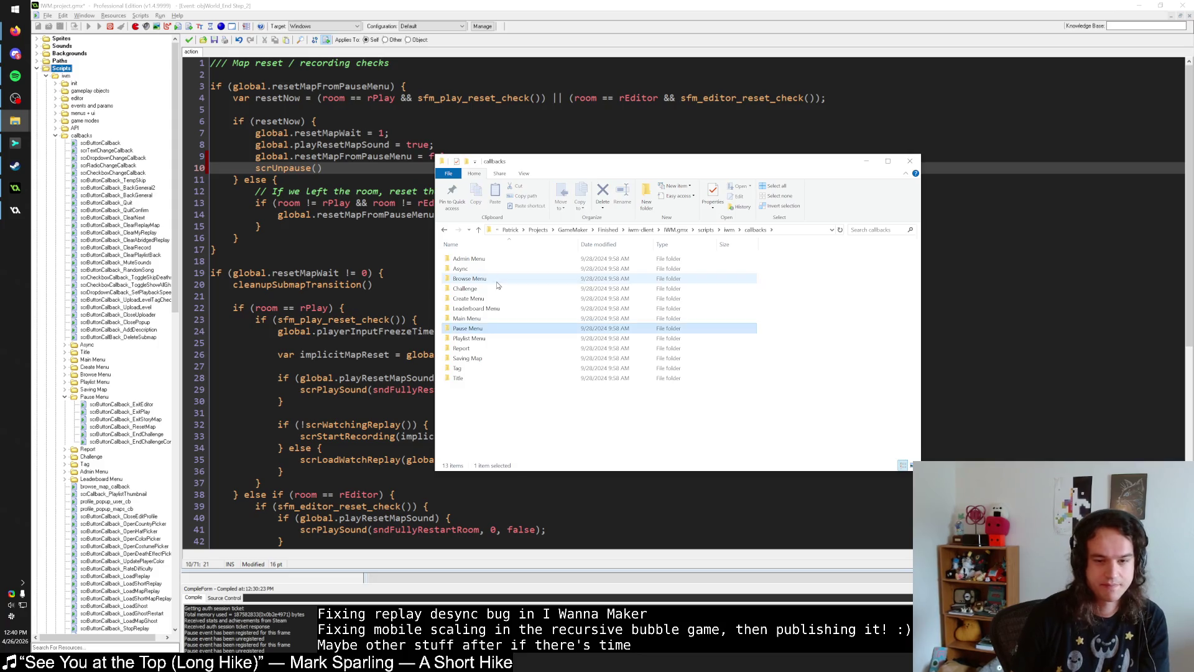
key(Return)
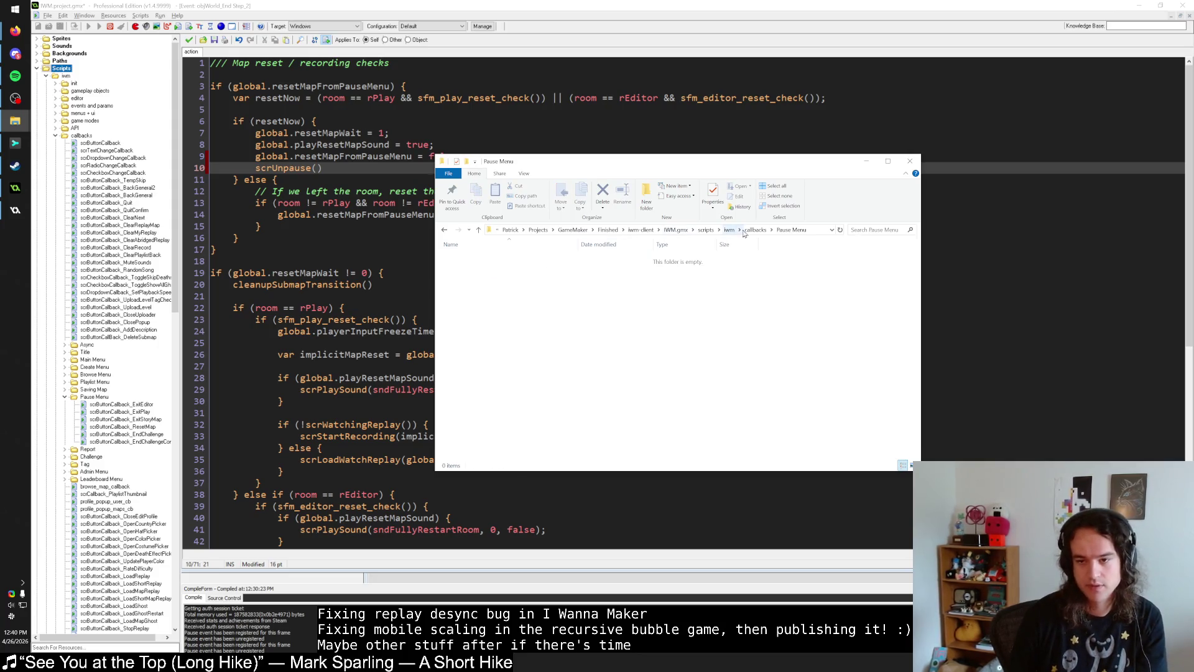
Step: Return to the scripts folder and select scrButtonCallback_ResetMap.gml, closing its context menu unused
click(755, 231)
click(730, 230)
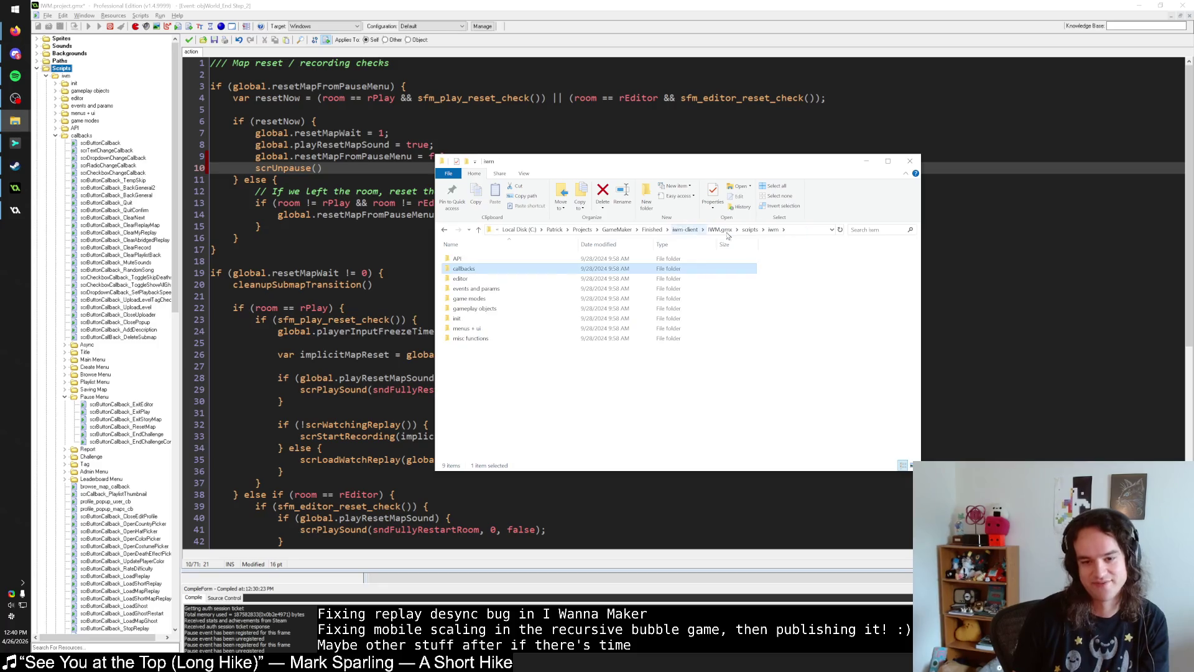
click(738, 230)
click(744, 308)
text(scrbuttoncallback)
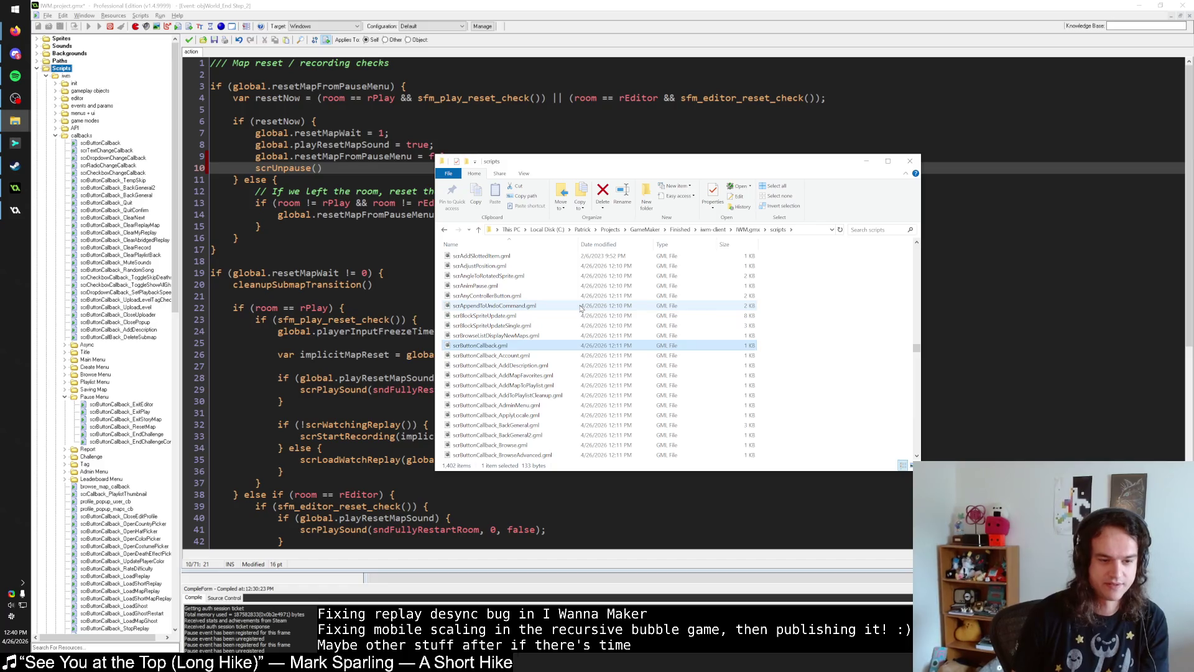
text(_resetmap)
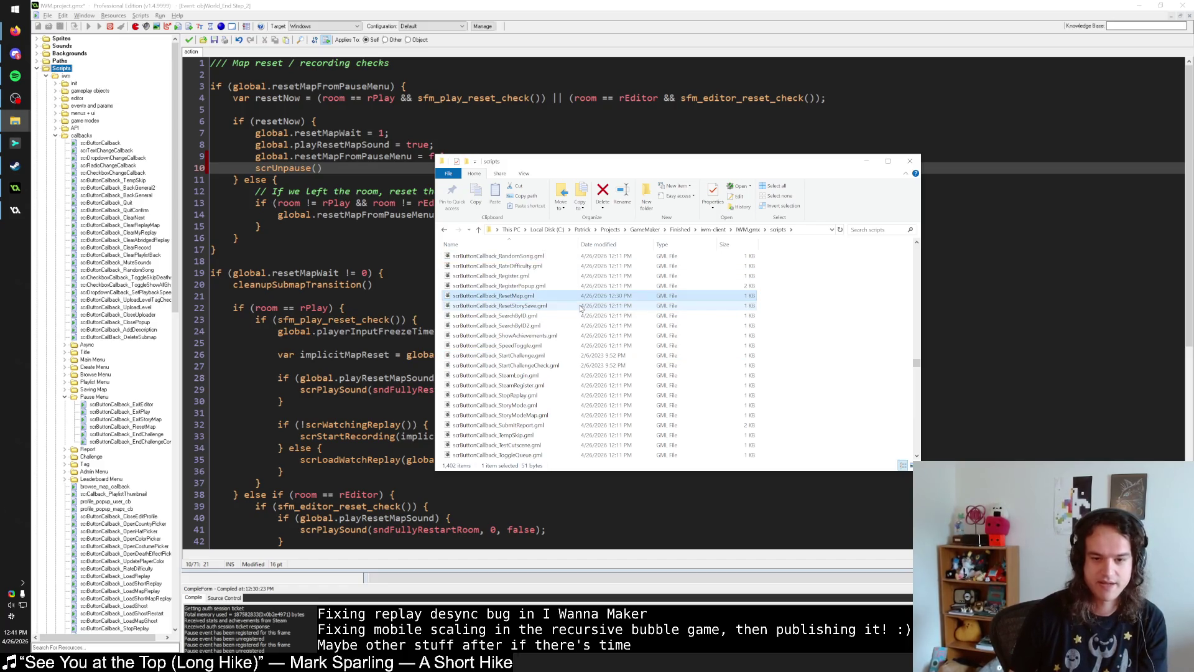
right_click(585, 299)
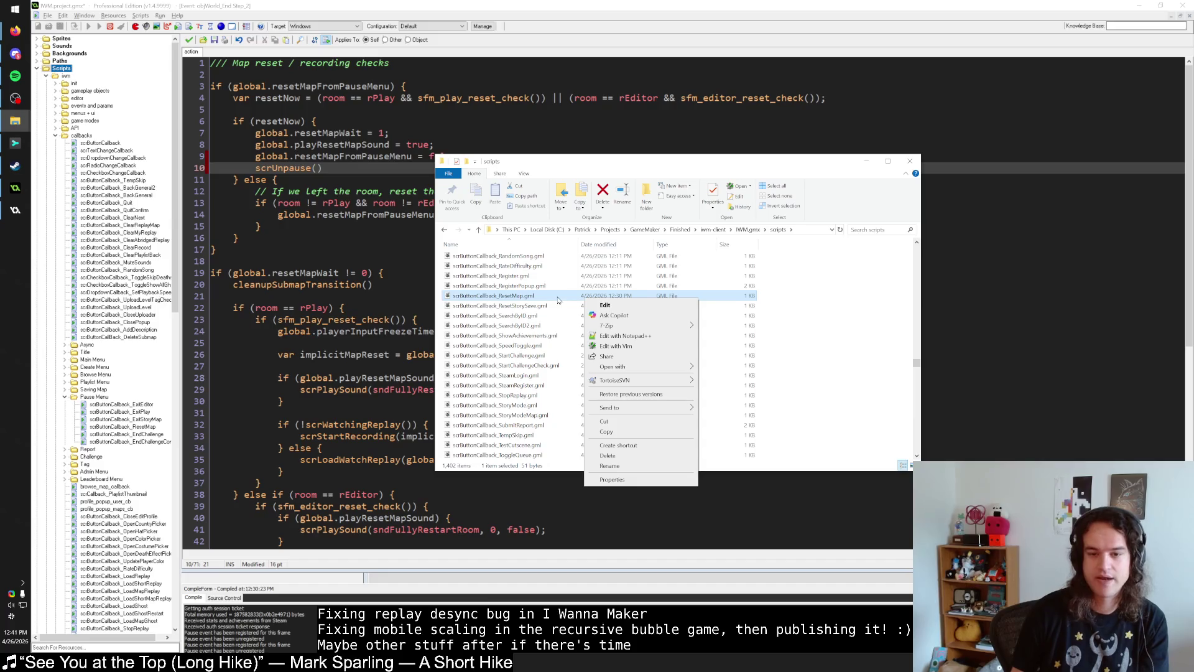
mouse_move(644, 381)
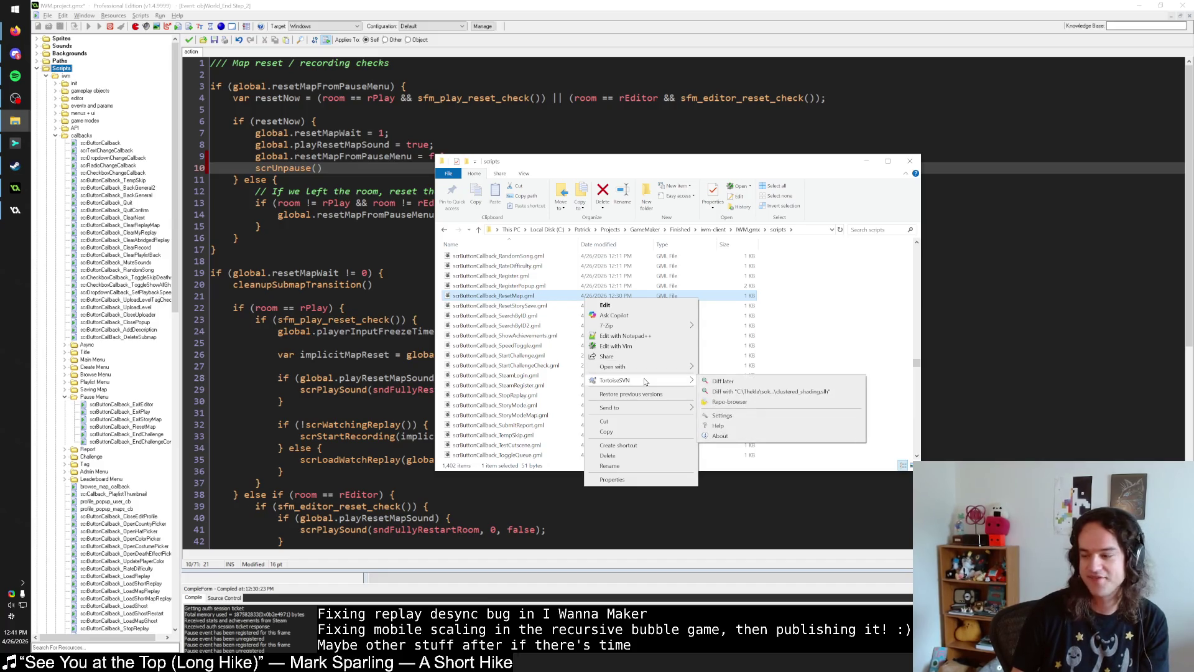
click(537, 301)
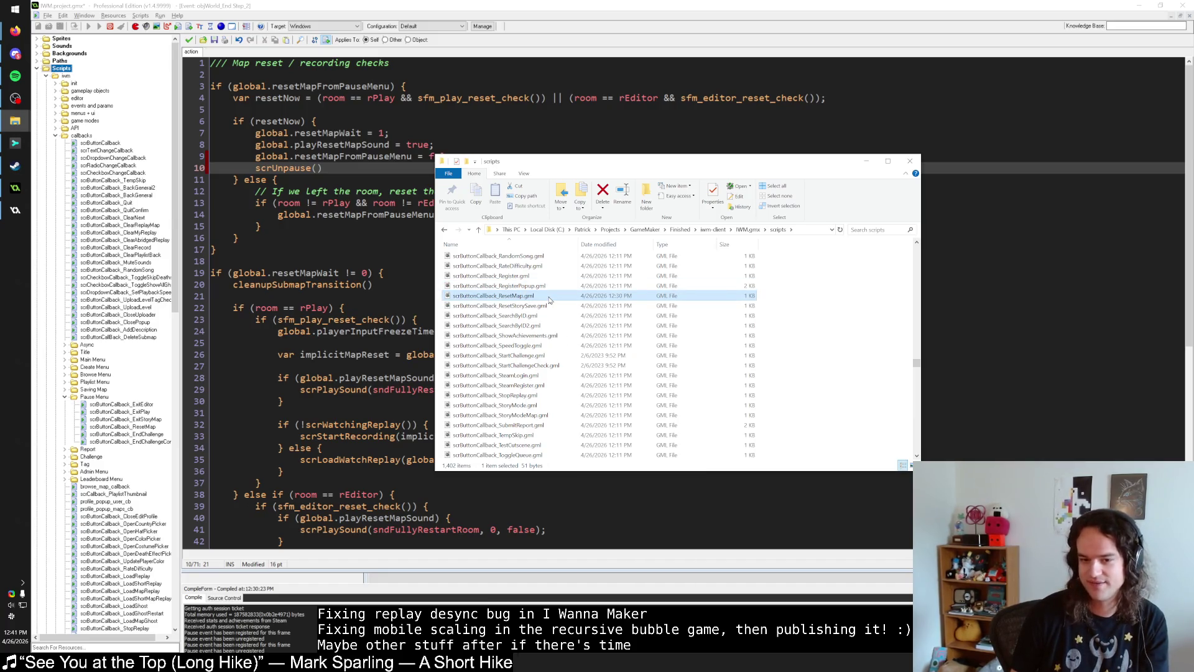
Step: View the 4016 unstaged file changes in Sublime Merge without staging or discarding anything
click(15, 143)
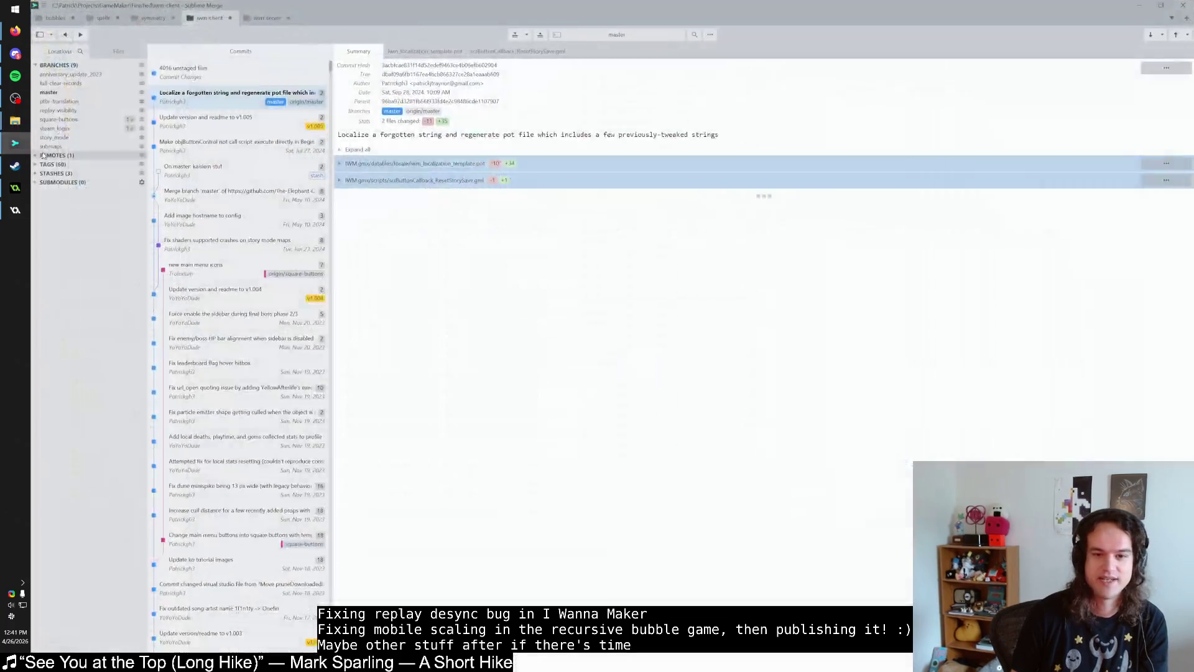
click(208, 85)
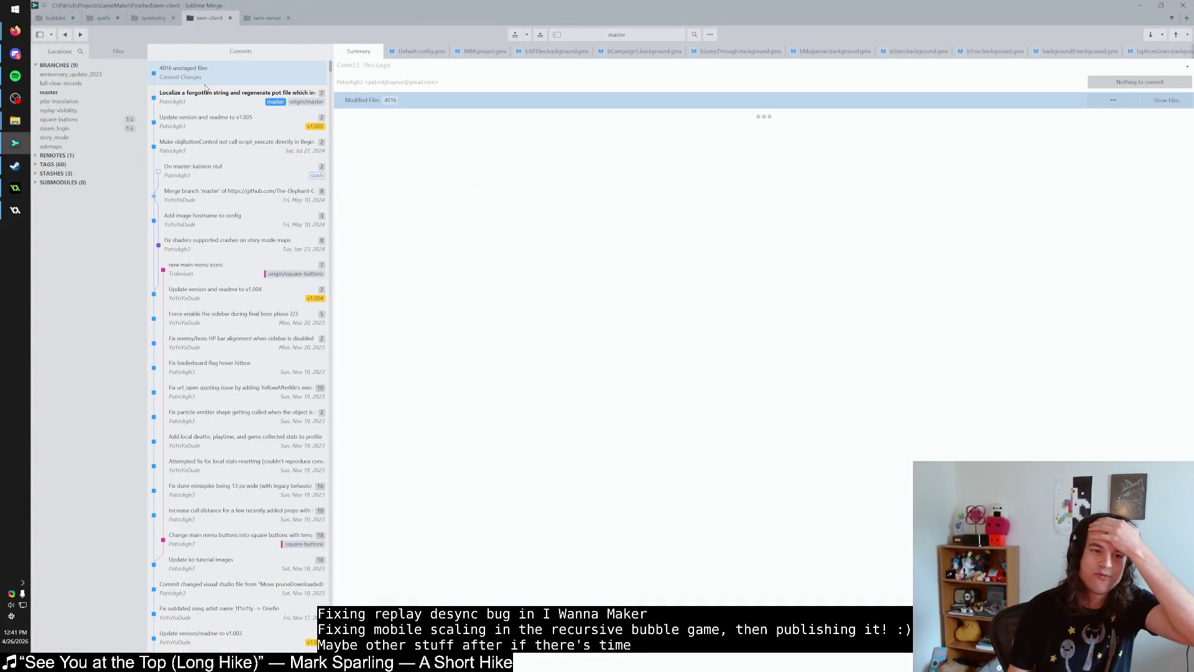
click(1111, 101)
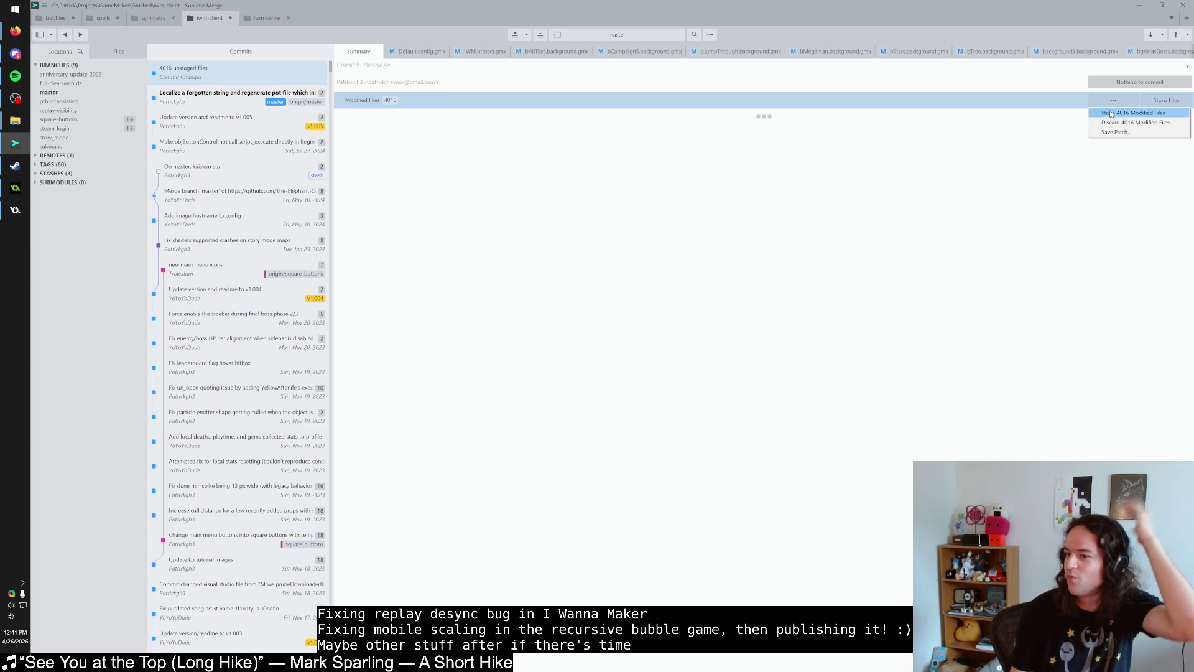
key(Escape)
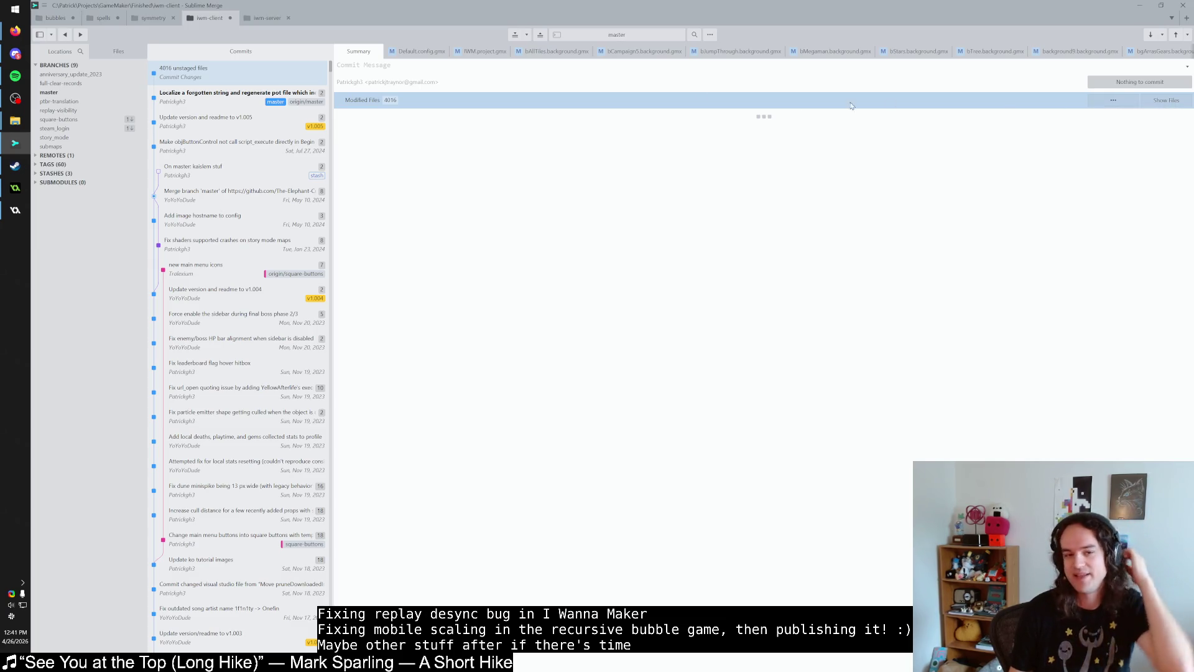
Step: Show the 'Localize a forgotten string' commit details, then select the Explorer scripts folder path
click(322, 106)
key(alt+Tab)
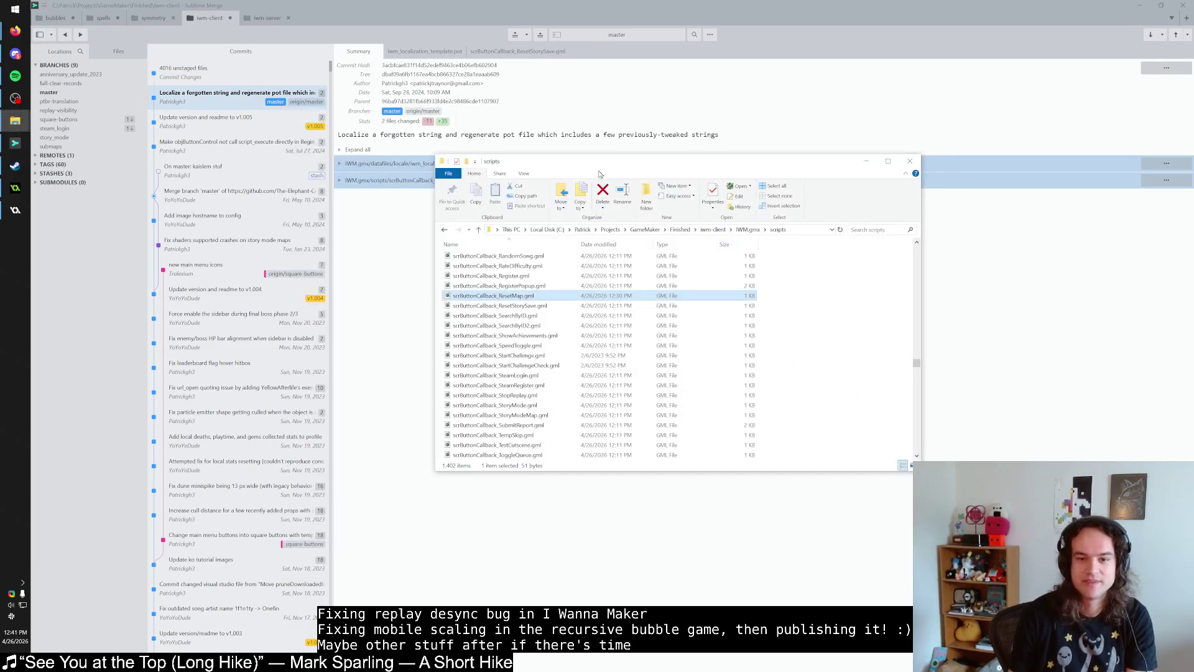
key(alt+d)
Step: Copy the scripts folder path, open cmd, cd into that folder and run git log
key(ctrl+c)
click(2, 5)
text(cmd)
key(Return)
text(cd)
key(ctrl+v)
key(Return)
text(git log)
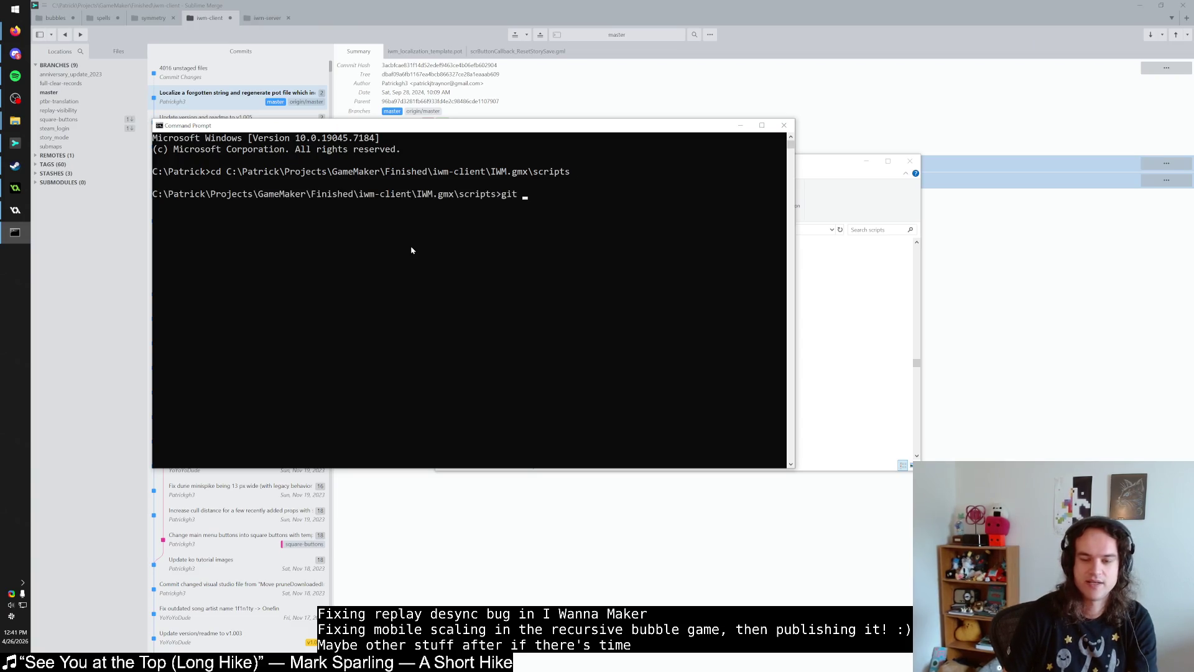
key(Return)
Step: Try git log -- scrButtonCallback_ResetMap in the console, then switch to the iwm-client repository in the browser
mouse_move(483, 129)
mouse_down()
mouse_move(758, 316)
mouse_move(826, 308)
mouse_up()
click(541, 286)
click(548, 297)
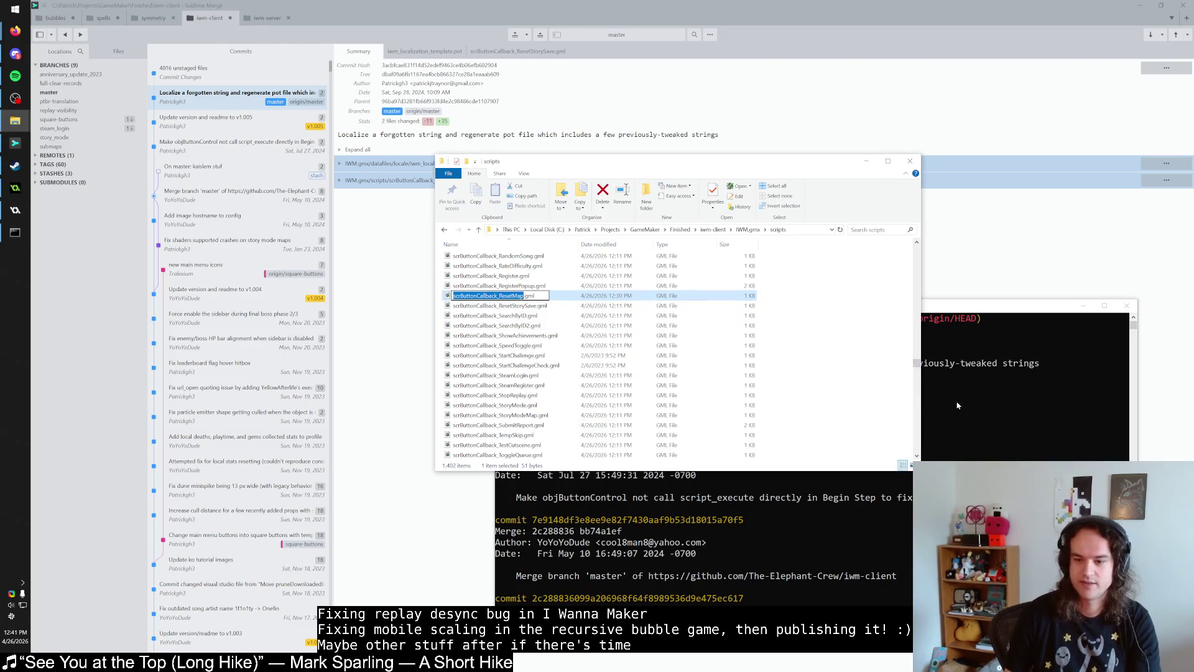
click(976, 406)
scroll(976, 406, down, 1)
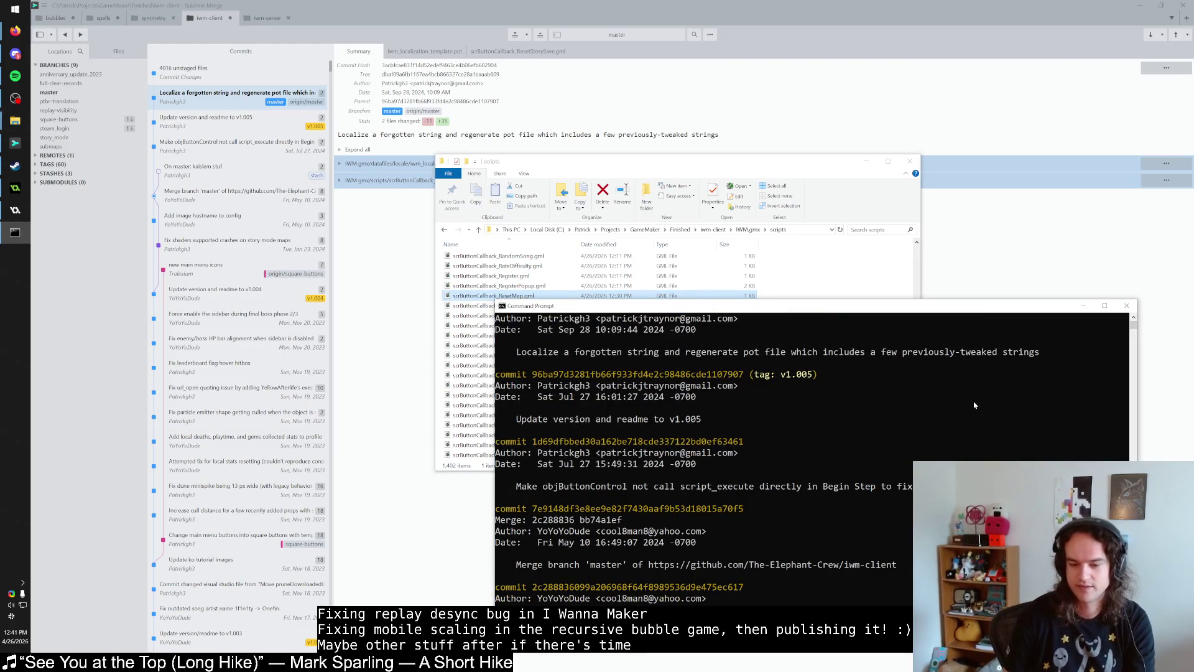
scroll(974, 405, down, 2)
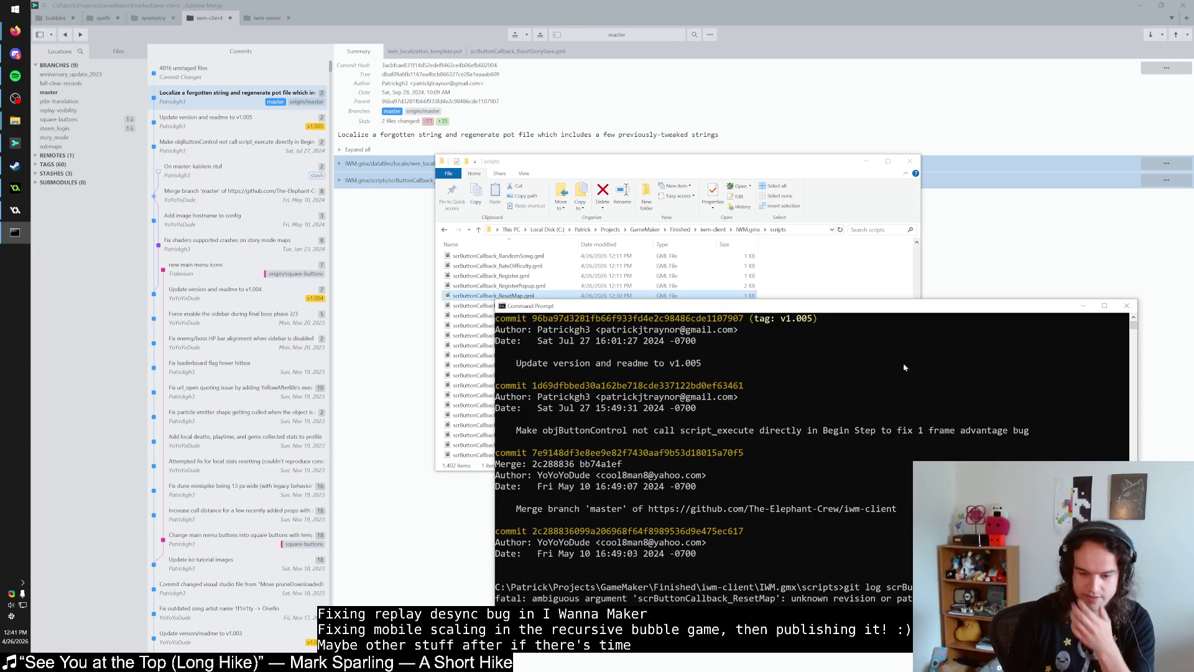
drag(828, 311, 596, 246)
text(git log -- scrButtonCallback_ResetMap)
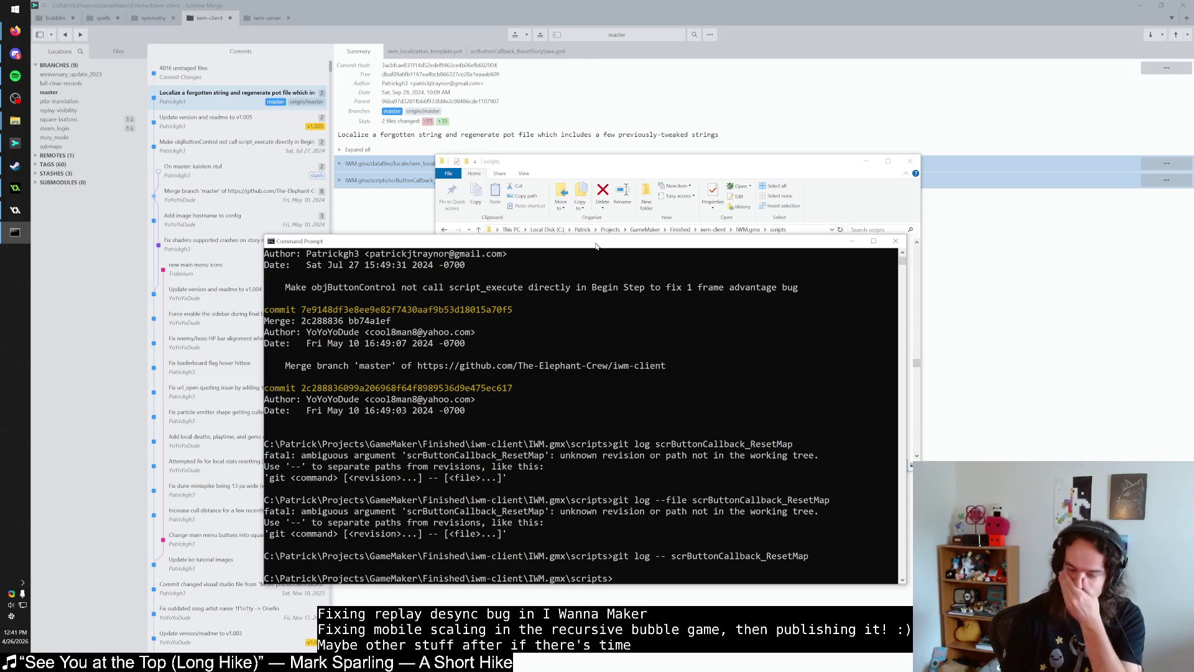
text(`)
key(alt+Tab)
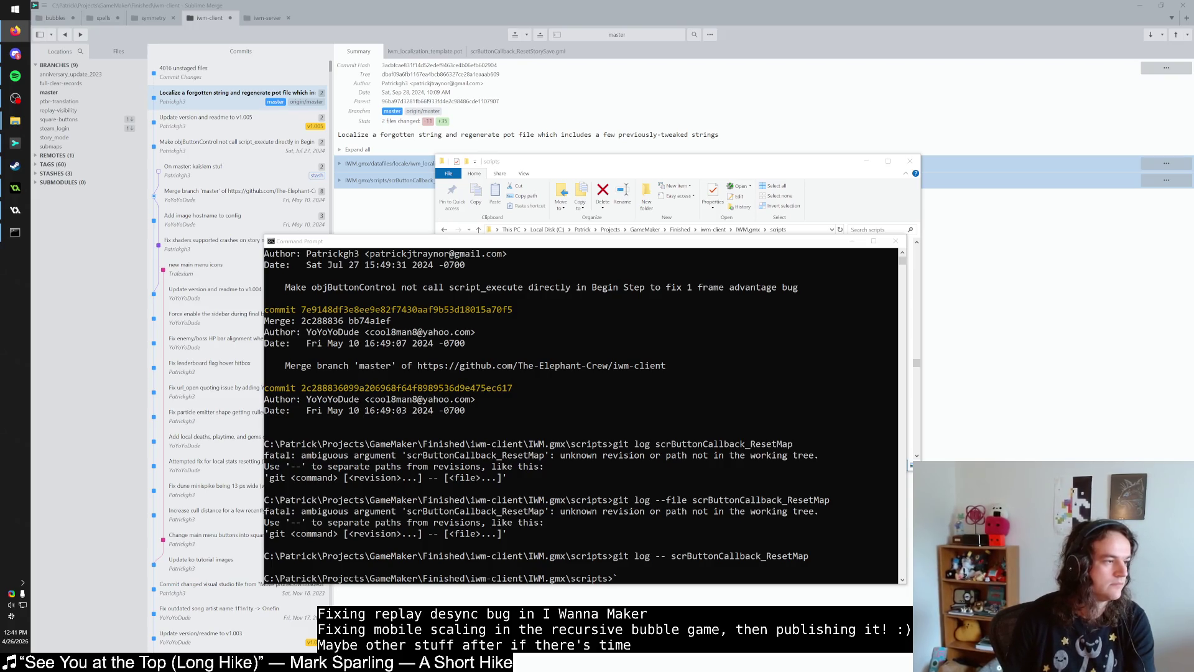
key(alt+Tab)
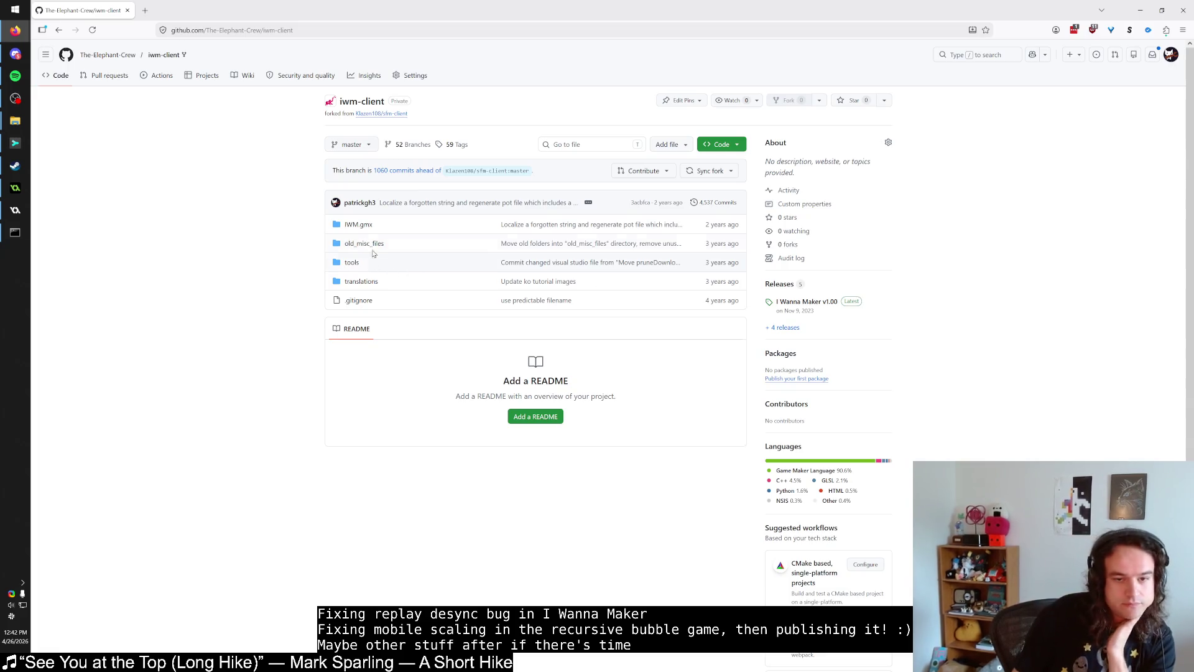
Step: On GitHub, find scrButtonCallback_ResetMap.gml under IWM.gmx/scripts and open its May 30, 2019 commit f4dbde5
click(358, 225)
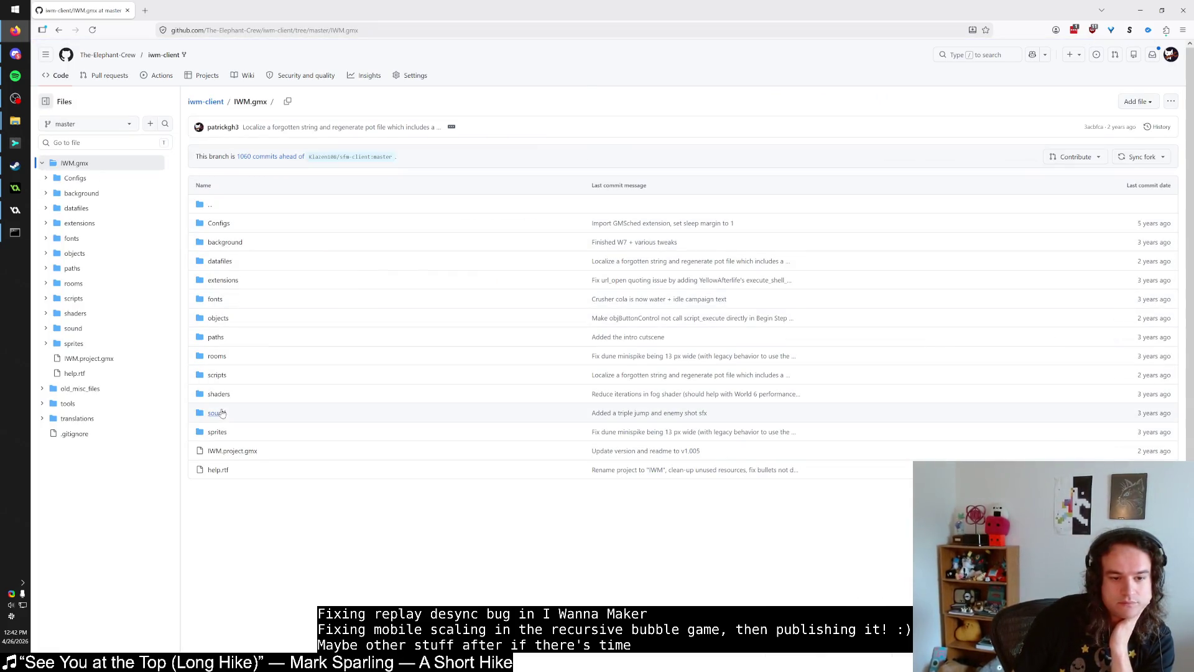
click(225, 375)
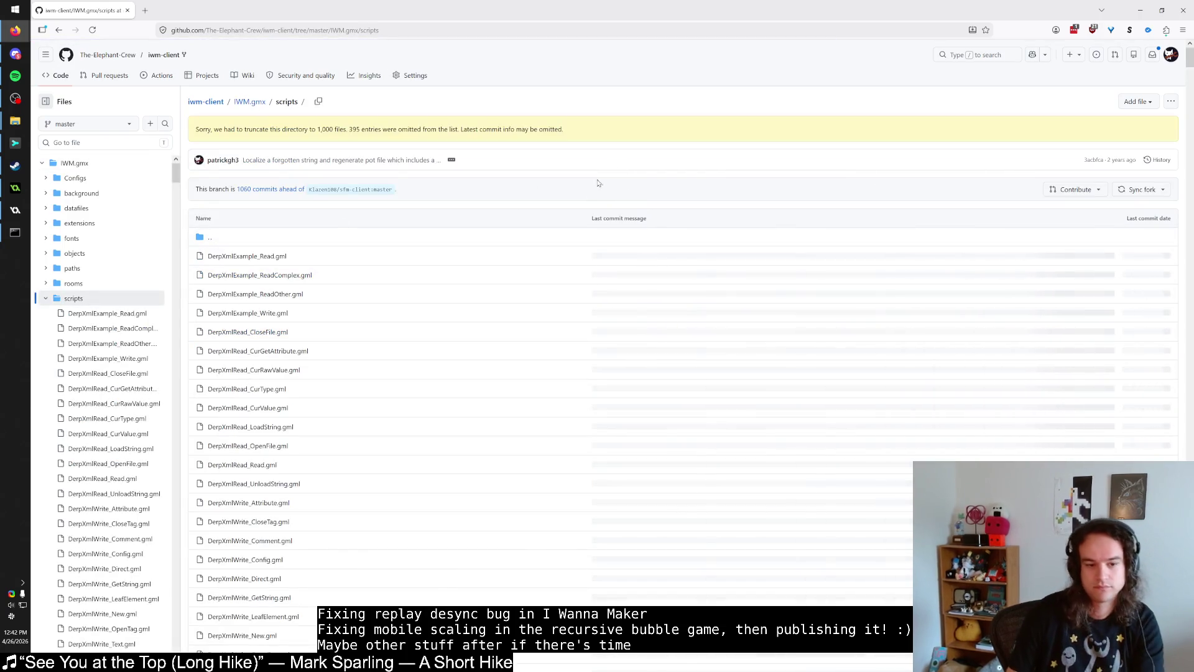
scroll(404, 425, down, 10)
scroll(315, 483, up, 15)
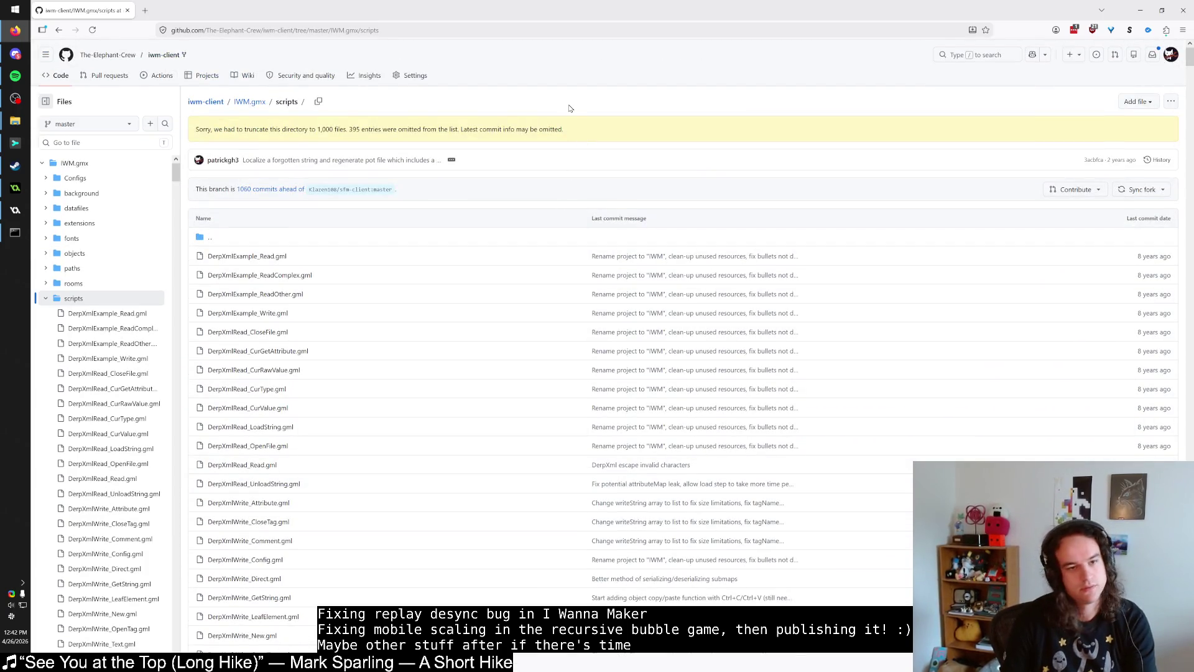
key(alt+Tab)
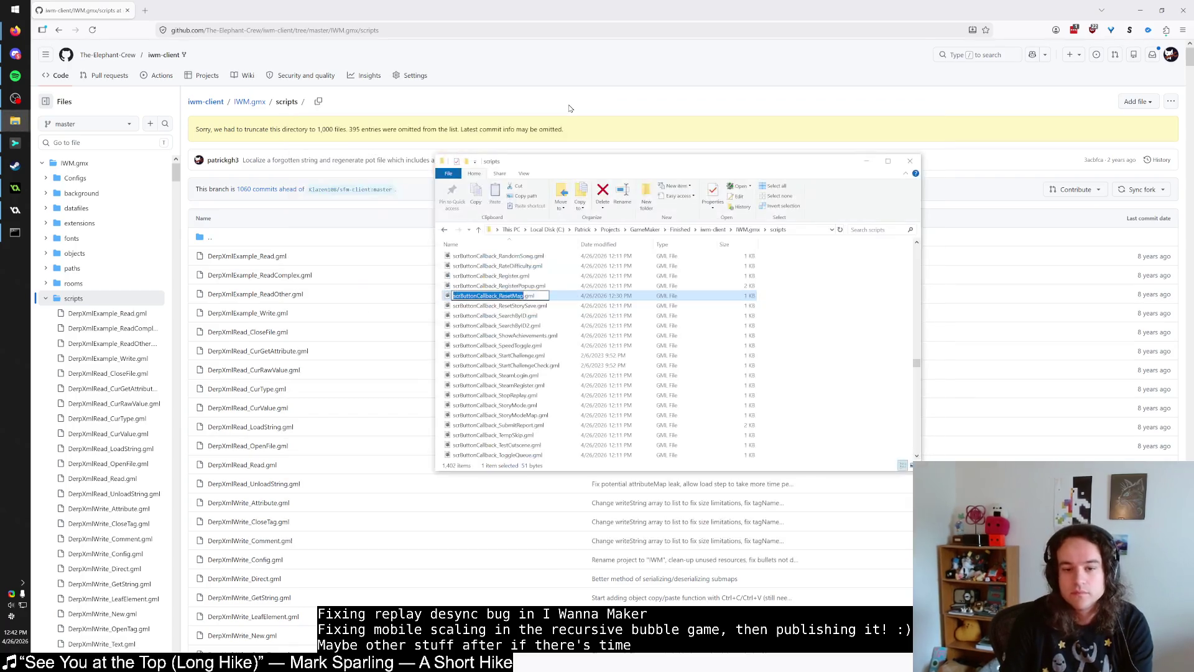
key(alt+Tab)
key(ctrl+f)
key(ctrl+v)
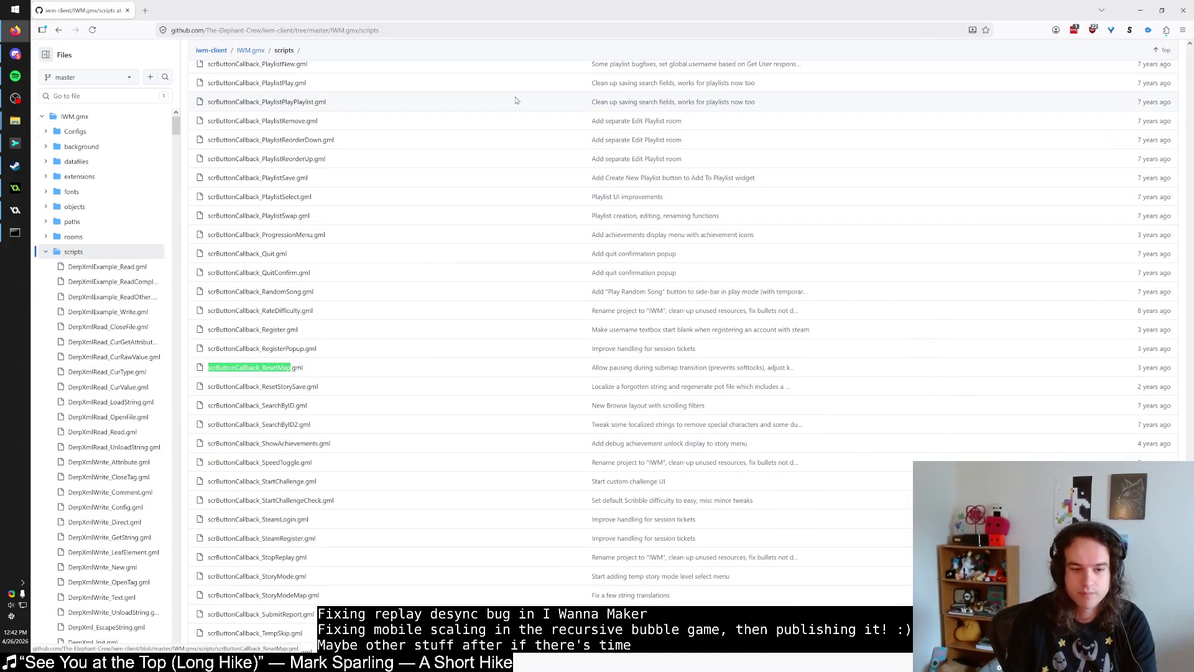
click(243, 368)
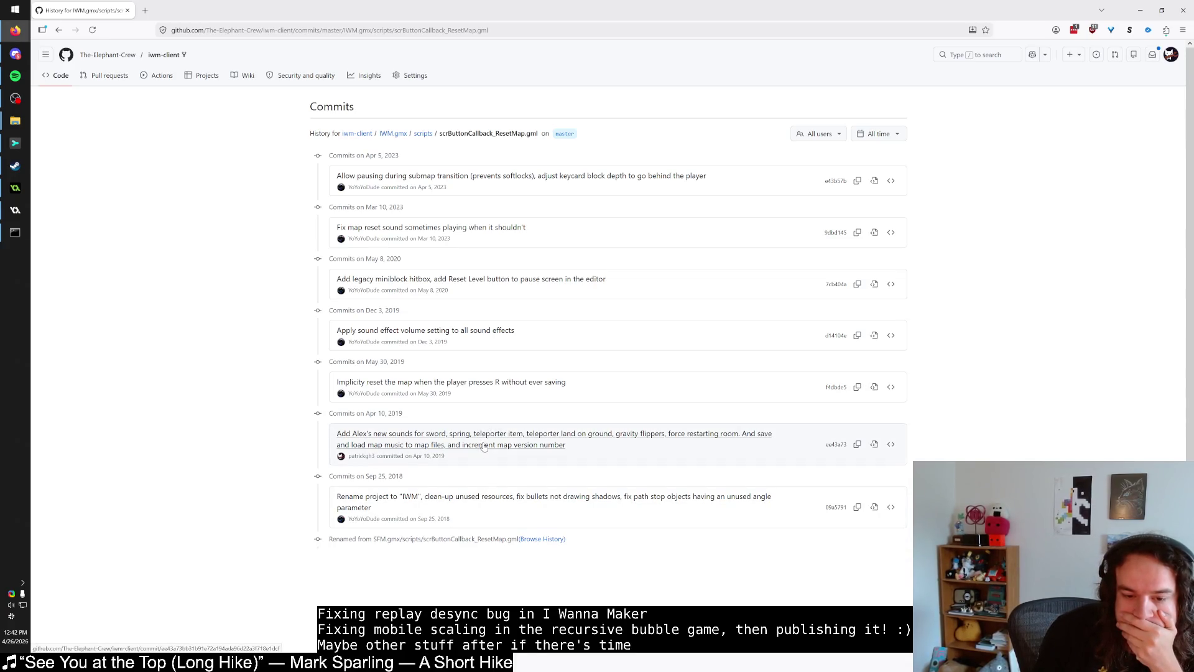
click(463, 382)
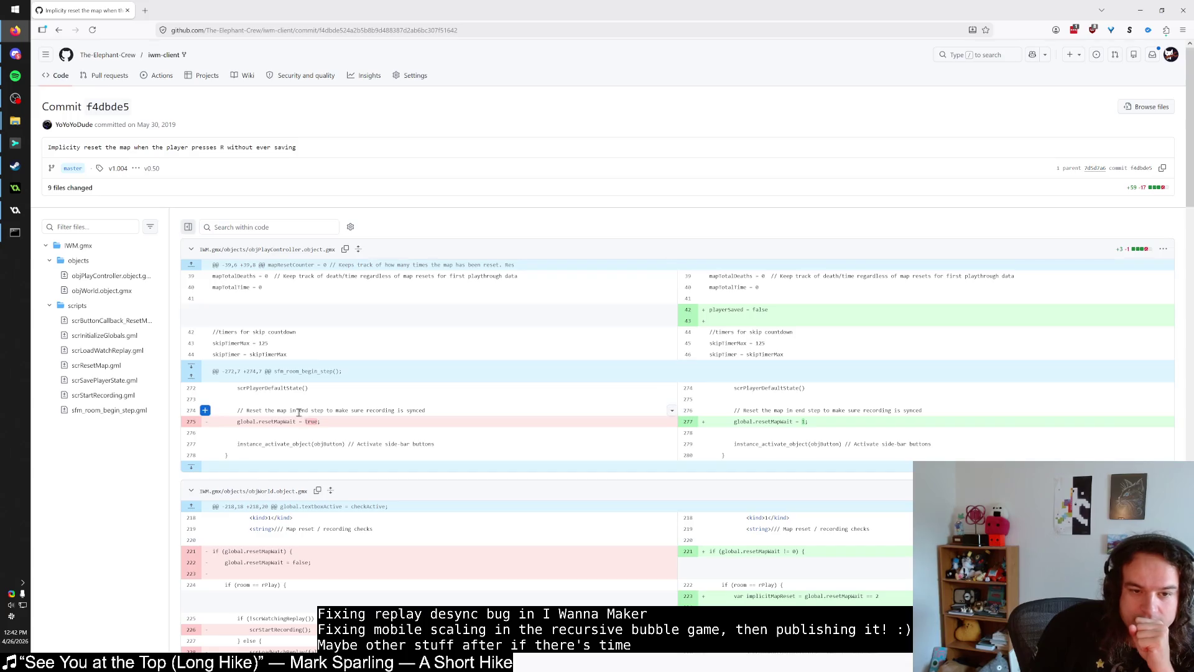
Step: Read commit f4dbde5, then scroll through the 'Apply sound effect volume setting' commit diff and return to history
scroll(298, 412, down, 15)
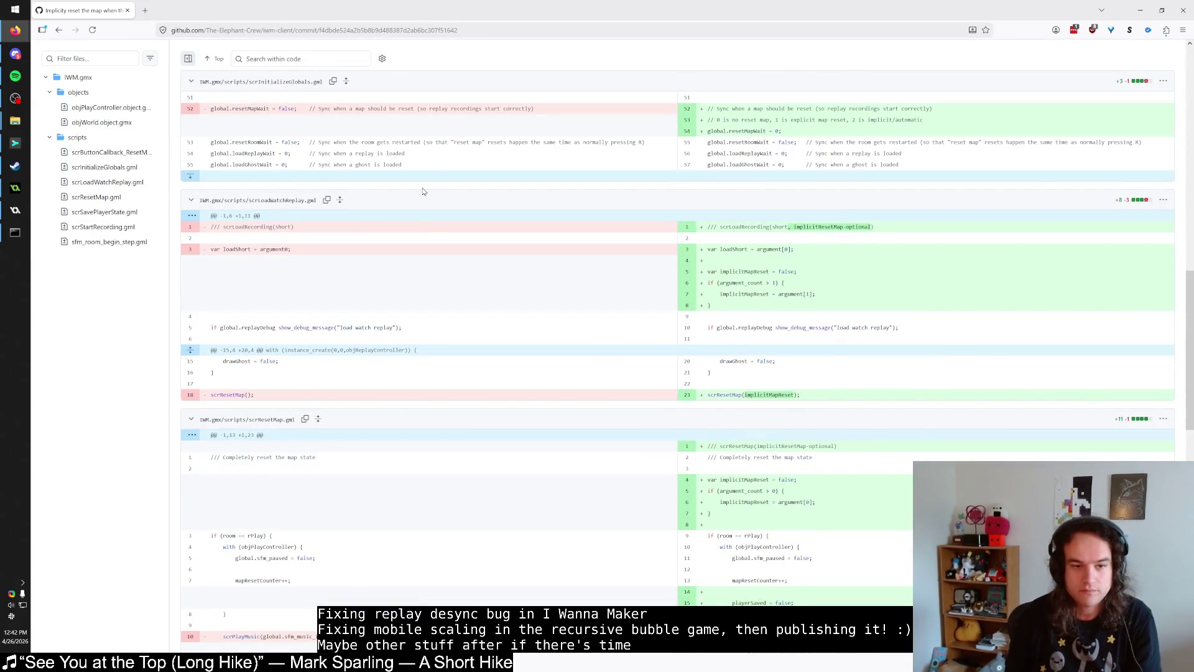
scroll(423, 191, up, 5)
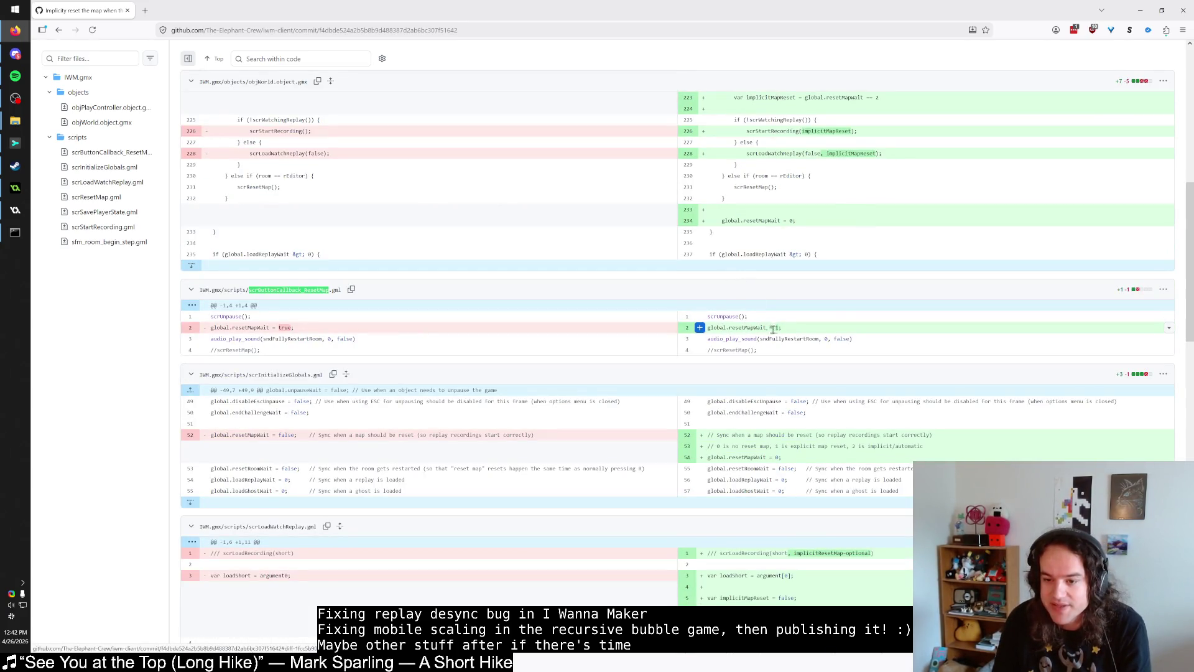
click(59, 30)
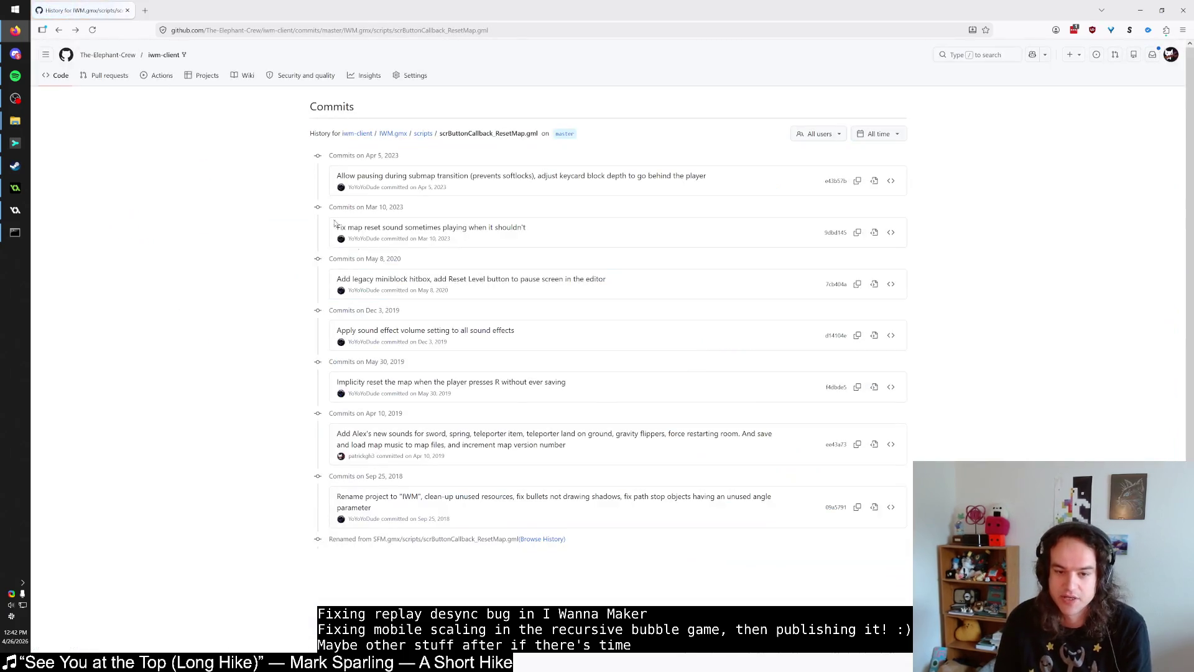
click(453, 336)
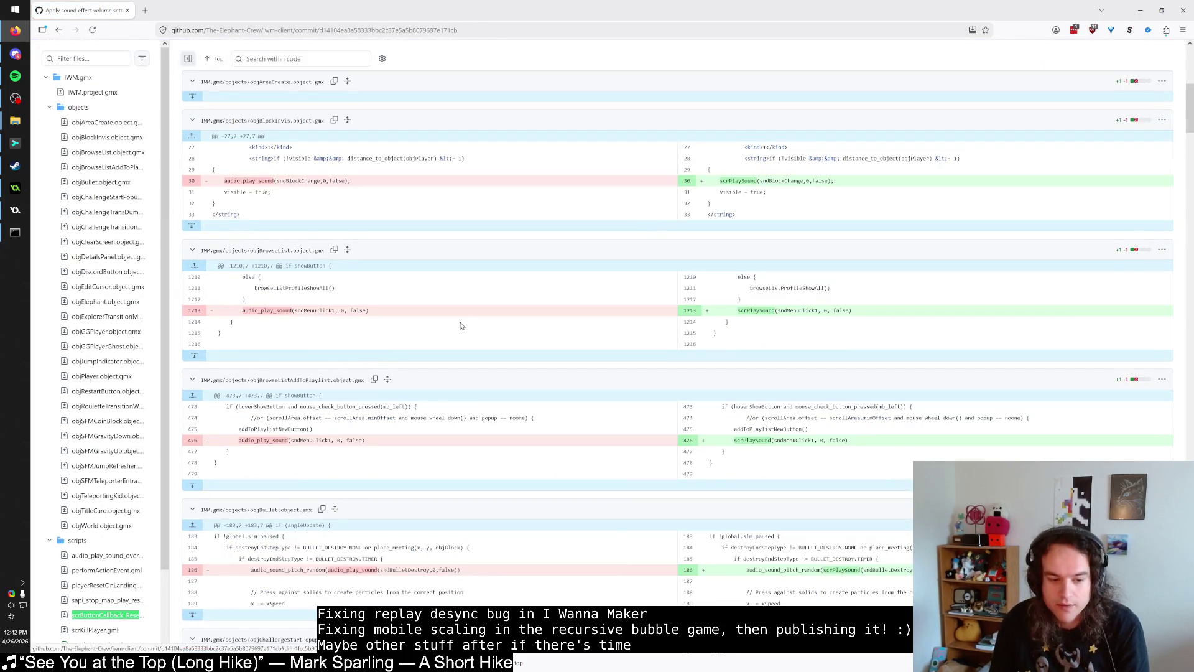
scroll(485, 317, down, 10)
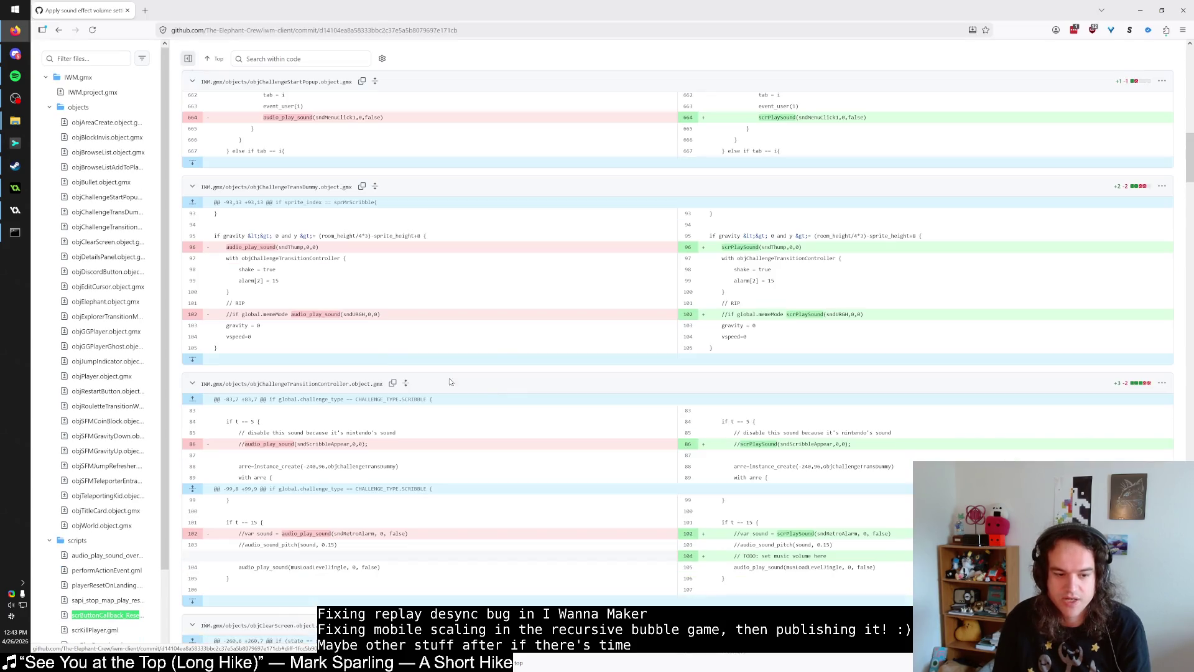
scroll(104, 453, down, 3)
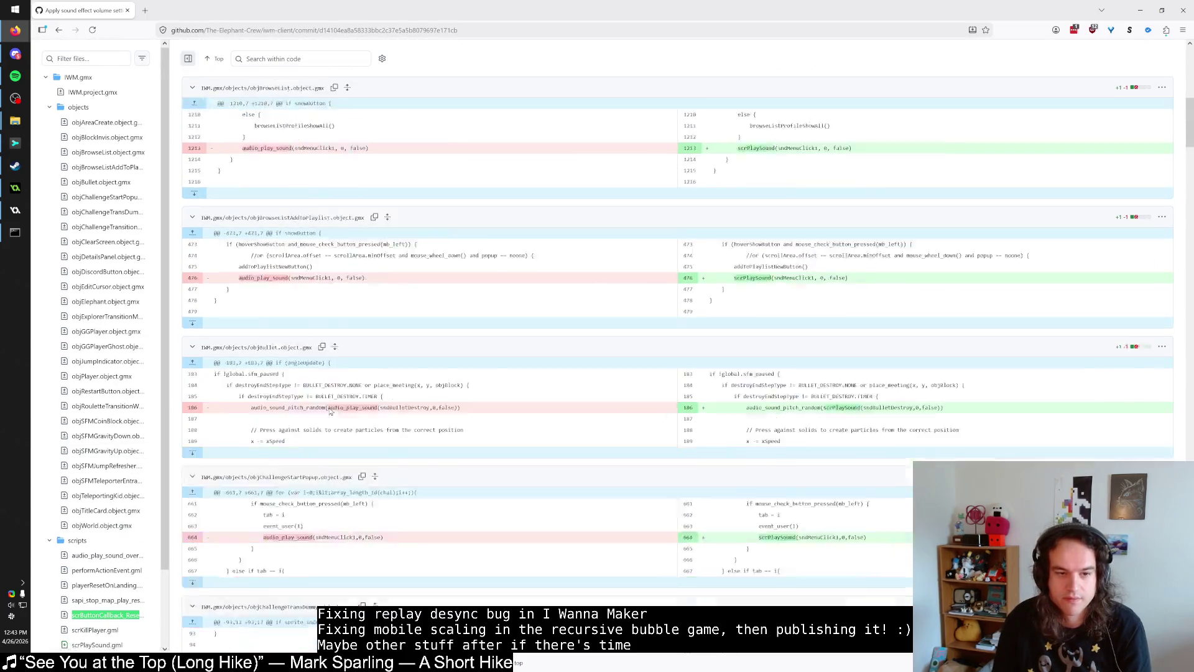
click(61, 31)
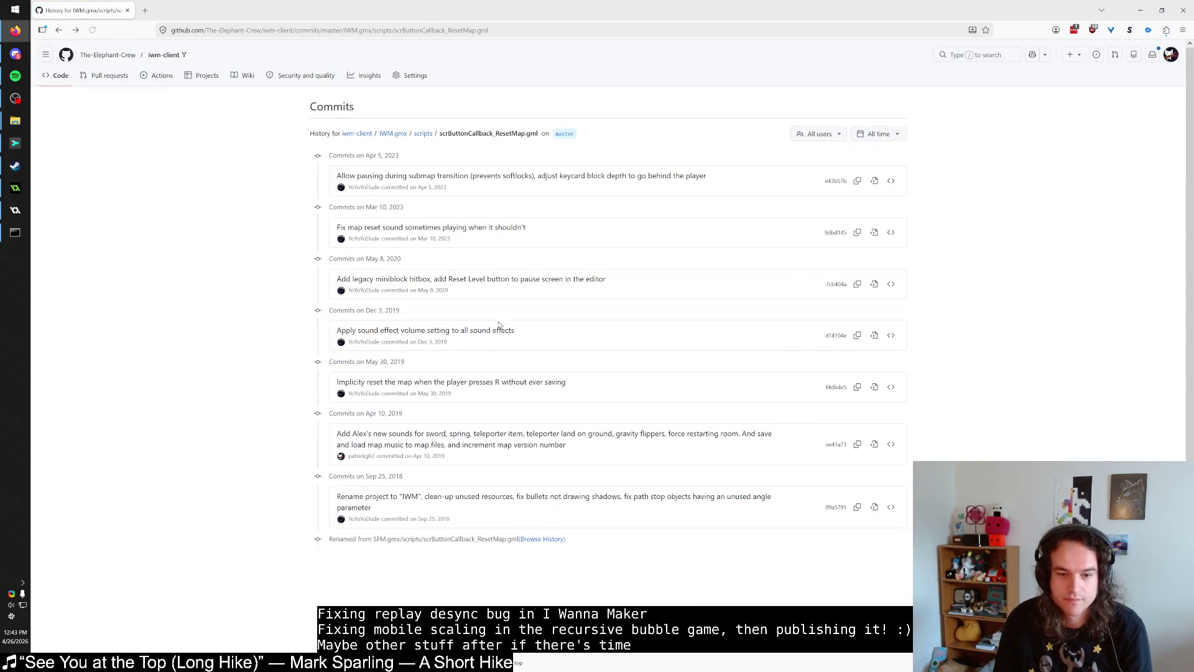
Step: Inspect commit 7cb404a's Reset Level changes around global.resetMapWait, then open commit 9dbd145 from the history
click(509, 280)
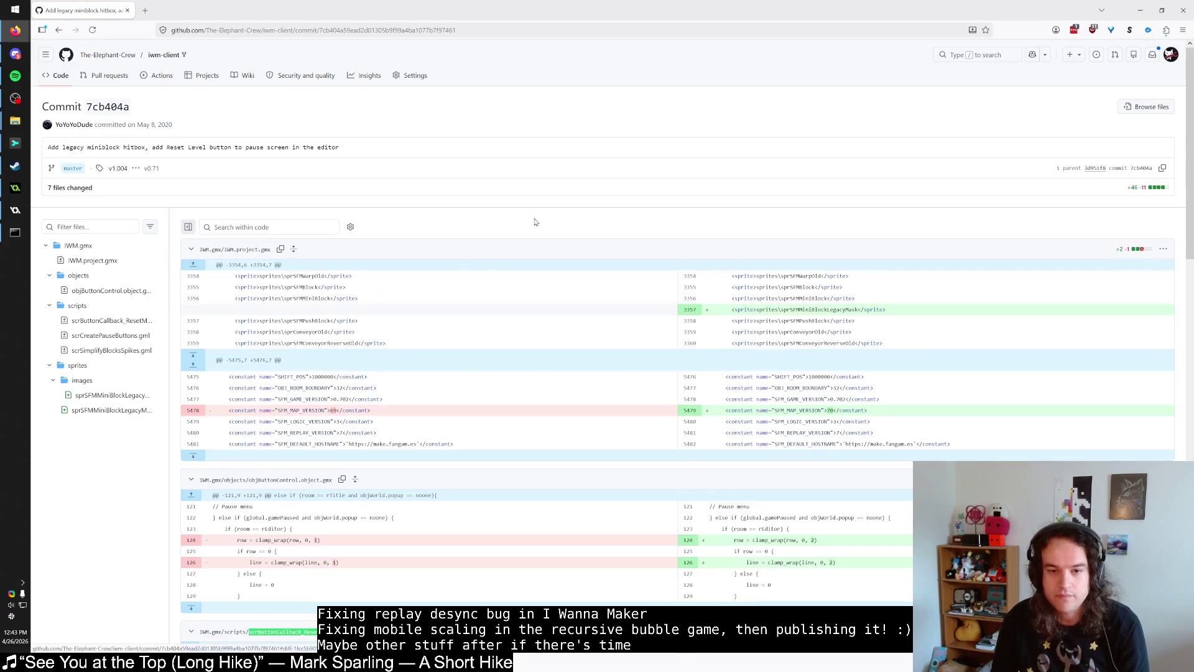
scroll(518, 231, down, 3)
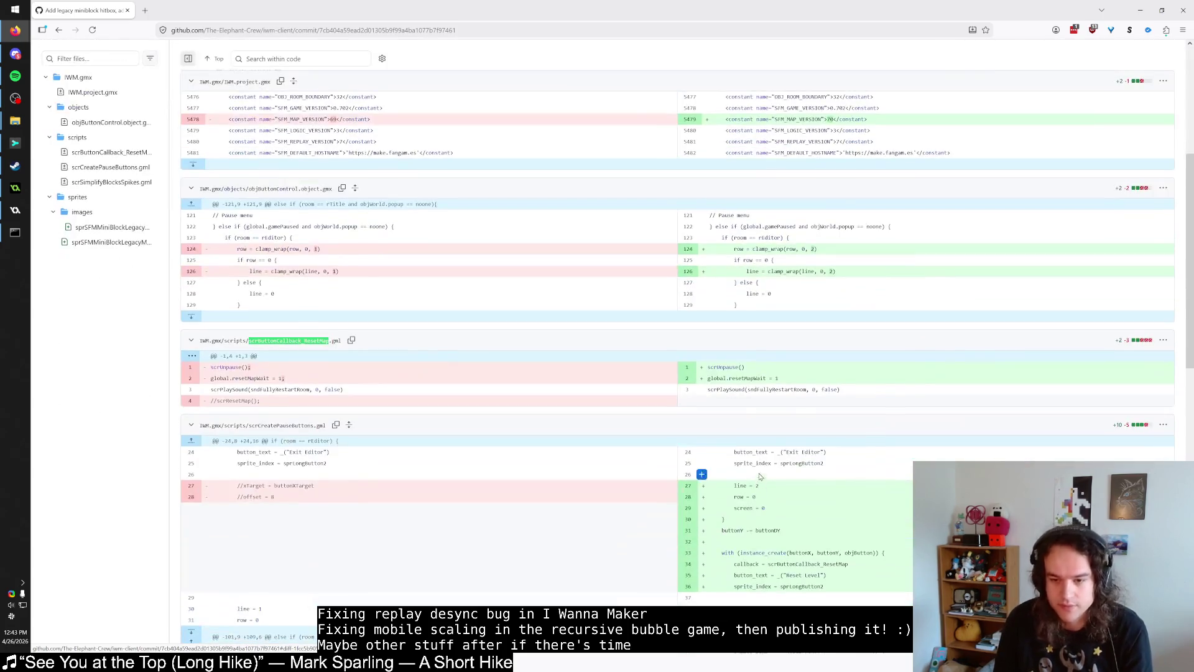
click(748, 377)
key(Down)
key(Left)
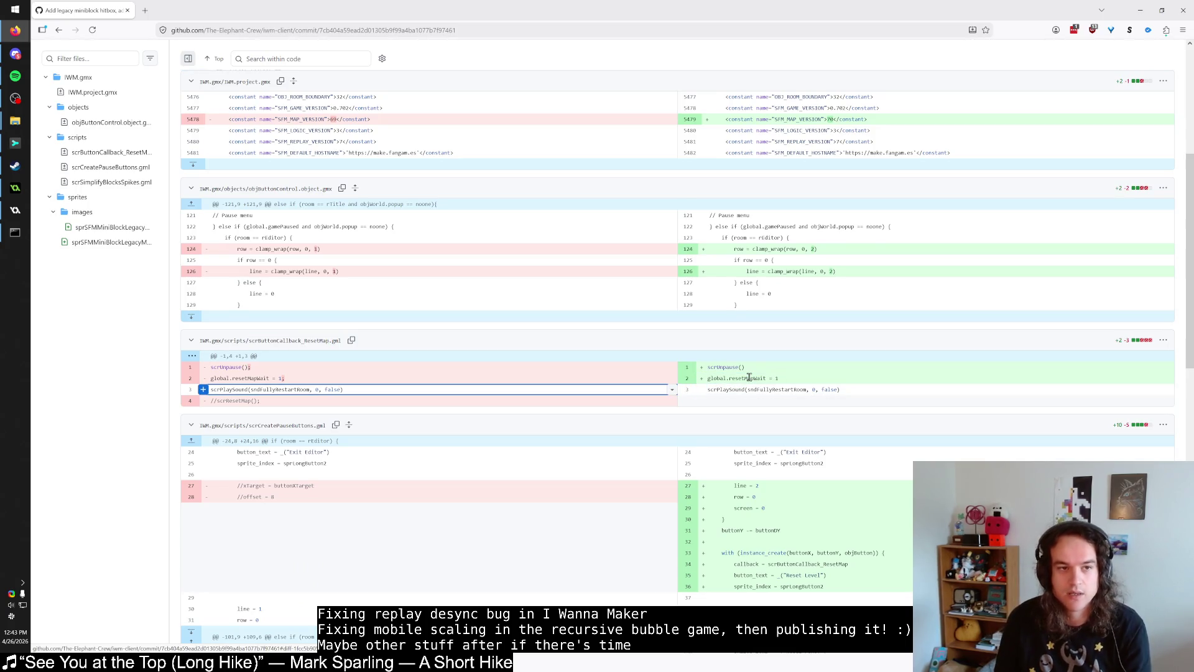
click(58, 30)
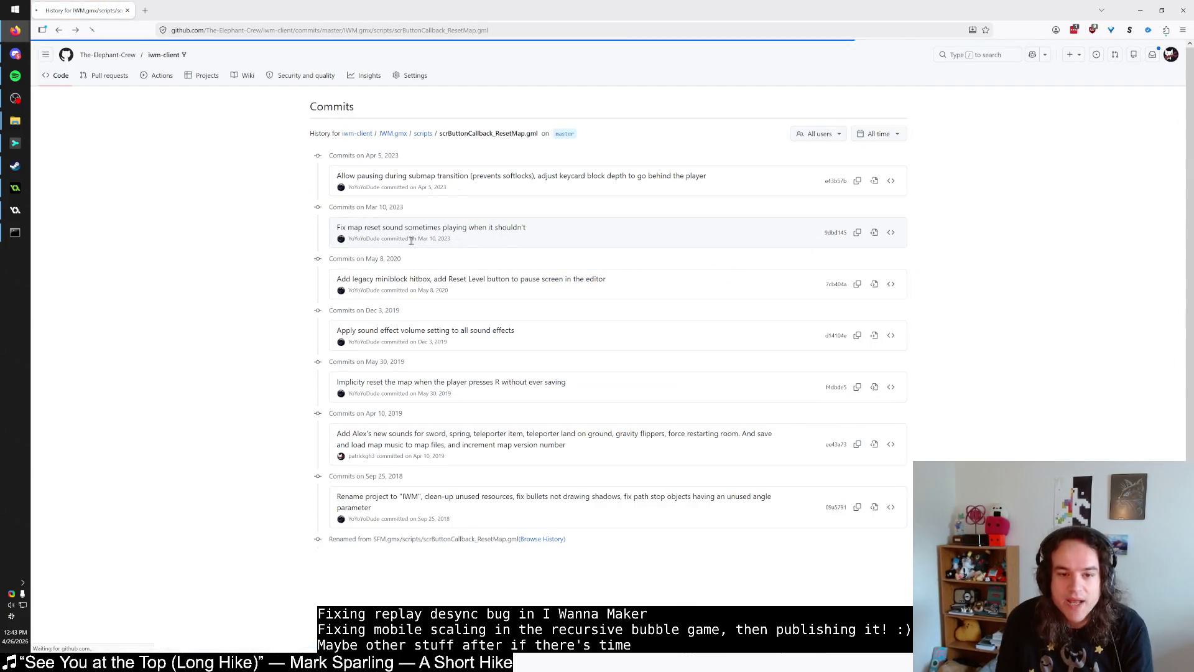
click(436, 228)
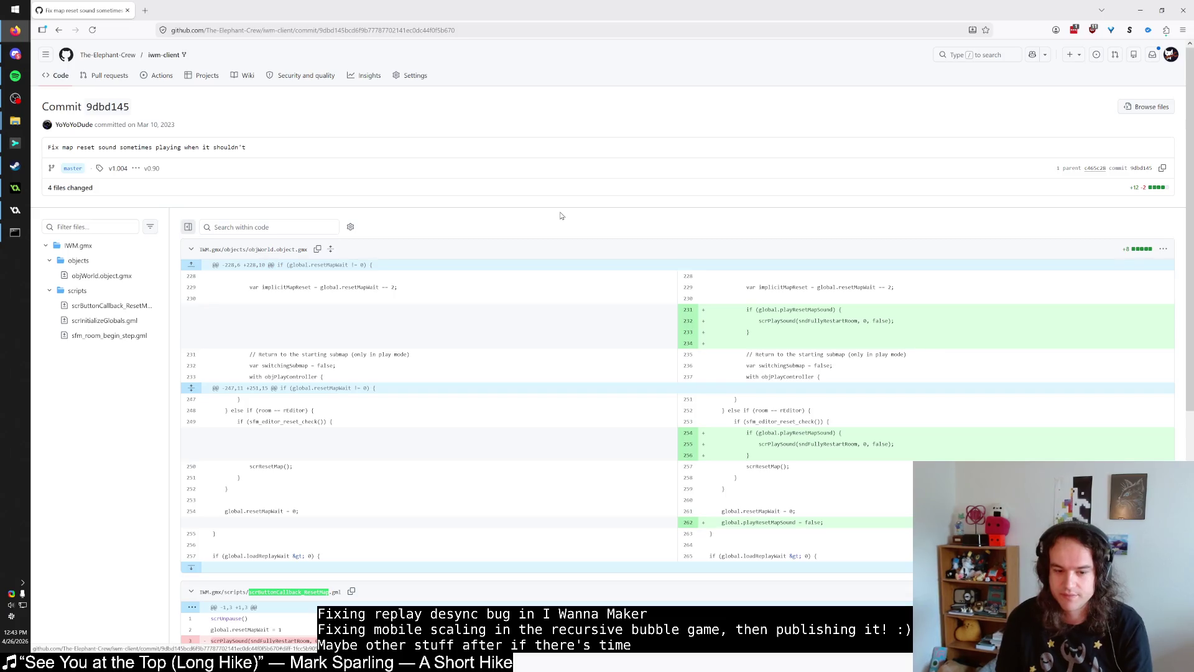
Step: Inspect the playResetMapSound line added in commit 9dbd145 and return to the file history
scroll(560, 215, down, 3)
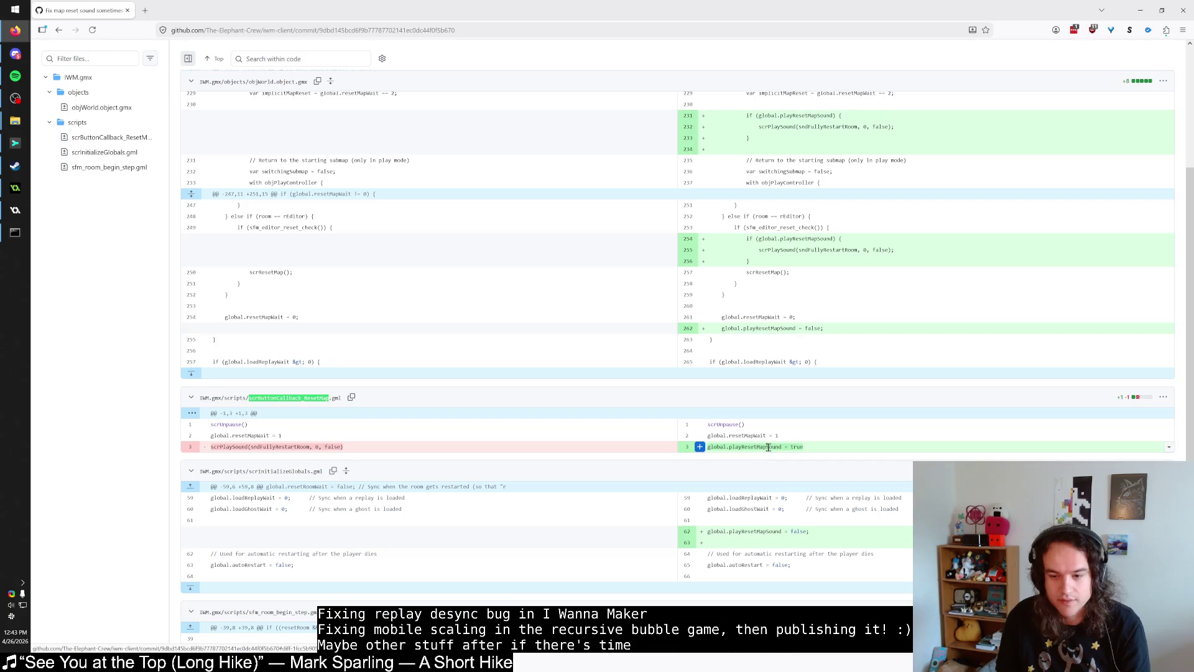
click(769, 448)
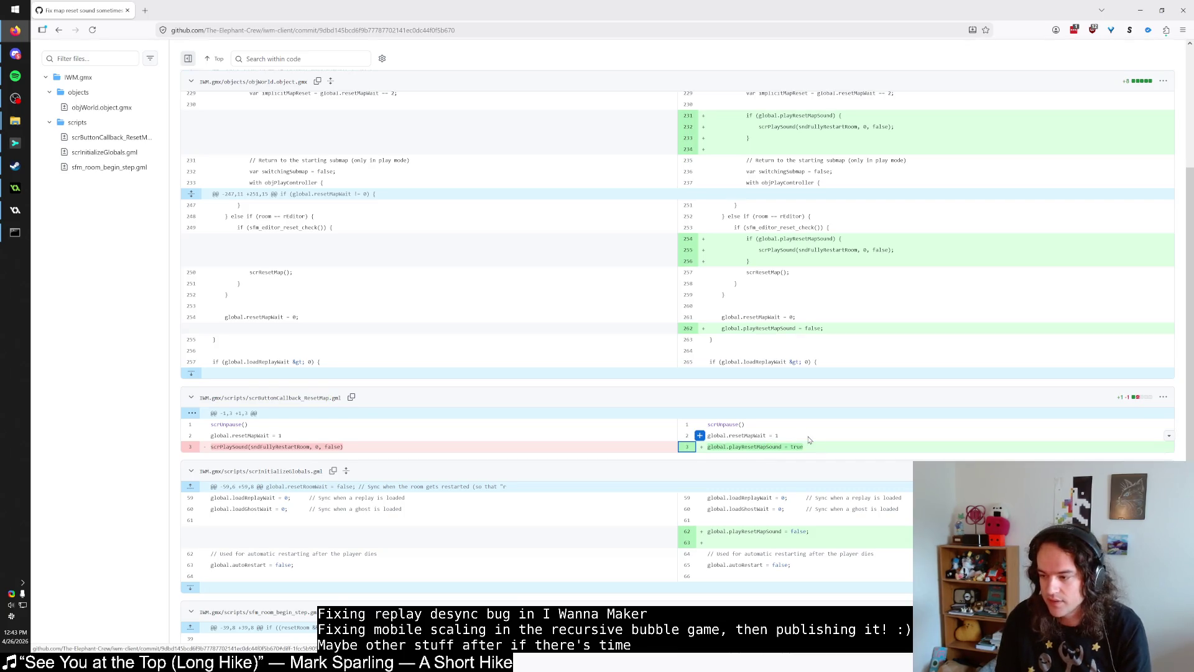
click(56, 33)
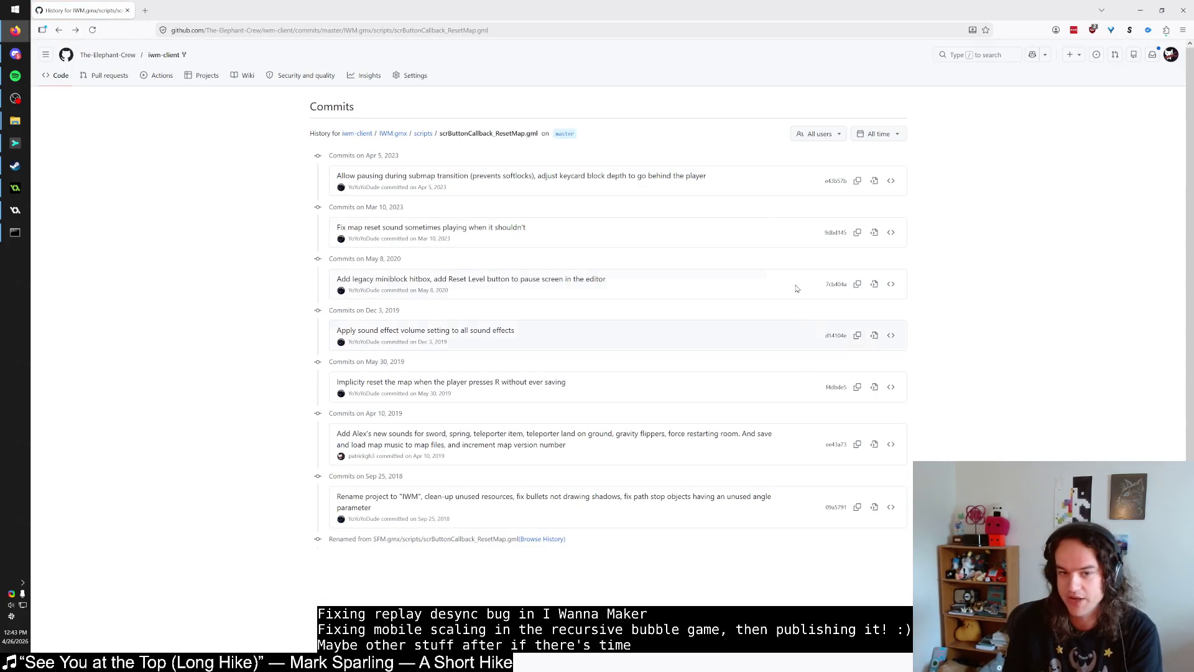
Step: Check commit e43b57b's scrButtonCallback_ResetMap changes, then clear the stray command in Command Prompt
click(583, 180)
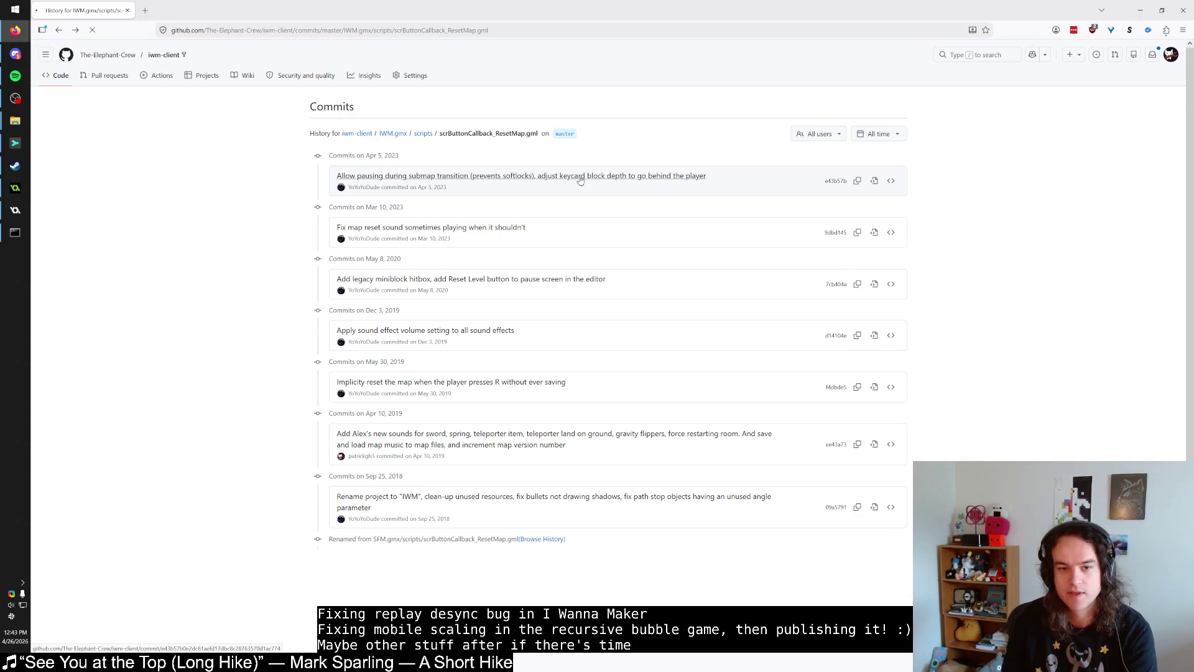
click(110, 321)
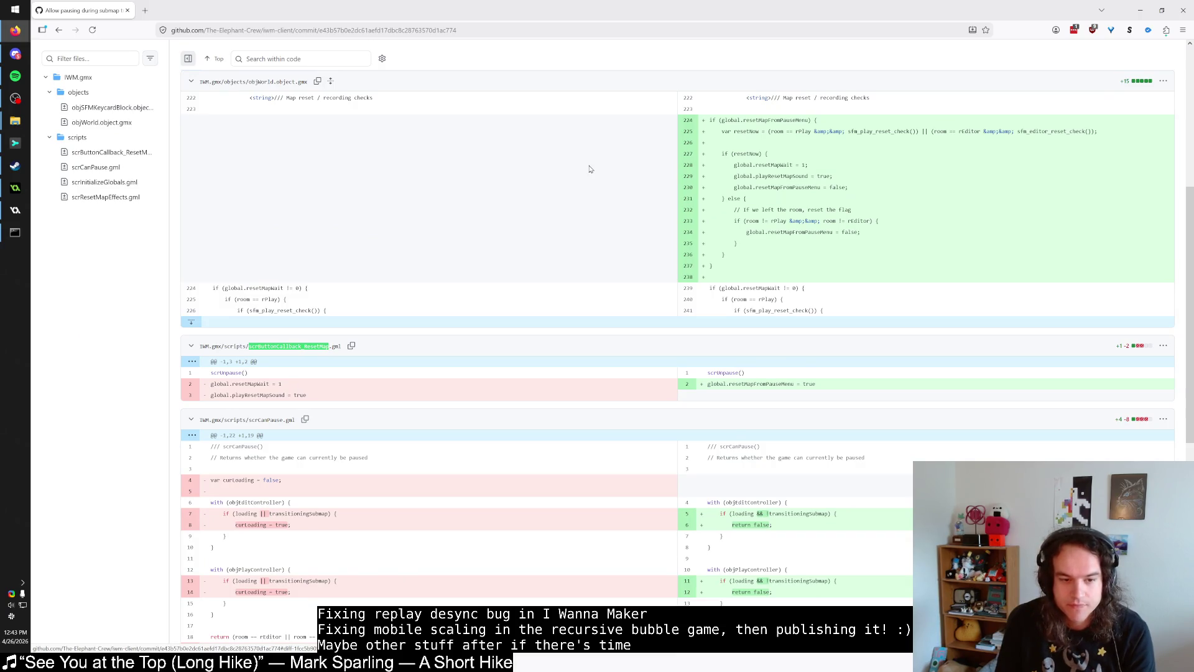
key(alt+Left)
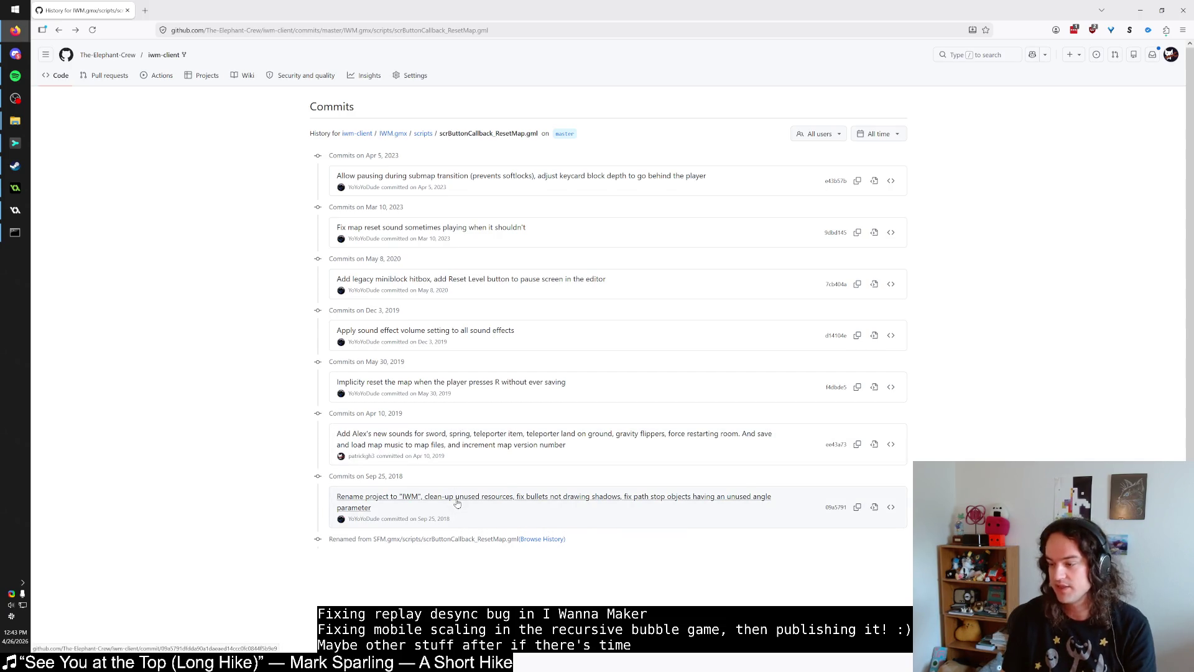
key(alt+Tab)
key(ctrl+c)
Step: Run git diff scrButtonCallback_ResetMap.gml, which shows only line-ending changes, then bring Sublime Merge forward
text(git di)
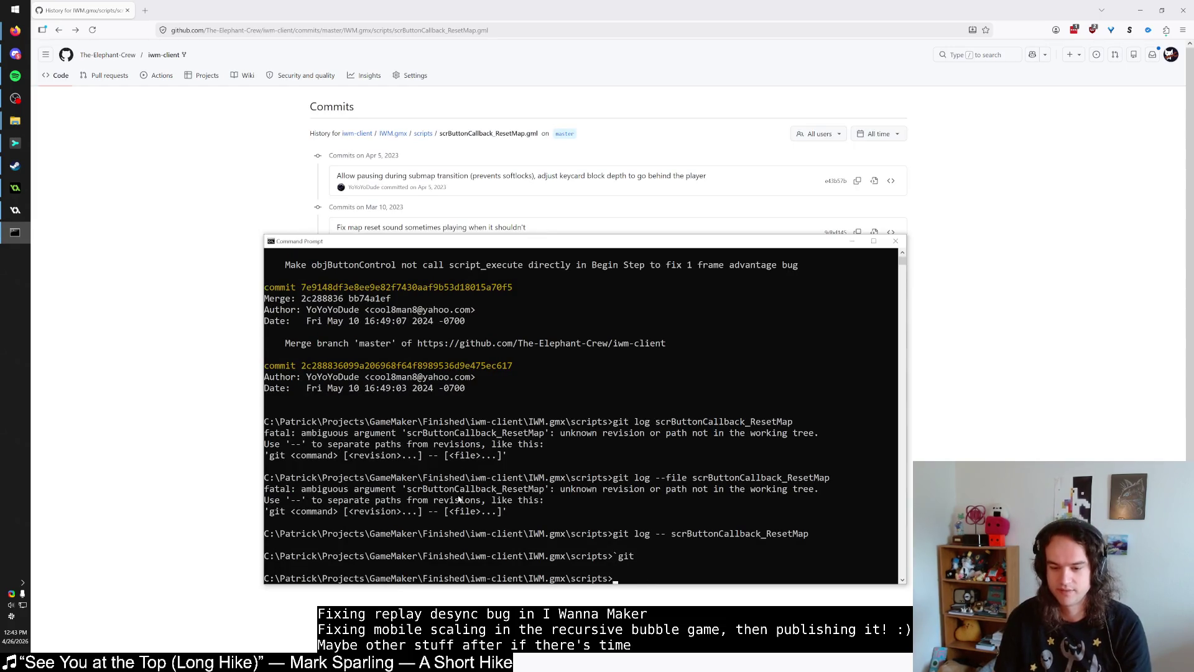
text(ff scrButtonCallback_ResetMap)
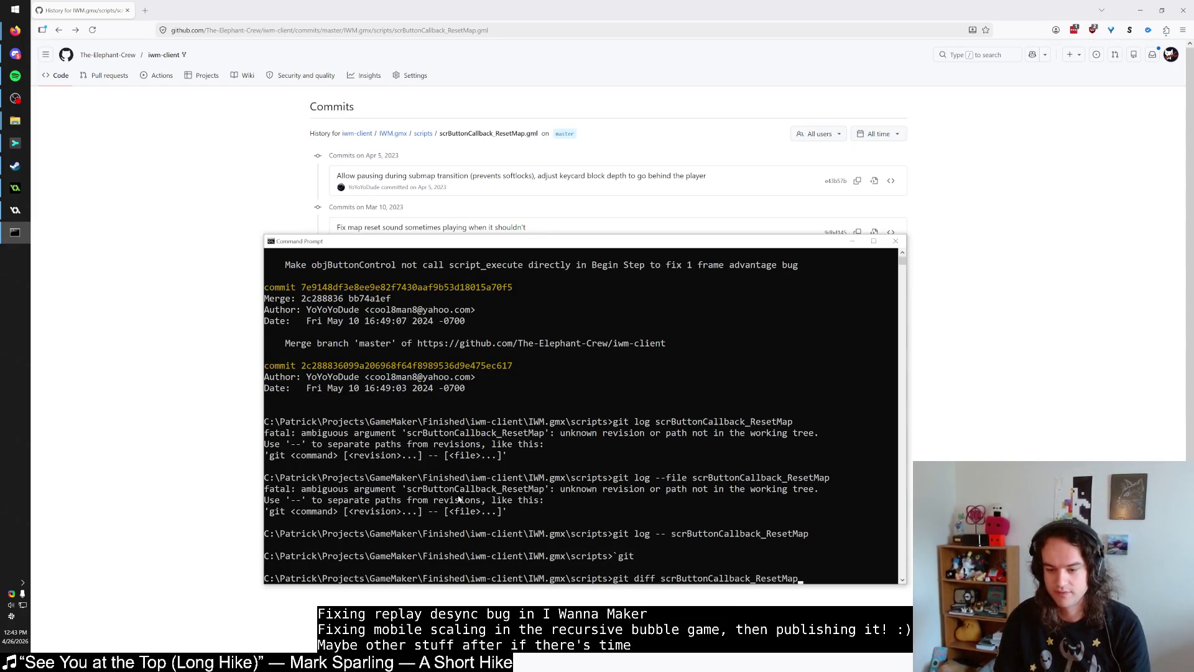
text(.gml)
key(Return)
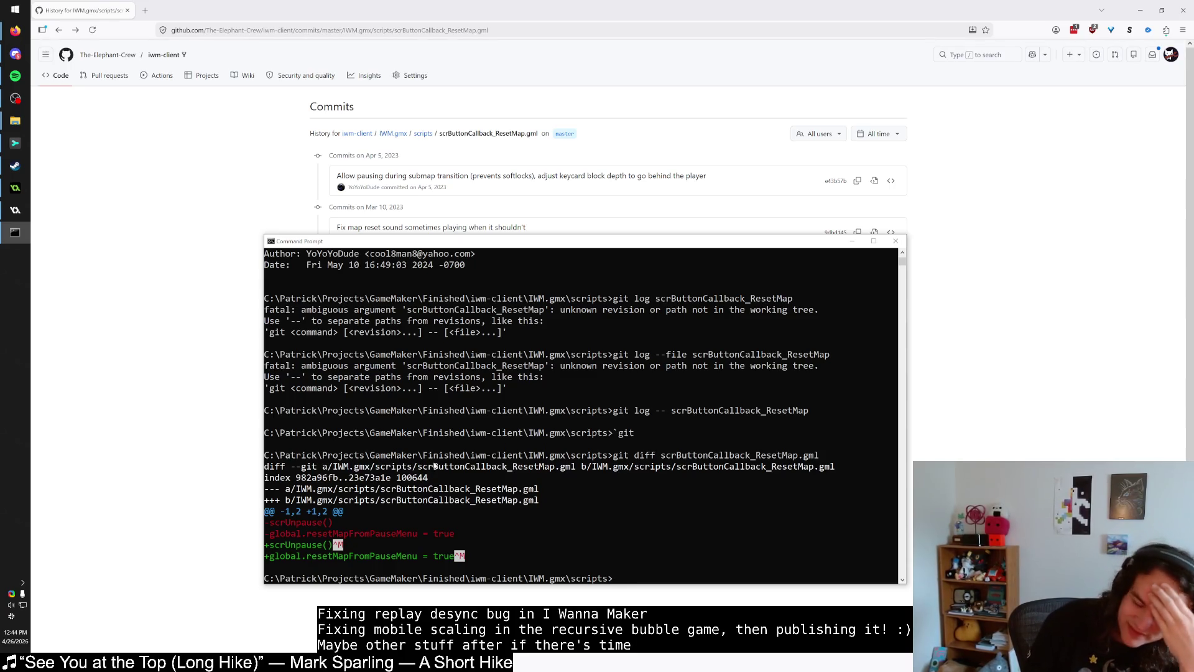
click(16, 144)
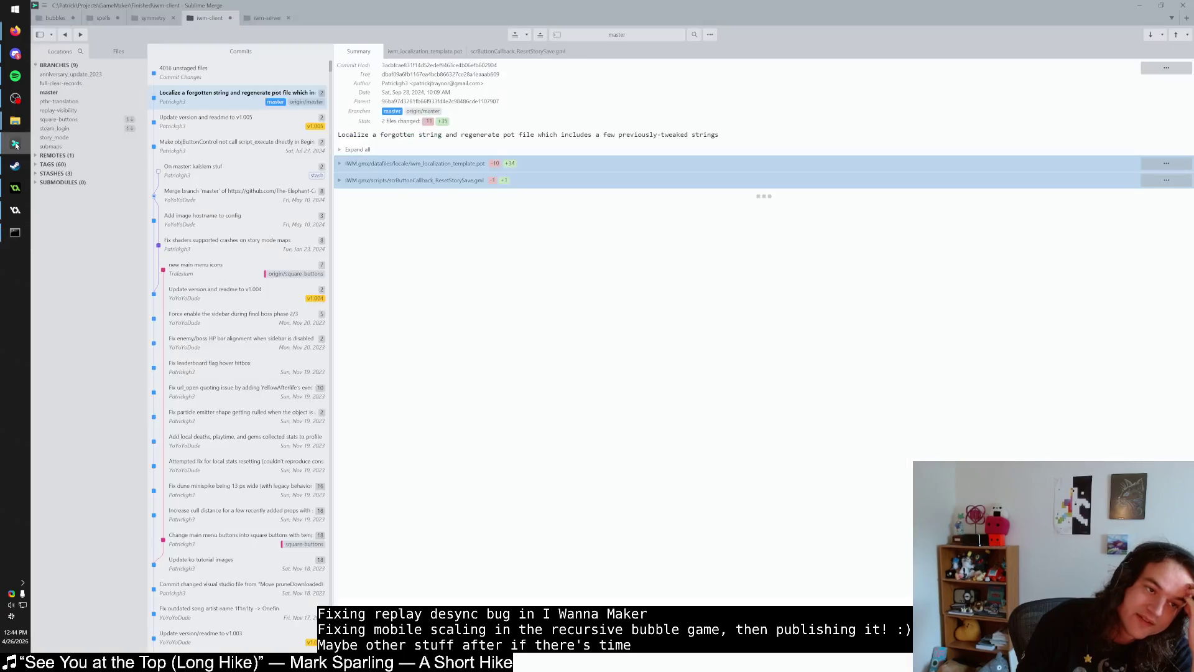
click(15, 145)
click(16, 144)
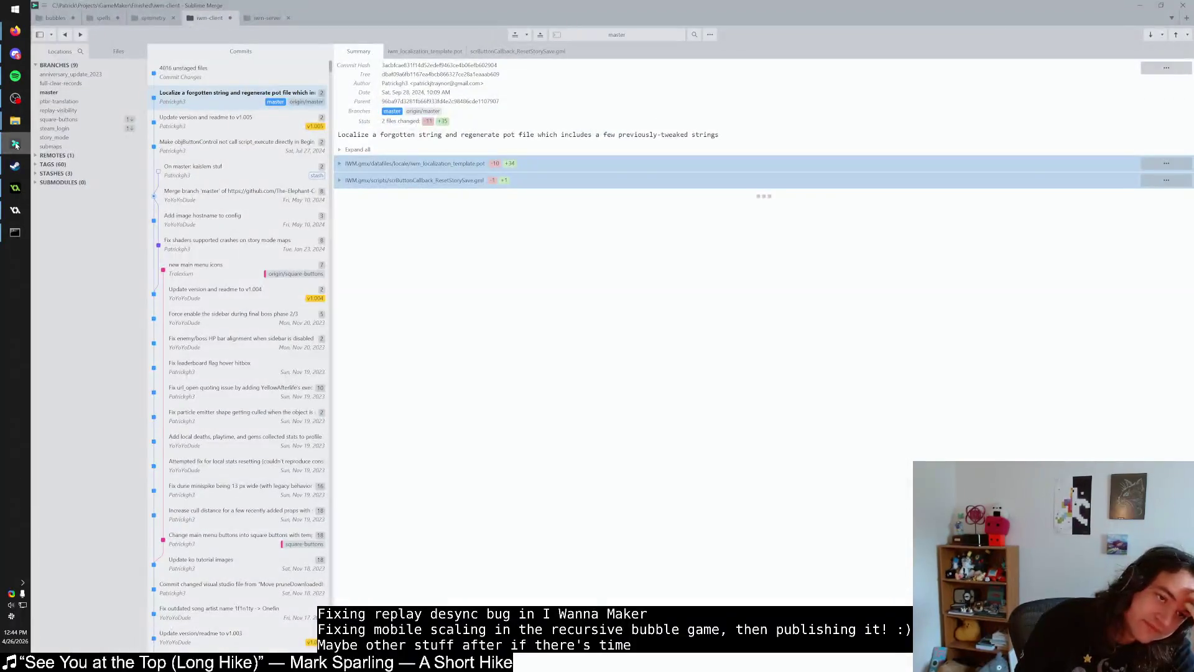
click(16, 145)
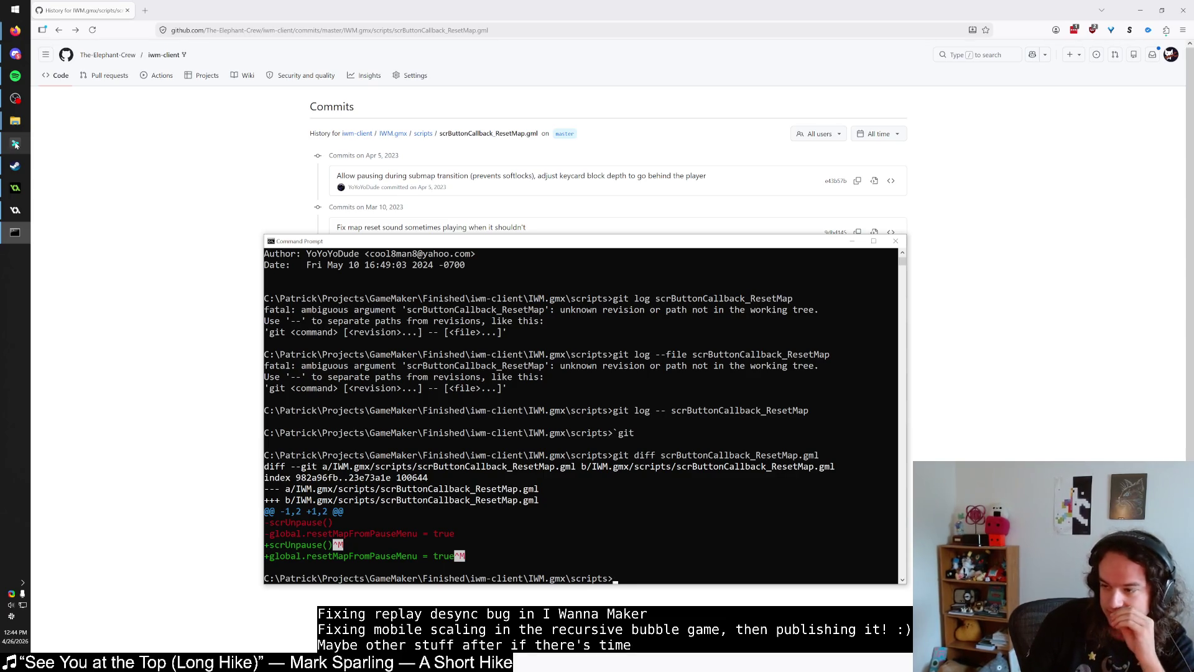
click(16, 189)
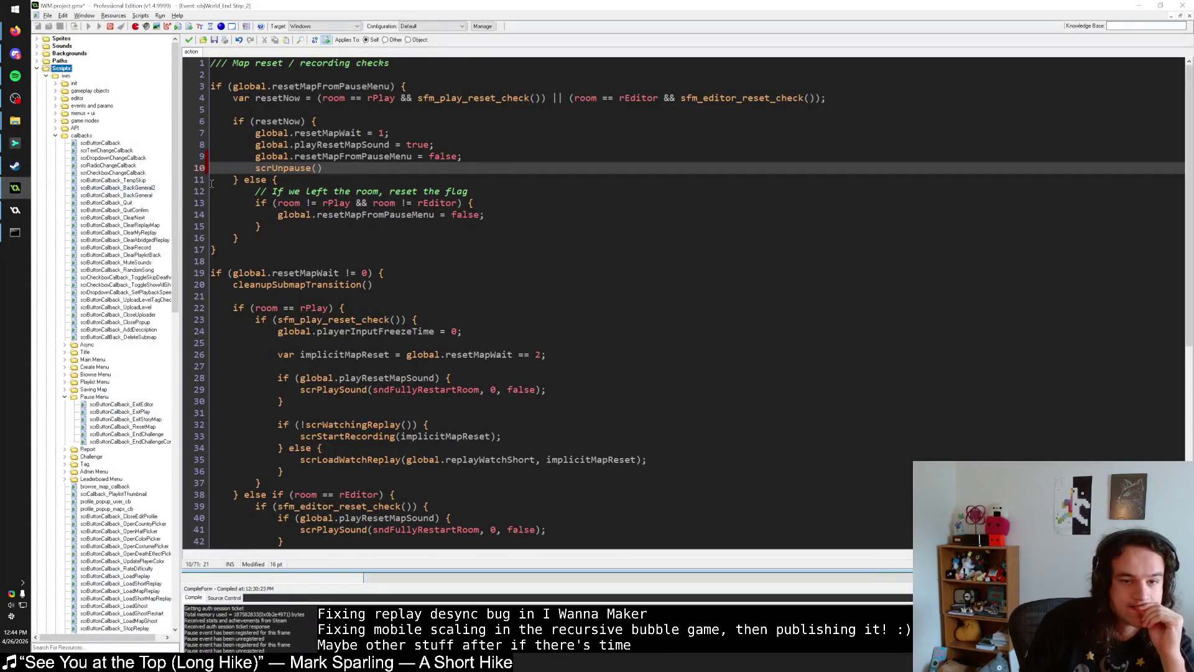
double_click(138, 427)
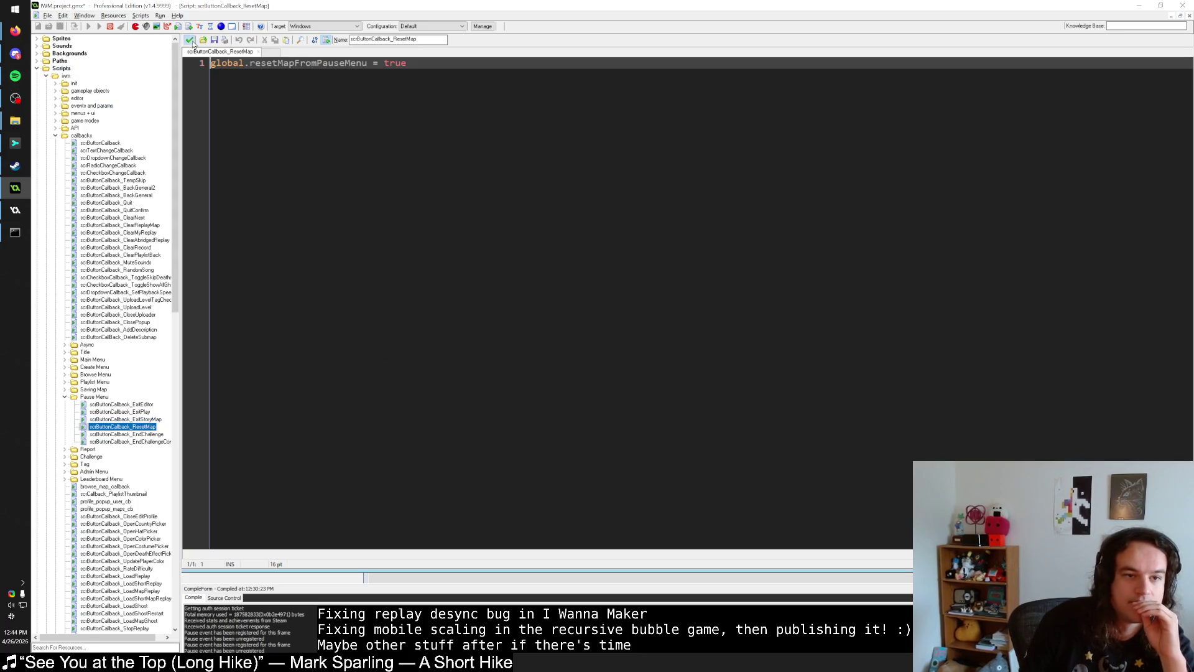
click(189, 40)
mouse_move(15, 31)
click(104, 568)
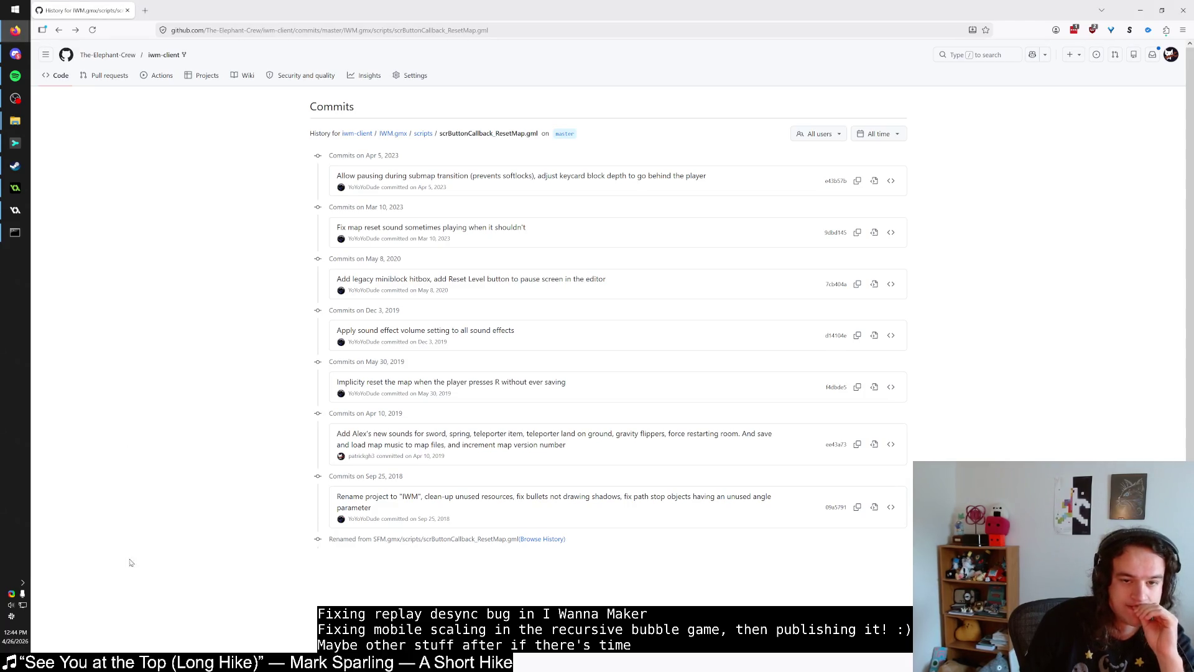
click(1139, 10)
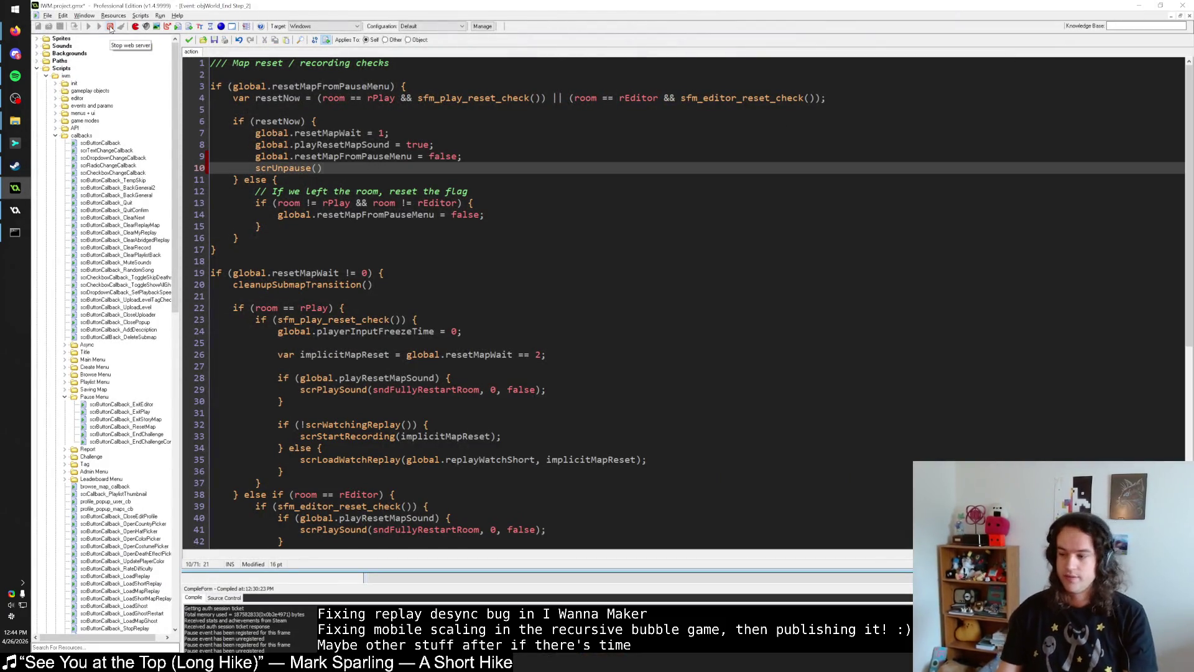
click(15, 143)
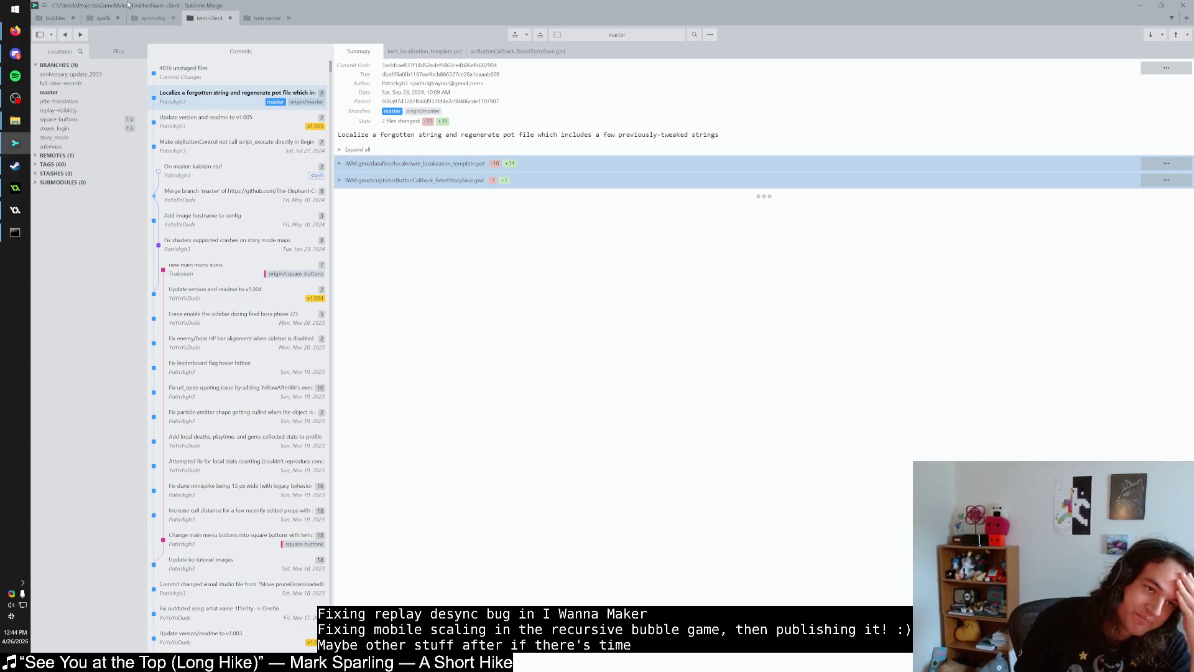
Step: Open Sublime Merge's Preferences dialog and view the Diffs settings
click(44, 5)
mouse_move(87, 66)
click(127, 65)
mouse_move(554, 167)
mouse_down()
mouse_move(521, 176)
mouse_move(535, 174)
mouse_up()
click(442, 222)
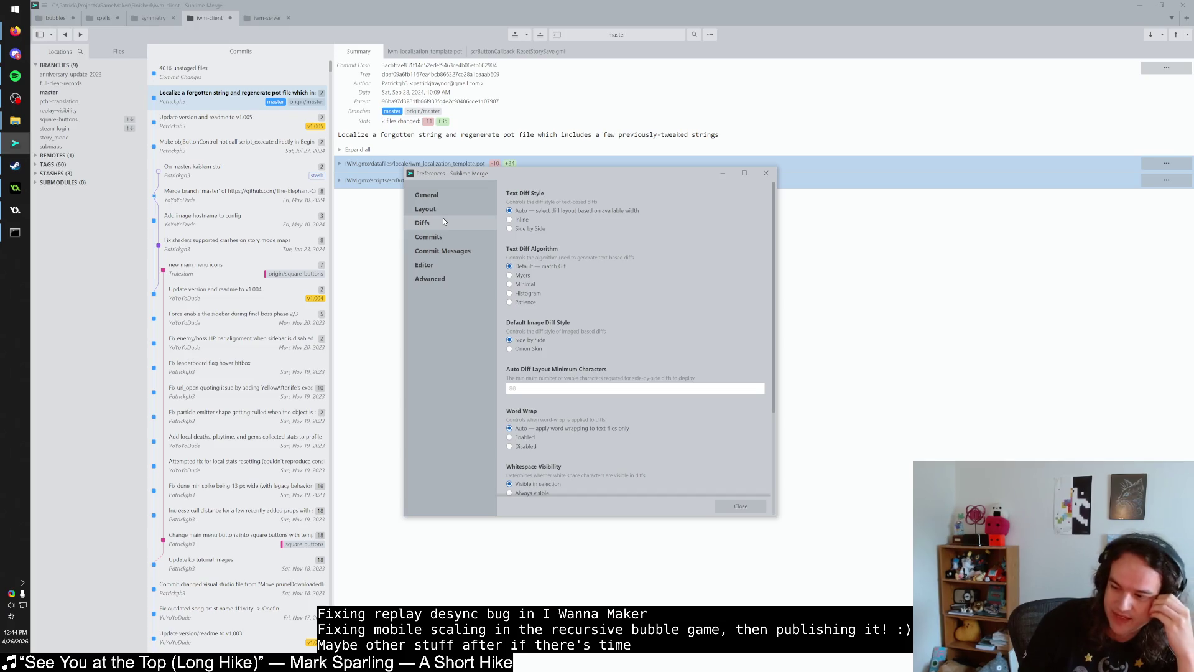
mouse_move(560, 179)
mouse_down()
mouse_move(529, 176)
mouse_move(572, 182)
mouse_up()
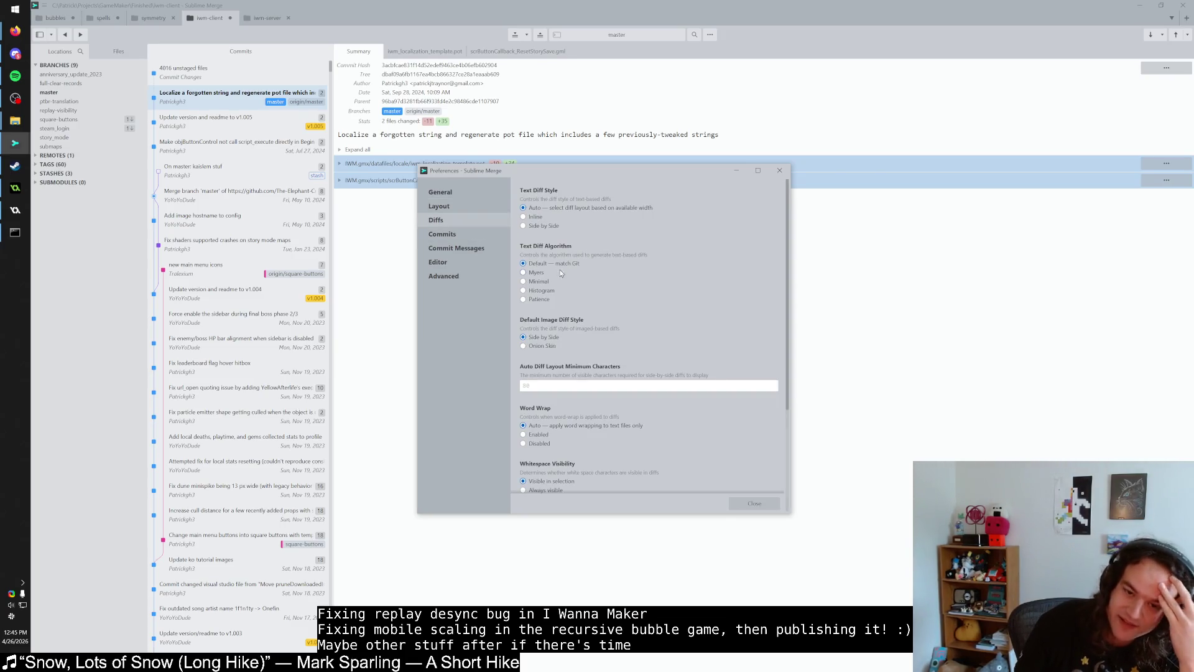
Step: Browse the General, Diffs, Commits, Commit Message, Editor and Advanced preference pages
click(472, 264)
click(473, 275)
click(479, 190)
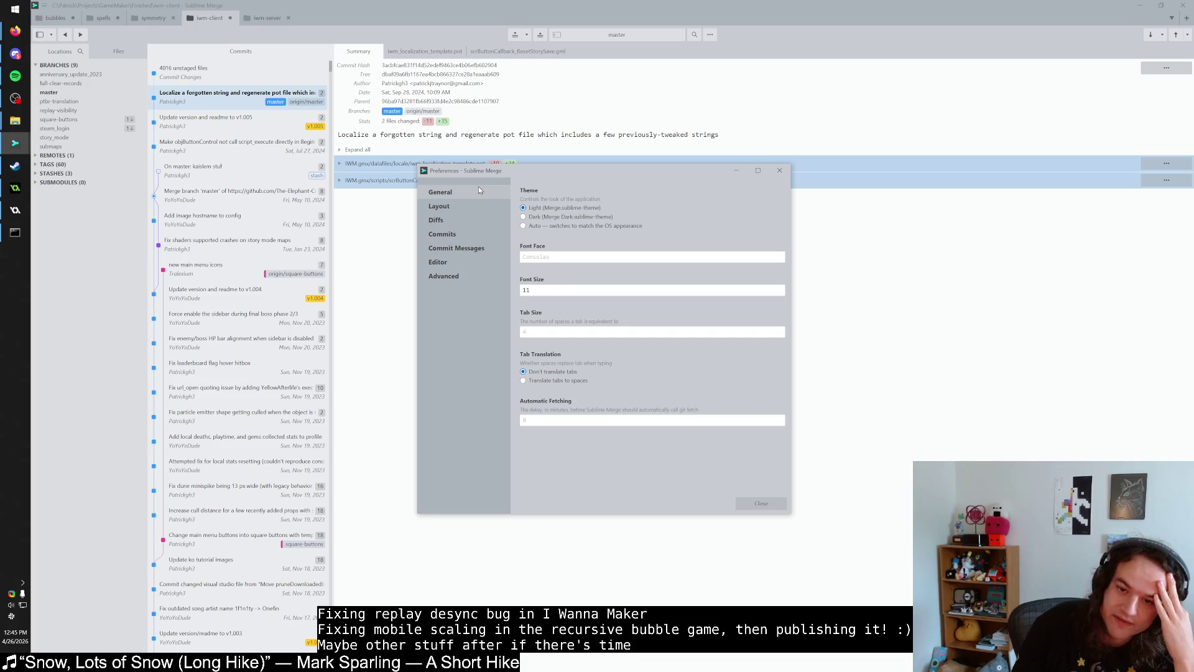
click(478, 220)
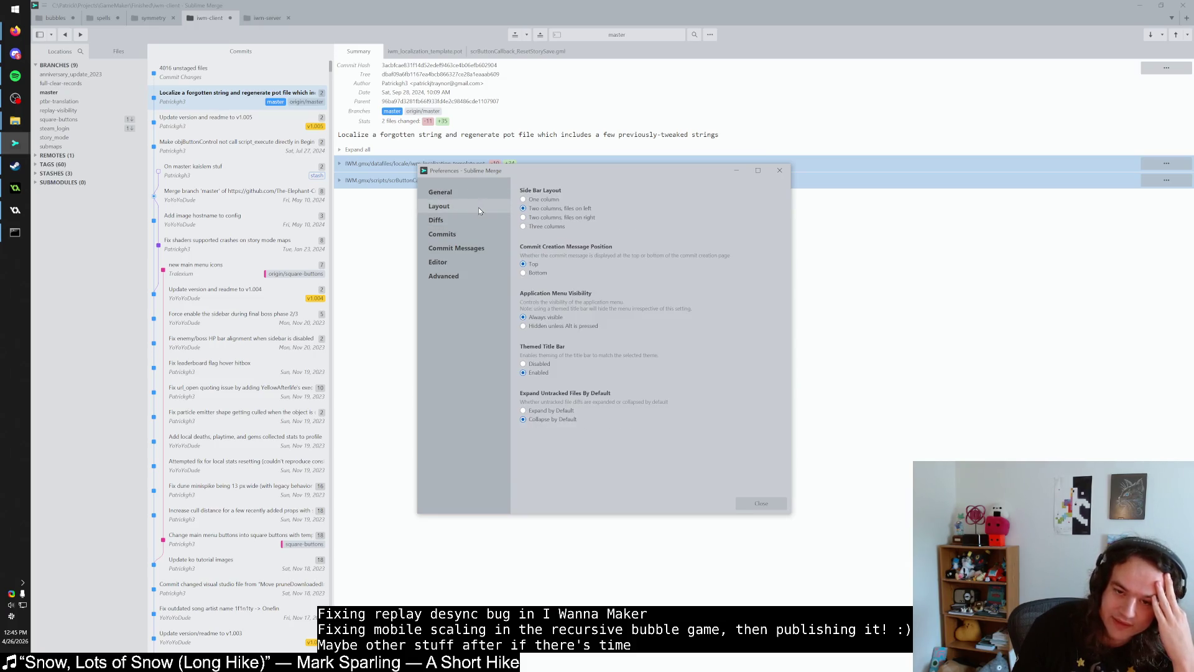
click(477, 233)
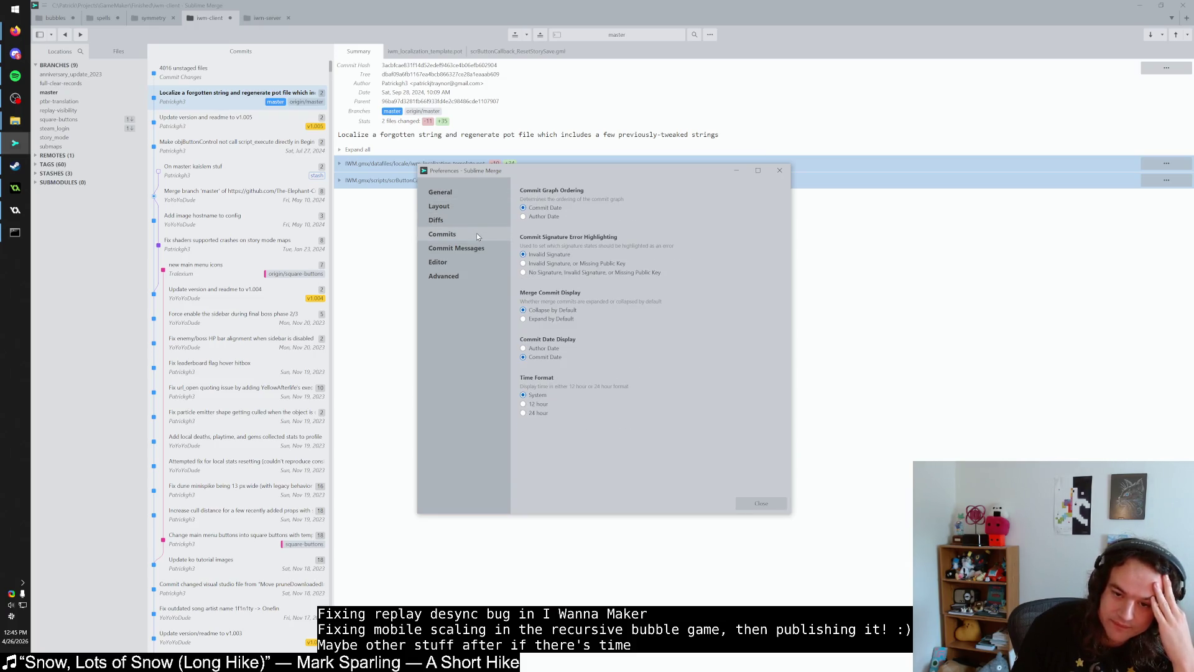
click(480, 248)
click(473, 264)
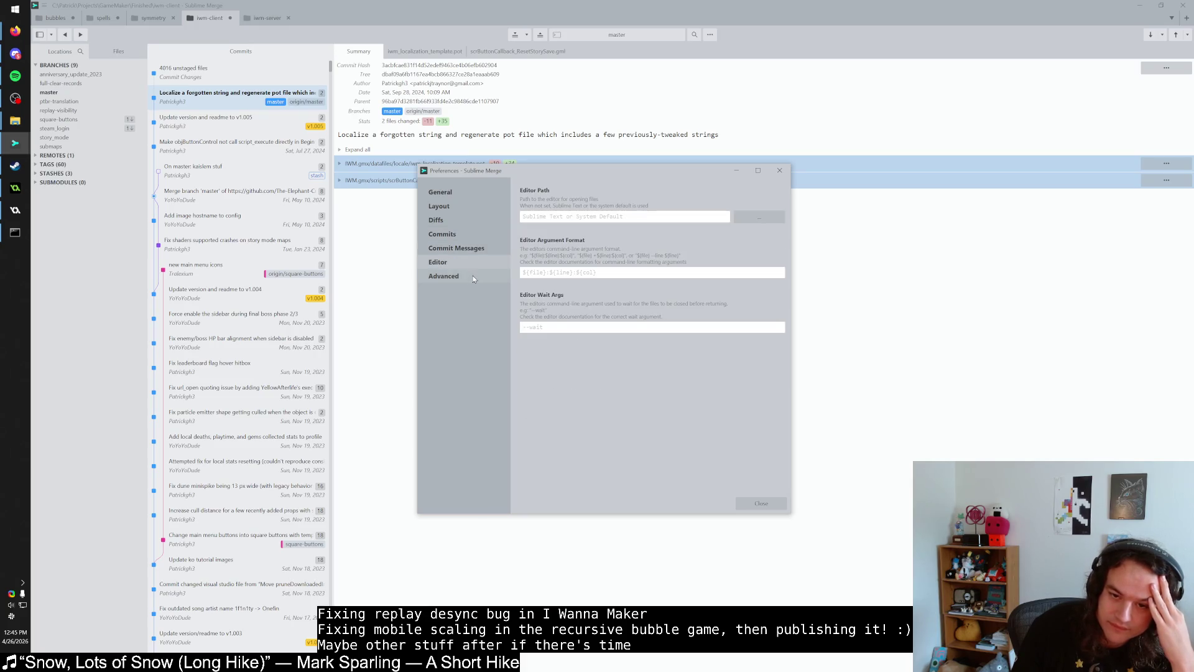
click(473, 277)
Step: Revisit the Commits and Diffs pages, return to General, and close Preferences
click(463, 231)
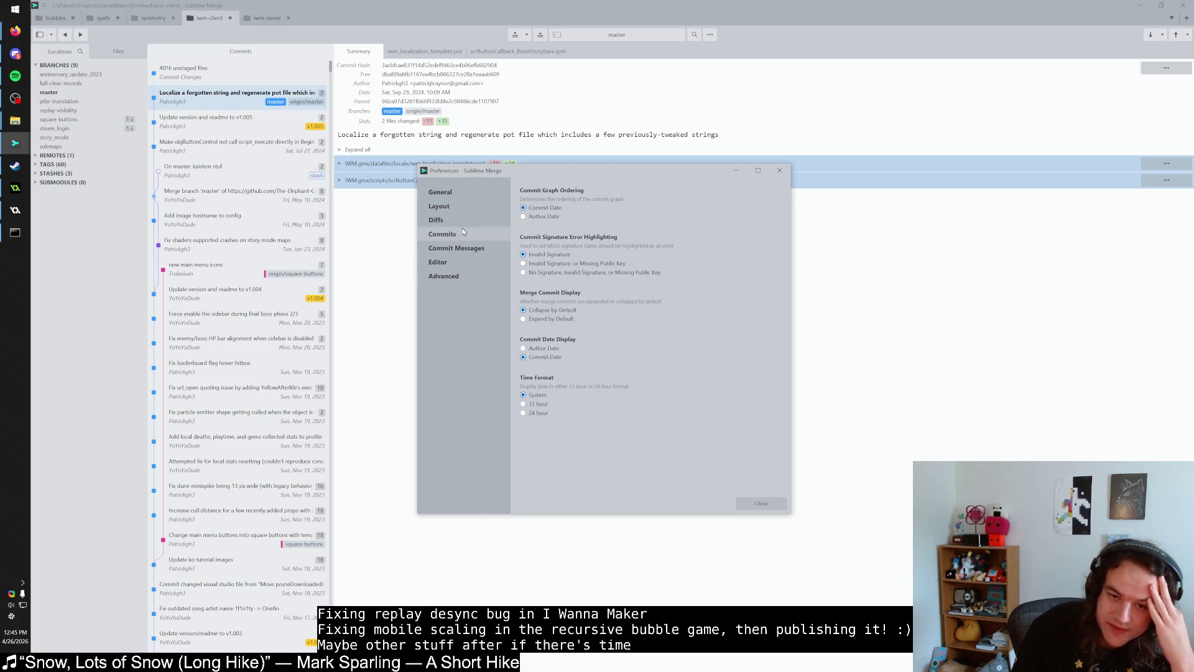
click(463, 222)
scroll(594, 323, down, 3)
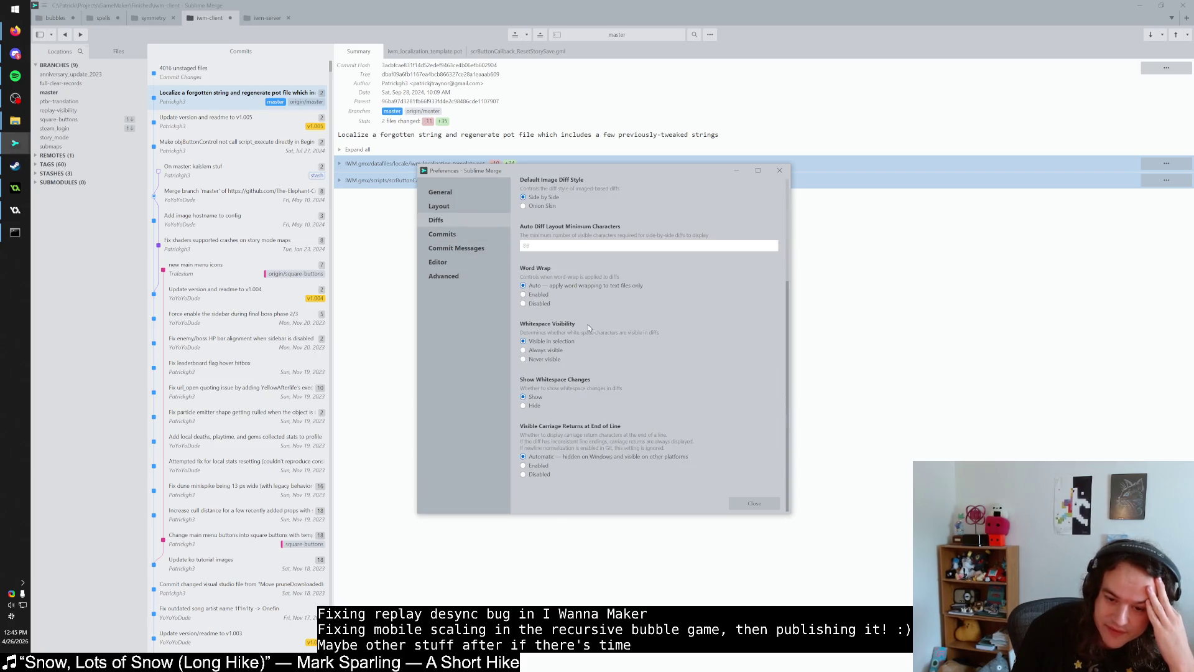
click(439, 206)
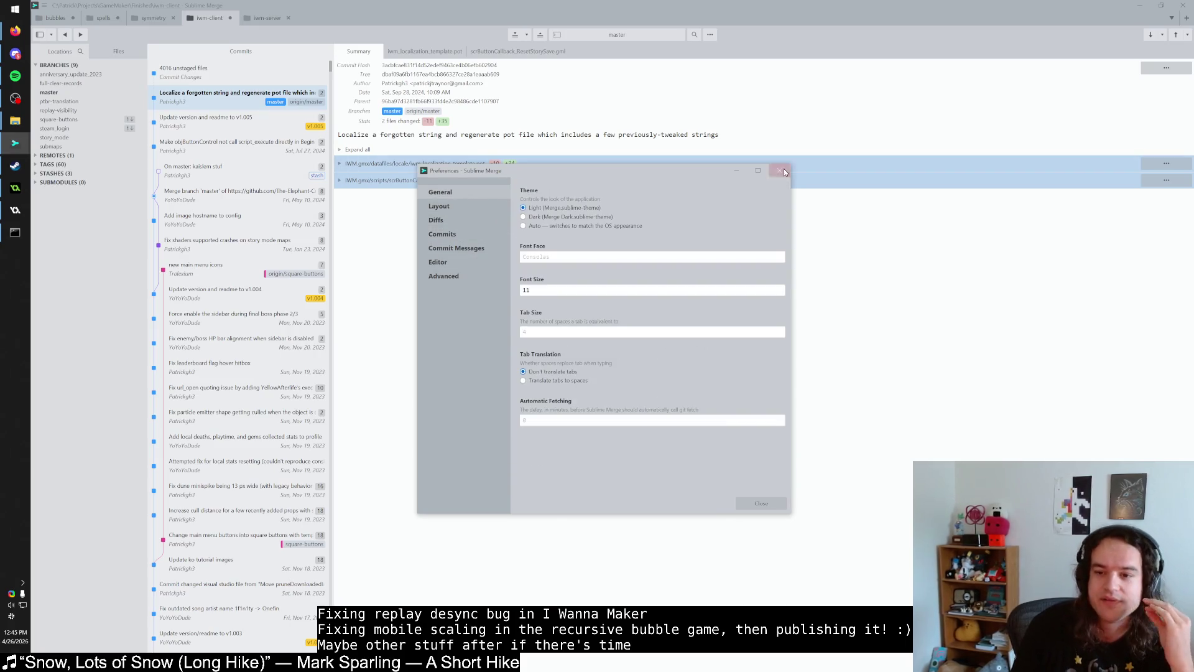
click(779, 170)
click(45, 6)
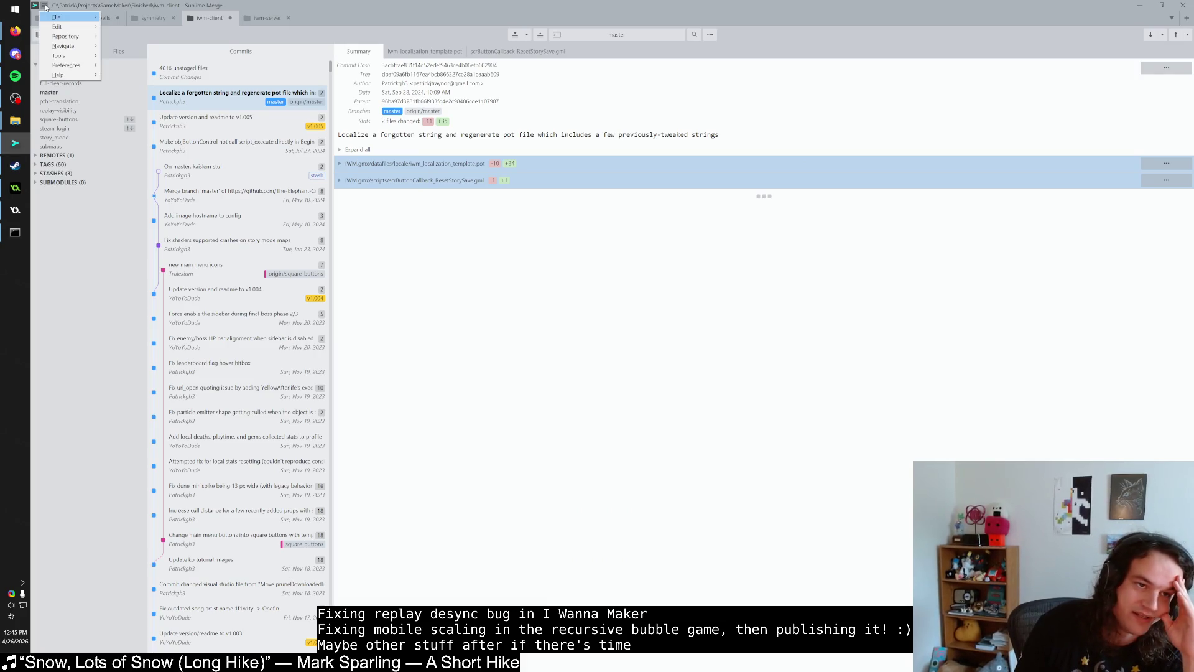
Step: Open Preferences.sublime-settings in Notepad++ to review font_size 11, then close Notepad++
mouse_move(66, 64)
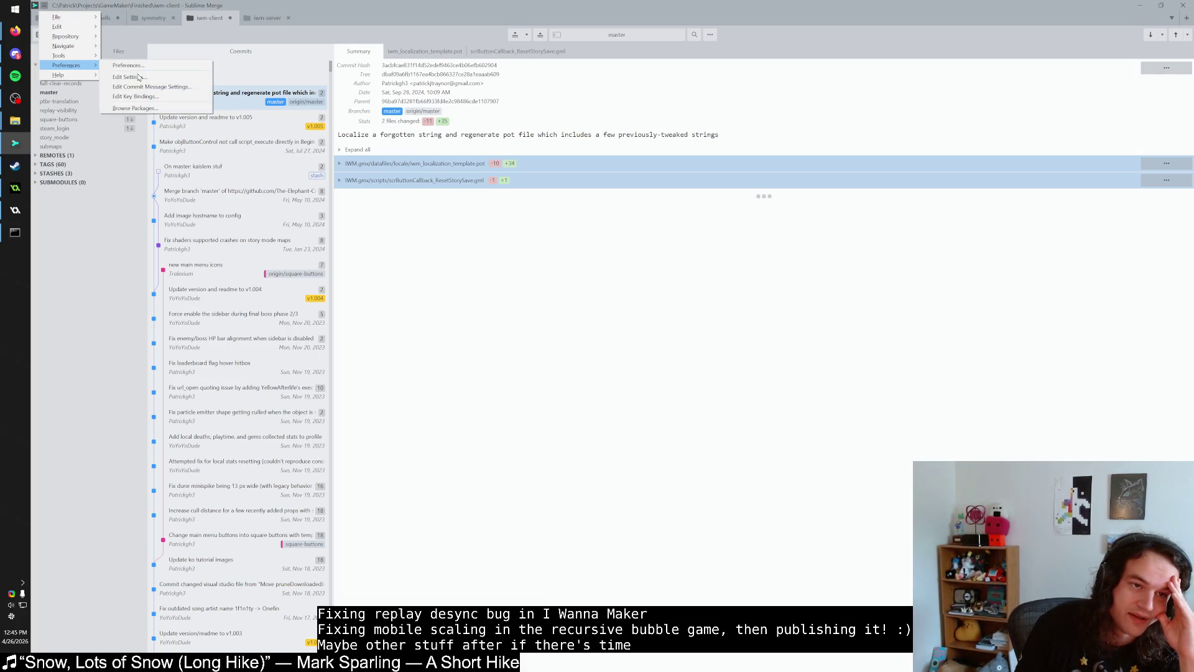
click(157, 77)
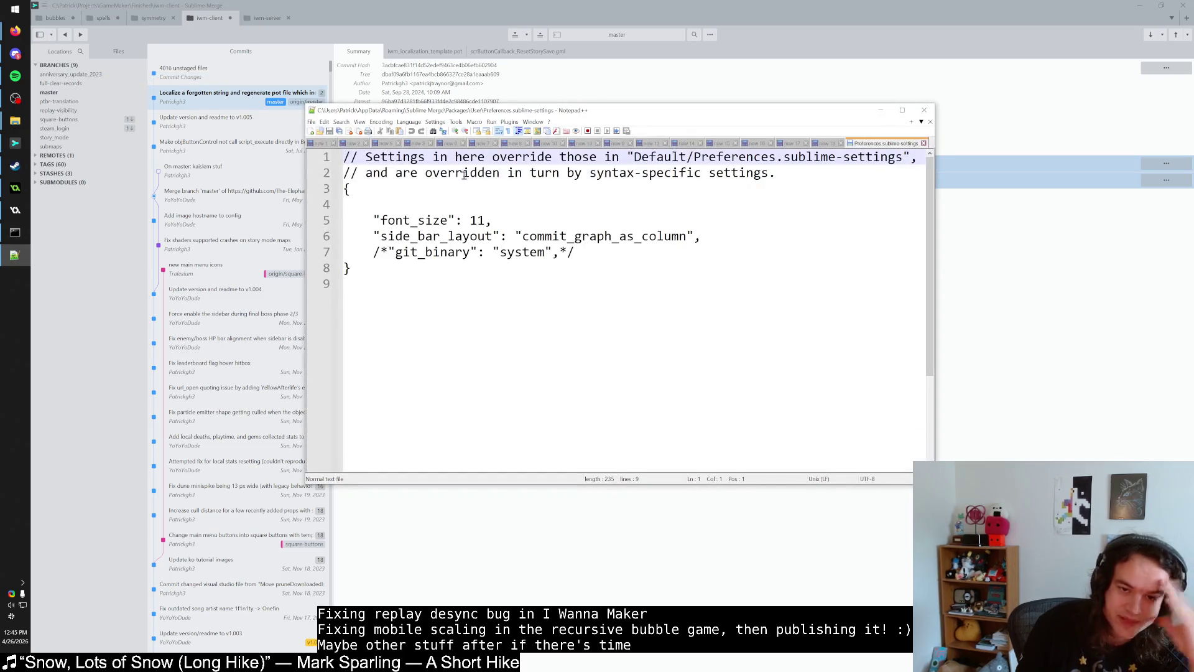
click(386, 269)
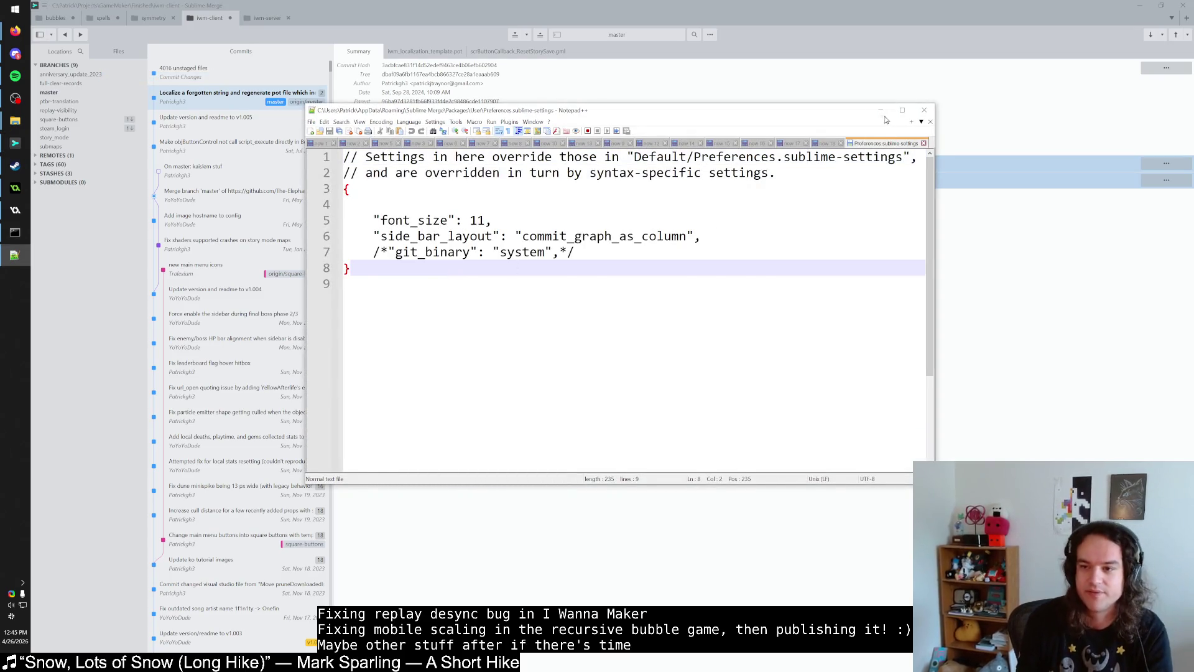
click(925, 110)
Step: Reopen Sublime Merge's Preferences dialog from the main menu
click(43, 6)
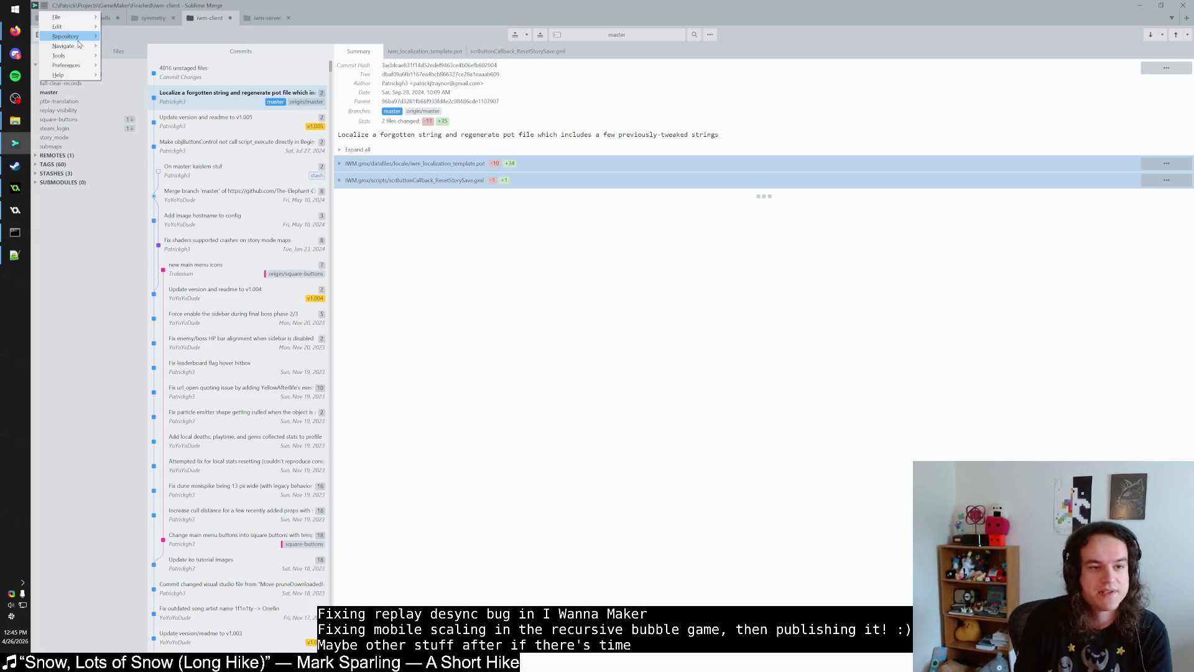
mouse_move(68, 65)
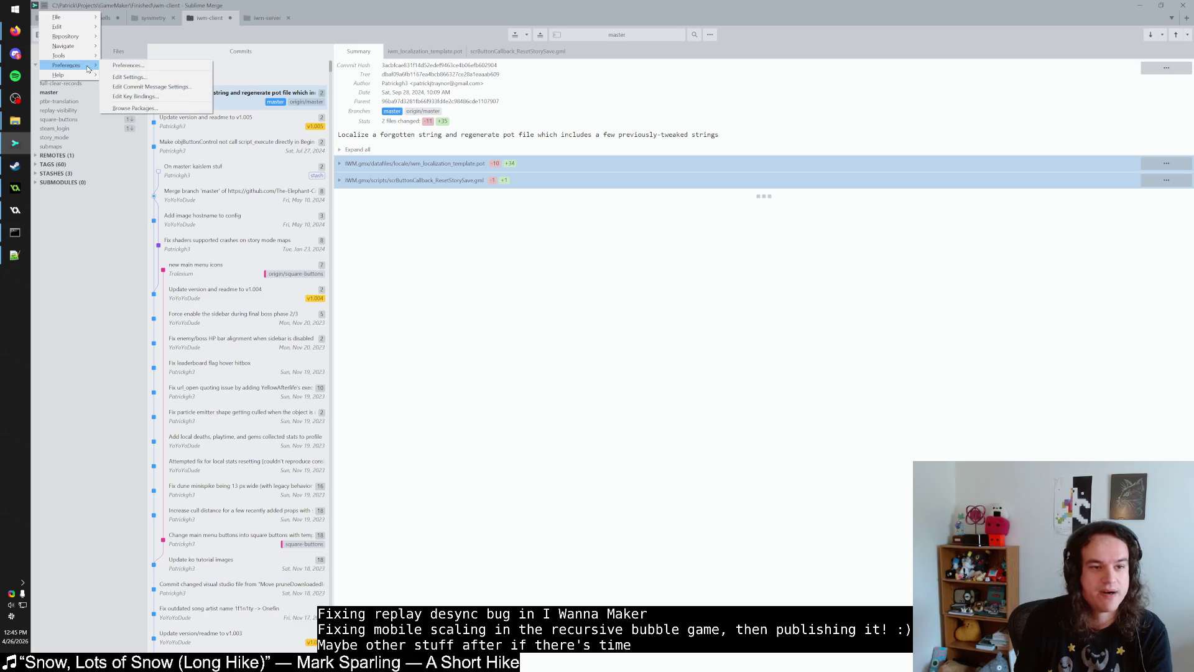
click(138, 67)
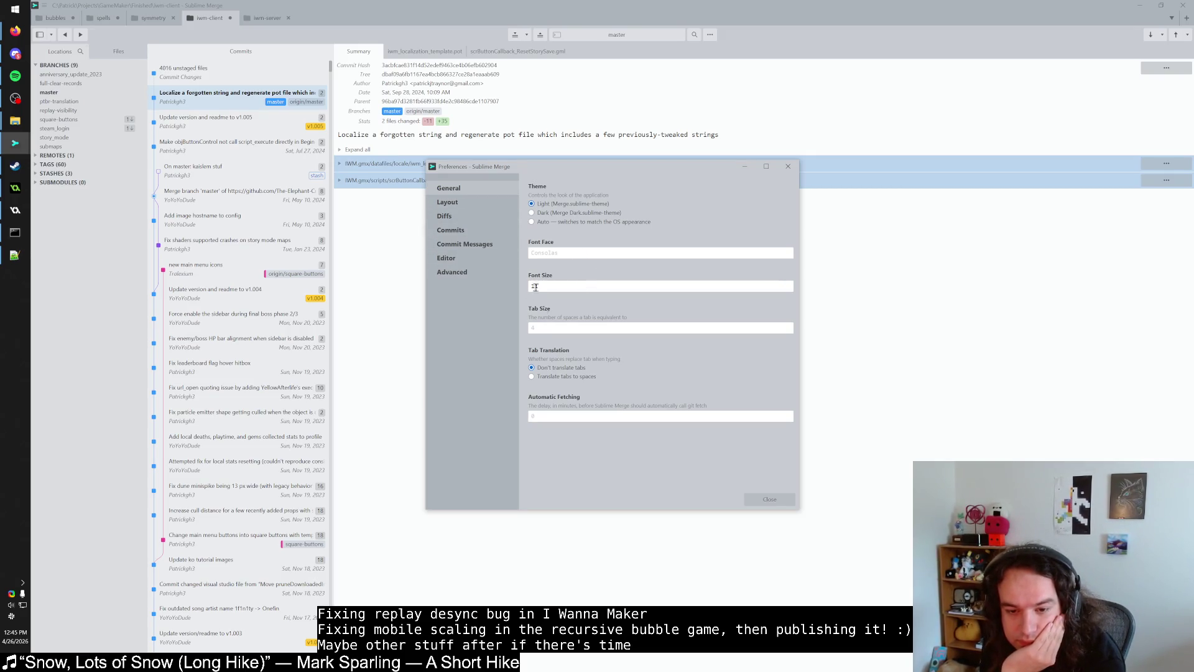
Step: Review the Layout, Diffs, Commits, Commit Message, Editor and Advanced (Git Binary) pages, then close Preferences
click(485, 206)
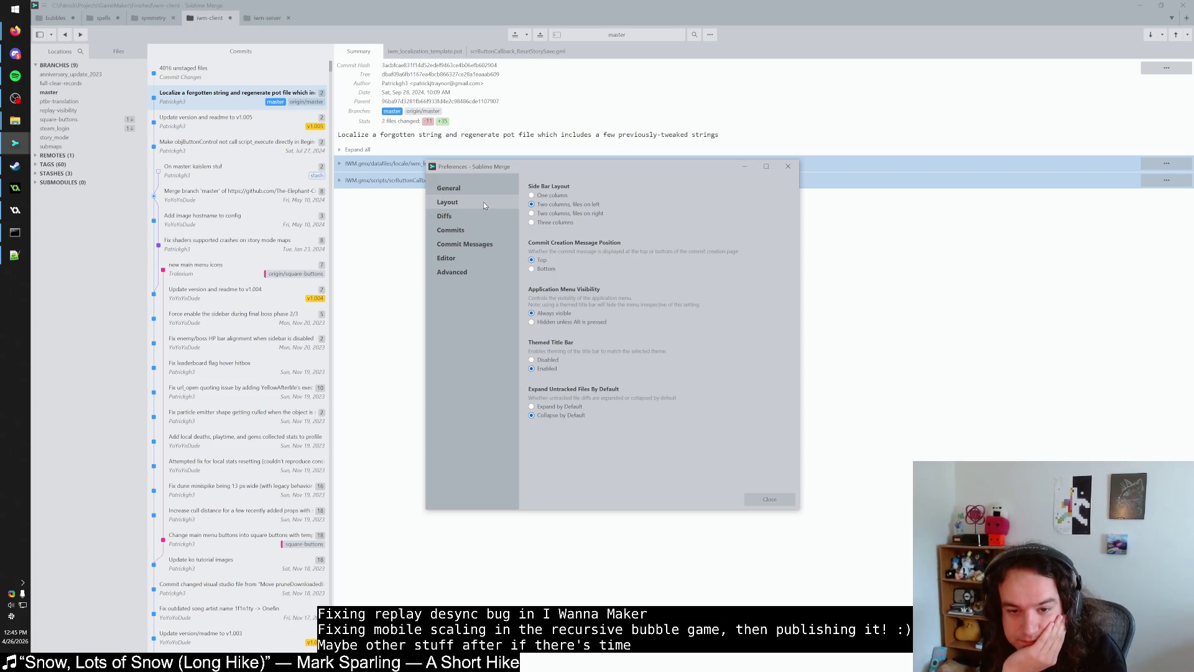
click(480, 220)
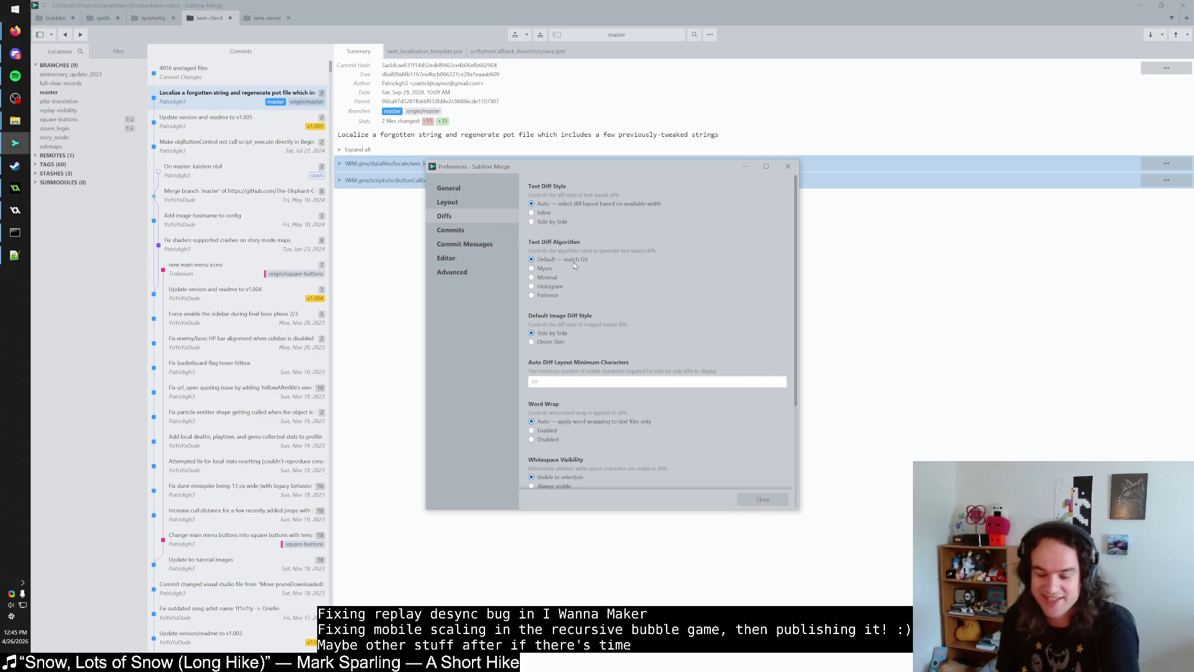
scroll(569, 267, down, 4)
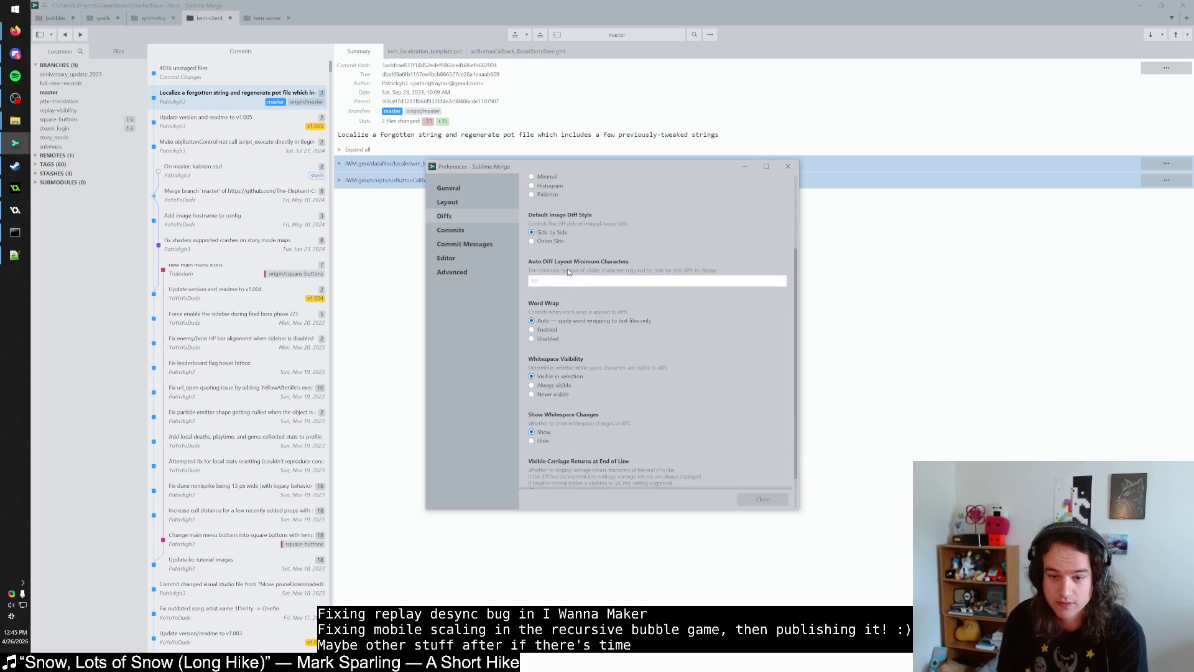
scroll(569, 272, down, 2)
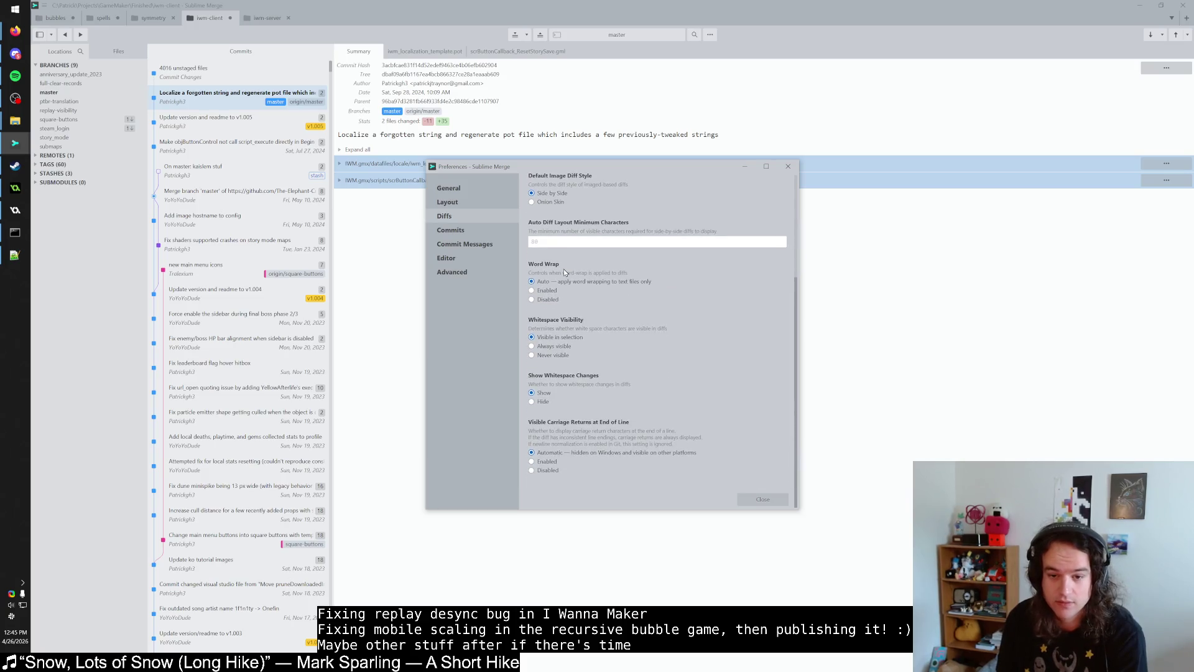
click(455, 230)
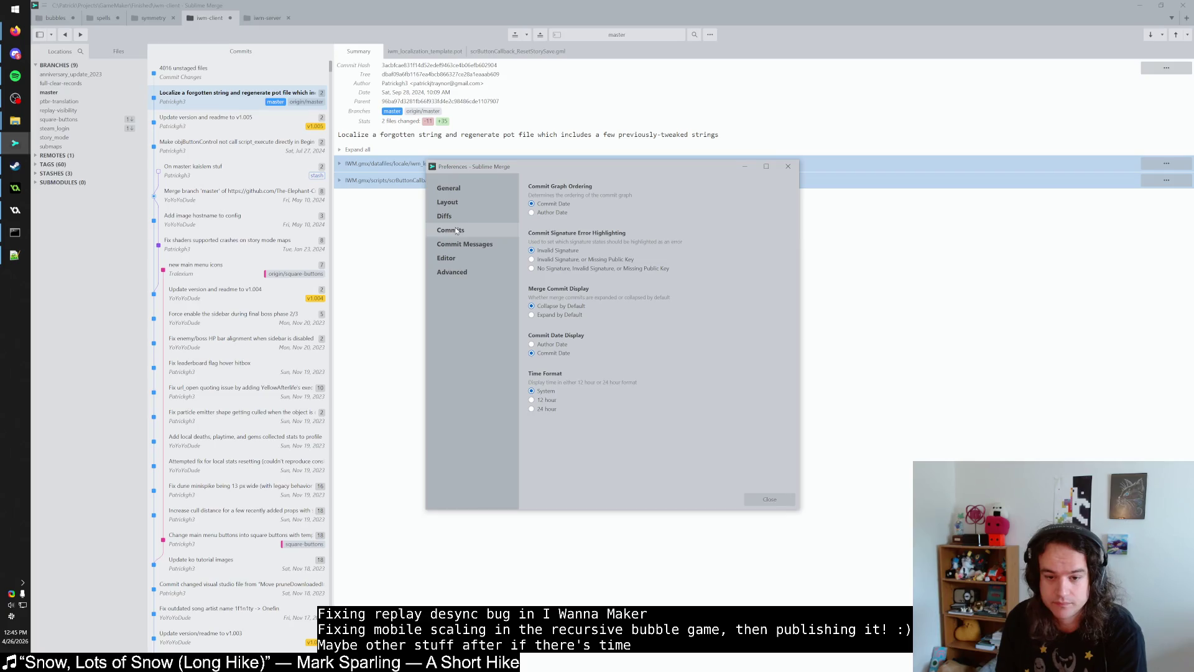
click(465, 247)
click(467, 260)
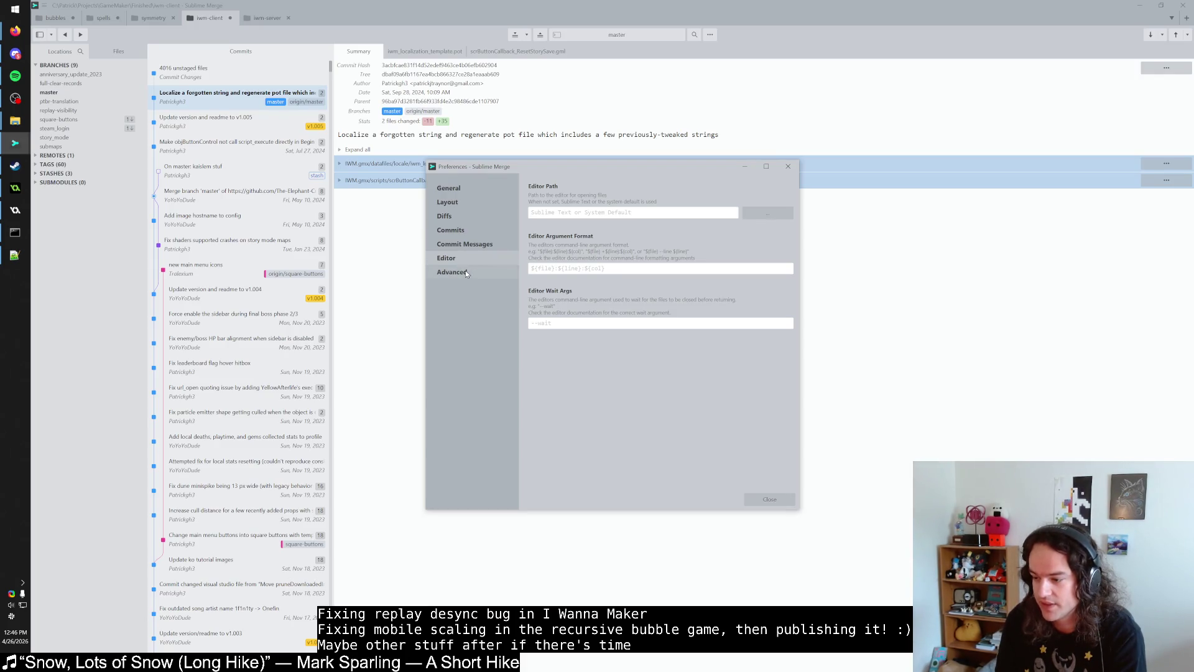
click(465, 272)
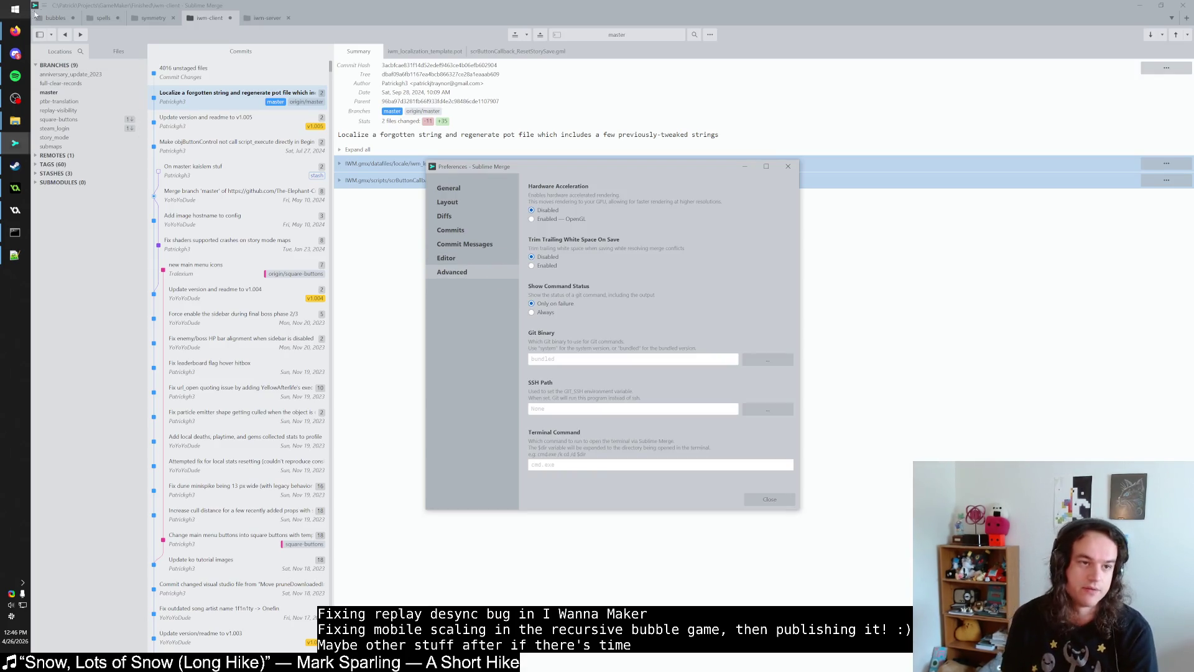
click(789, 169)
Step: Open the user settings file in Notepad++, inspect the commented-out git_binary line, and close it
click(44, 5)
mouse_move(67, 36)
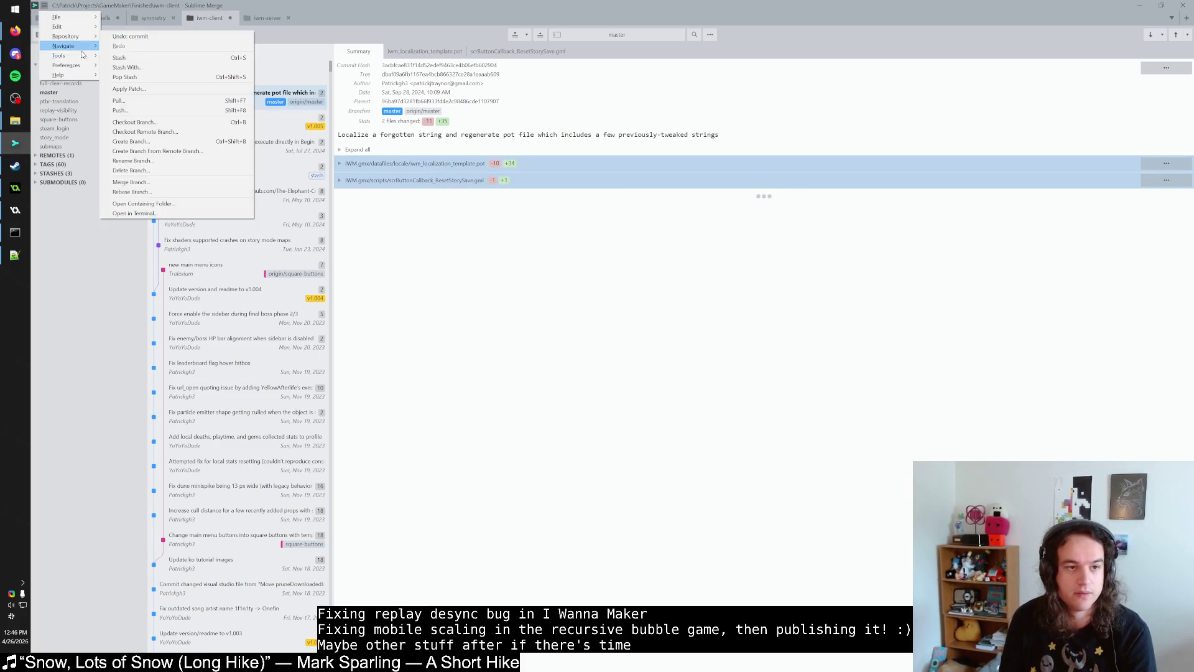
mouse_move(69, 65)
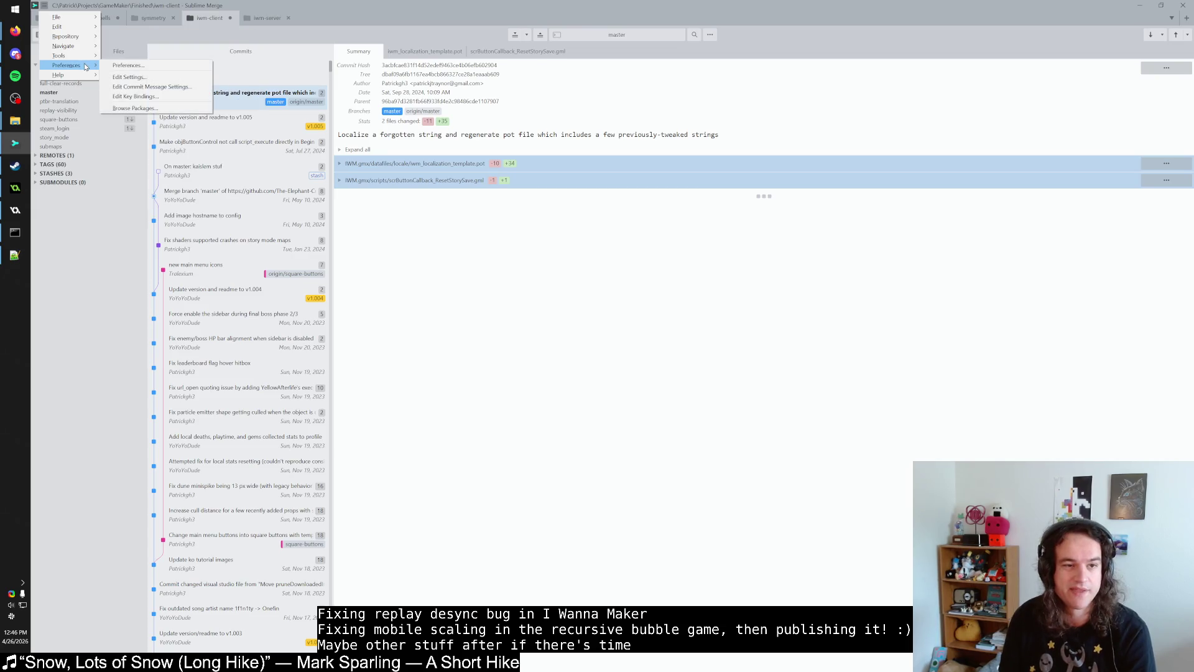
click(140, 77)
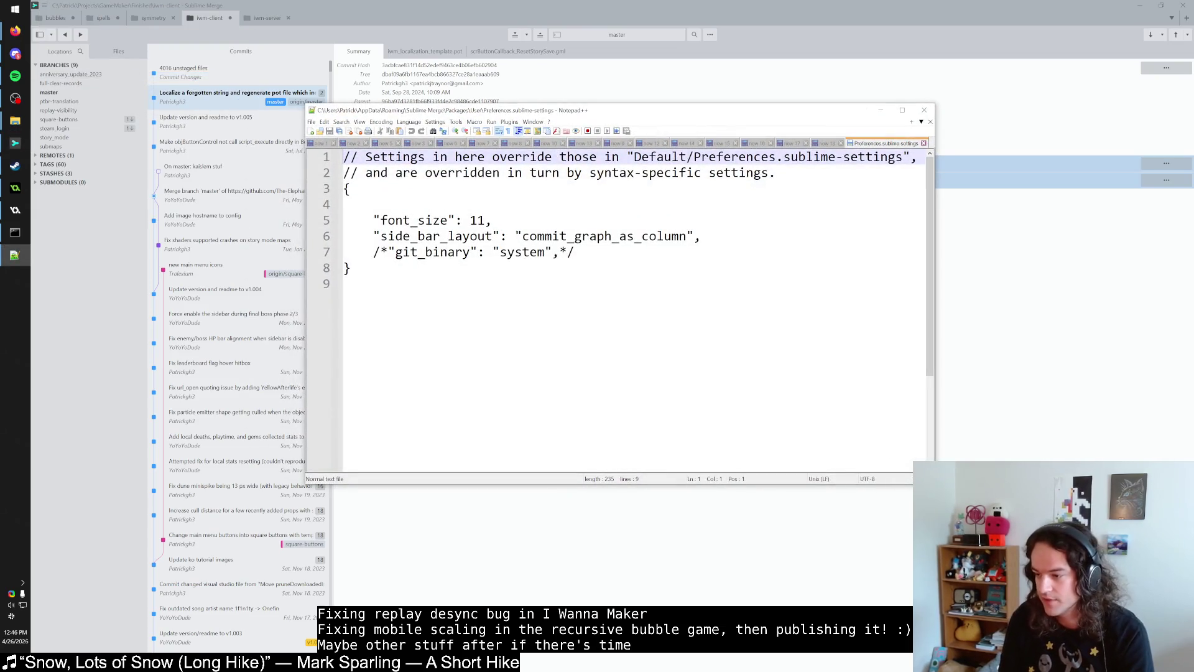
click(615, 248)
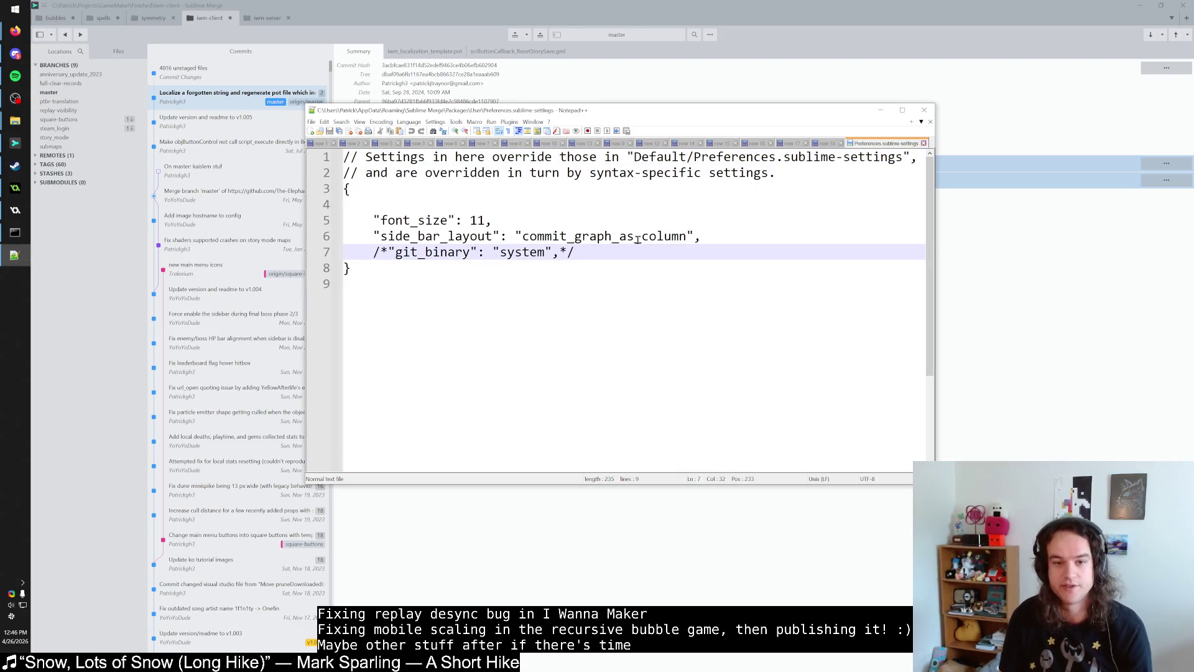
click(899, 157)
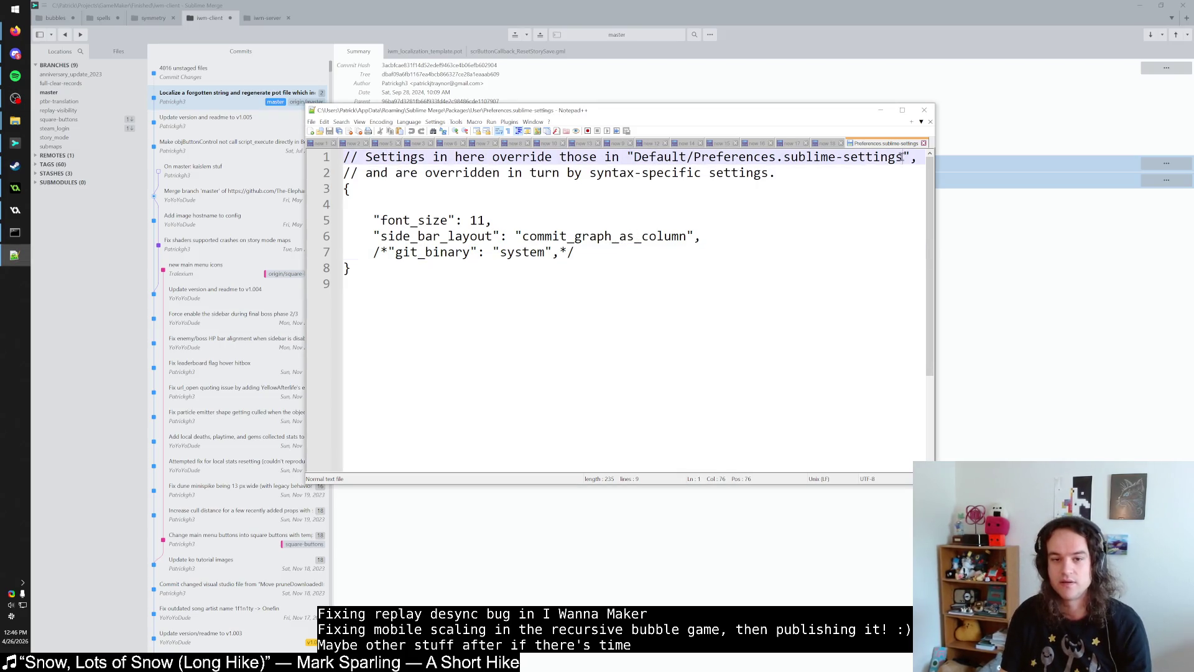
click(701, 248)
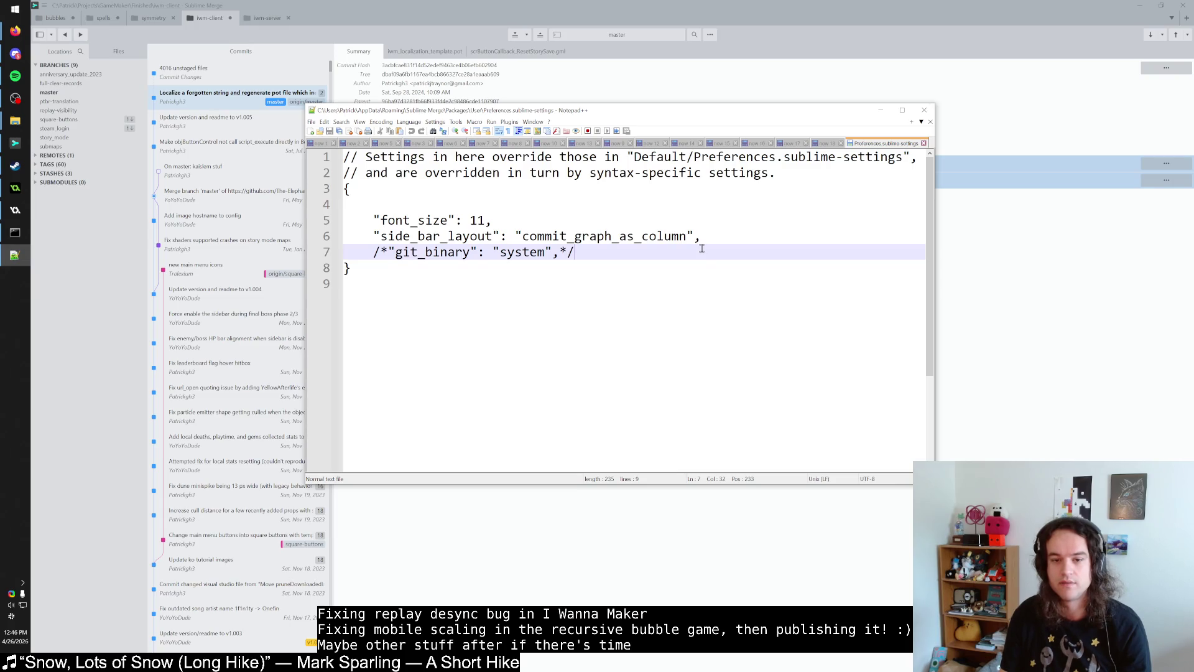
click(585, 283)
click(924, 143)
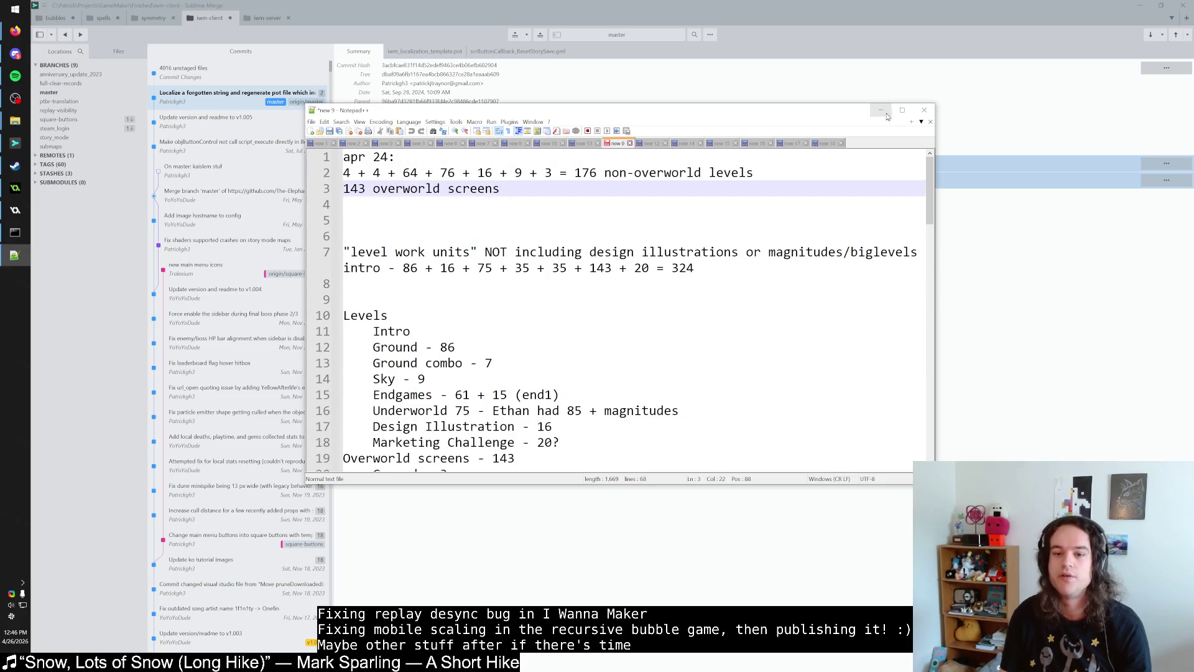
Step: Bring Preferences.sublime-settings back up to recheck git_binary, then return to Sublime Merge's menu
click(880, 111)
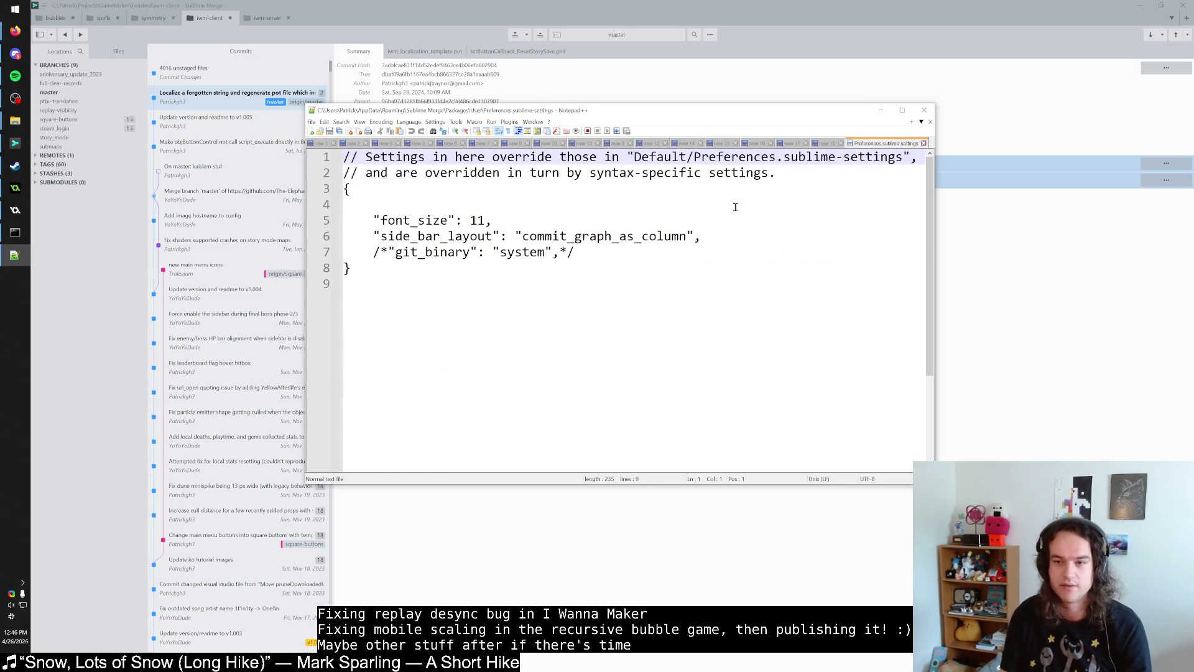
key(alt+Tab)
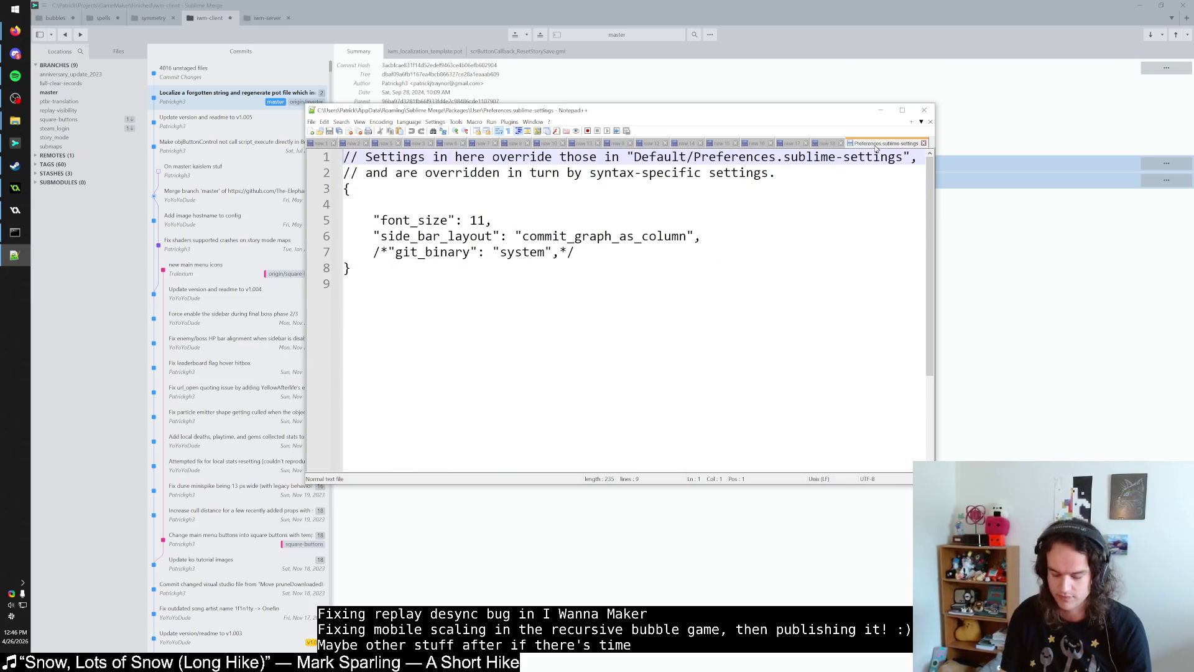
click(877, 144)
click(827, 143)
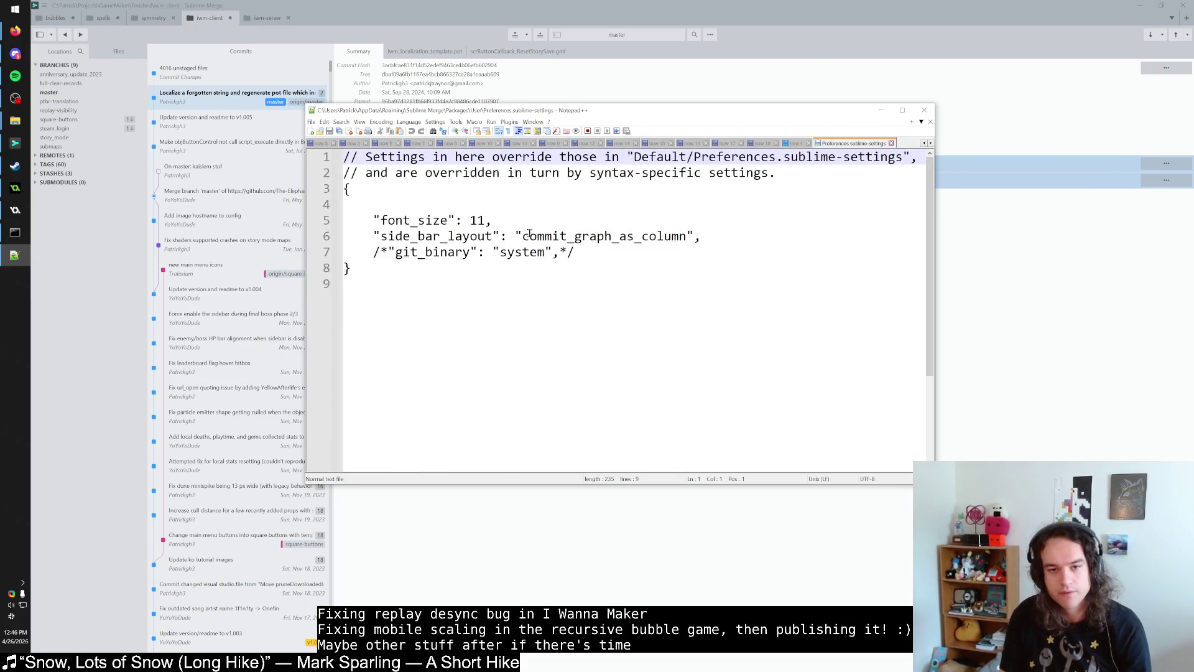
click(507, 224)
click(458, 283)
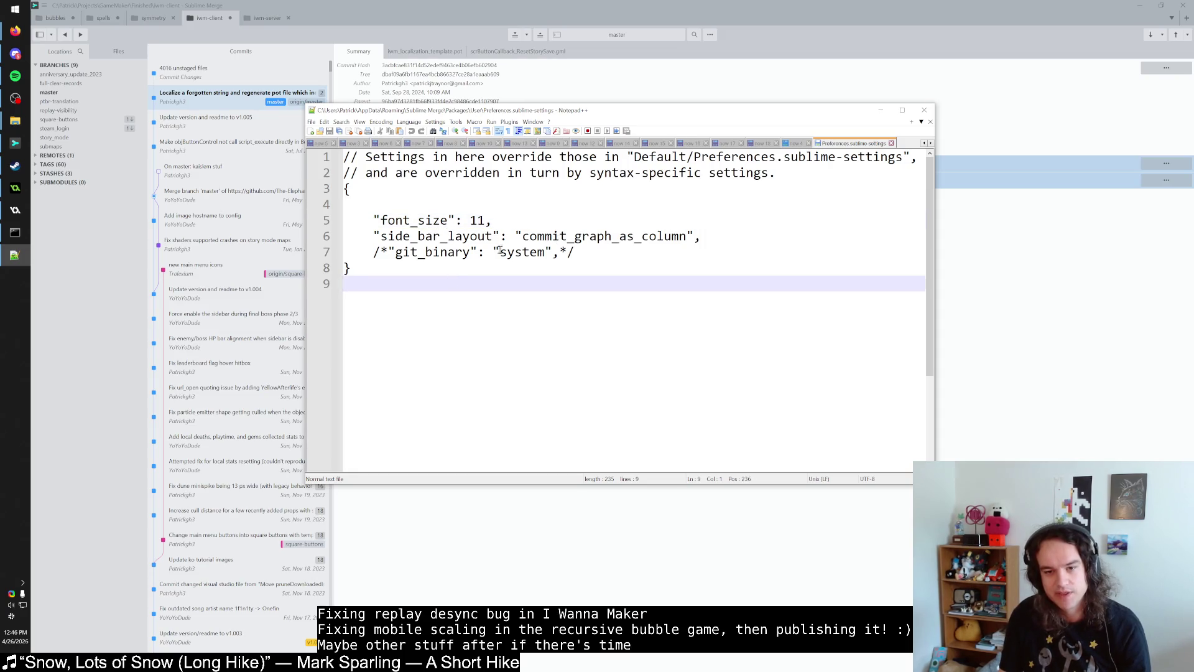
click(530, 252)
click(573, 277)
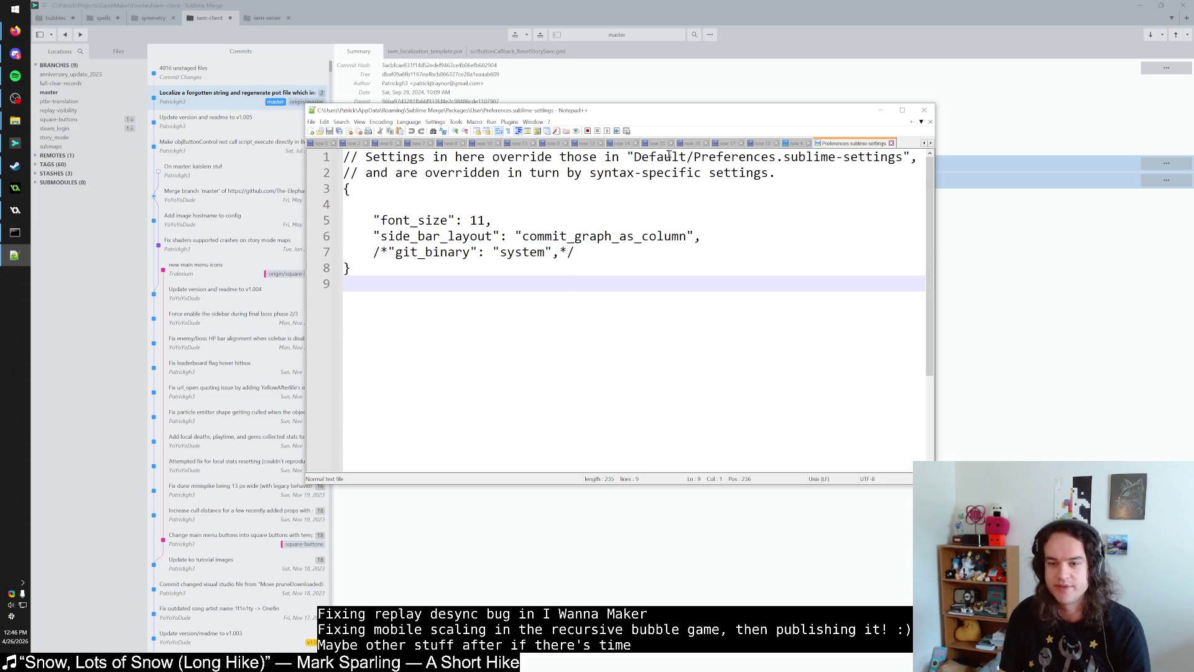
click(44, 5)
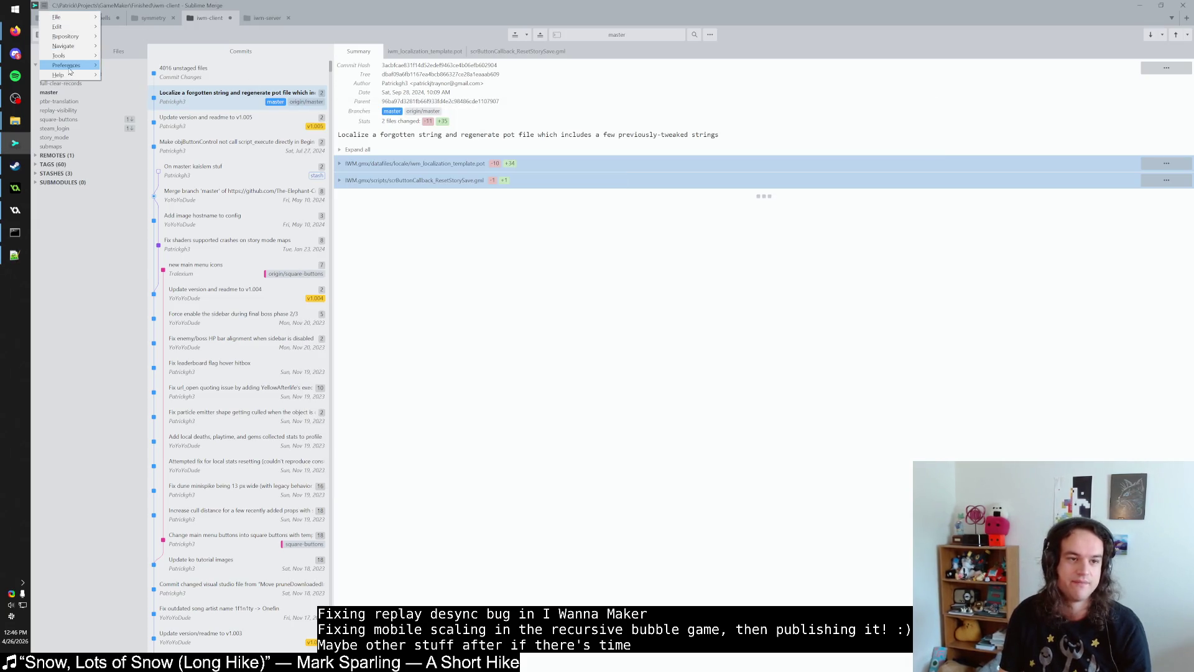
Step: Find .gitconfig in C:\Users\Patrick in File Explorer and open it with Edit with Vim
mouse_move(86, 68)
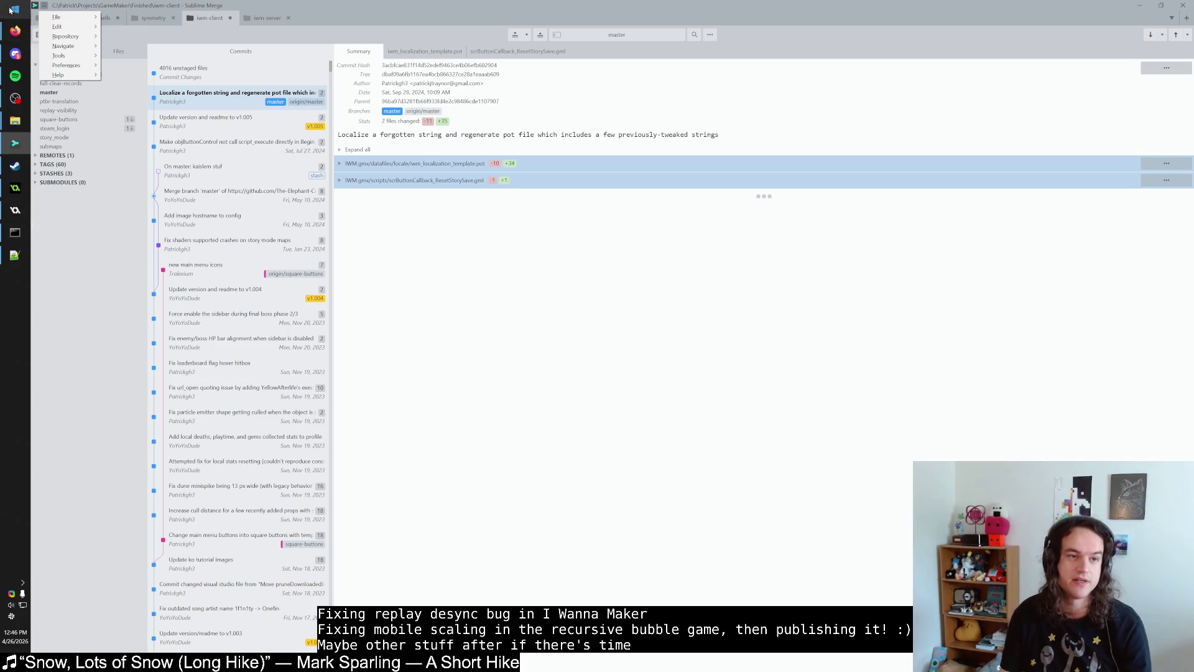
click(15, 9)
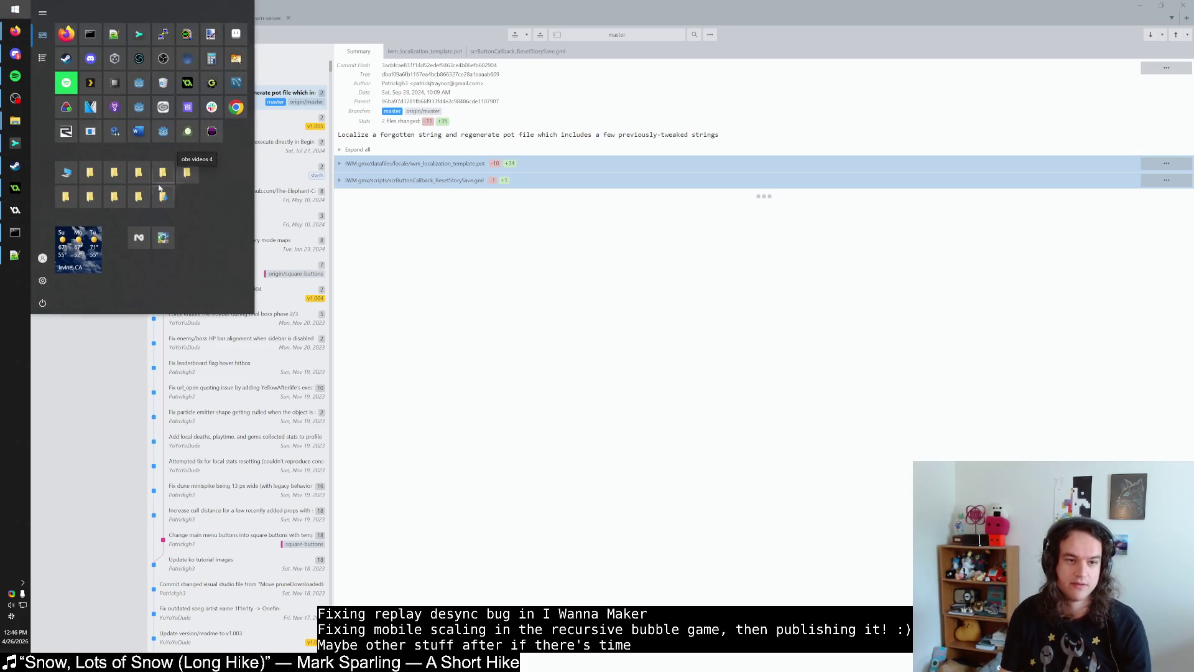
click(70, 191)
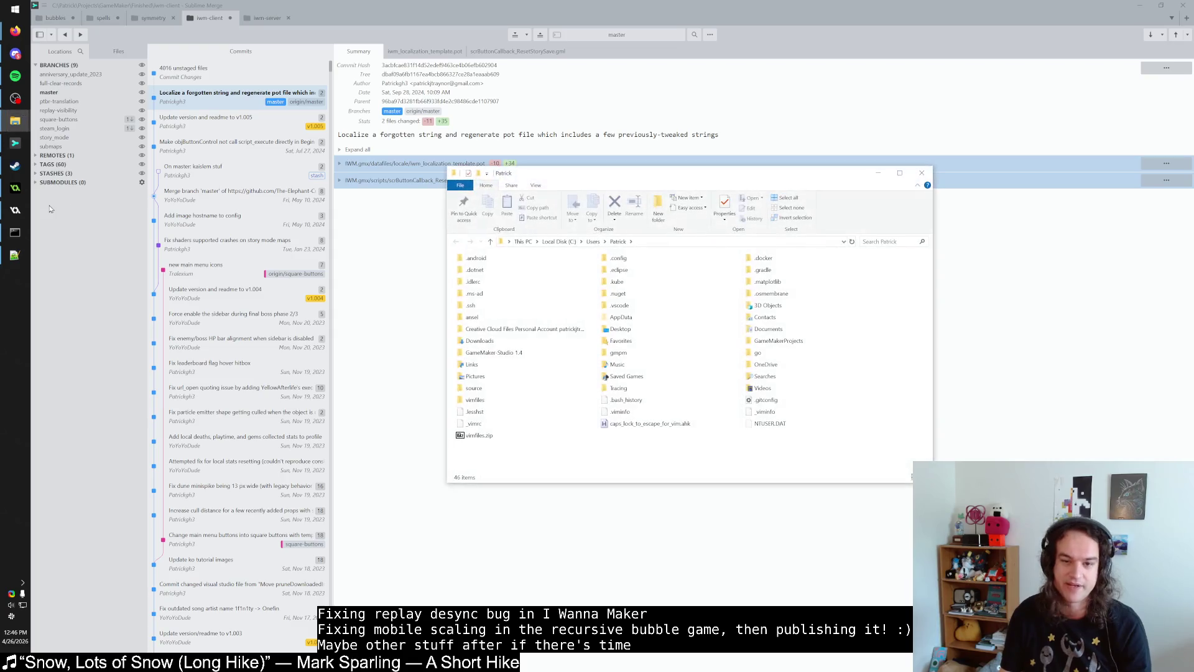
drag(635, 177, 565, 175)
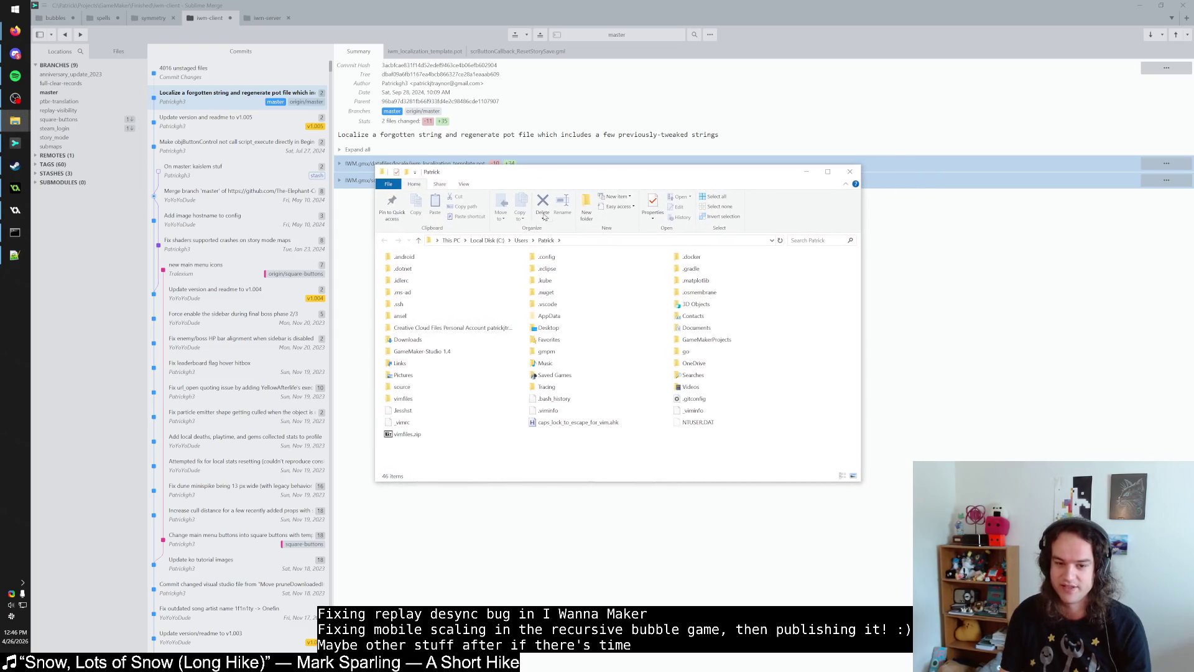
click(451, 306)
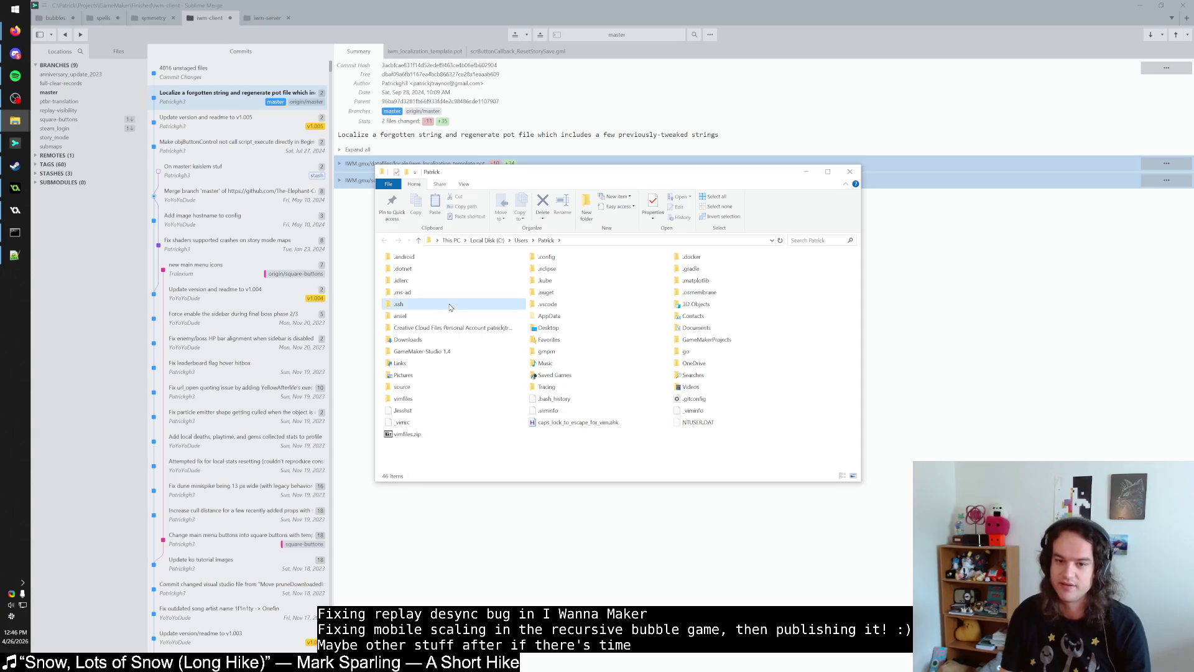
text(.git)
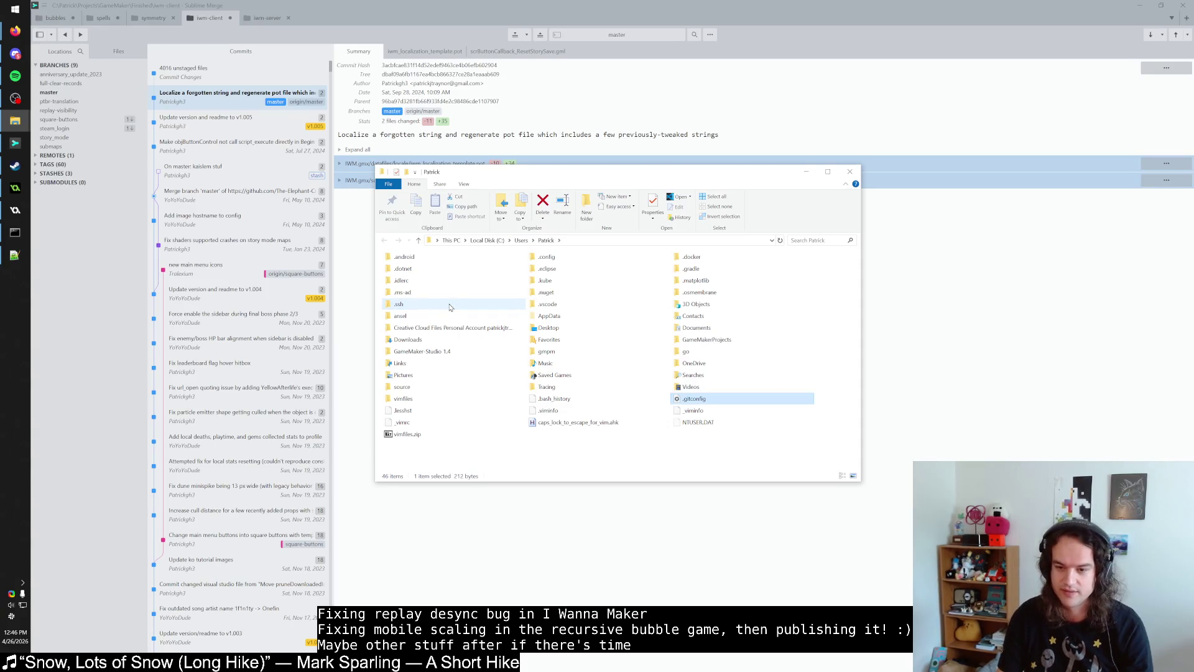
right_click(716, 400)
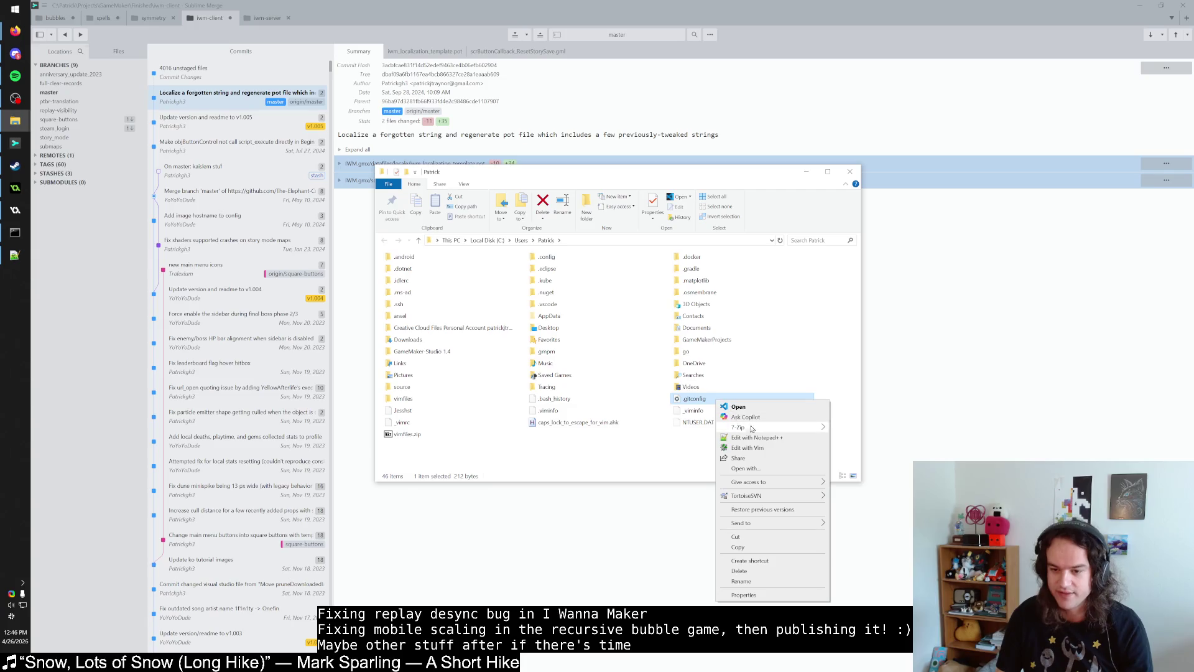
click(753, 448)
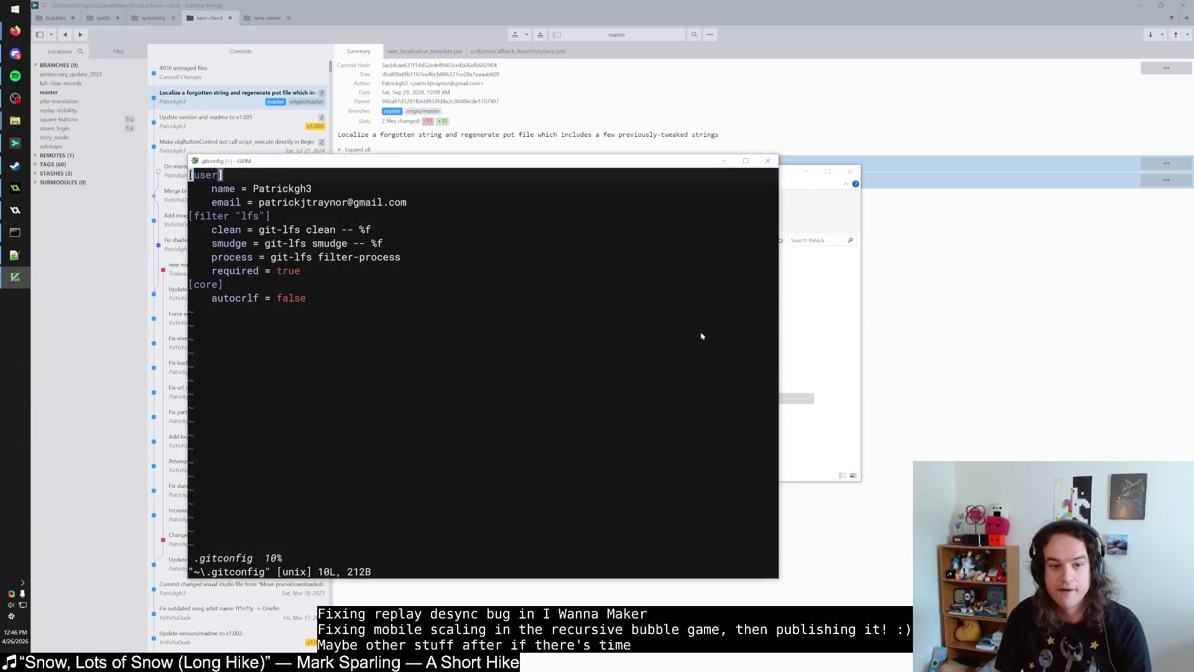
Step: Inspect .gitconfig's user email, lfs filter section and core autocrlf lines
click(430, 298)
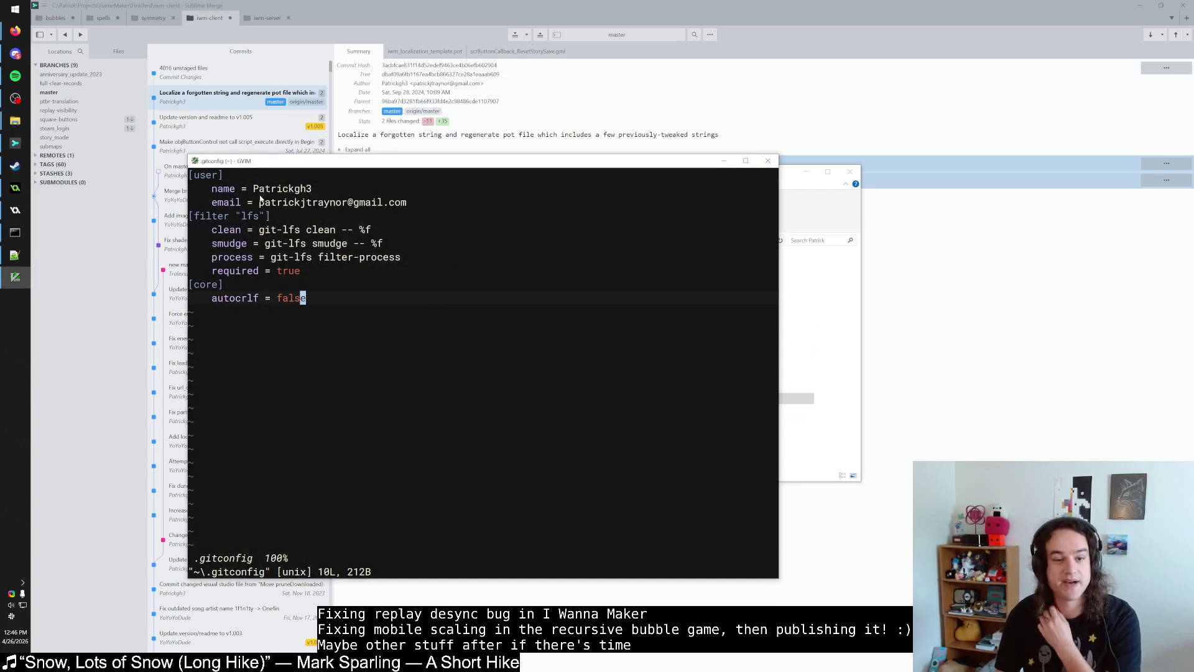
drag(261, 198, 405, 200)
click(408, 200)
click(412, 187)
key(j)
key(j)
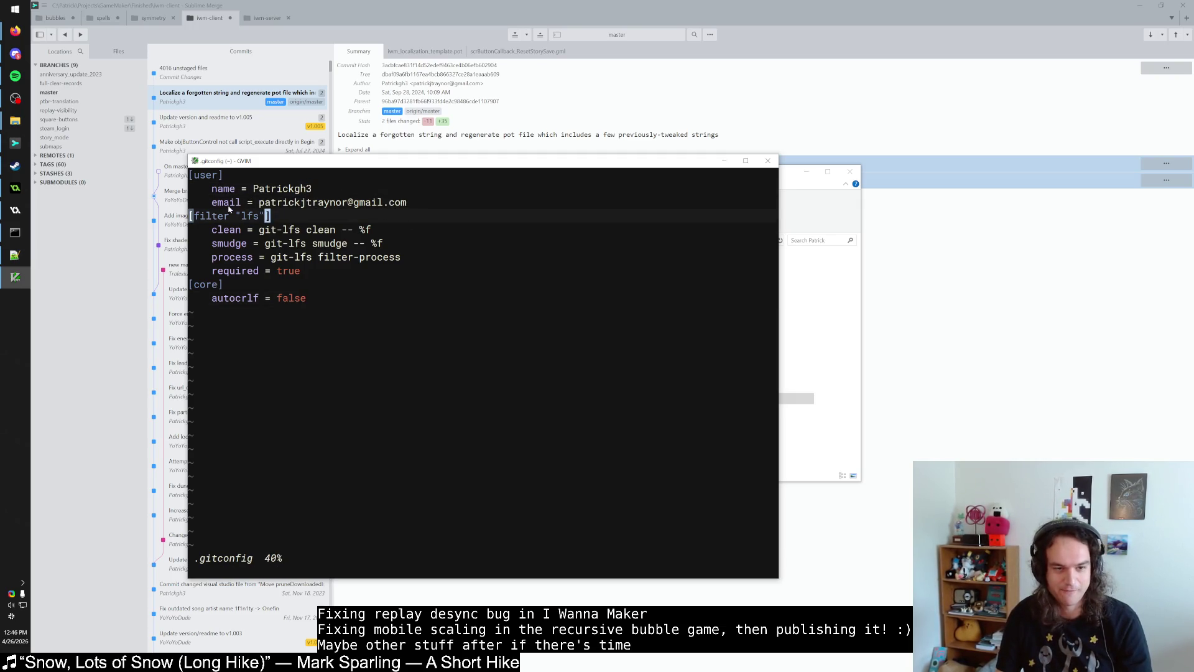
drag(240, 216, 286, 216)
click(322, 298)
click(225, 299)
click(305, 298)
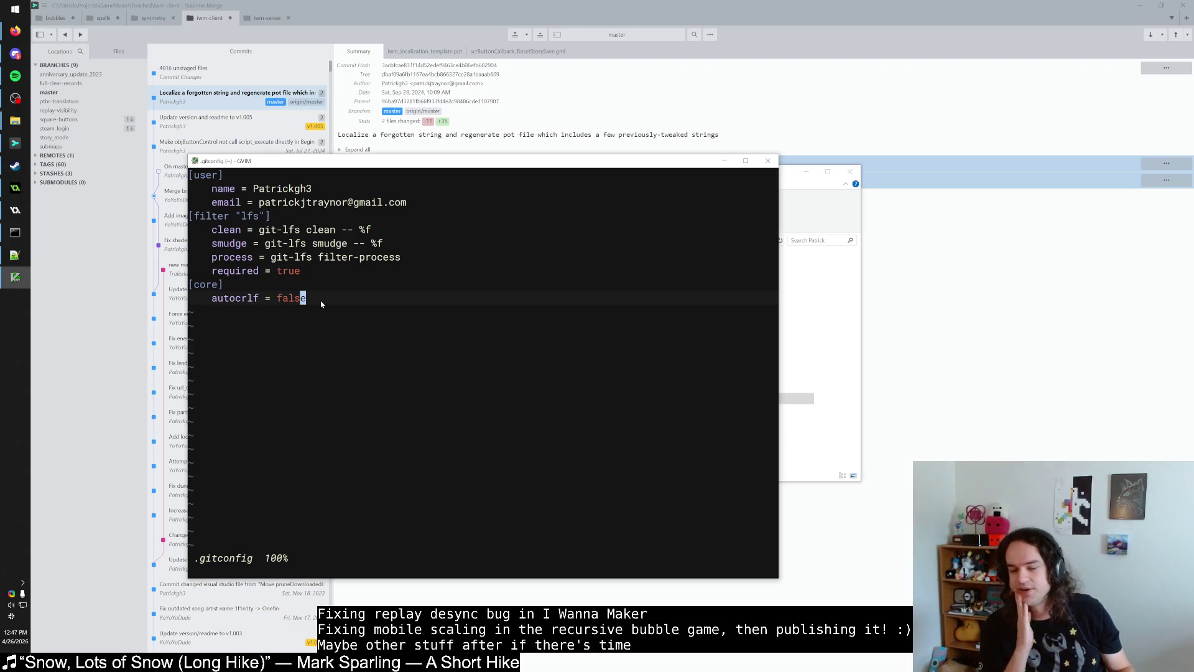
Step: Change core autocrlf from false to true, save with :w, quit with :q, and check Sublime Merge's unstaged files
key(a)
key(BackSpace)
key(BackSpace)
key(BackSpace)
key(BackSpace)
text(true)
key(Escape)
text(:w)
key(Return)
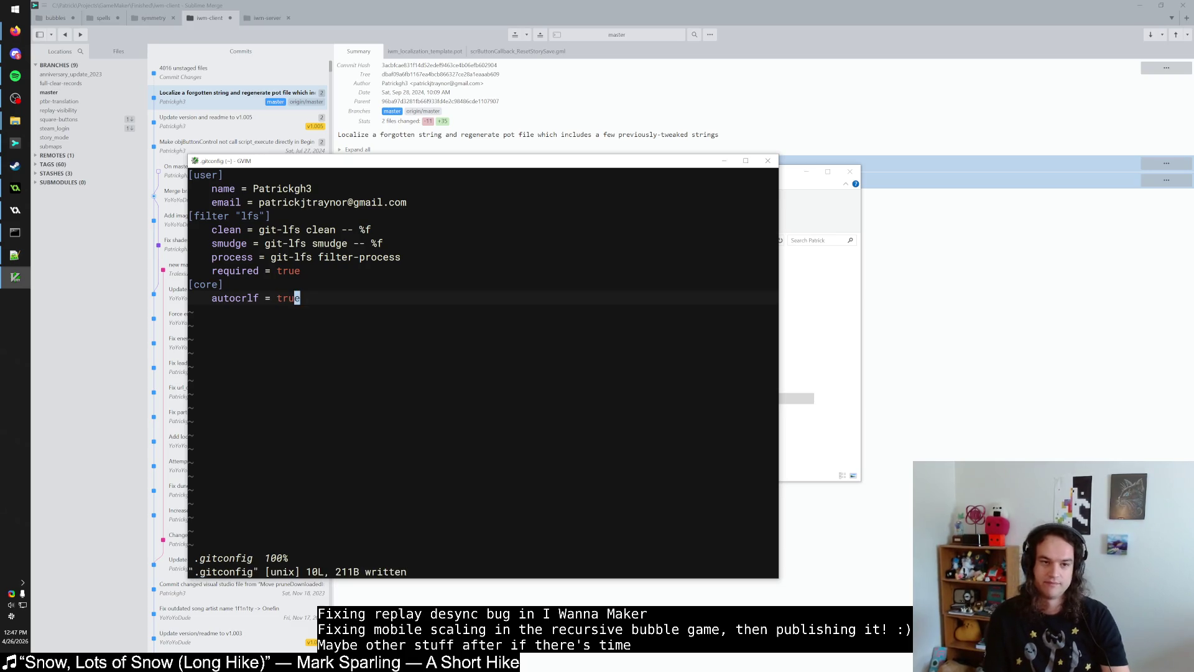
text(:q)
key(Return)
click(239, 72)
click(239, 89)
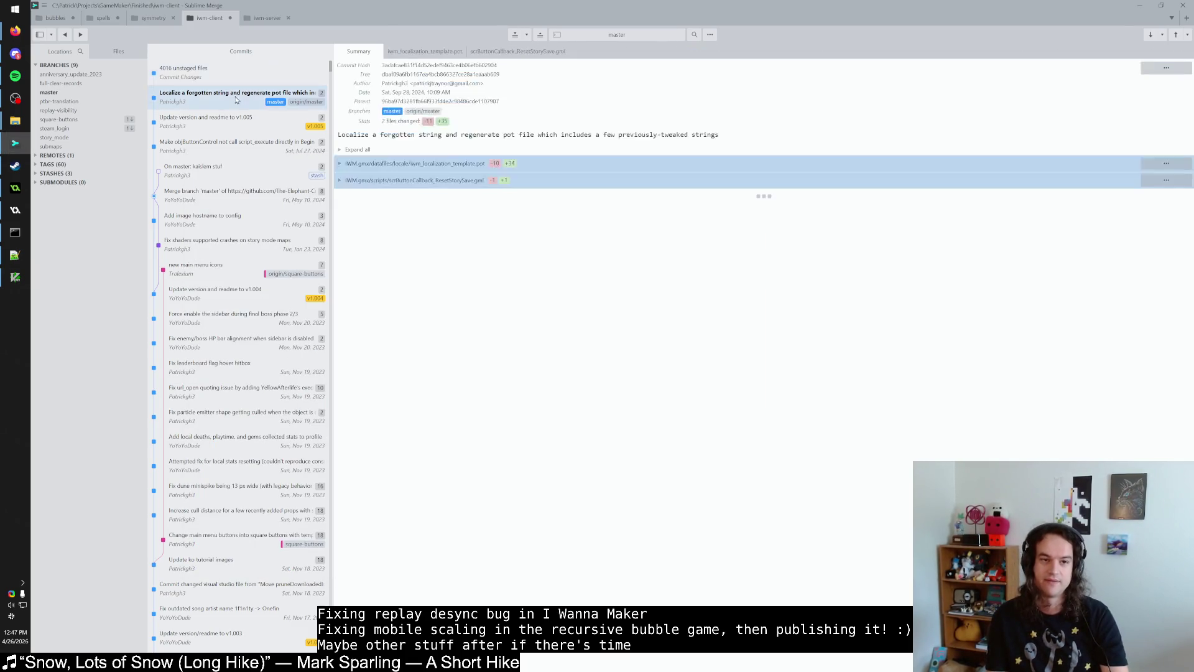
Step: Close and relaunch Sublime Merge, maximized, to reload the 4016 unstaged files
click(239, 83)
double_click(321, 25)
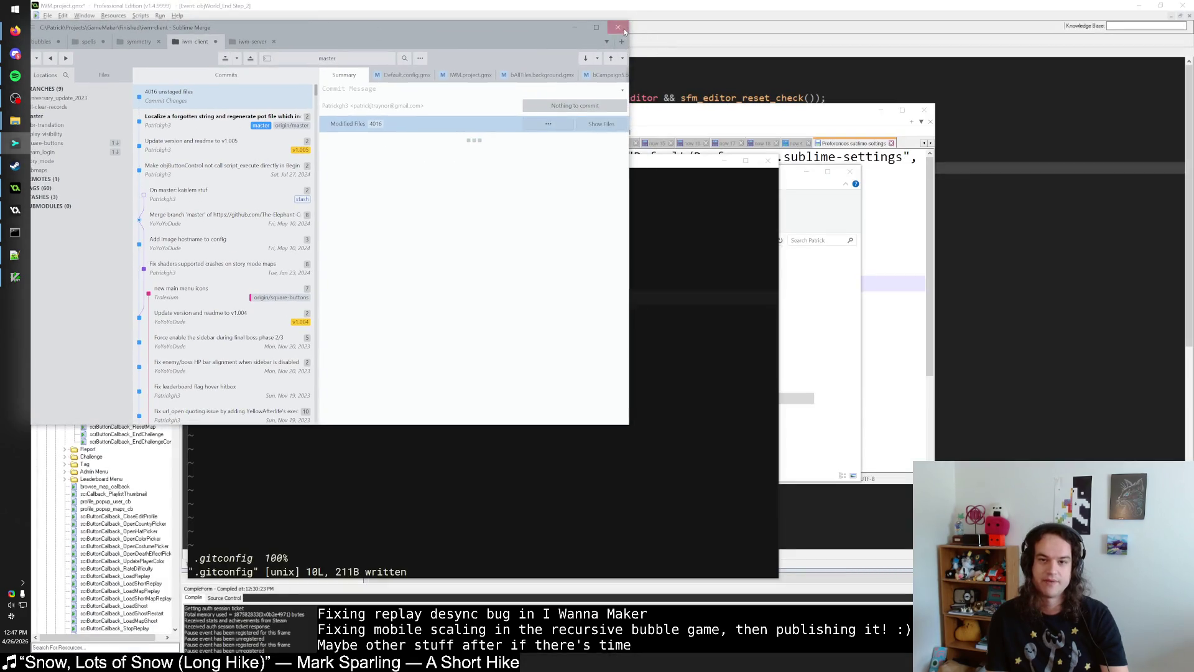
click(625, 29)
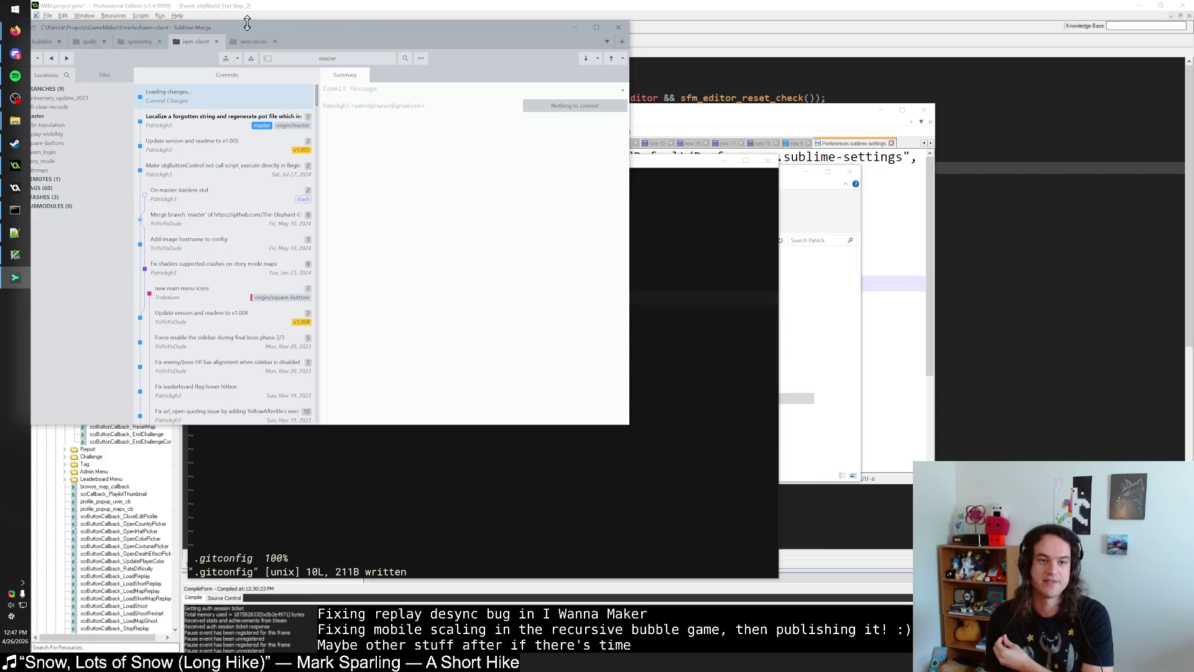
double_click(245, 28)
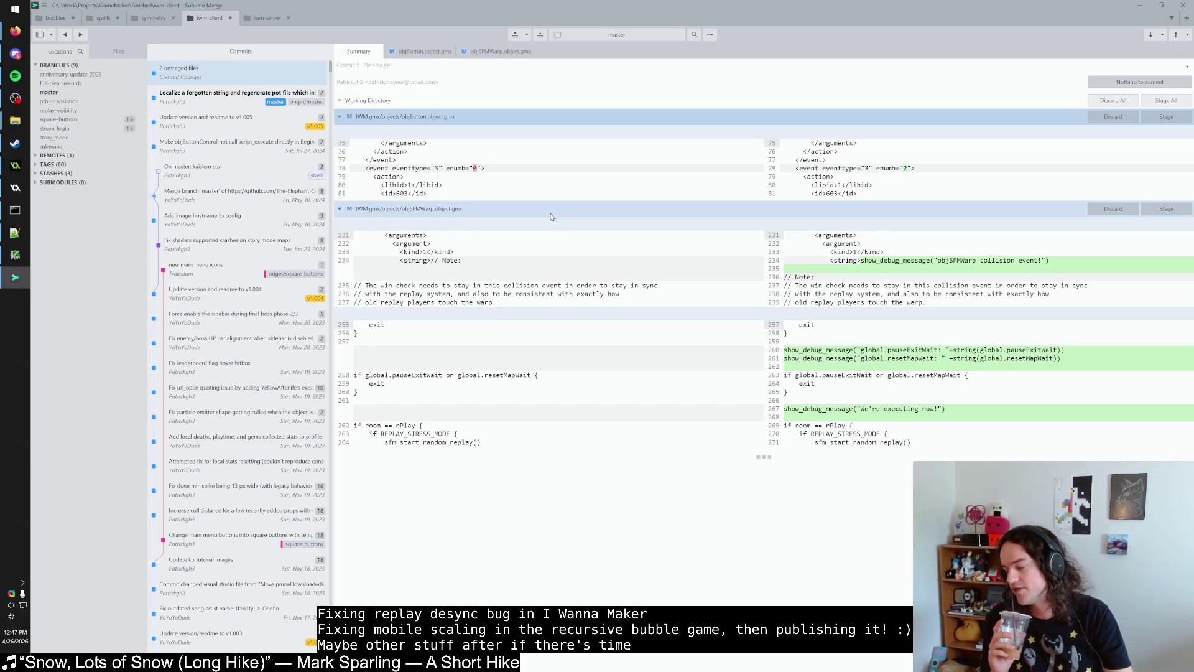
Step: Quit the leftover gVim .gitconfig window with :q and review the objButton.object.gmx diff
key(alt+Tab)
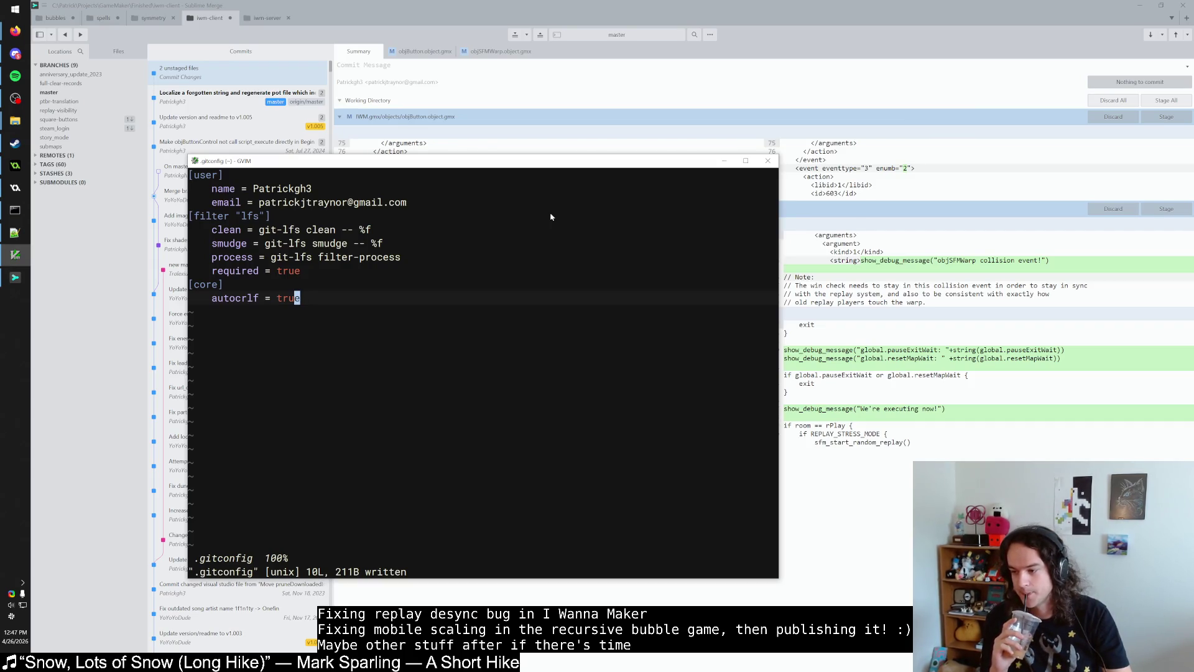
text(:q)
key(Return)
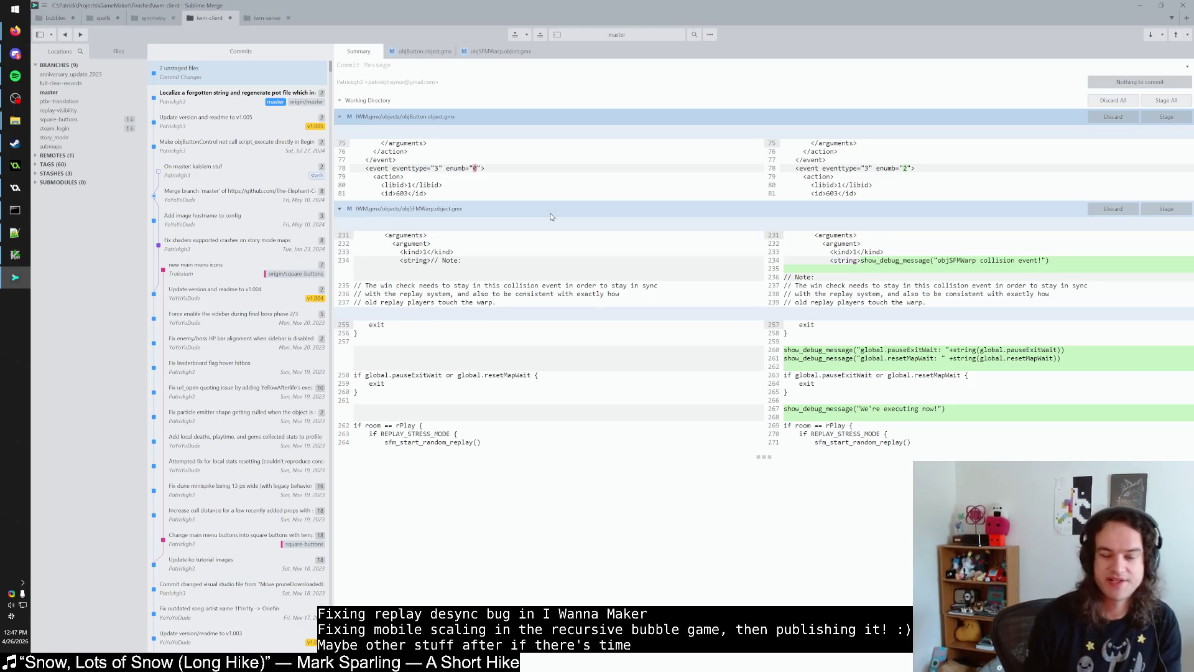
click(449, 117)
click(449, 117)
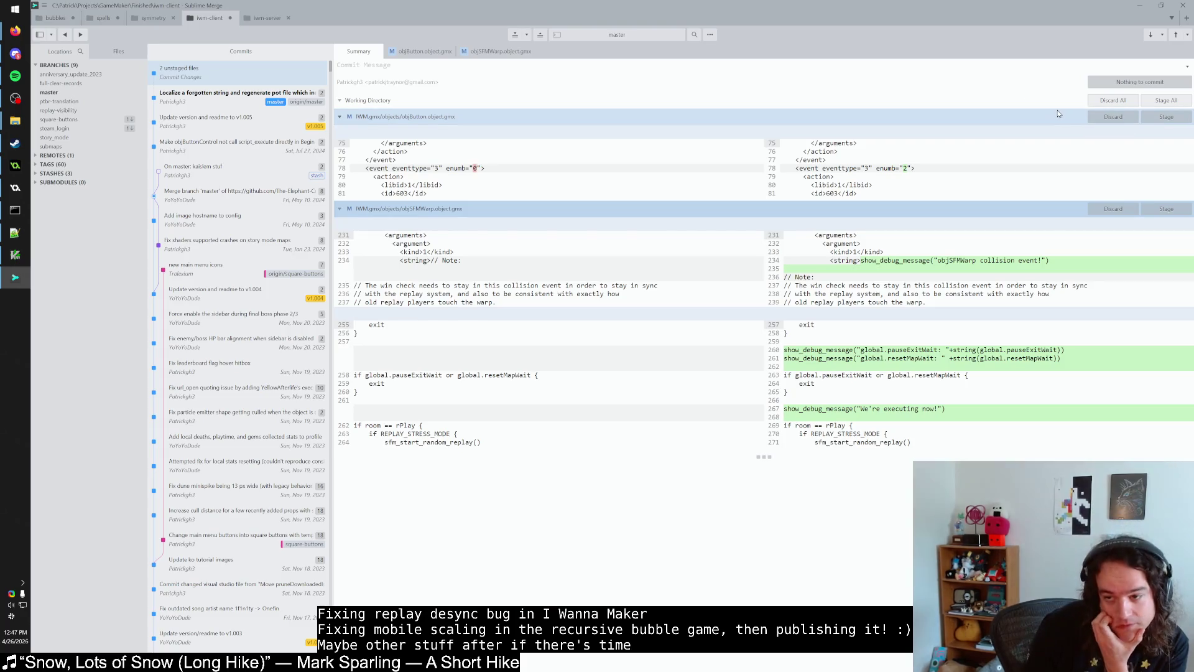
key(alt+Tab)
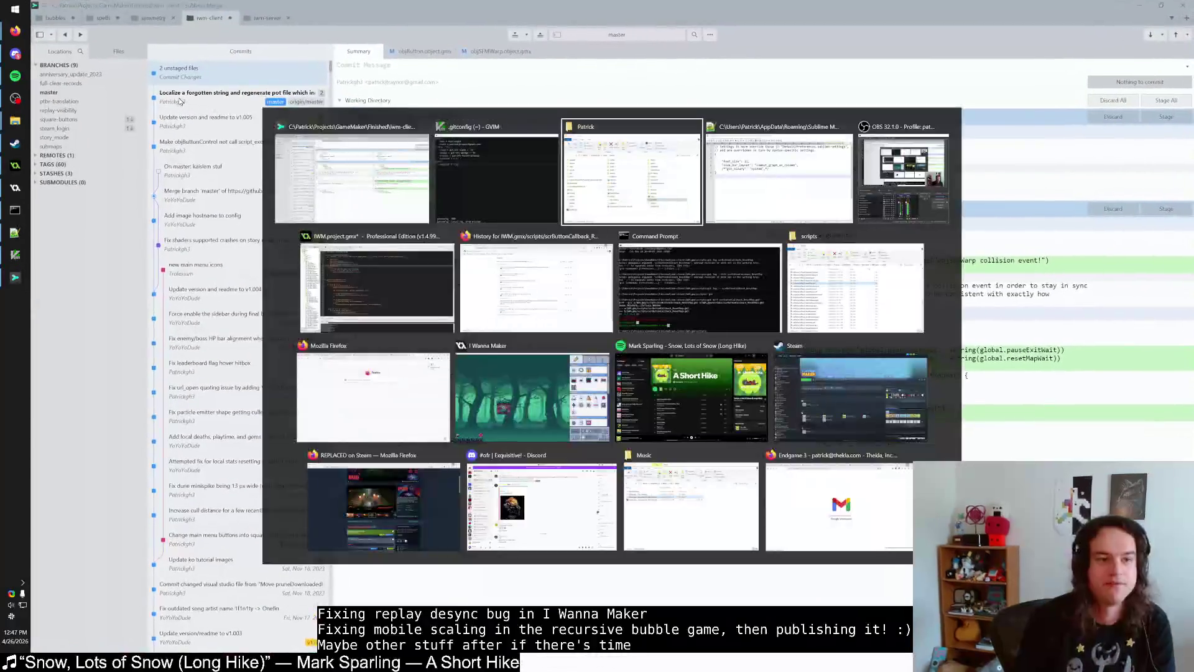
Step: Save the GameMaker project and check the resulting objWorld diff in Sublime Merge
key(alt+Tab)
key(alt+Tab)
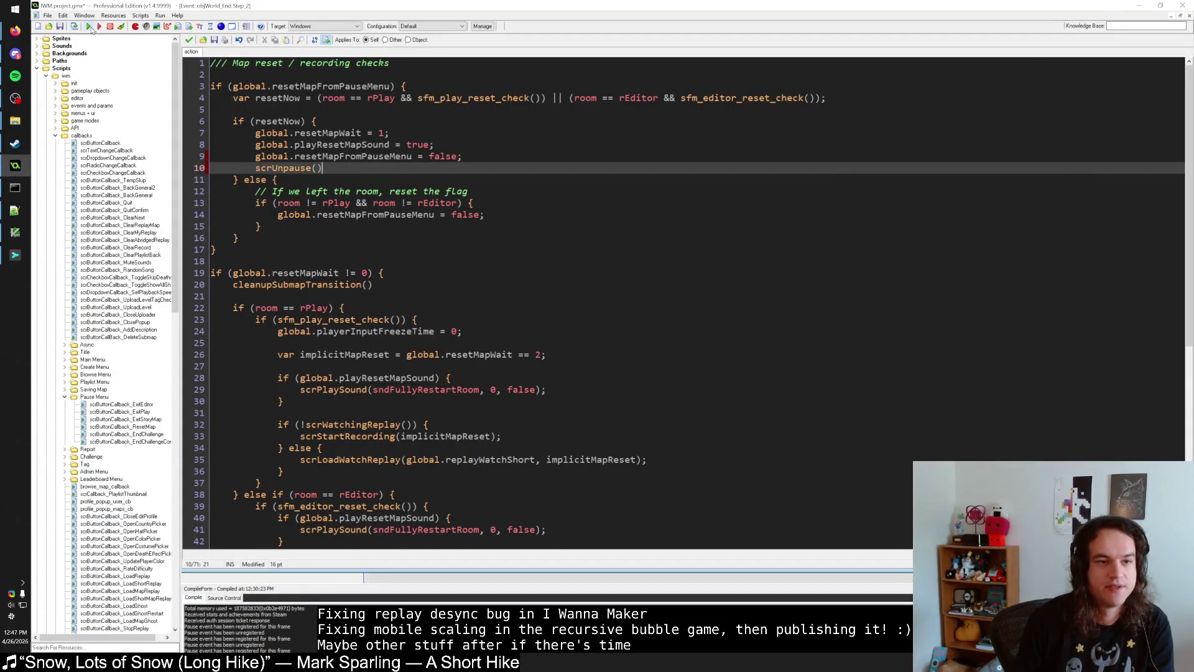
click(61, 27)
key(alt+Tab)
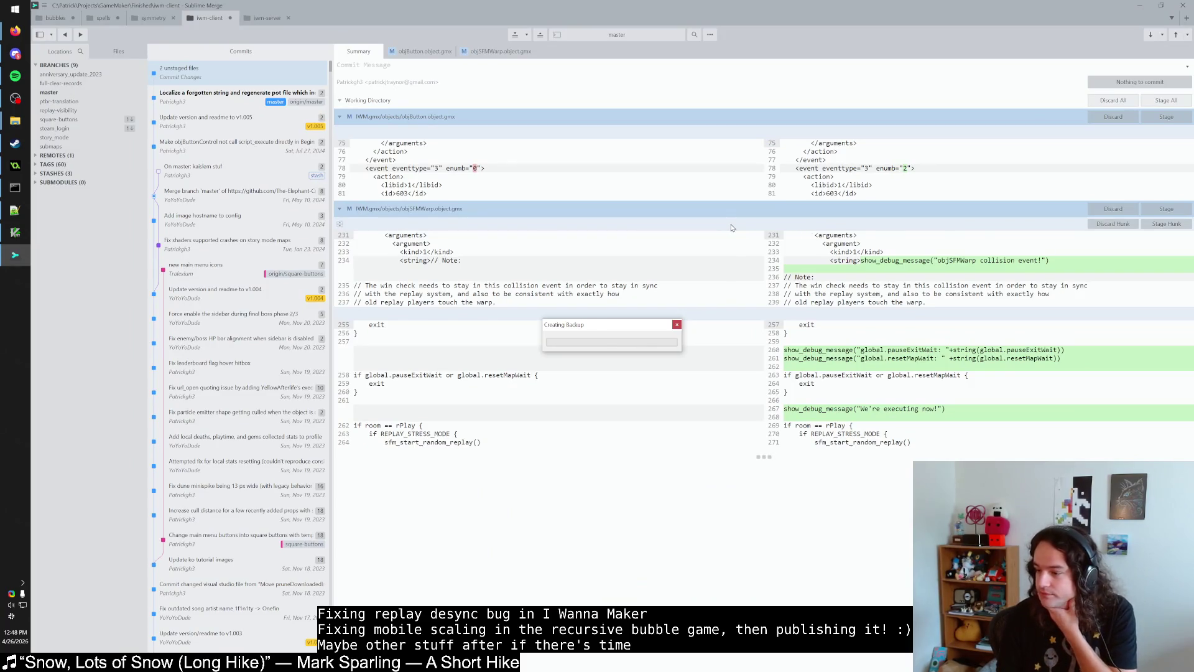
click(733, 227)
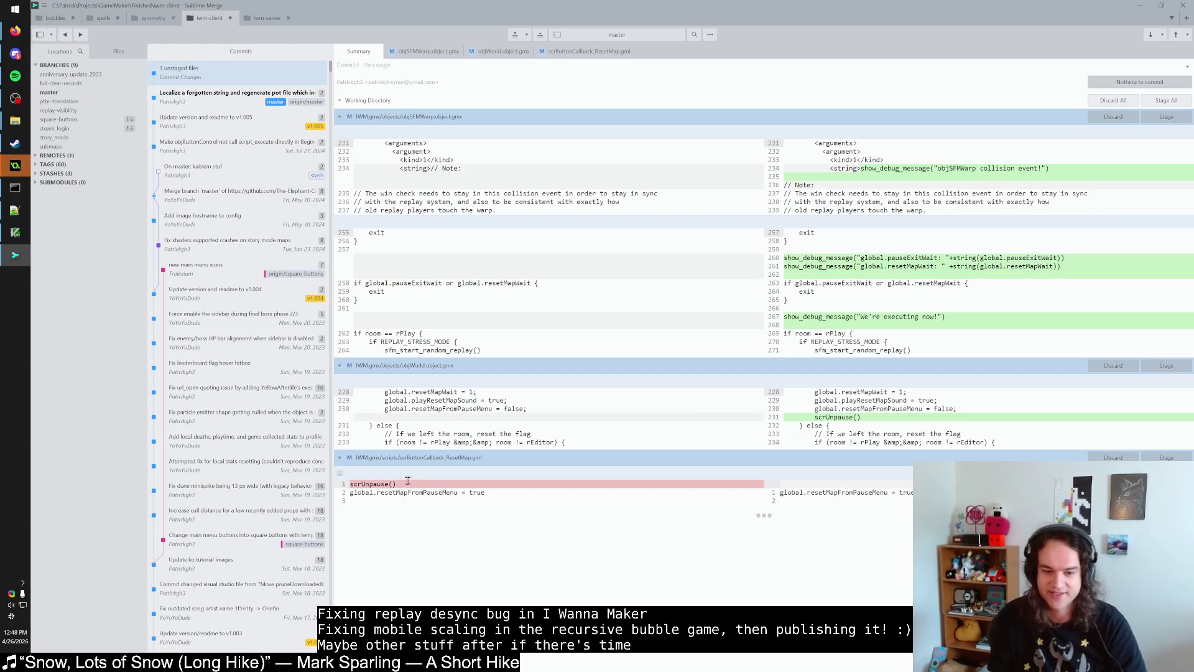
key(alt+Tab)
key(Tab)
key(Tab)
key(Tab)
key(Tab)
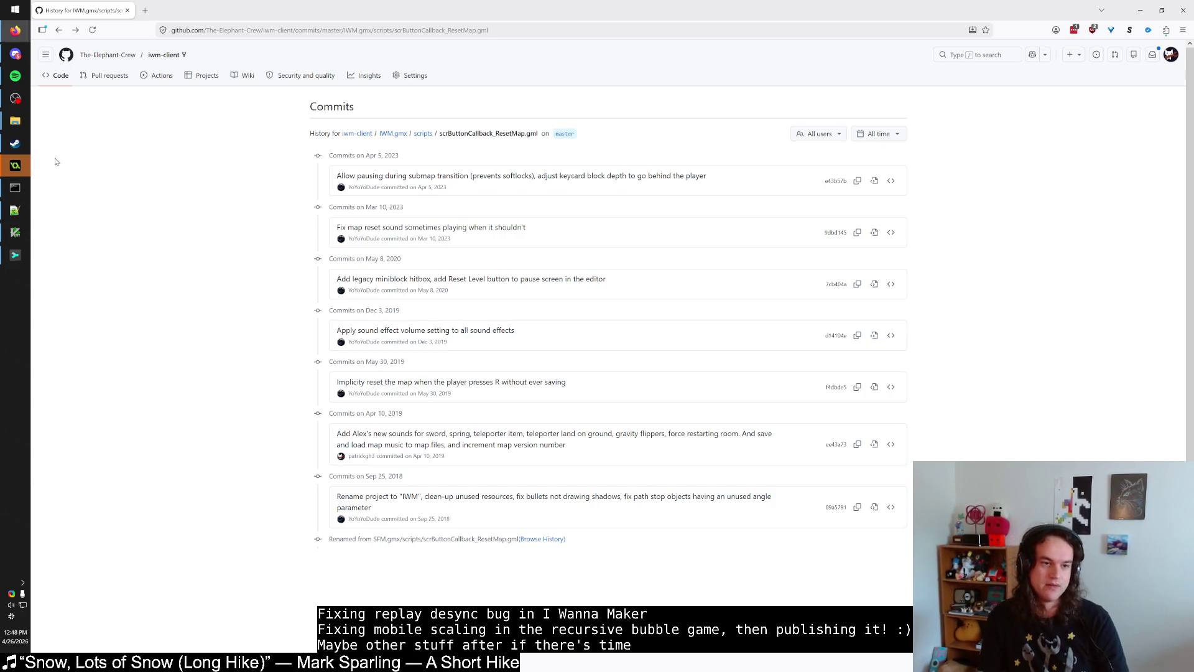
Step: Return to objWorld's End Step code, checking global.resetMapFromPauseMenu and the scrUnpause() call on line 10
click(15, 165)
drag(390, 86, 233, 87)
click(363, 171)
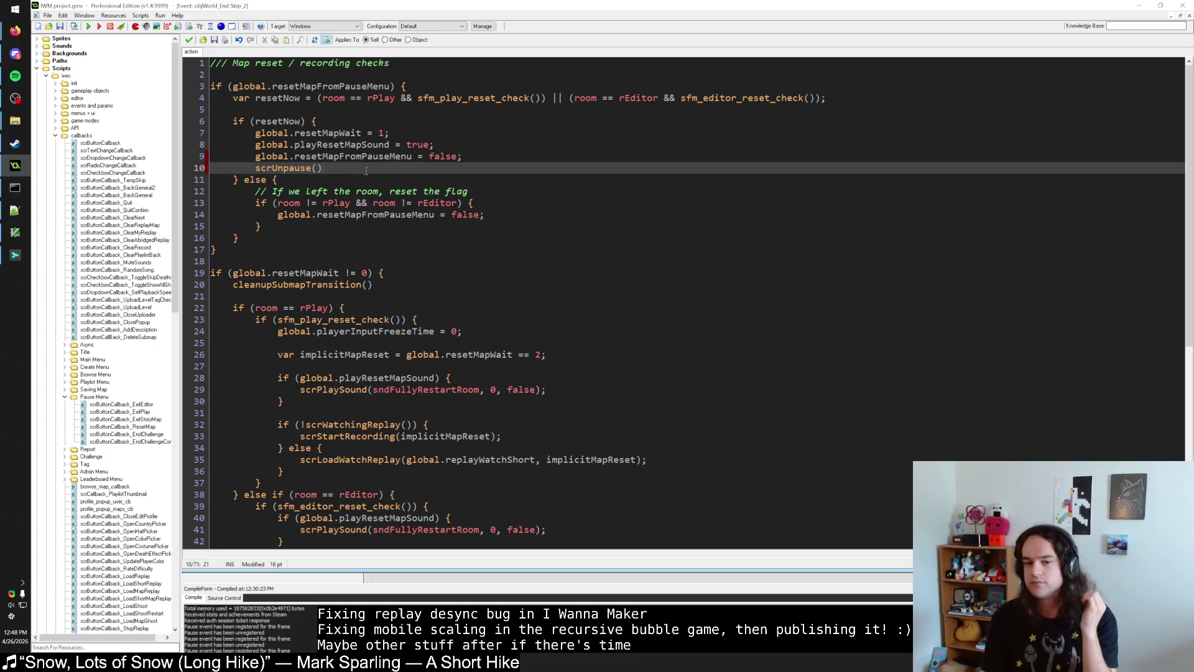
Step: Search all scripts for scrUnpause, starting from objWorld's line 10
scroll(336, 180, down, 7)
scroll(305, 189, up, 7)
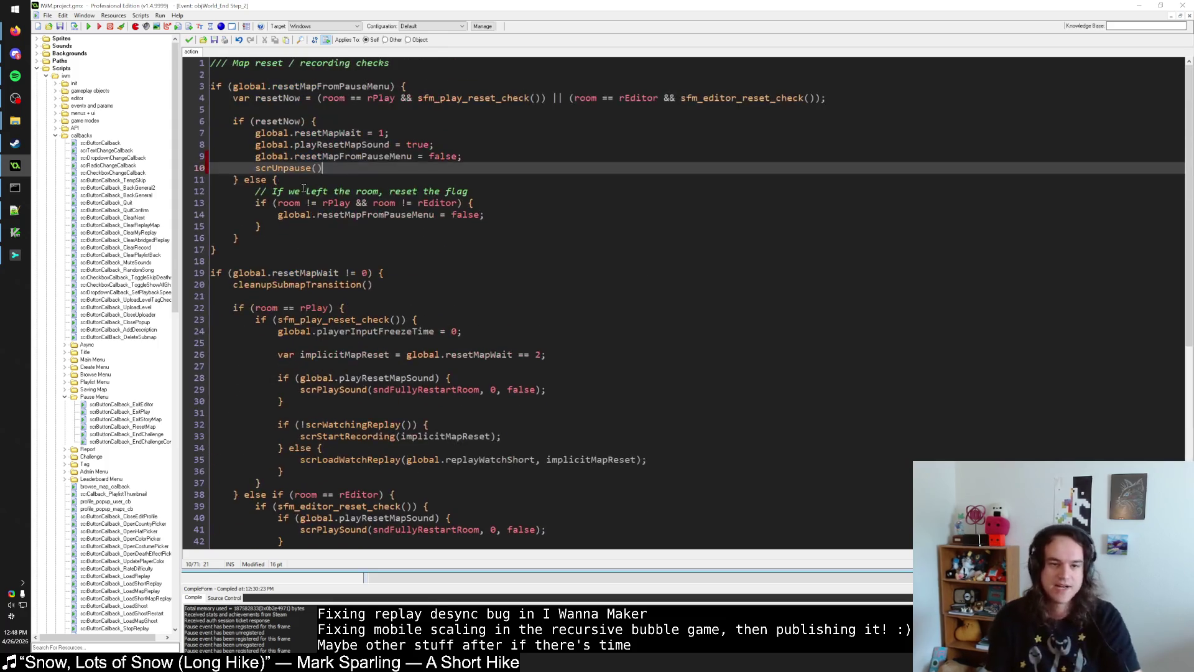
drag(324, 168, 314, 168)
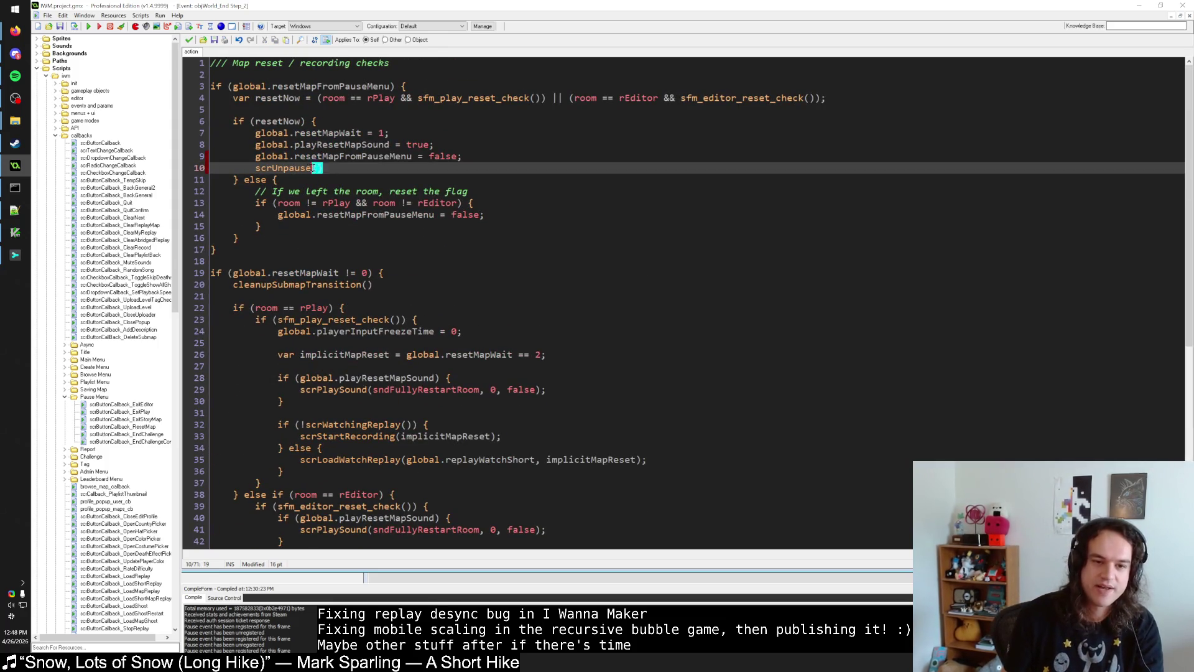
double_click(314, 168)
key(ctrl+shift+f)
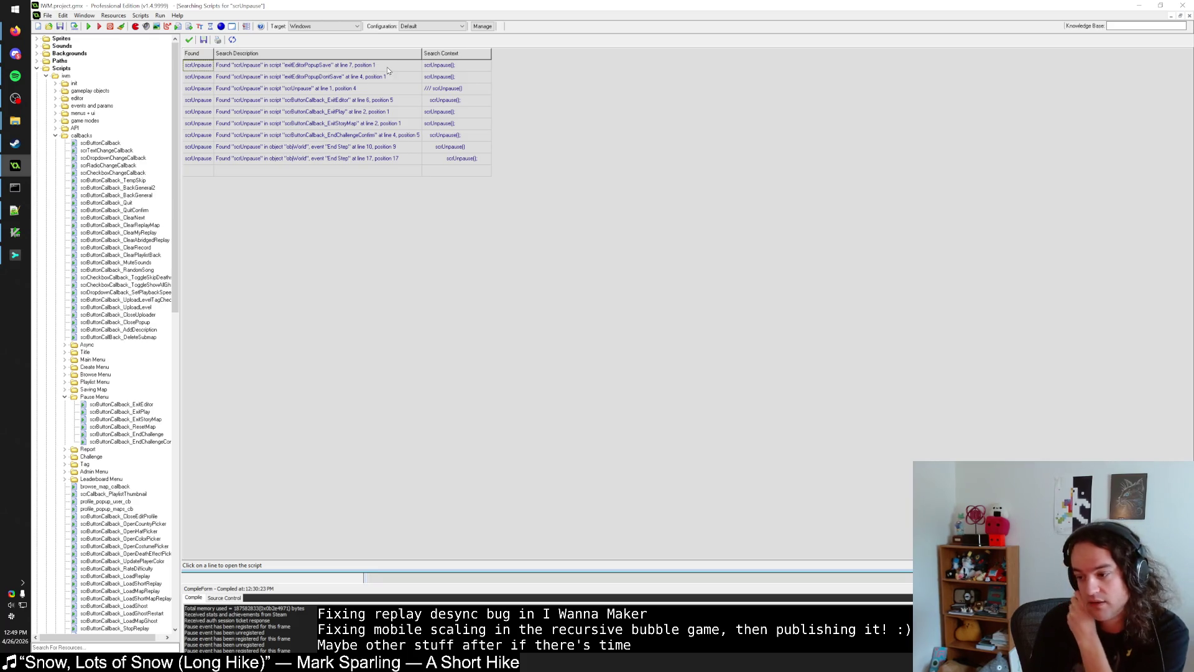
Step: Open the exitEditorPopupSave result and search scripts for uses of exitEditorPopupSave
click(387, 66)
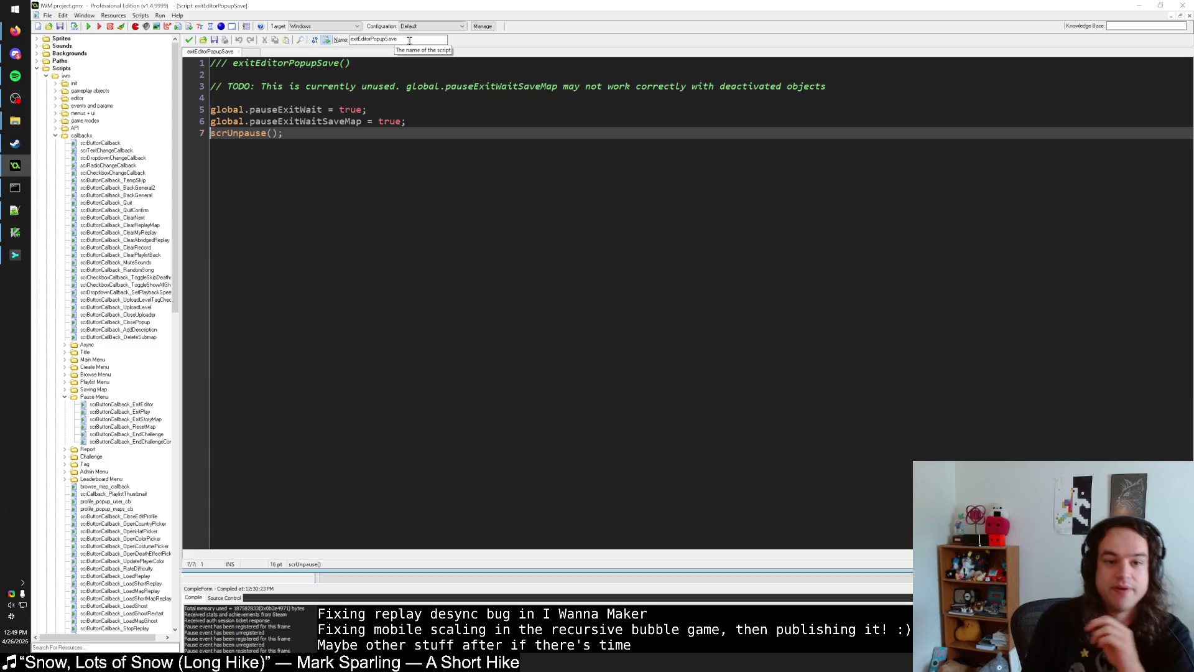
double_click(409, 41)
key(ctrl+c)
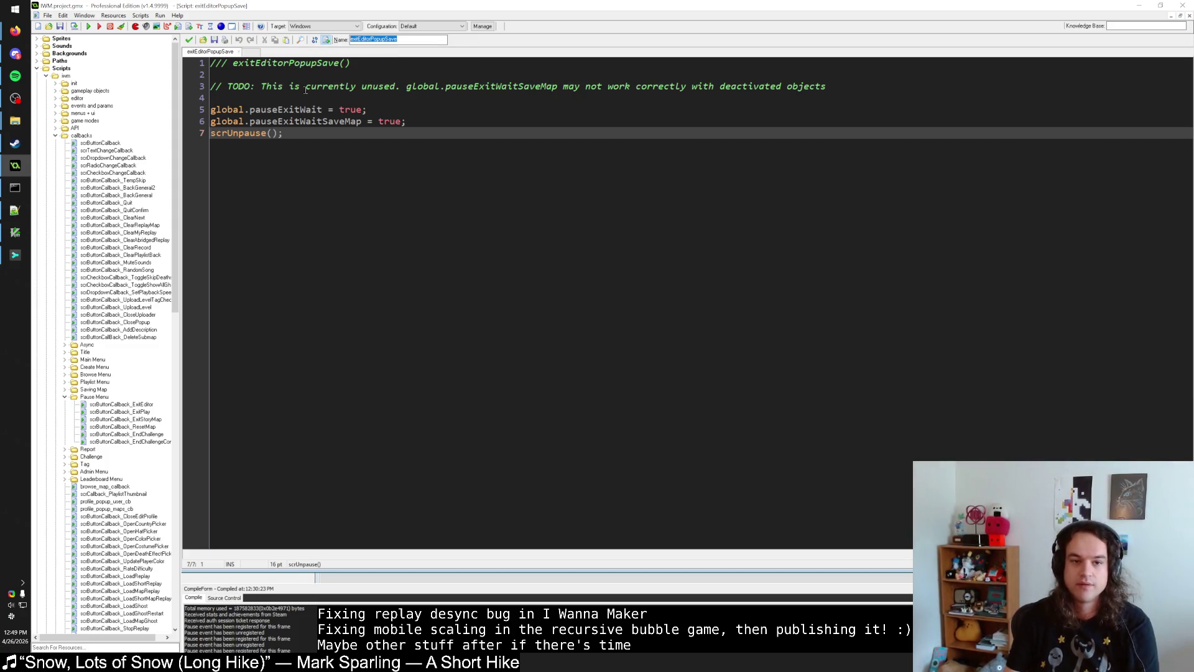
click(335, 87)
key(ctrl+shift+f)
key(ctrl+v)
key(Return)
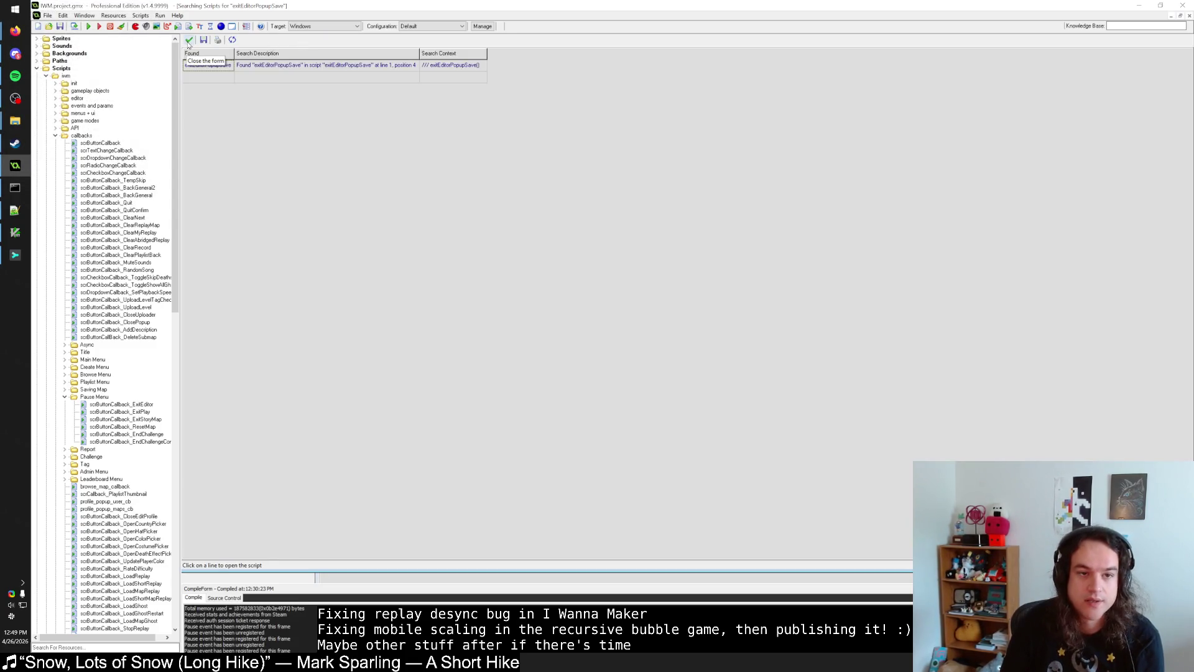
click(190, 39)
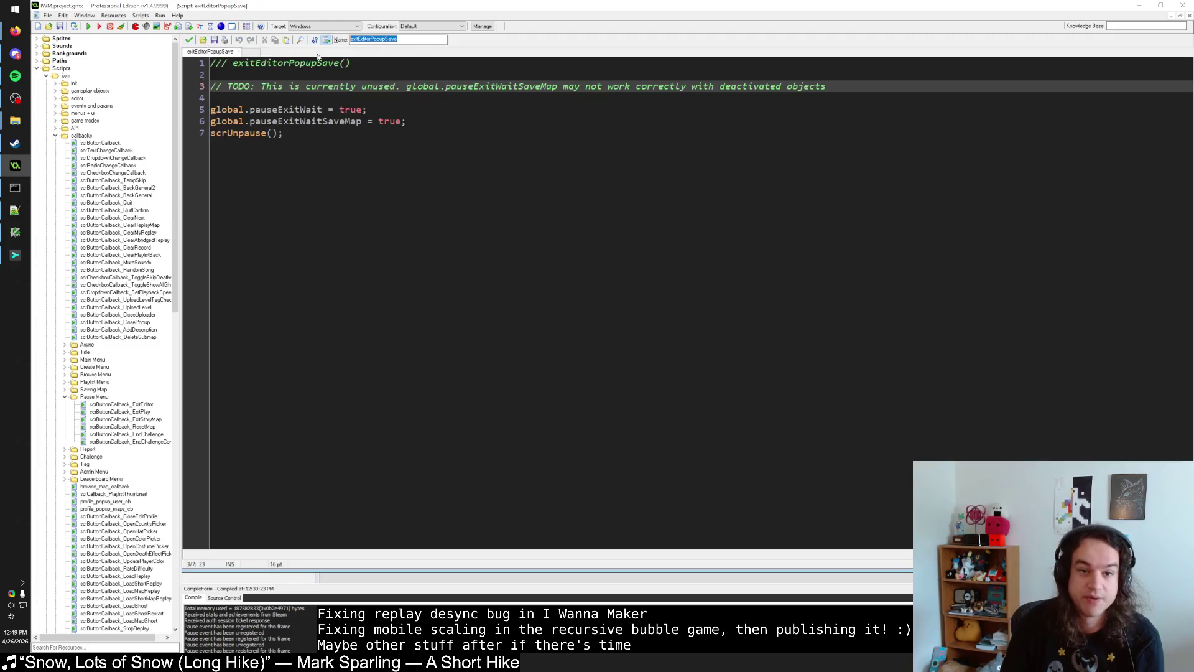
Step: Search scrUnpause again, open exitEditorPopupDontSave, and search for that script's uses
double_click(264, 132)
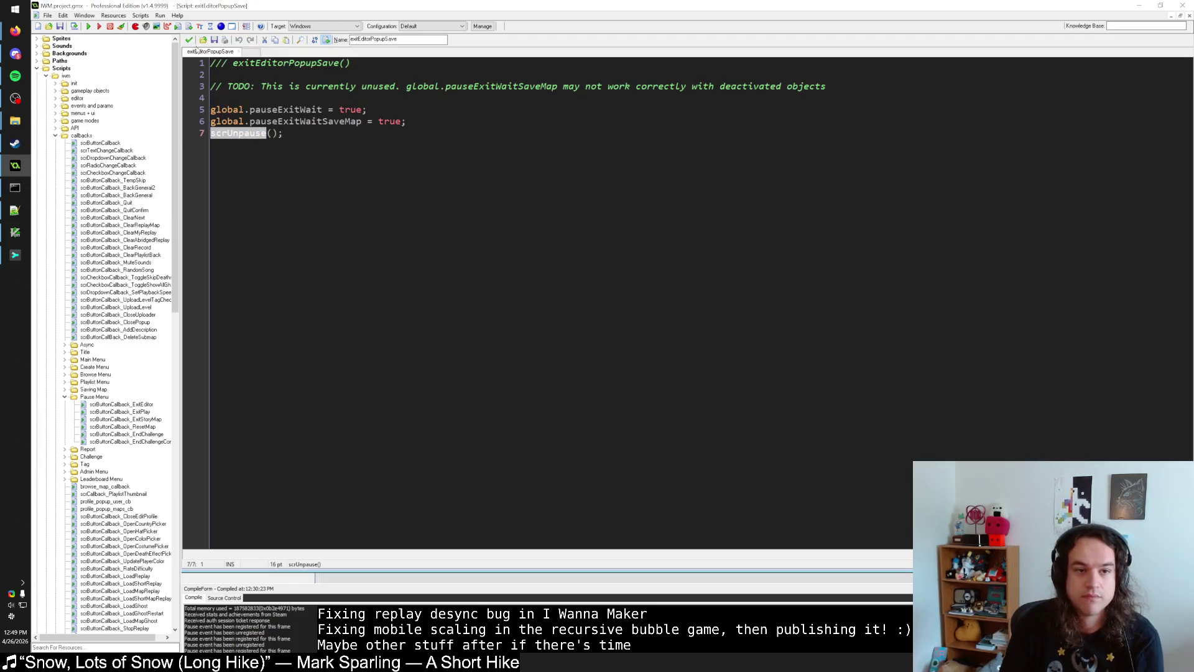
key(ctrl+shift+f)
key(Return)
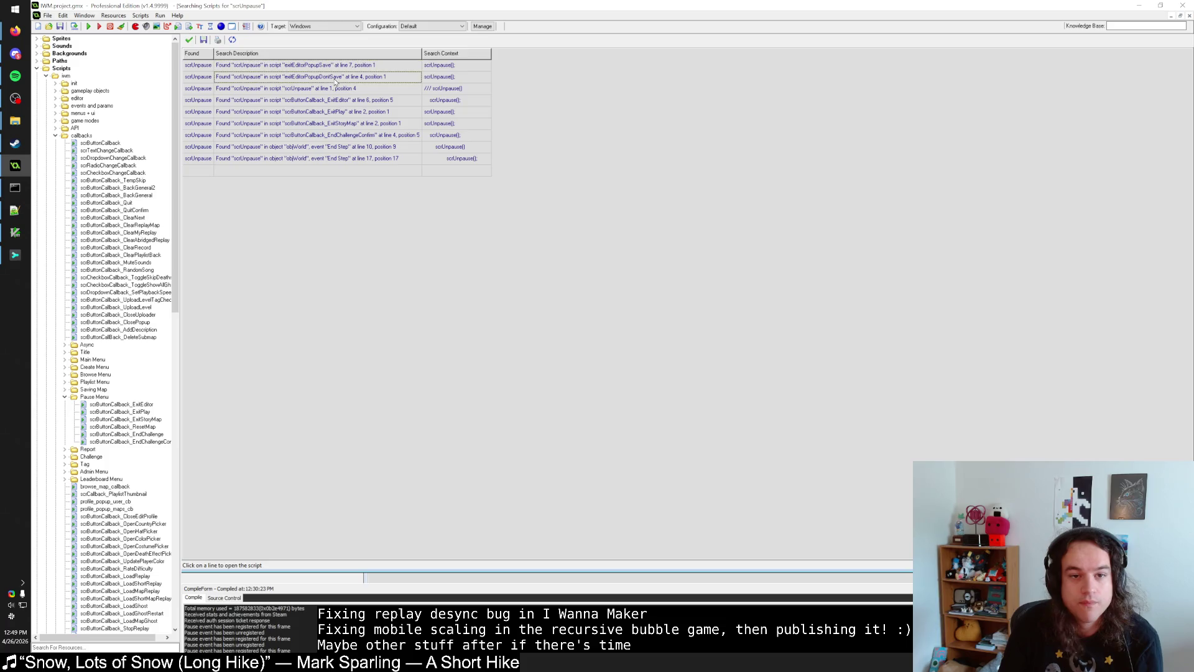
click(335, 78)
double_click(357, 62)
key(ctrl+shift+f)
key(Return)
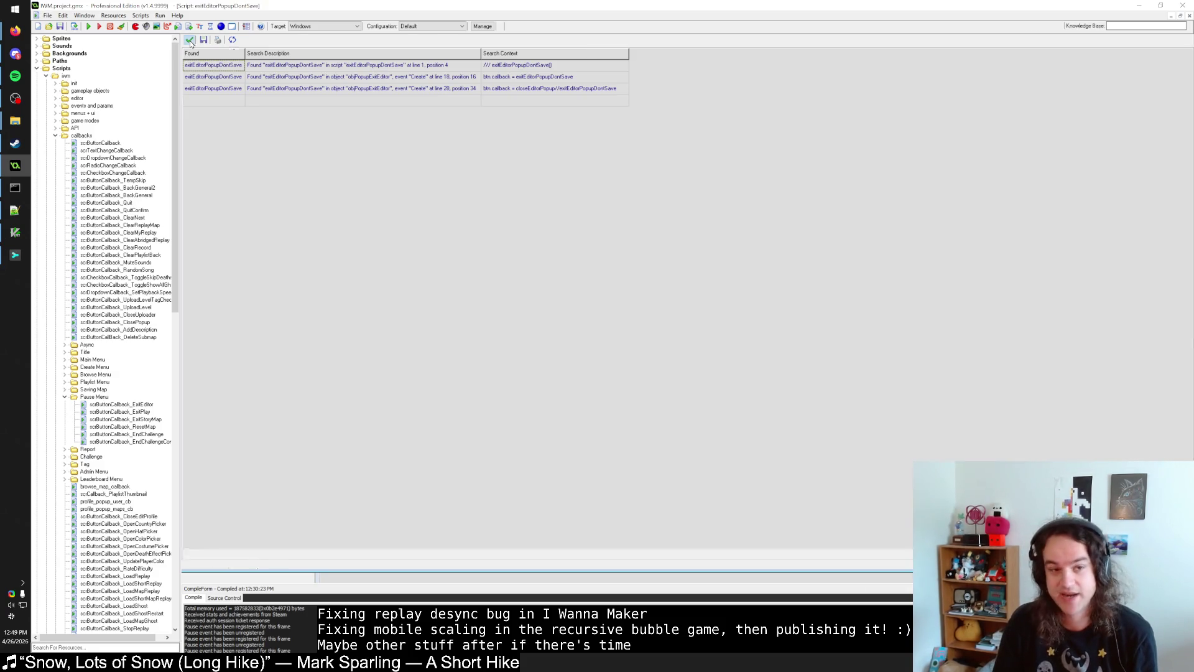
click(189, 41)
Step: Search scrUnpause once more and review the ExitEditor, ExitPlay, ExitStoryMap, EndChallengeConfirm and objWorld results
double_click(261, 100)
key(ctrl+shift+f)
click(354, 102)
click(354, 115)
click(392, 127)
click(395, 141)
click(390, 150)
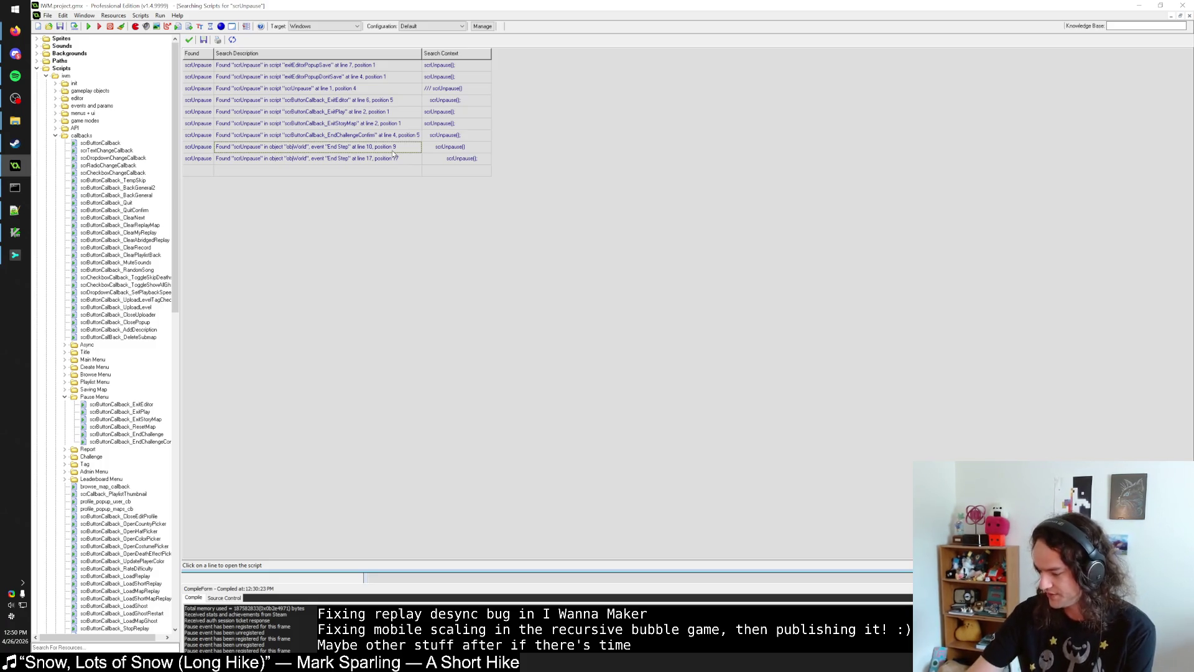
Step: Review the unpause code in objWorld's End Step and save the event
click(376, 158)
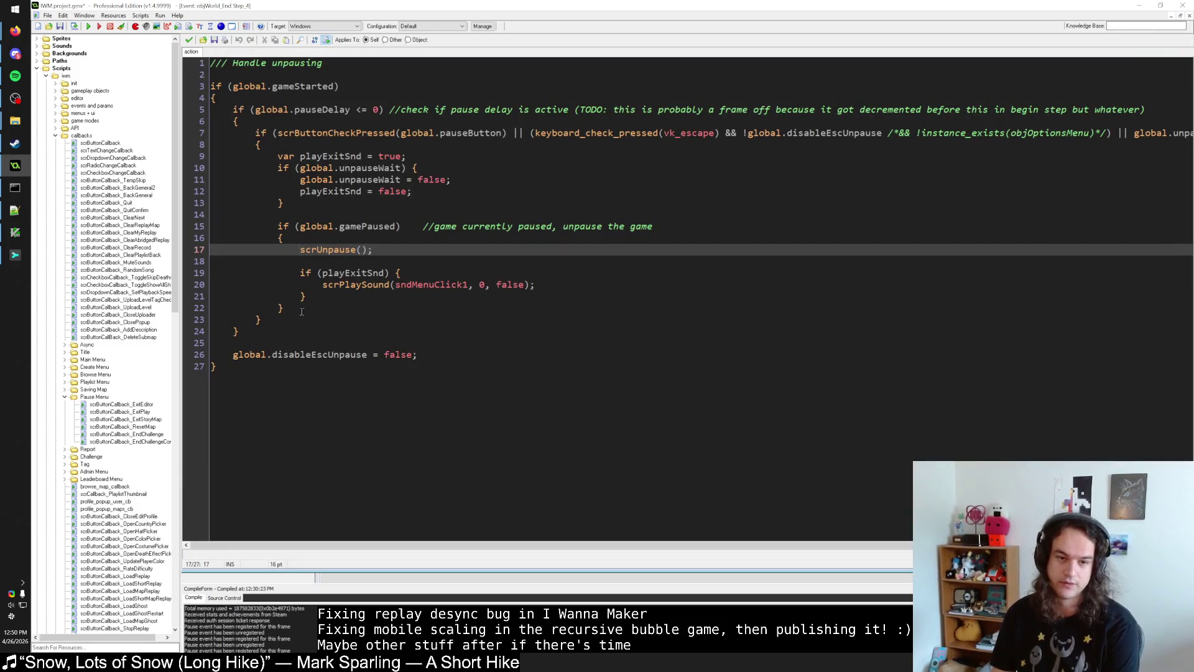
click(236, 332)
click(234, 368)
click(225, 368)
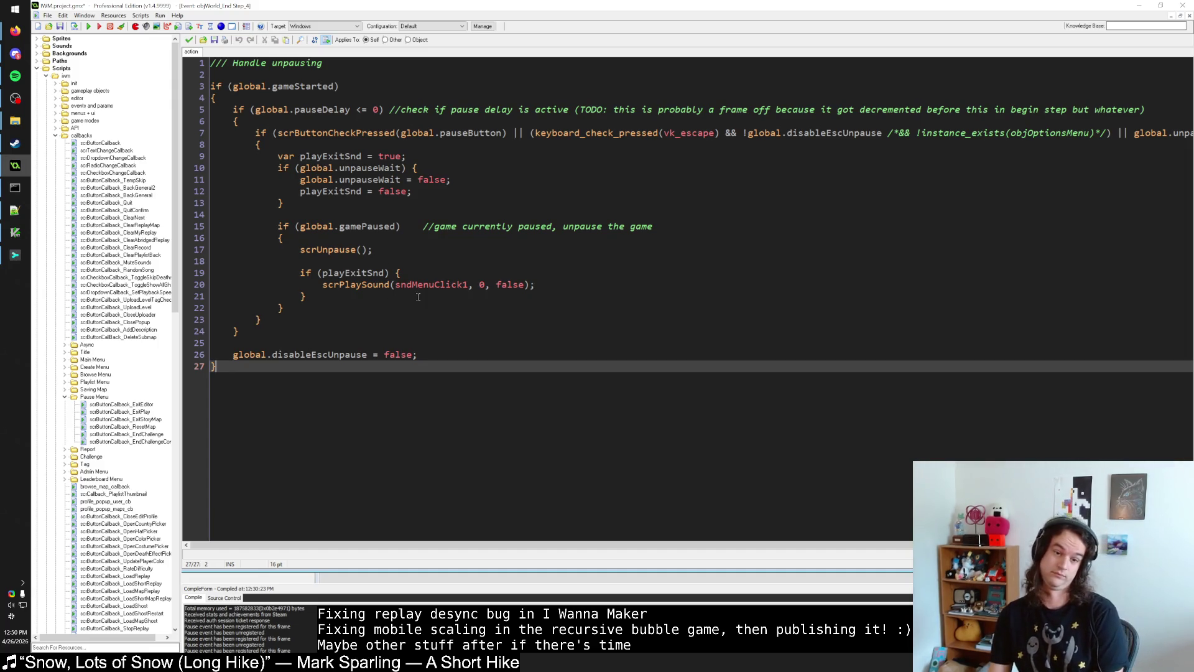
click(190, 41)
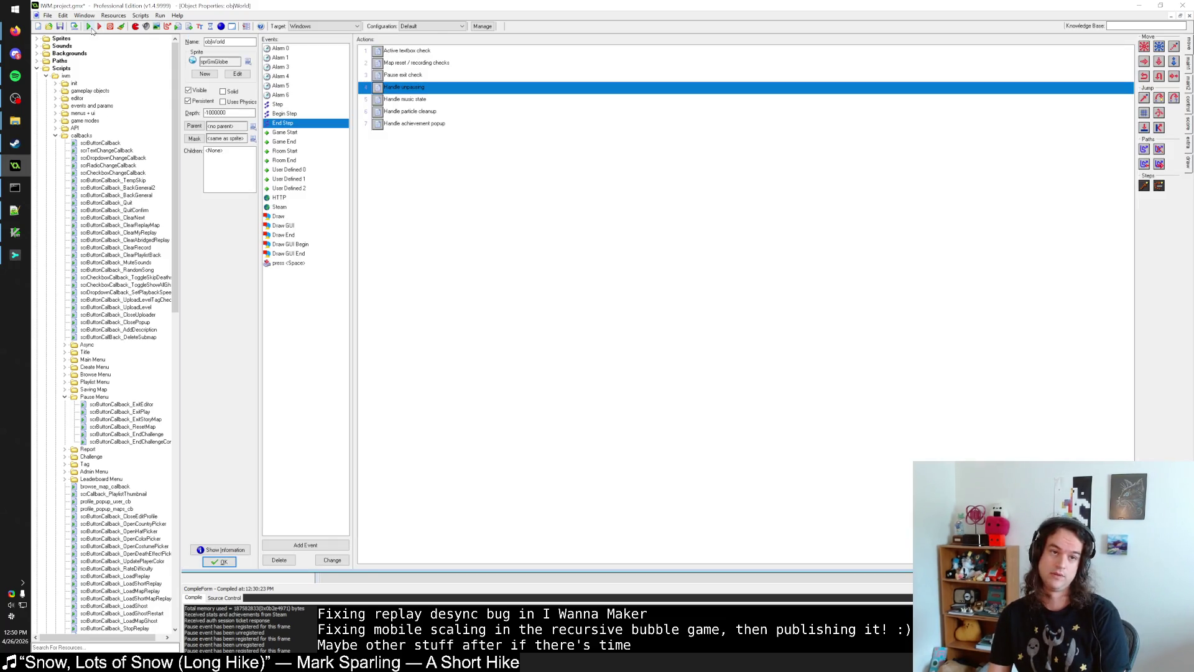
Step: Start a fresh build of the game and bring the GameMaker project back to front
click(15, 256)
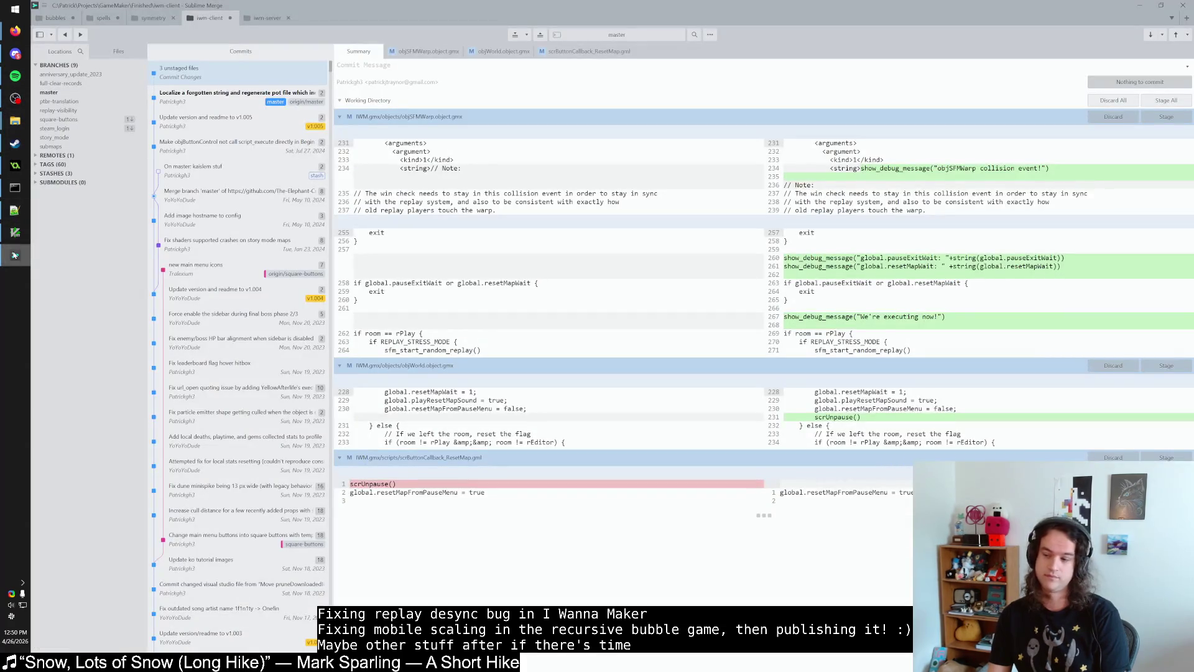
click(15, 255)
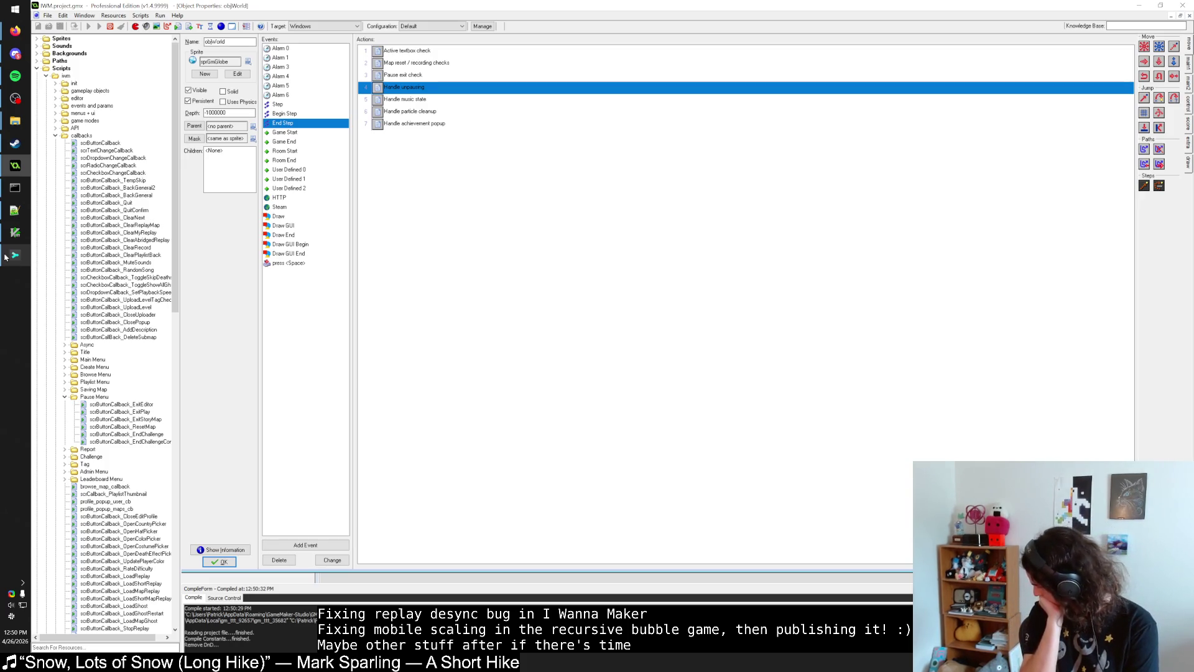
key(alt+Tab)
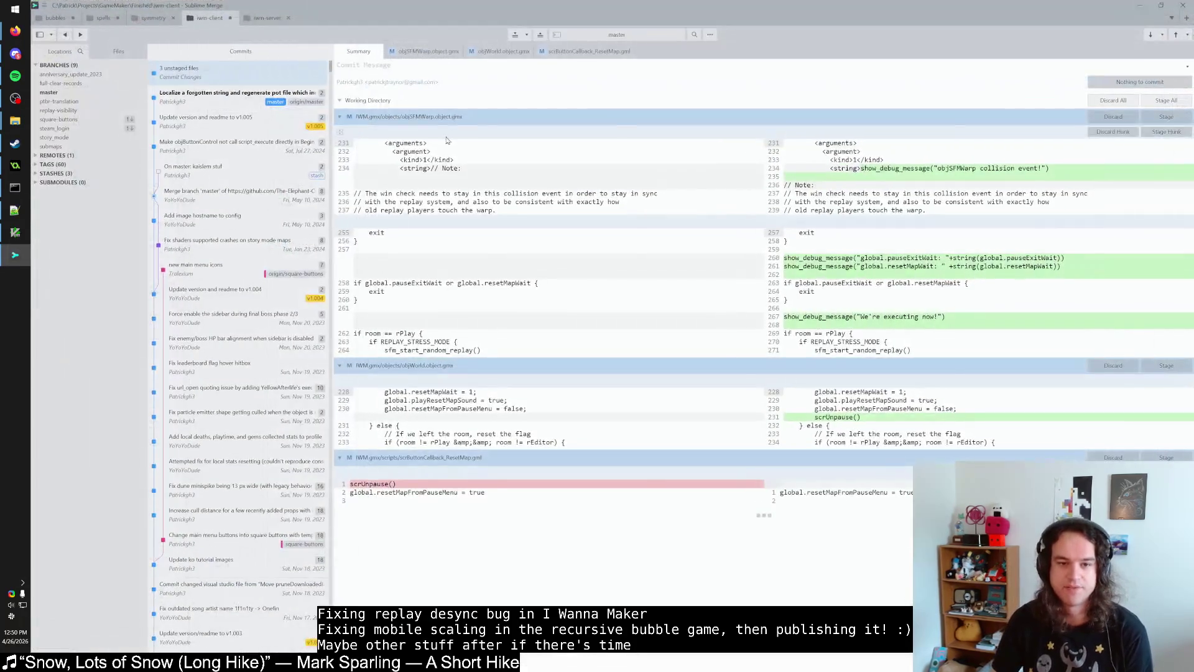
key(alt+Tab)
key(alt+Tab)
key(alt+Tab)
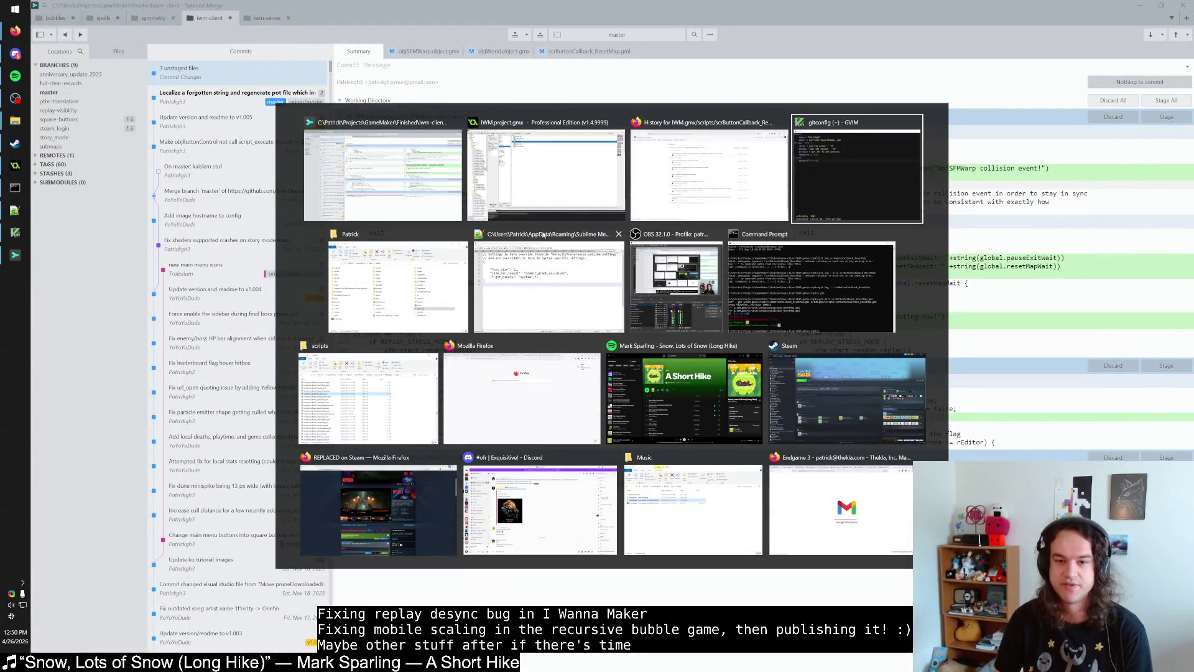
click(563, 167)
Step: Find and open the scrUnpause script by name, scrolling through its code
key(ctrl+alt+f)
text(scr)
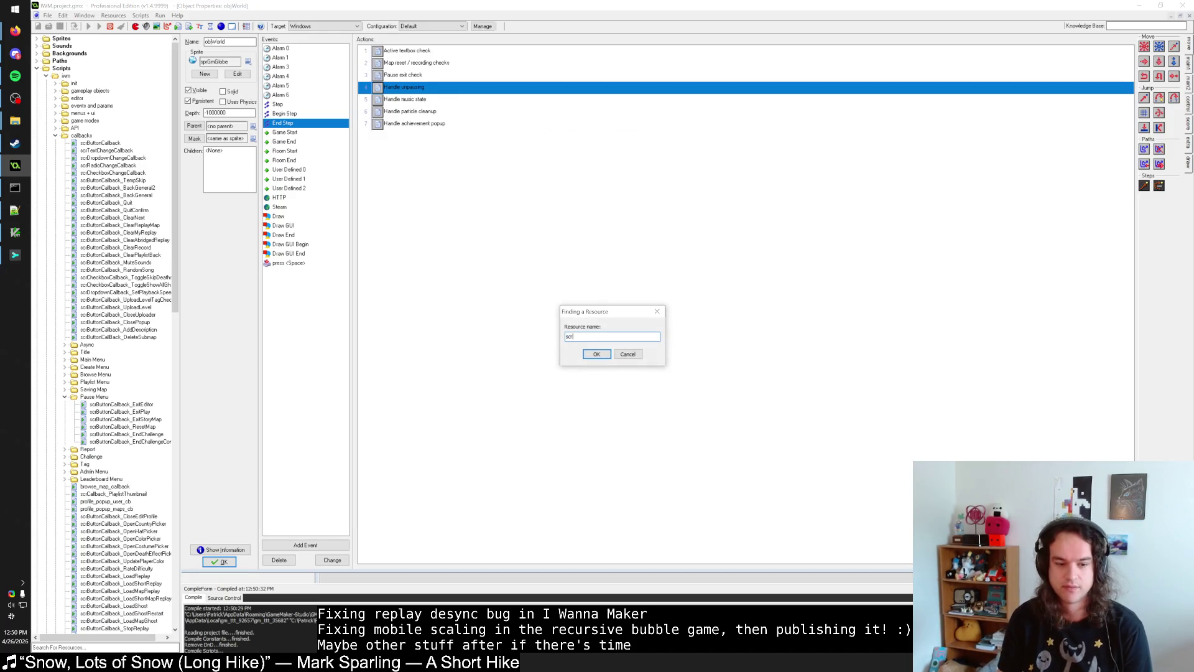
text(Unp)
key(Return)
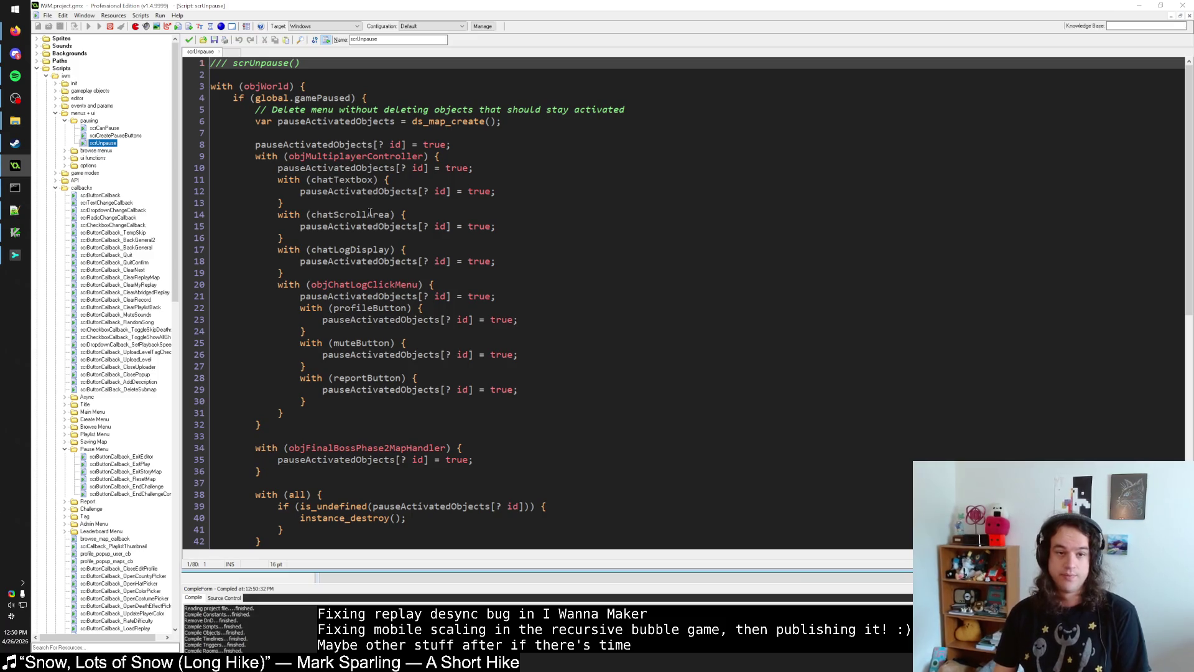
scroll(369, 212, down, 9)
scroll(366, 212, down, 3)
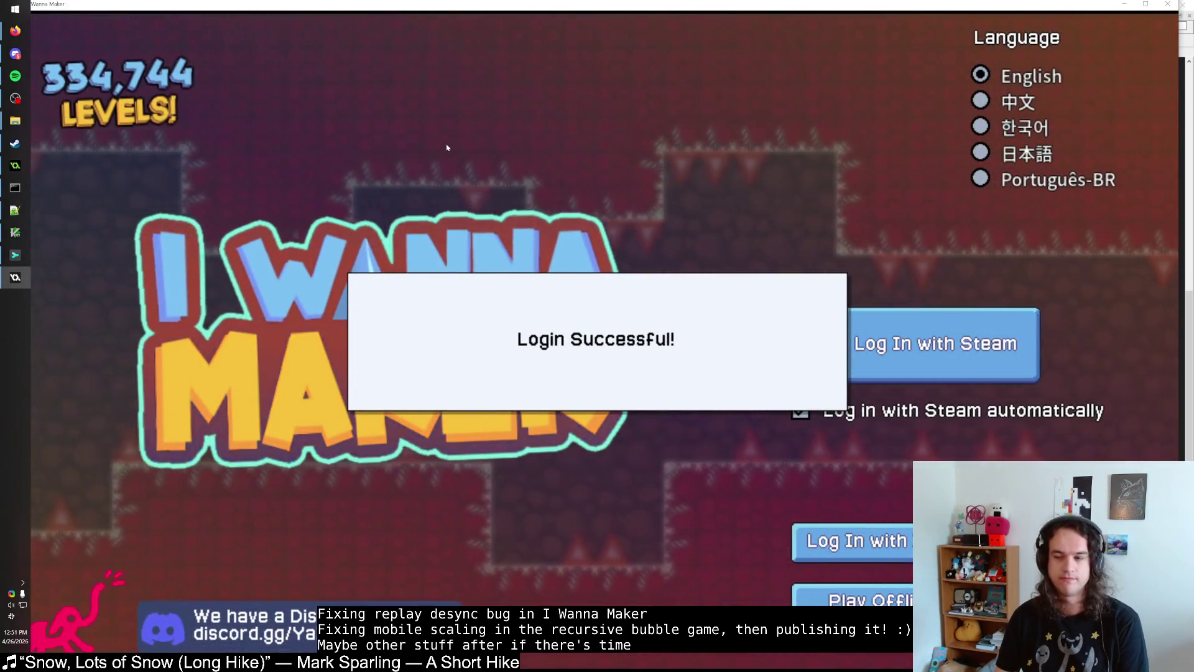
Step: Maximize the I Wanna Maker window, browse the online levels, then return to the title menu
key(alt+Tab)
click(448, 147)
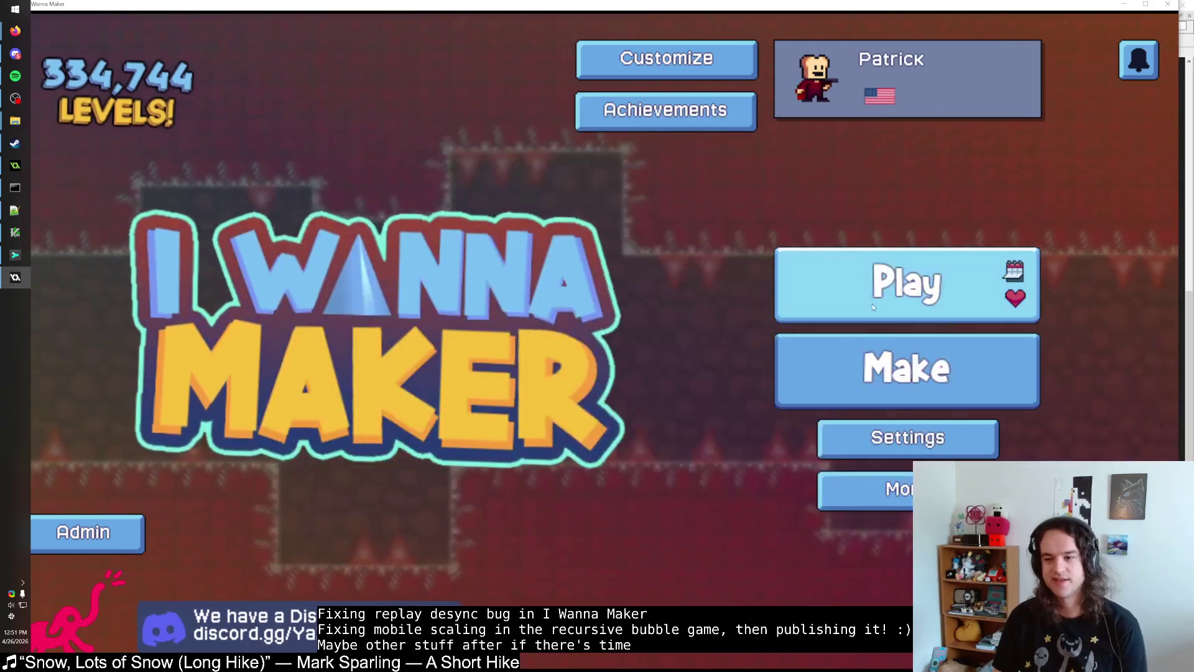
click(907, 277)
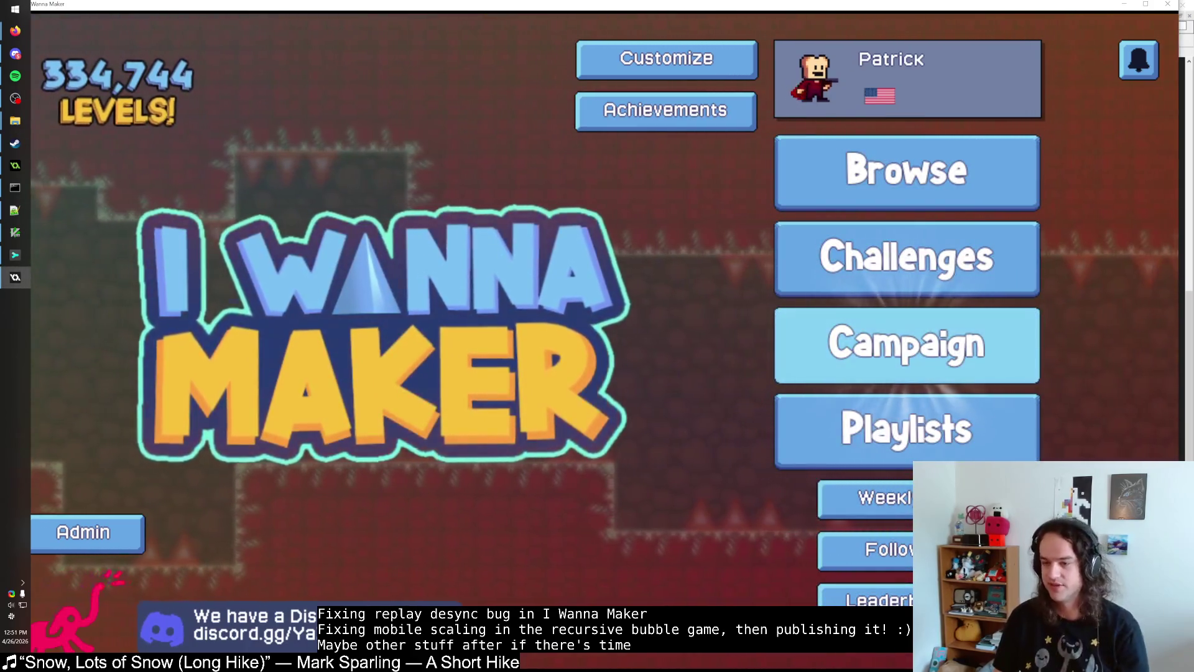
double_click(814, 6)
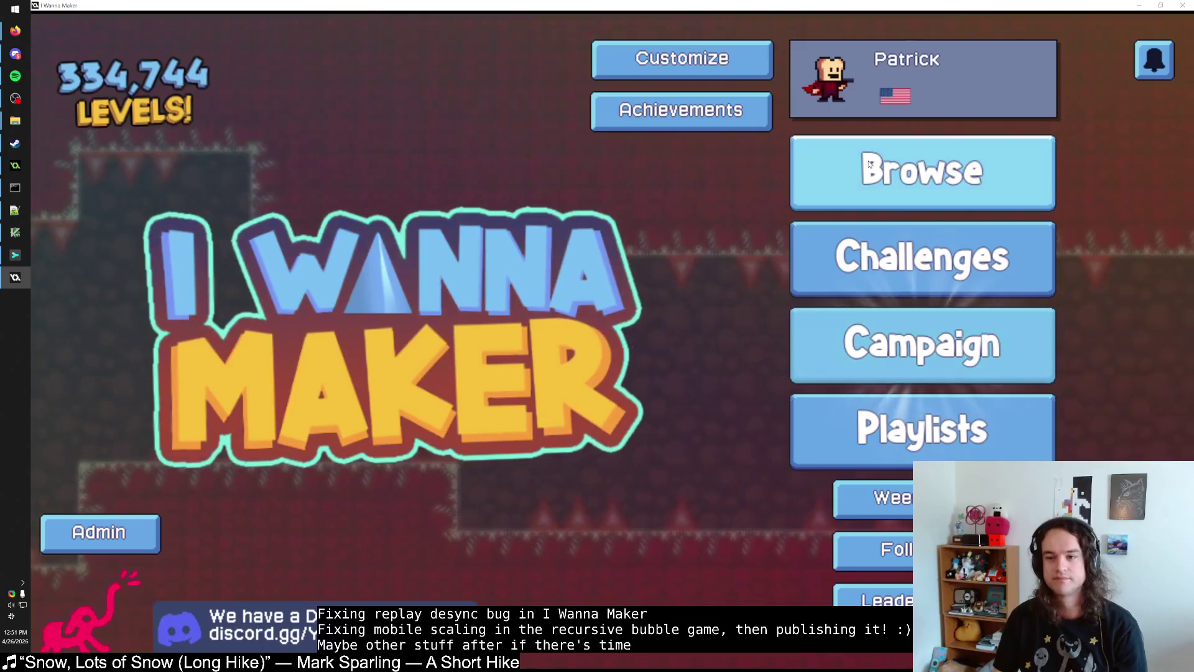
click(921, 173)
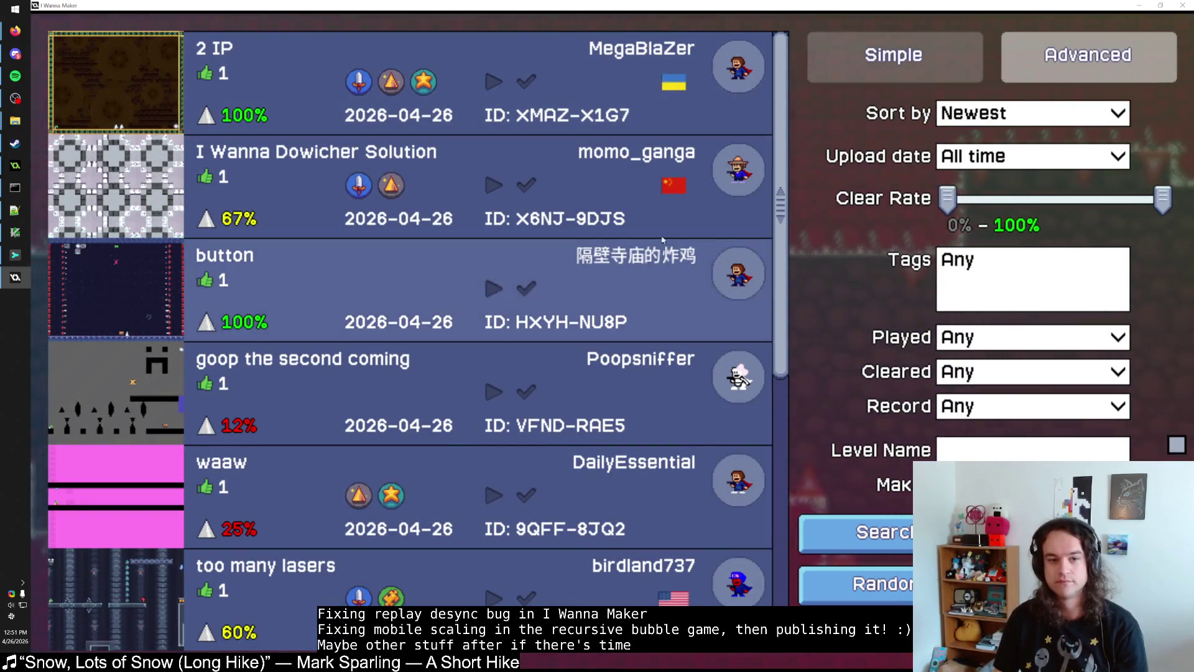
key(Escape)
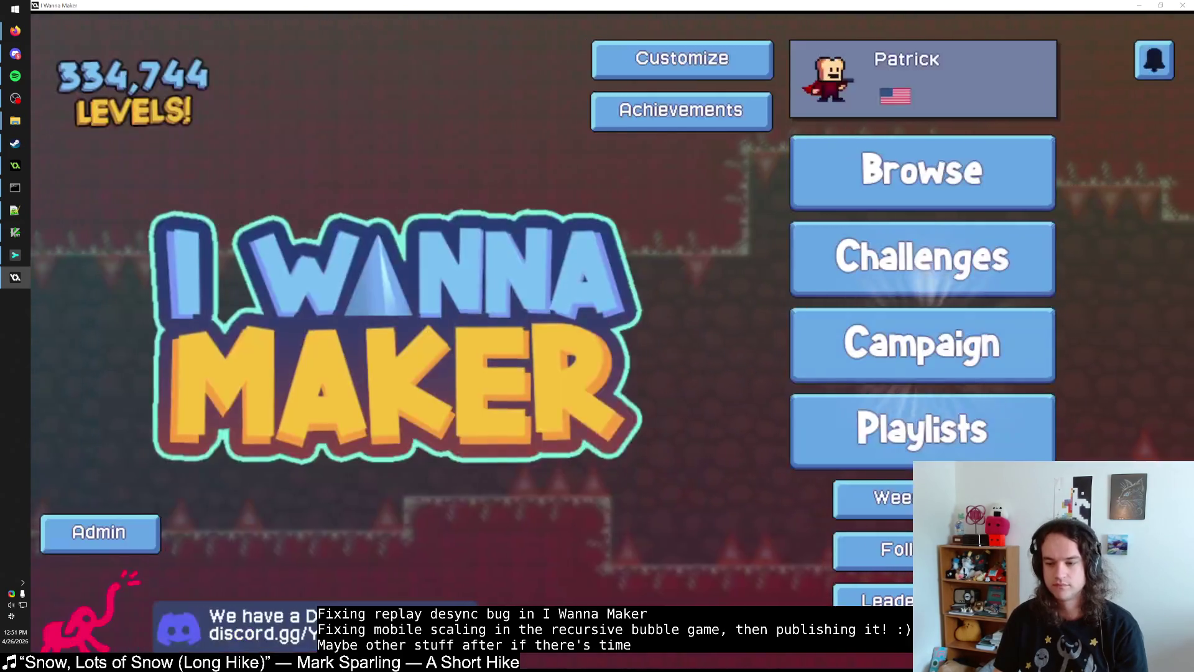
key(Escape)
Step: Open the autosaved teleporter bug test level in the editor, then pause and choose Reset Level
click(960, 378)
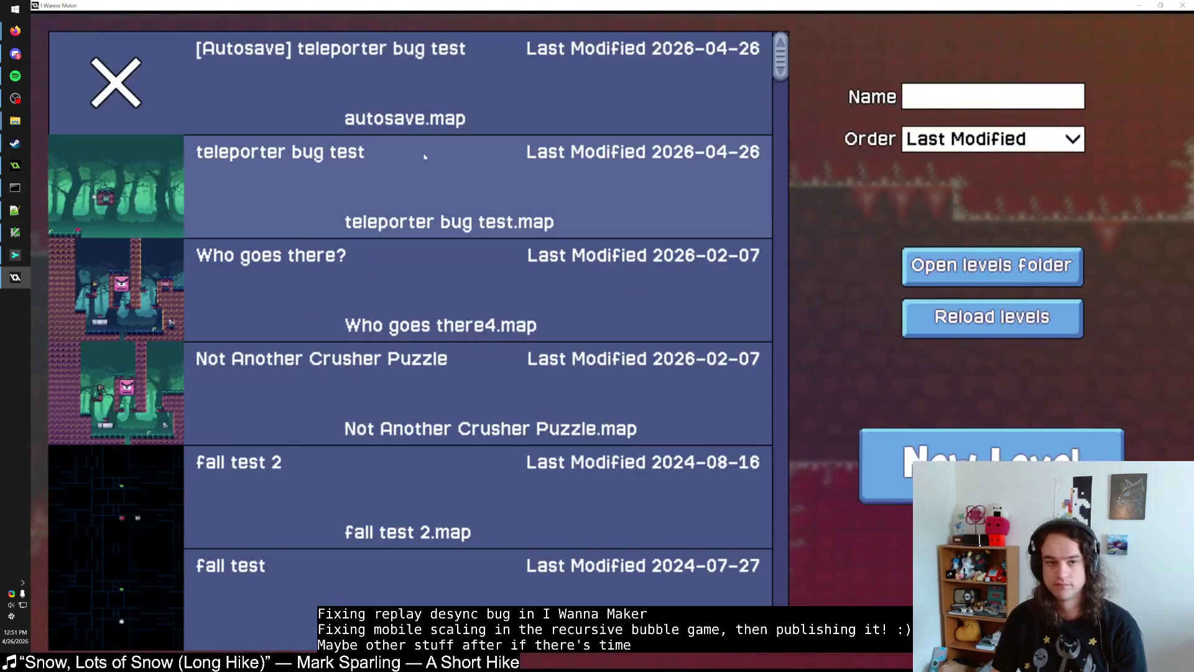
click(476, 112)
click(651, 187)
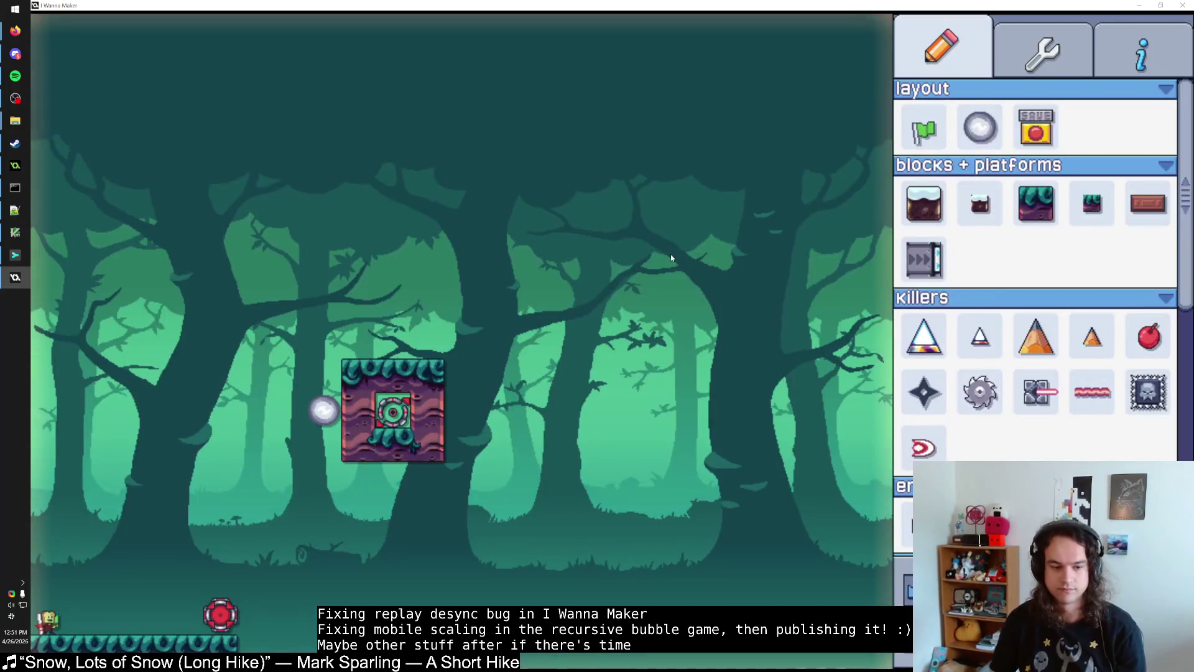
key(Escape)
key(Escape)
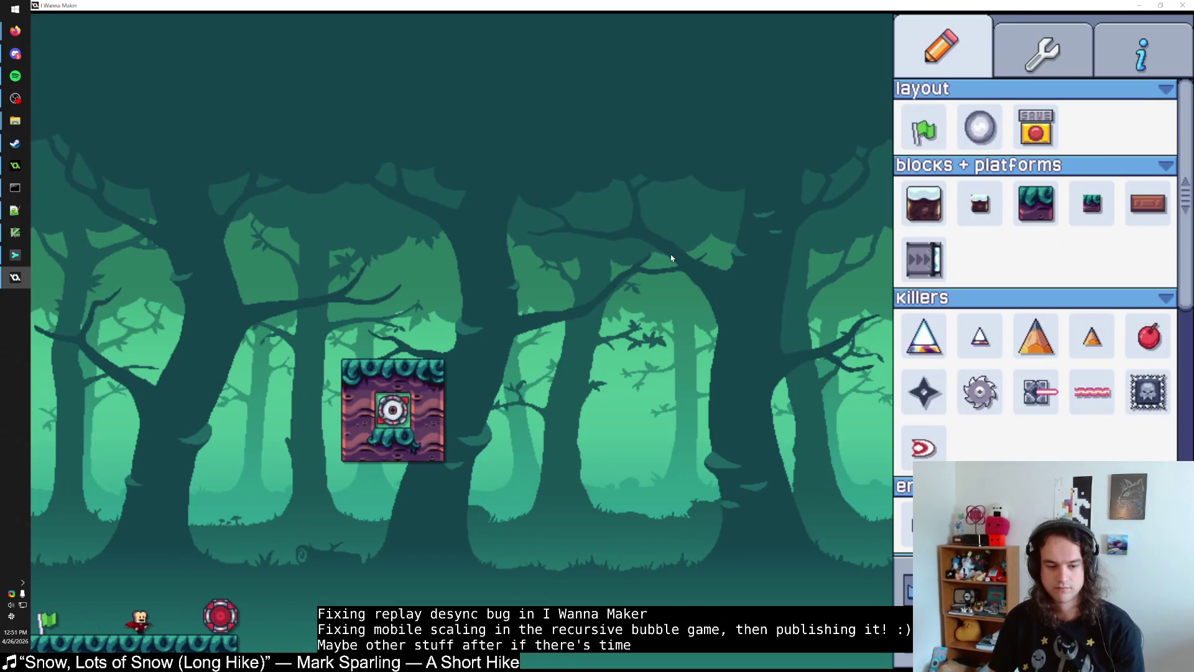
key(Escape)
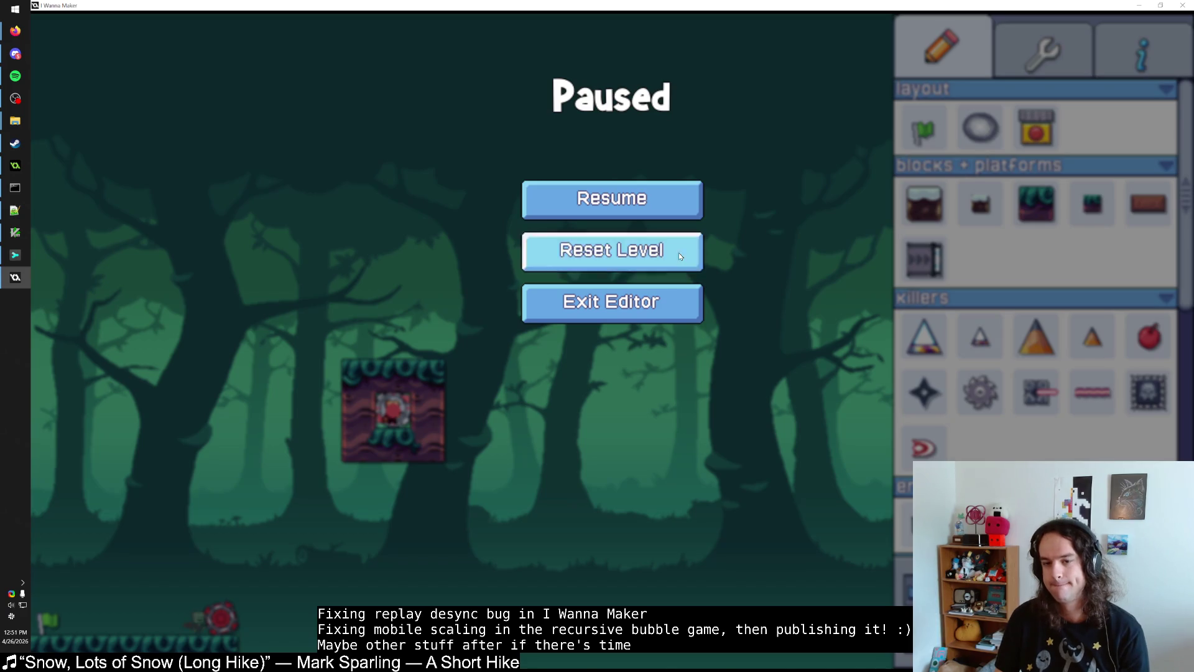
click(678, 252)
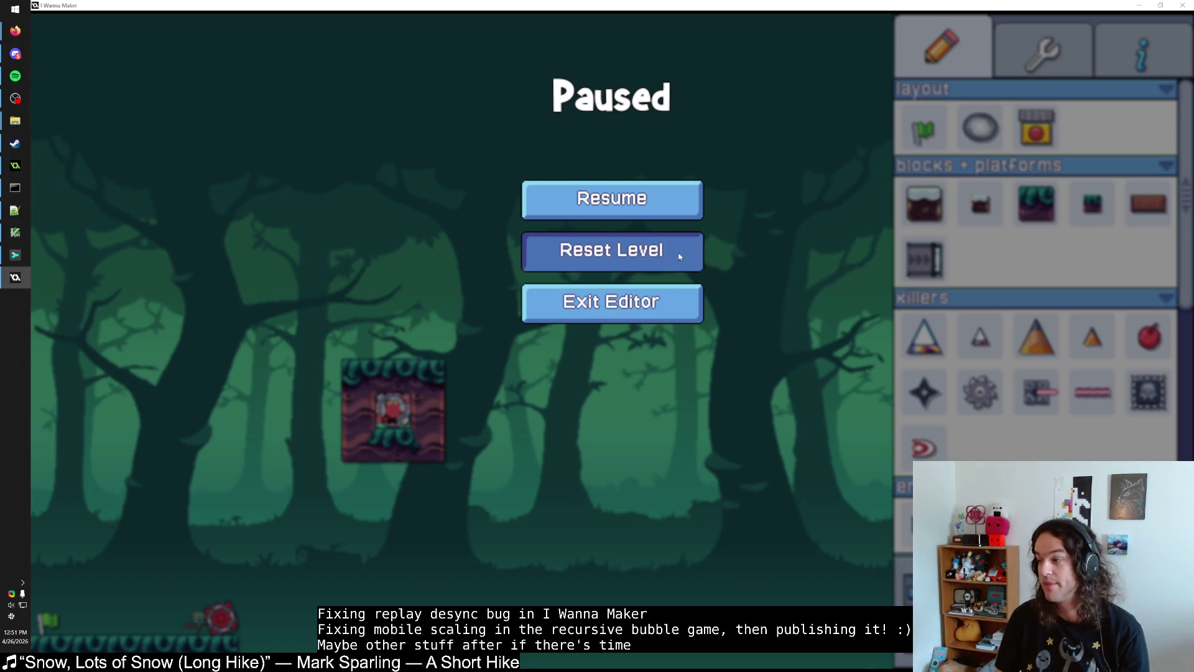
key(alt+Tab)
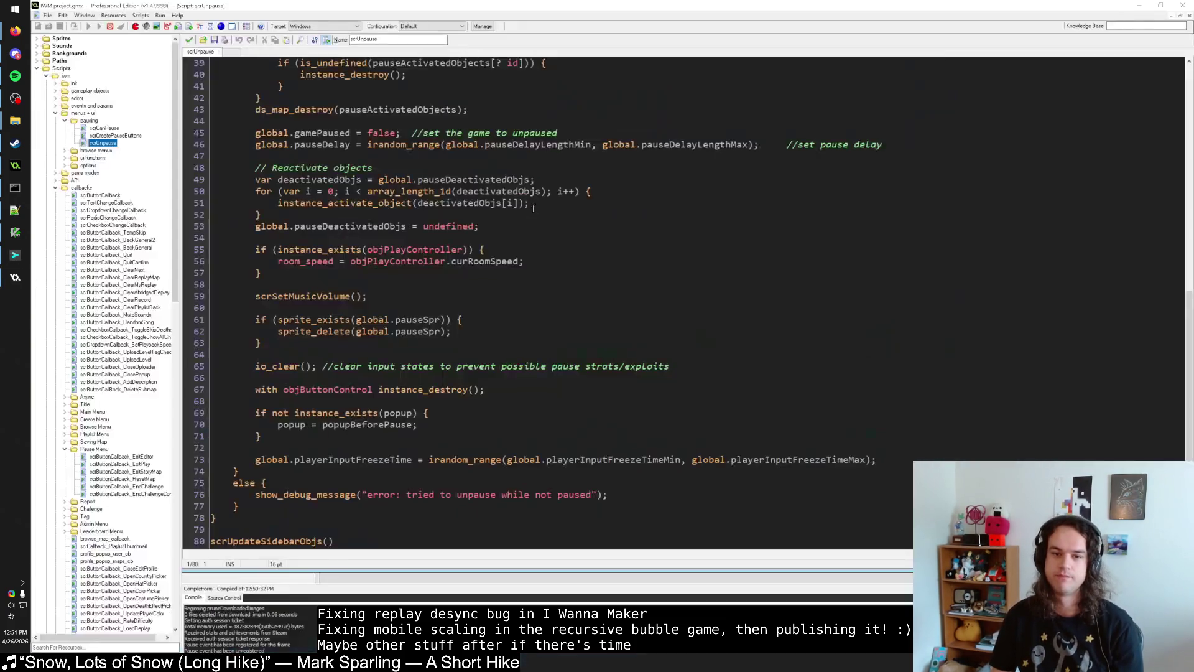
Step: Close scrUnpause and open objWorld's 'Map reset / recording checks' End Step code
click(515, 226)
click(189, 39)
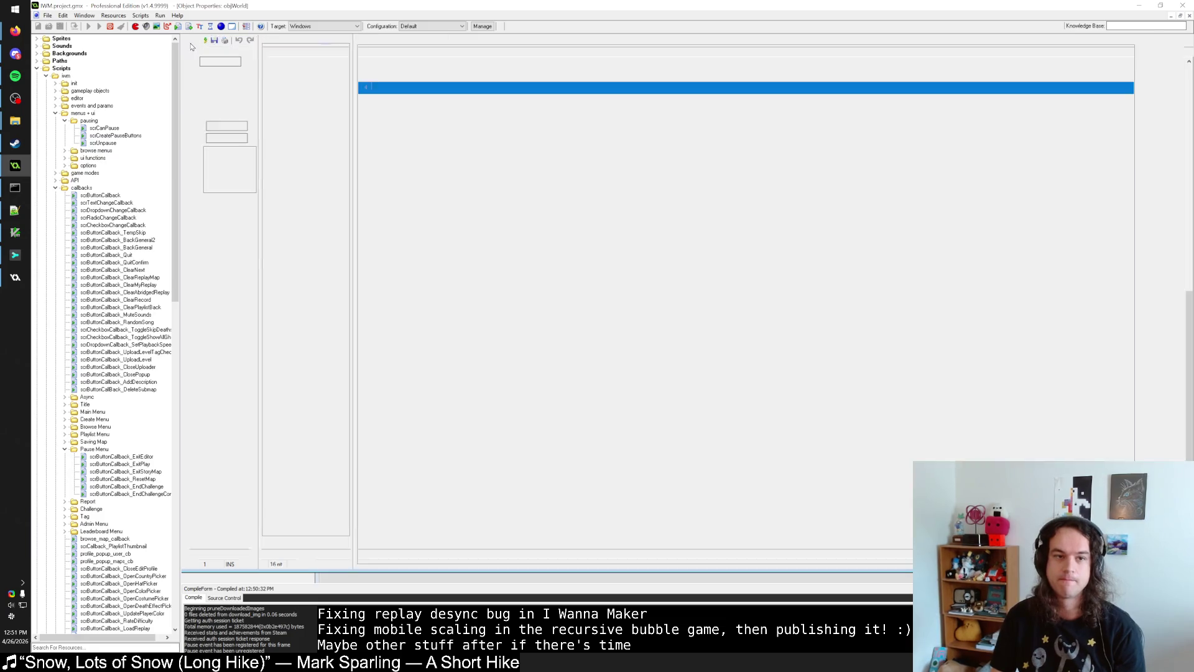
double_click(431, 64)
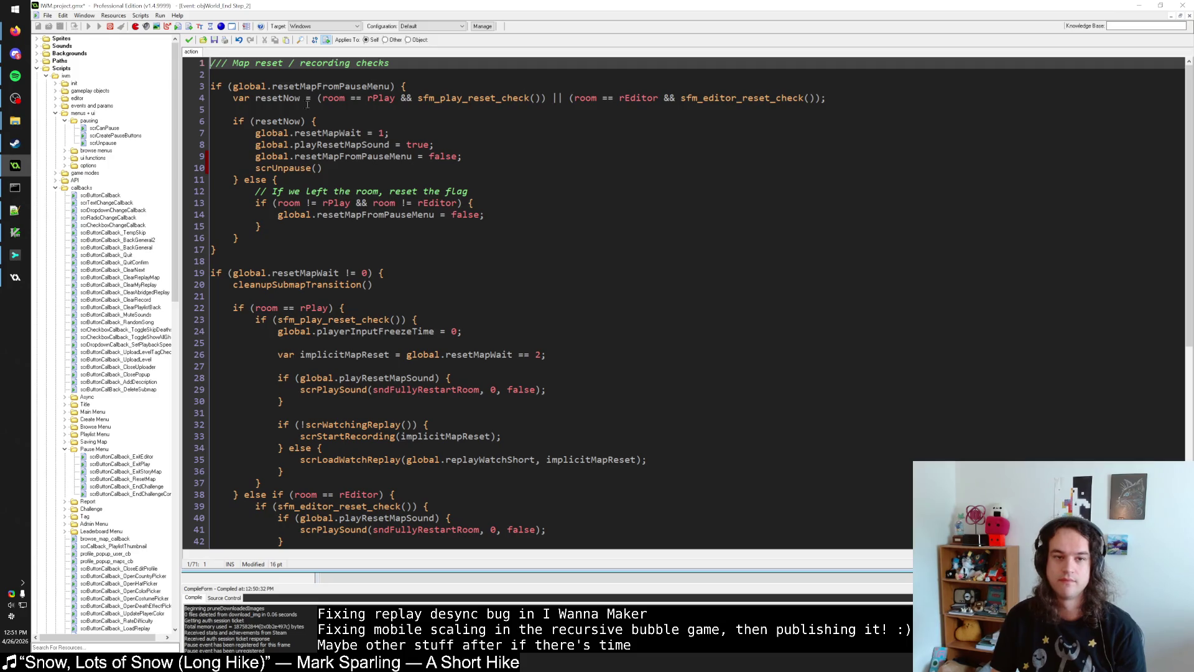
click(189, 39)
double_click(411, 52)
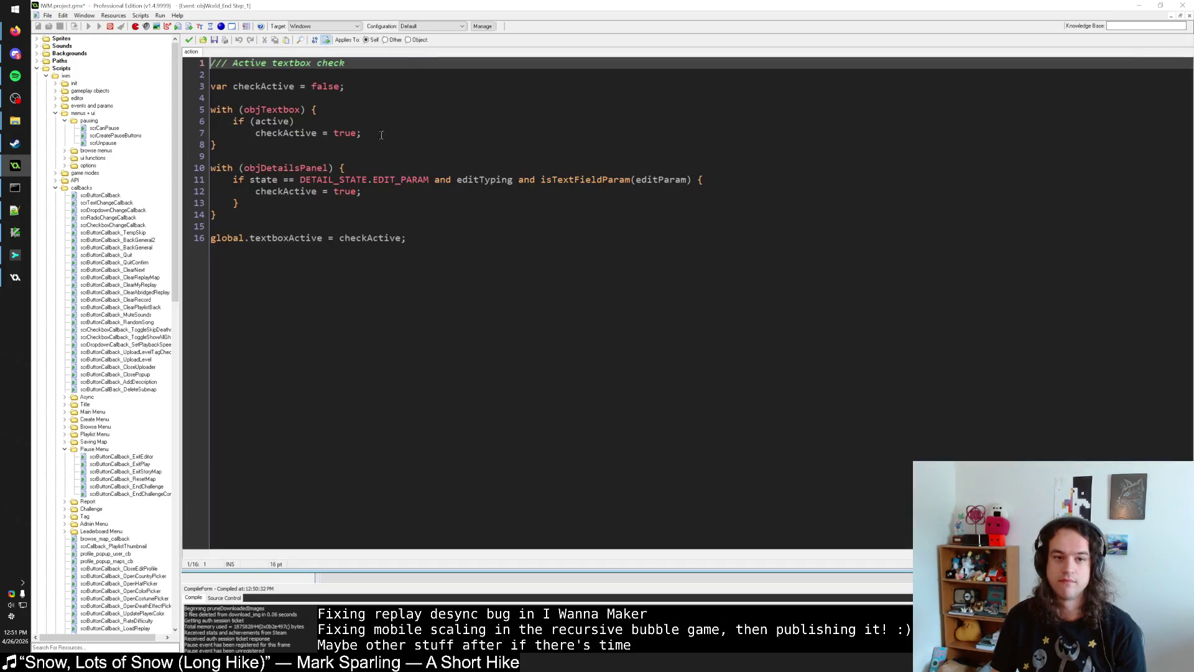
click(189, 39)
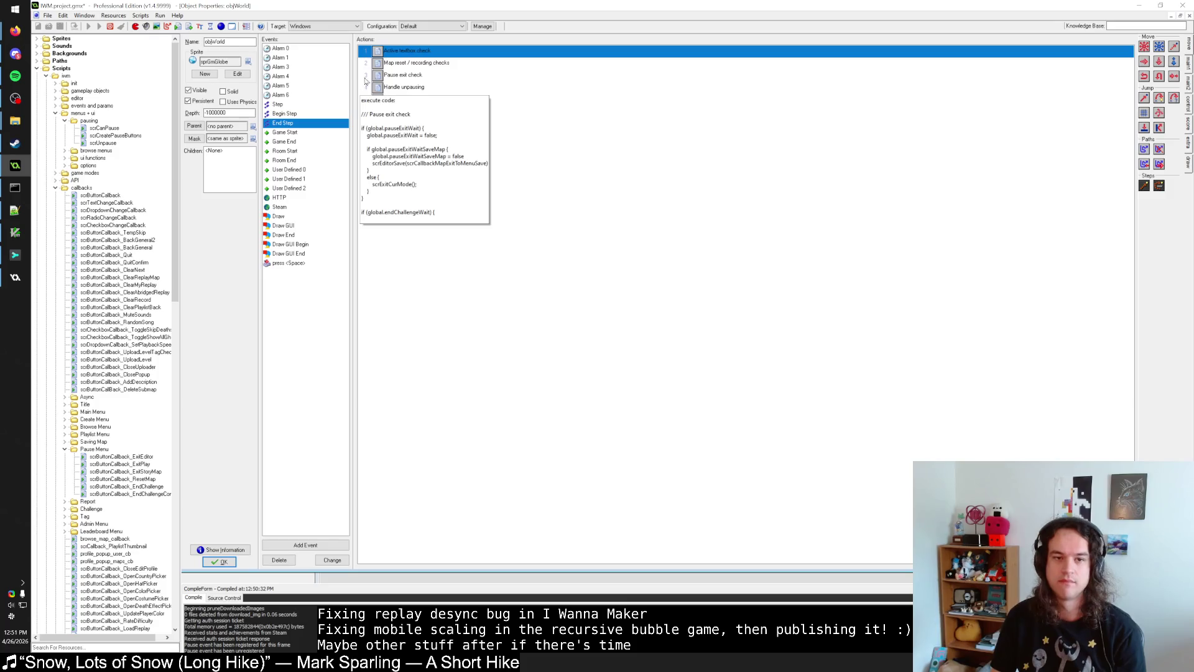
click(401, 63)
mouse_move(401, 64)
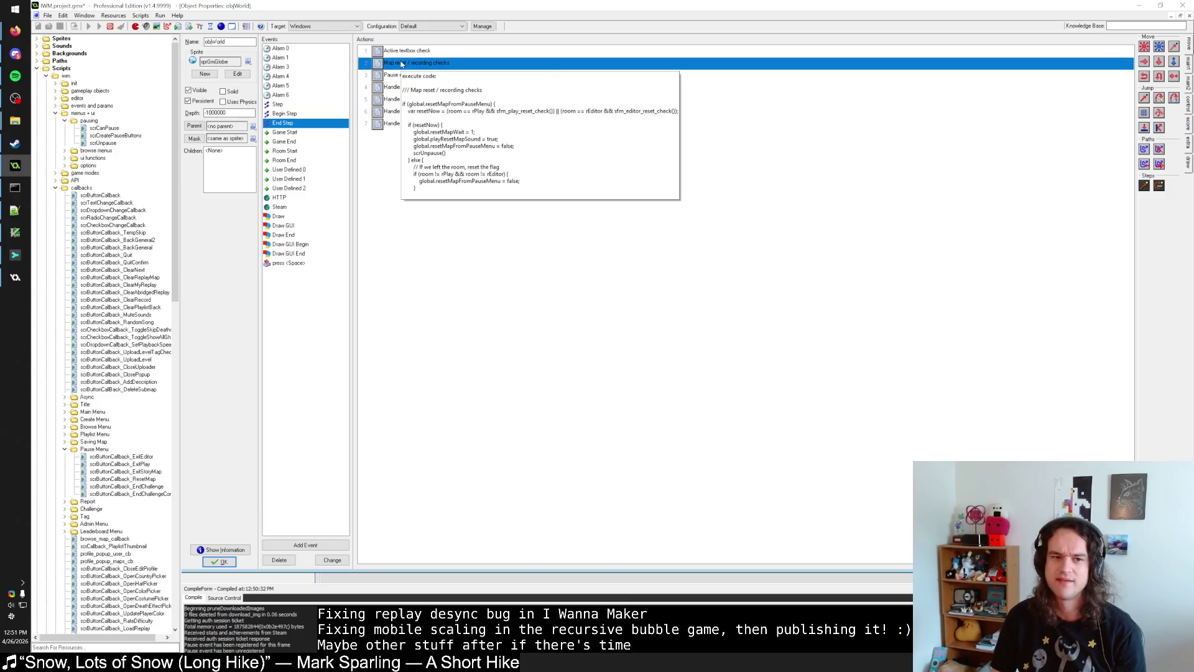
double_click(403, 63)
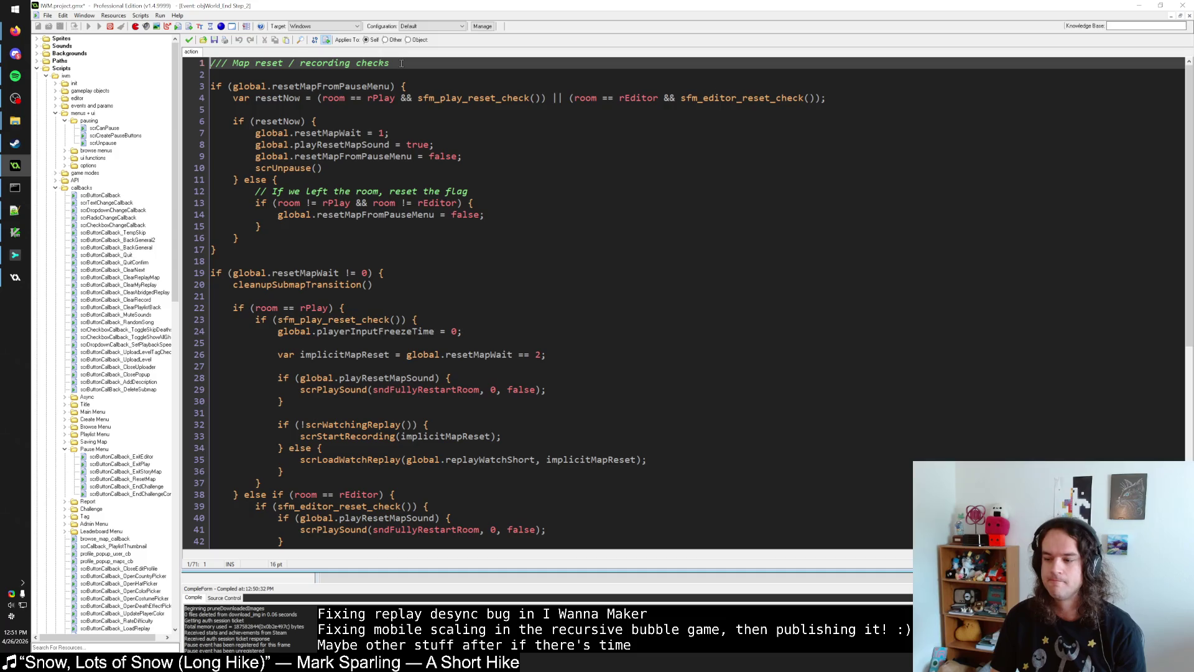
Step: Inspect the sfm_play_reset_check and sfm_play_level_is_active script definitions, then return to the End Step code
middle_click(500, 100)
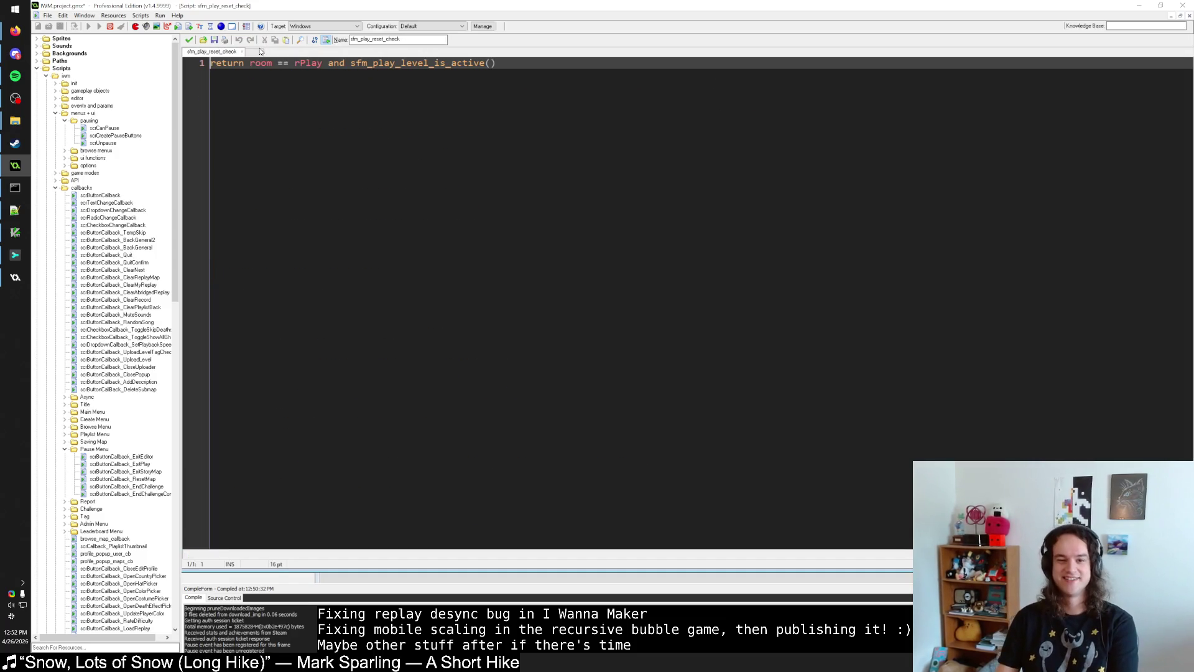
click(189, 40)
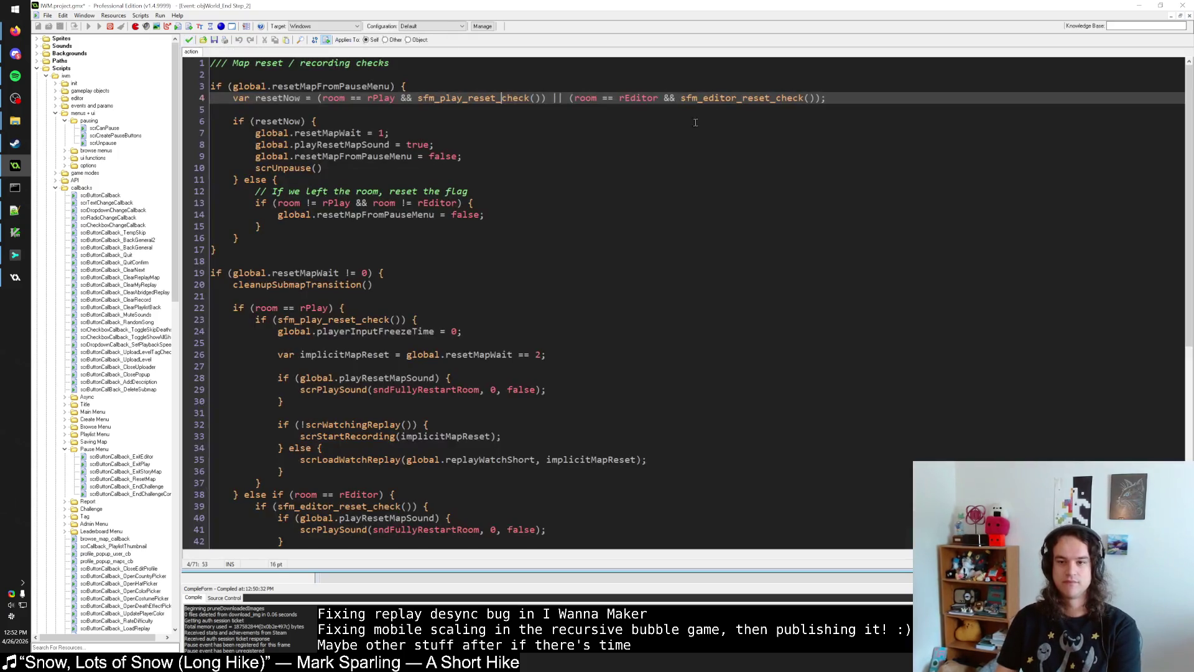
middle_click(511, 97)
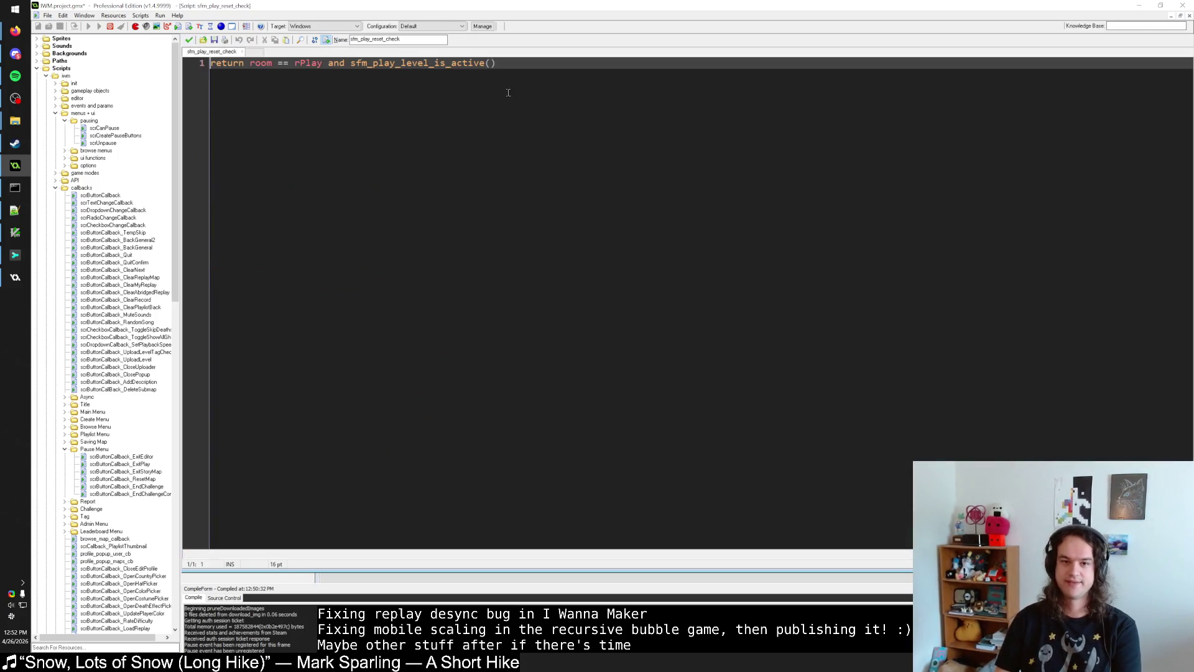
middle_click(455, 63)
click(552, 150)
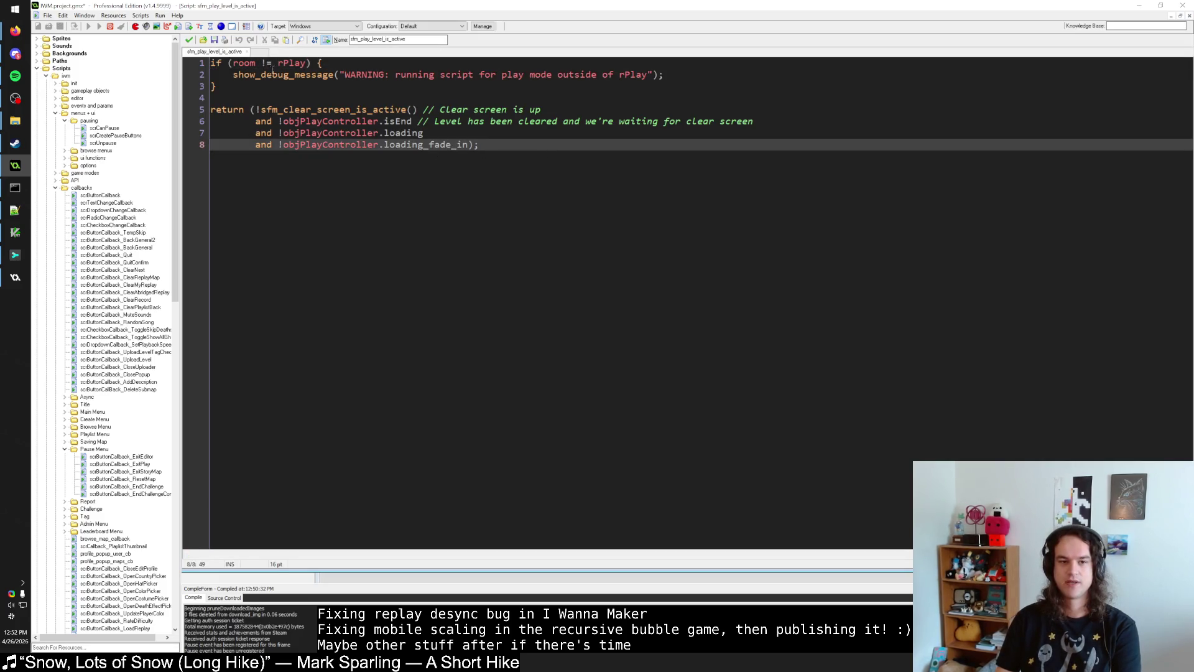
click(344, 109)
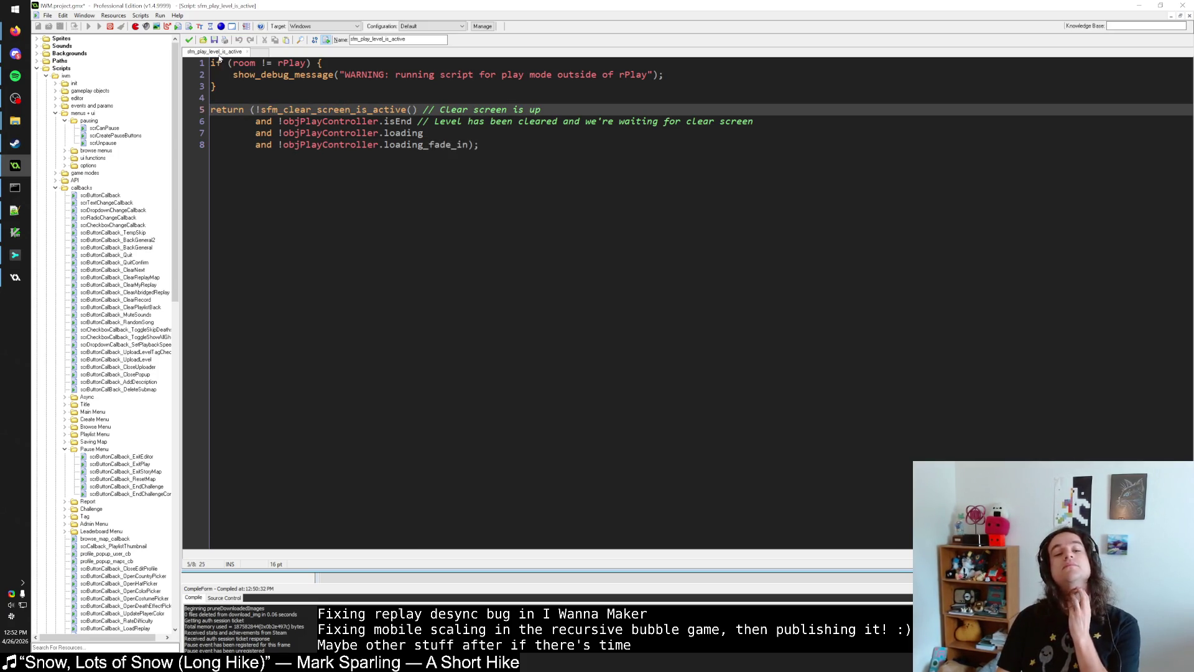
click(189, 39)
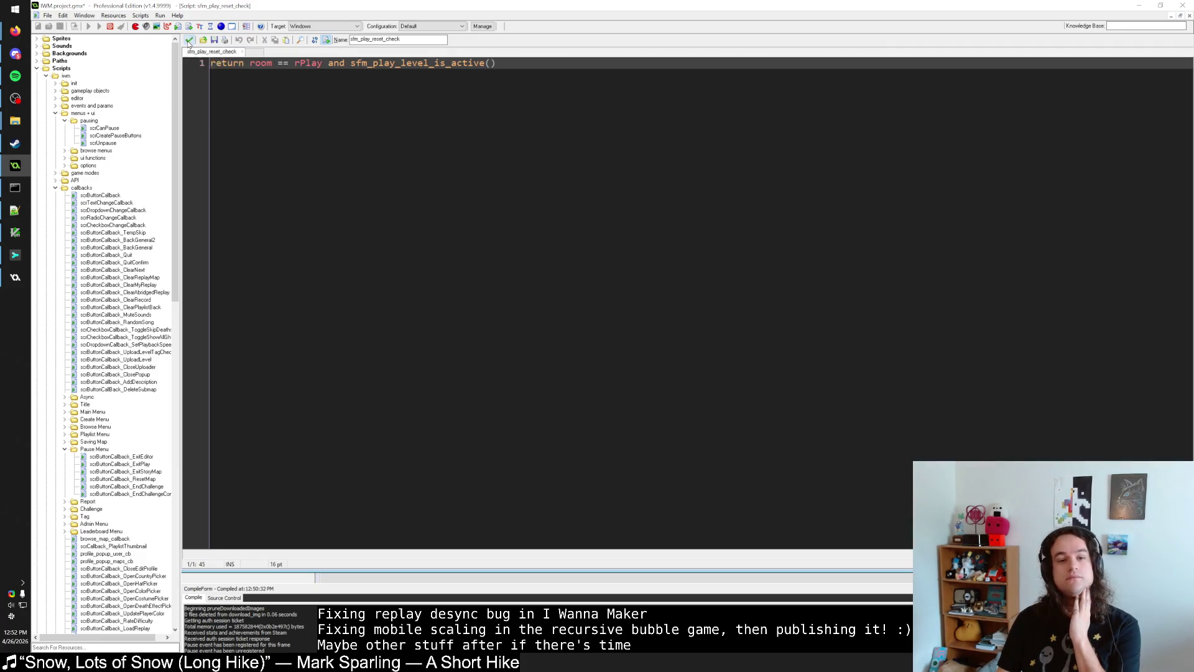
click(189, 41)
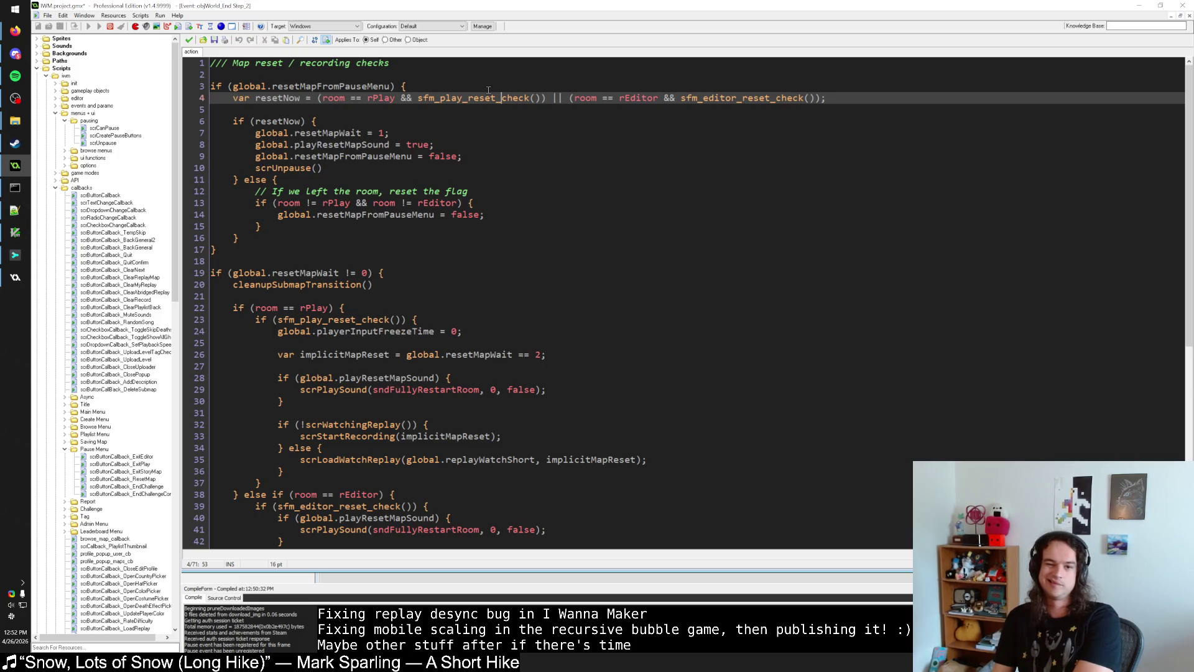
Step: Add show_debug_message("unpausing from end step") right after scrUnpause() and run the game
click(285, 169)
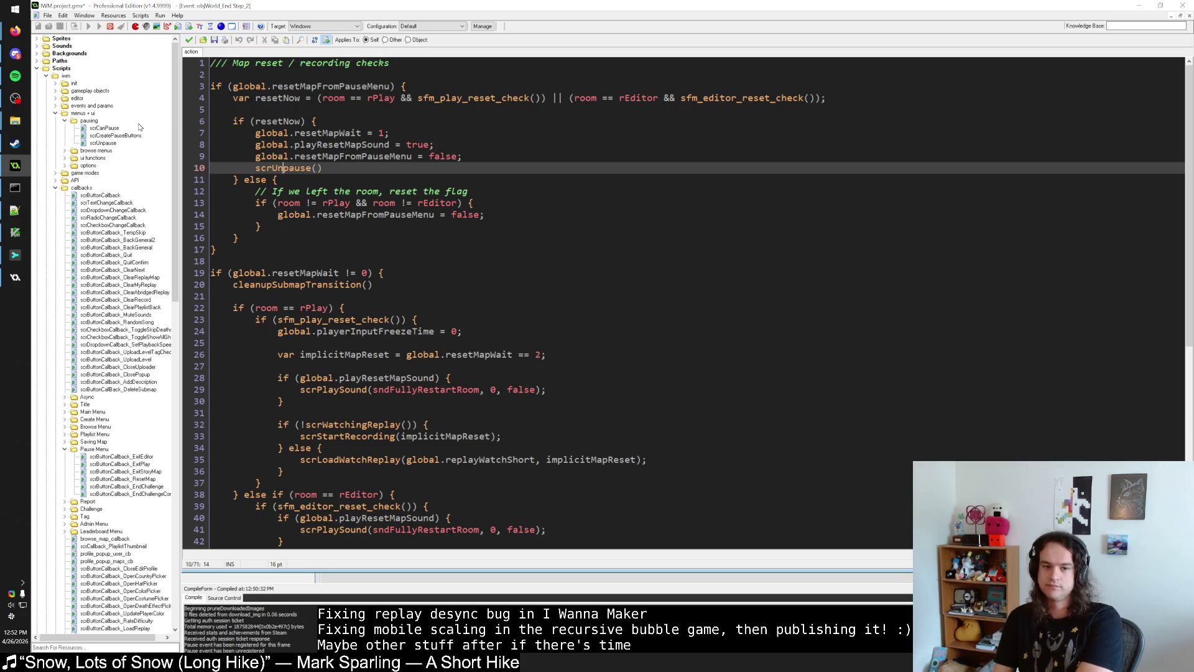
click(516, 160)
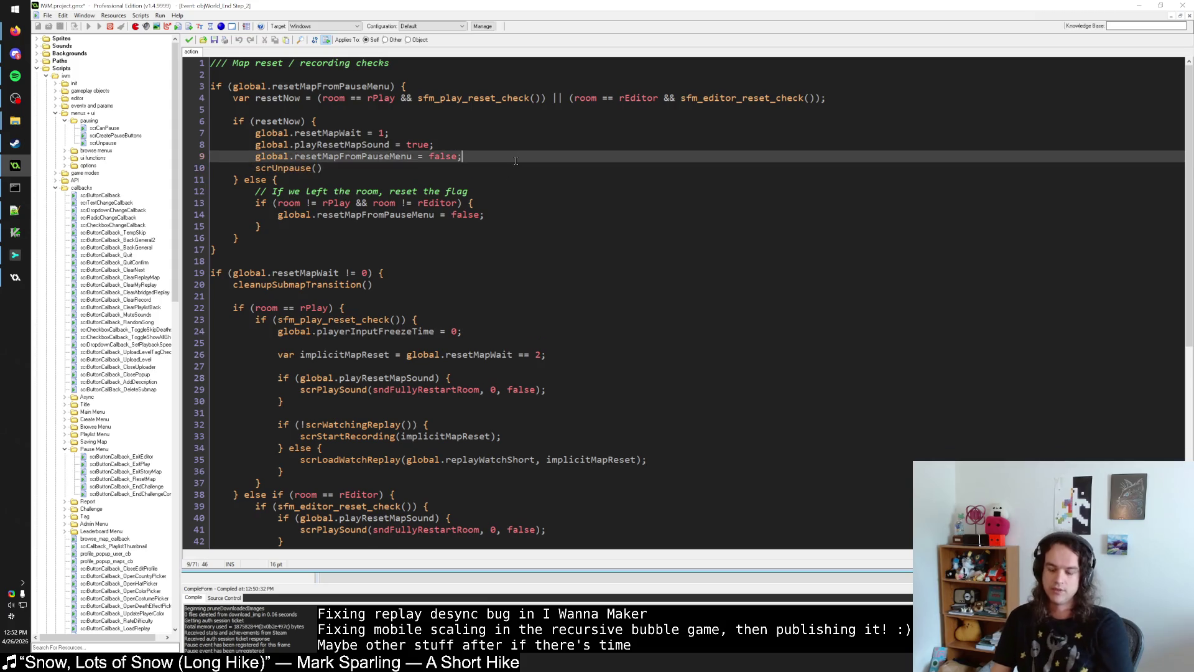
key(Return)
text(show_debug_message(")
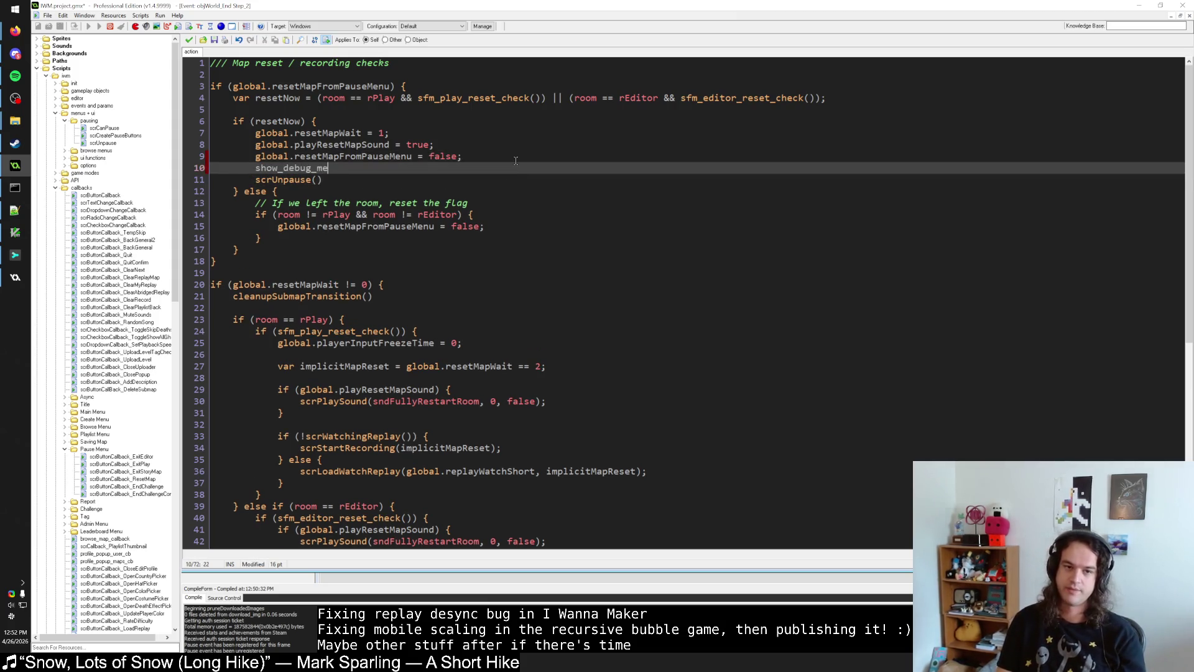
text(unp)
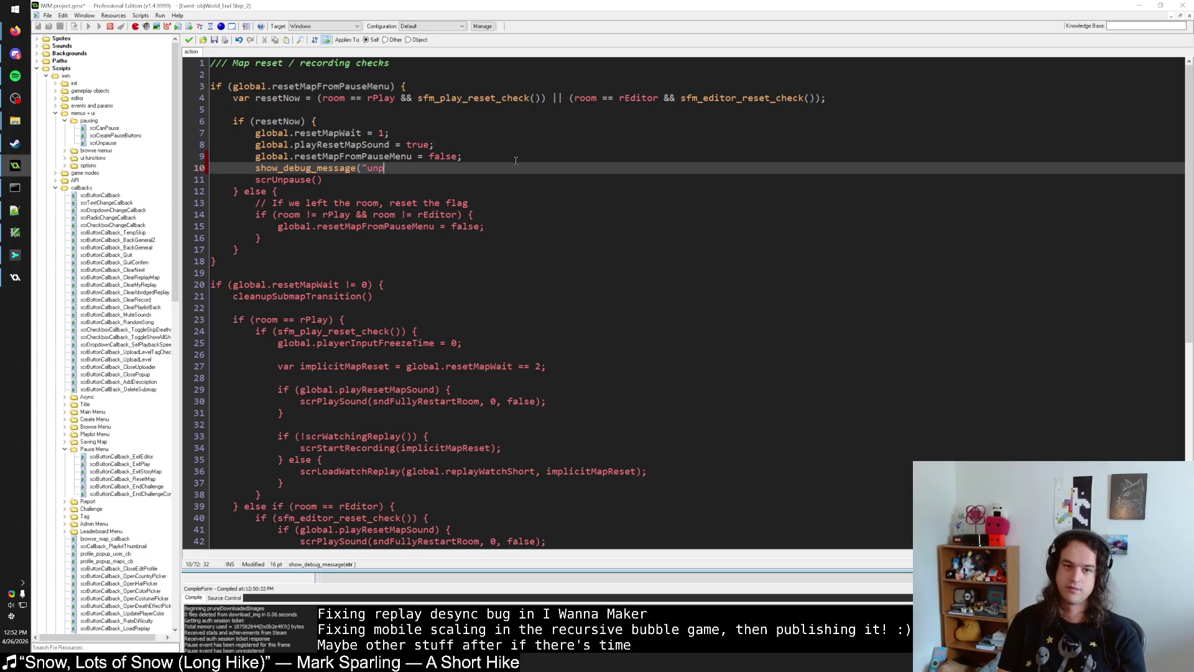
text(ausing from end step"))
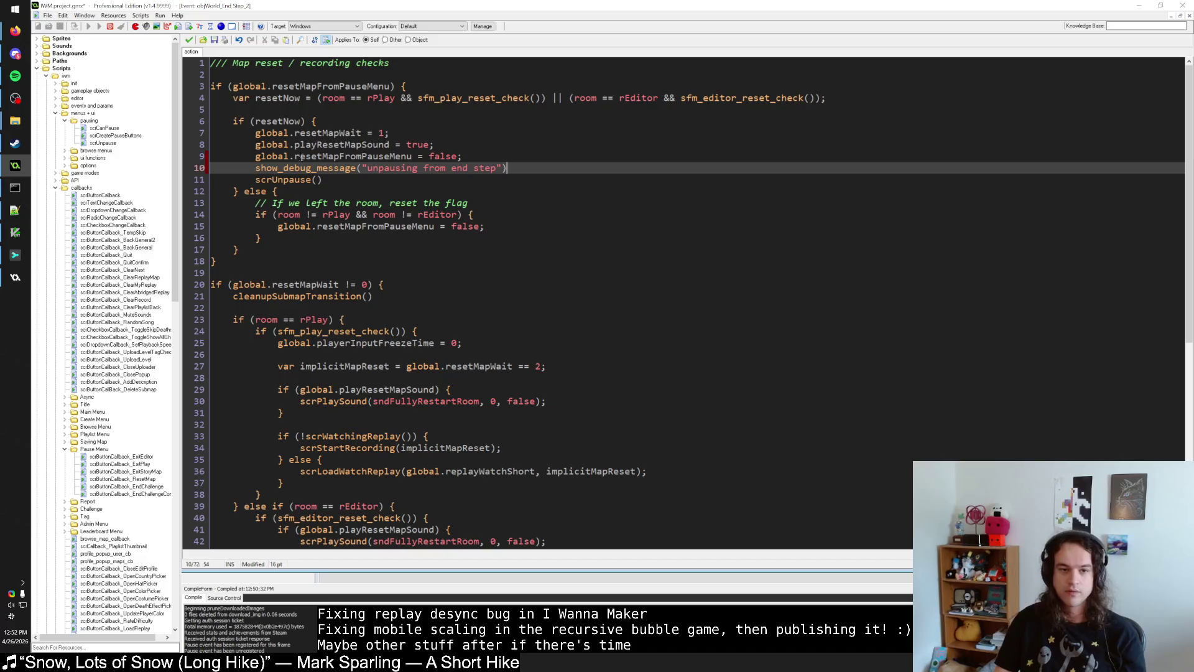
key(shift+Home)
key(shift+Home)
key(BackSpace)
key(Delete)
key(Delete)
key(End)
key(Return)
text(show_debug_message("unpausing from end step"))
click(89, 28)
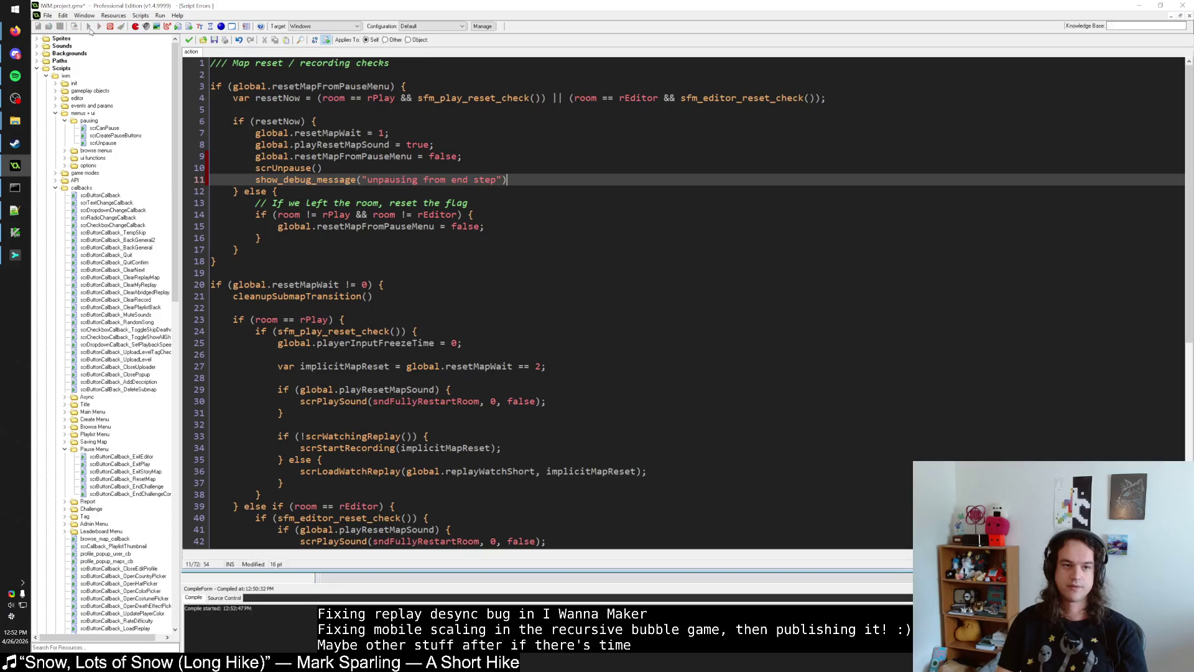
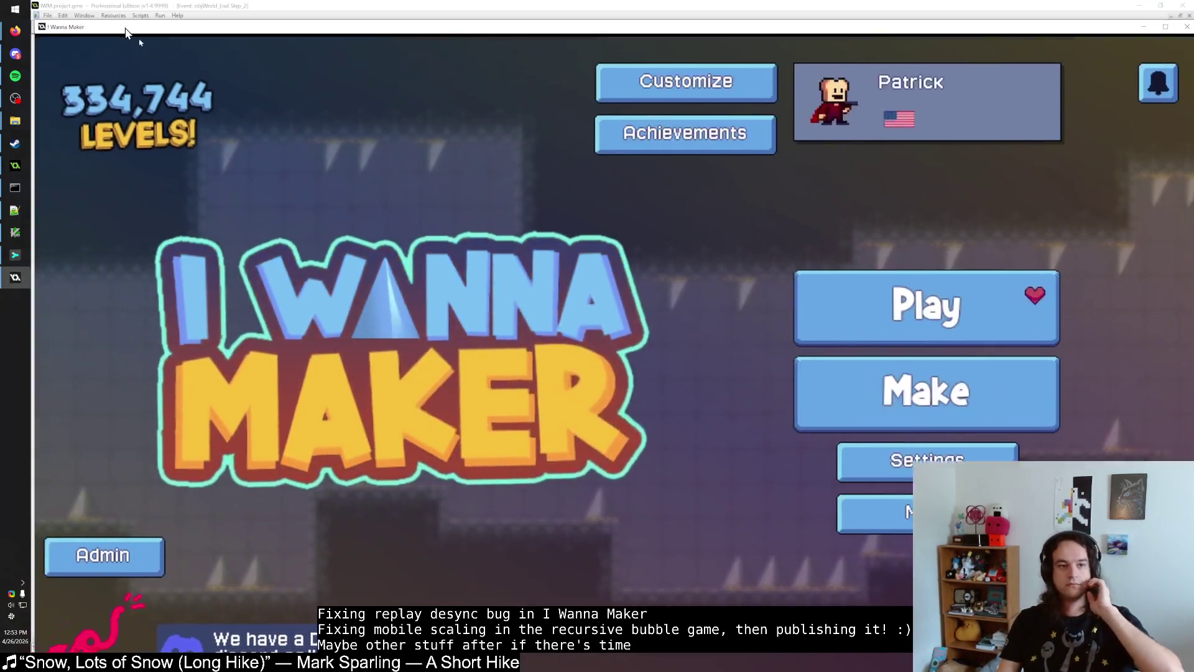
Step: Edit the autosave level from Make, then pause with Esc and choose Reset Level
click(905, 292)
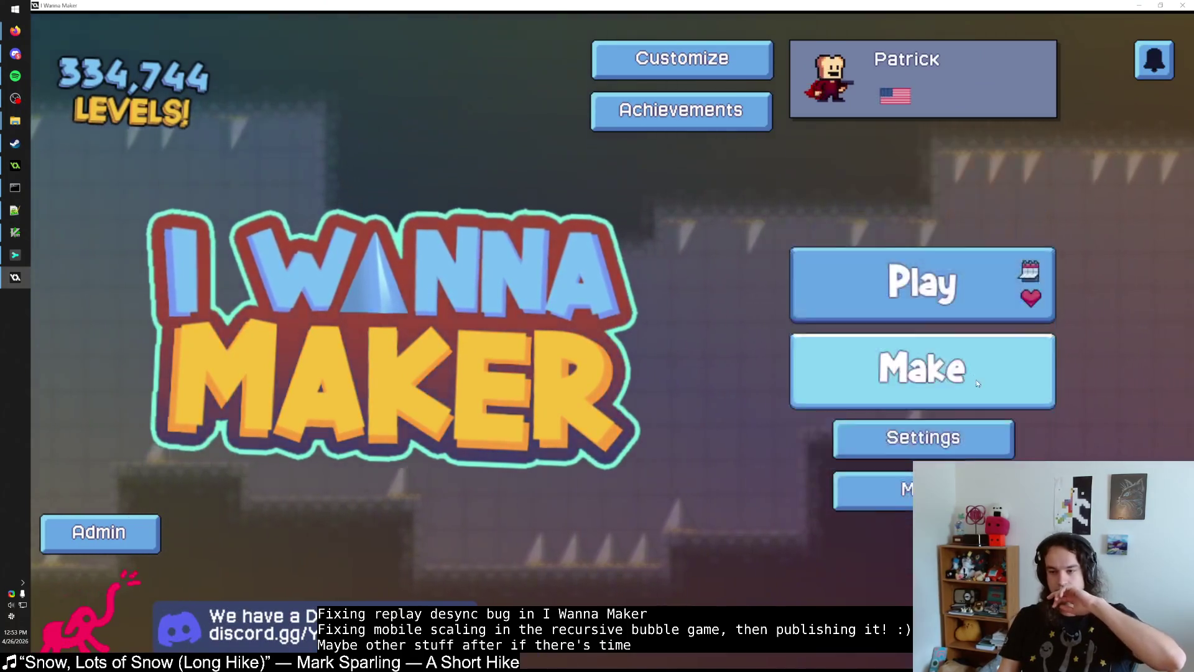
click(976, 383)
click(364, 118)
click(658, 185)
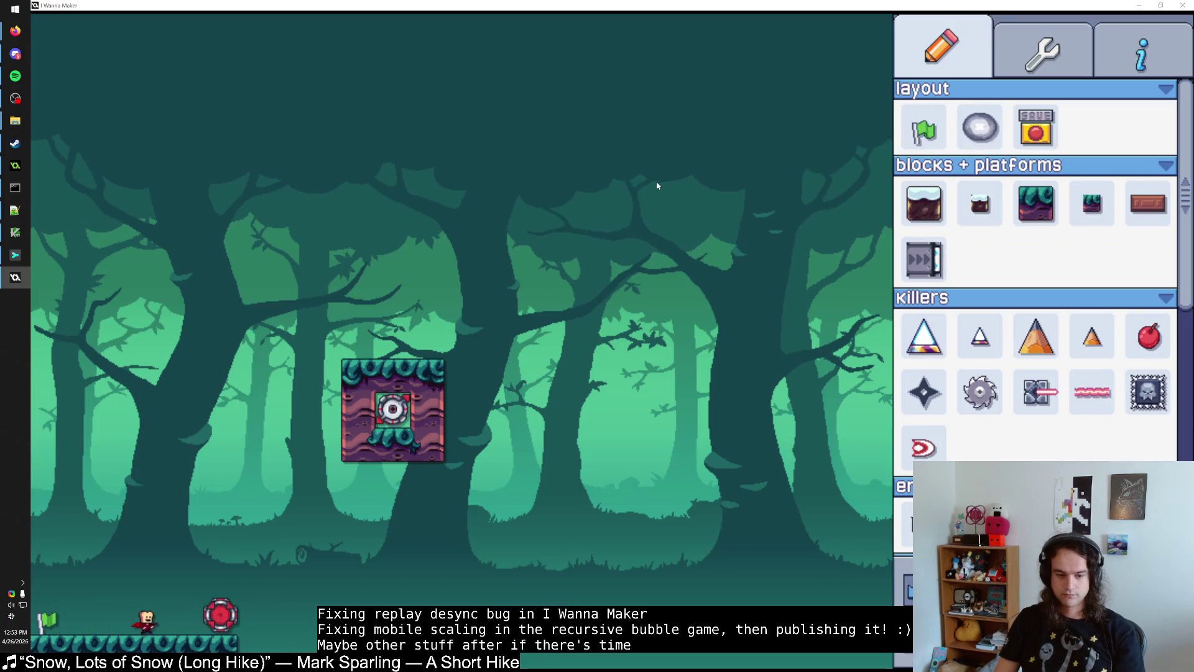
key(Escape)
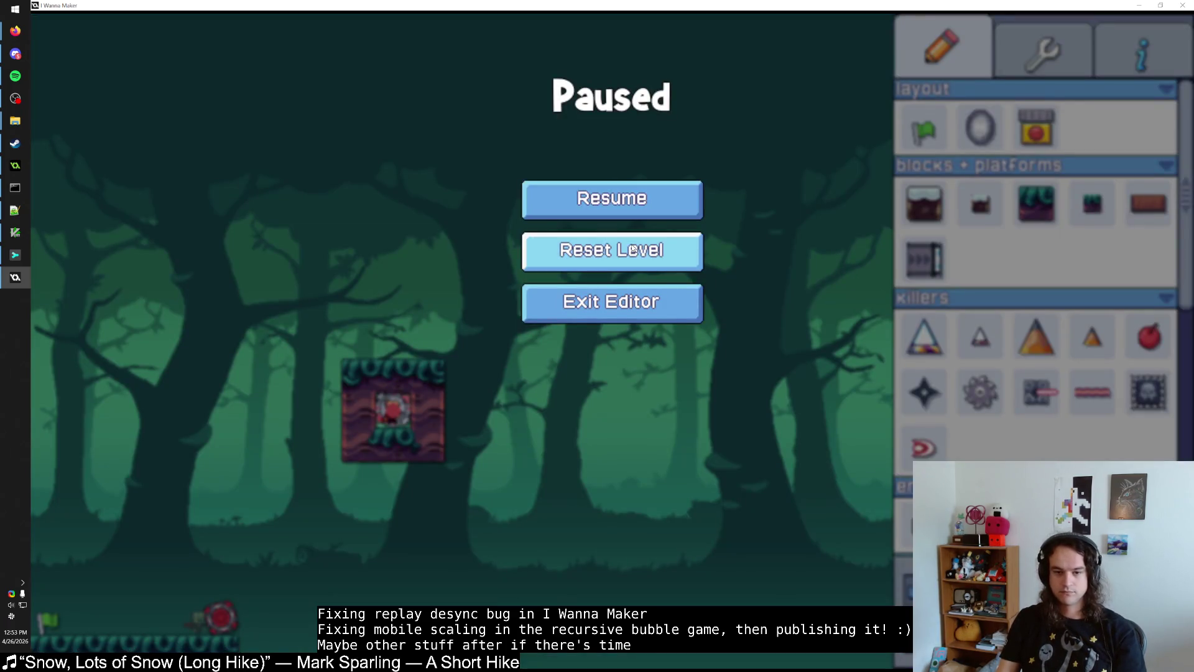
click(633, 251)
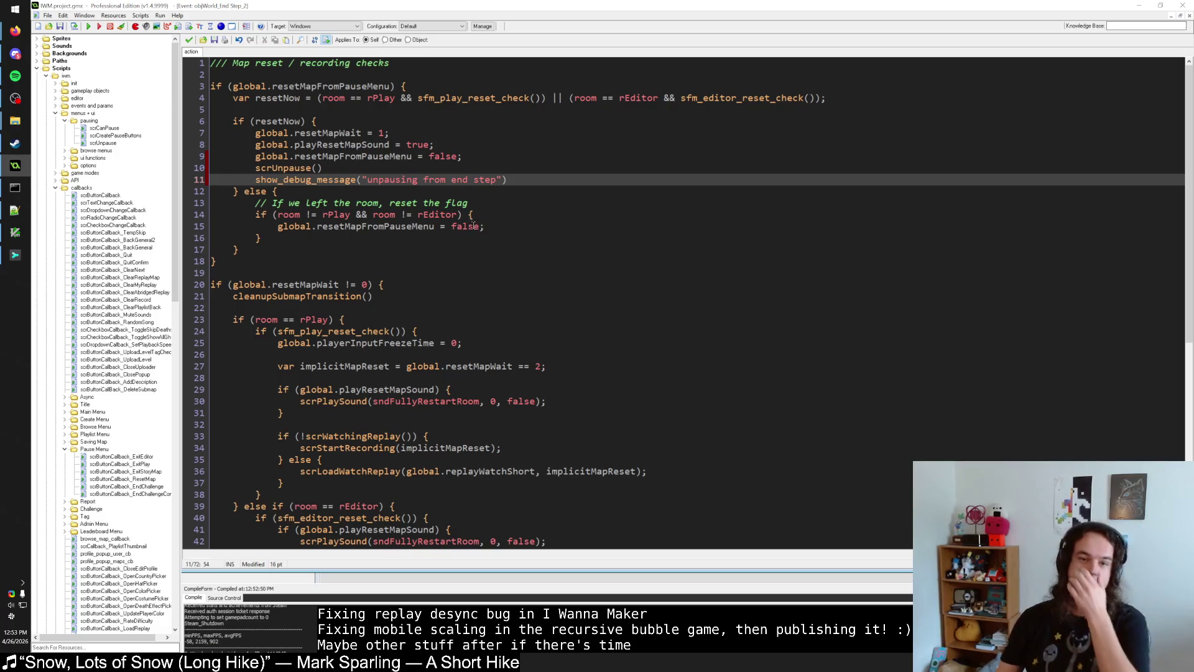
Step: Search all scripts for global.resetMapFromPauseMenu
double_click(392, 87)
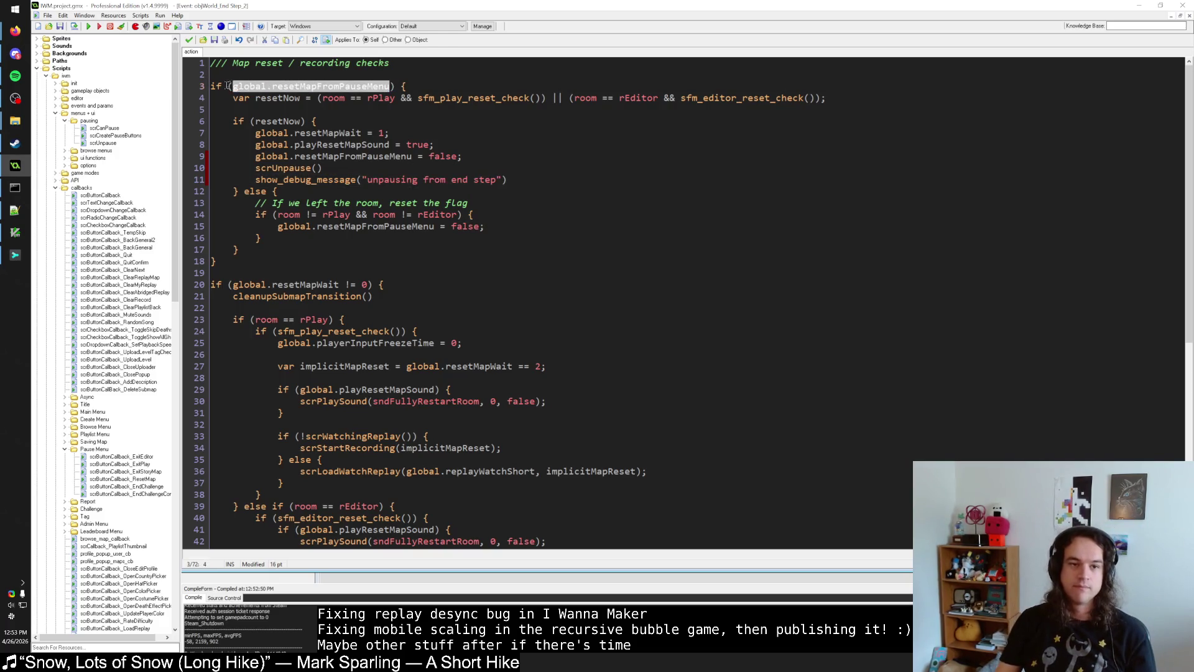
key(ctrl+shift+f)
key(Return)
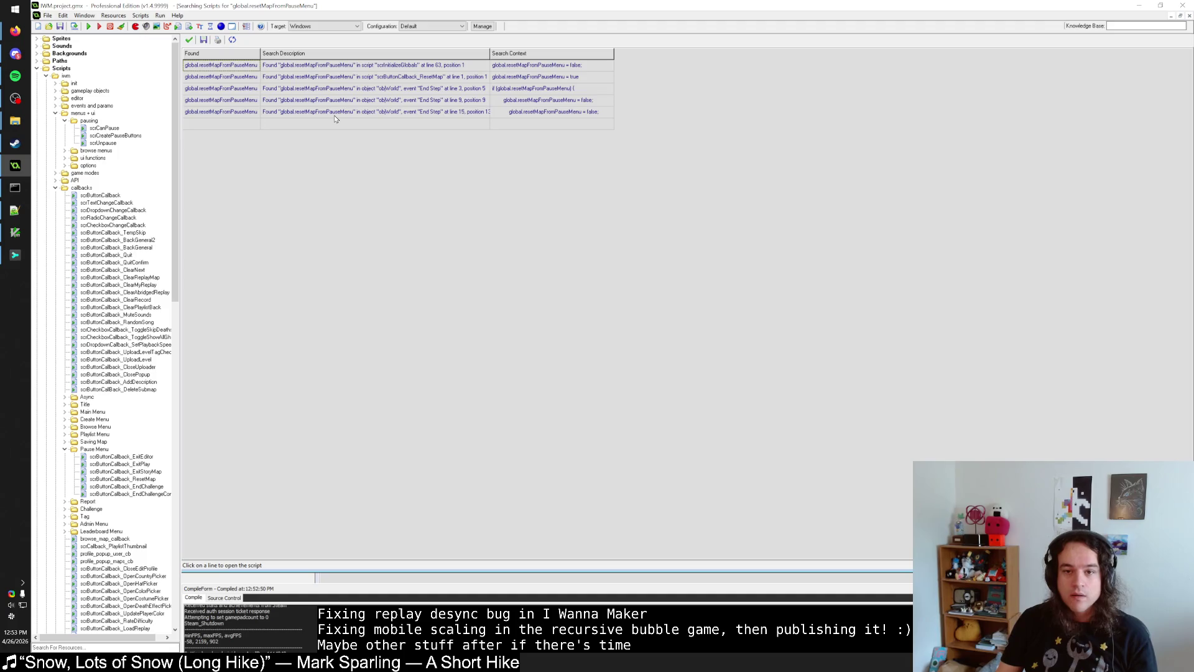
Step: Inspect the objWorld End Step uses at lines 9 and 15, then open scrInitializeGlobals
click(402, 99)
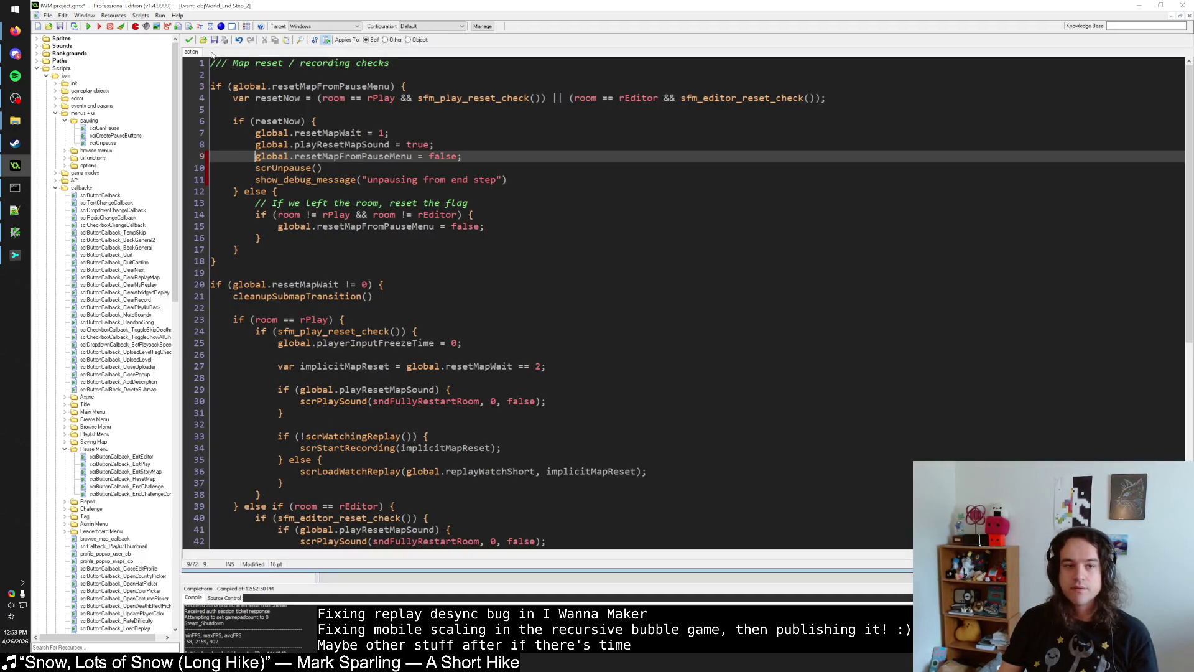
click(189, 39)
click(226, 561)
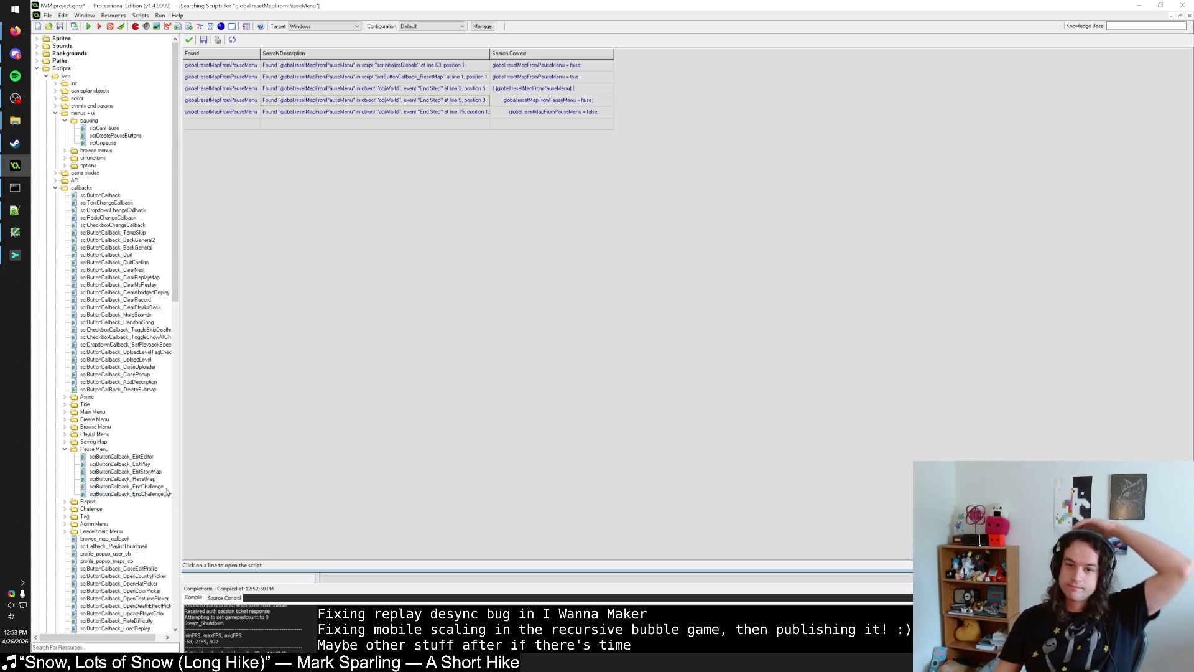
click(466, 113)
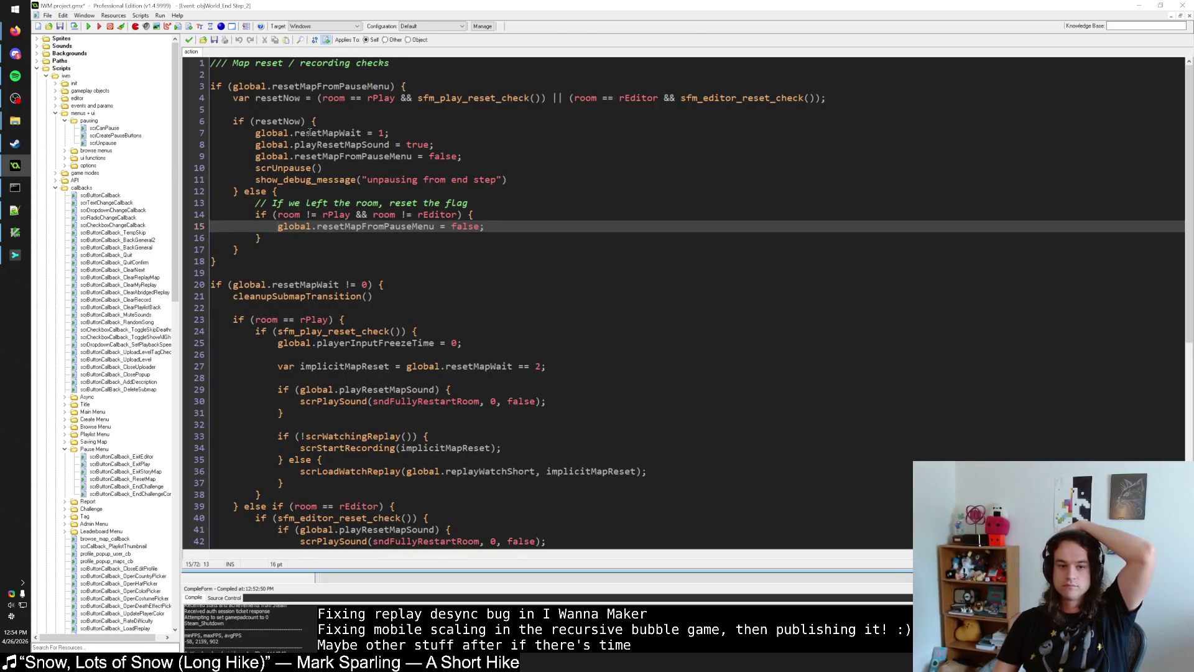
click(189, 39)
click(218, 562)
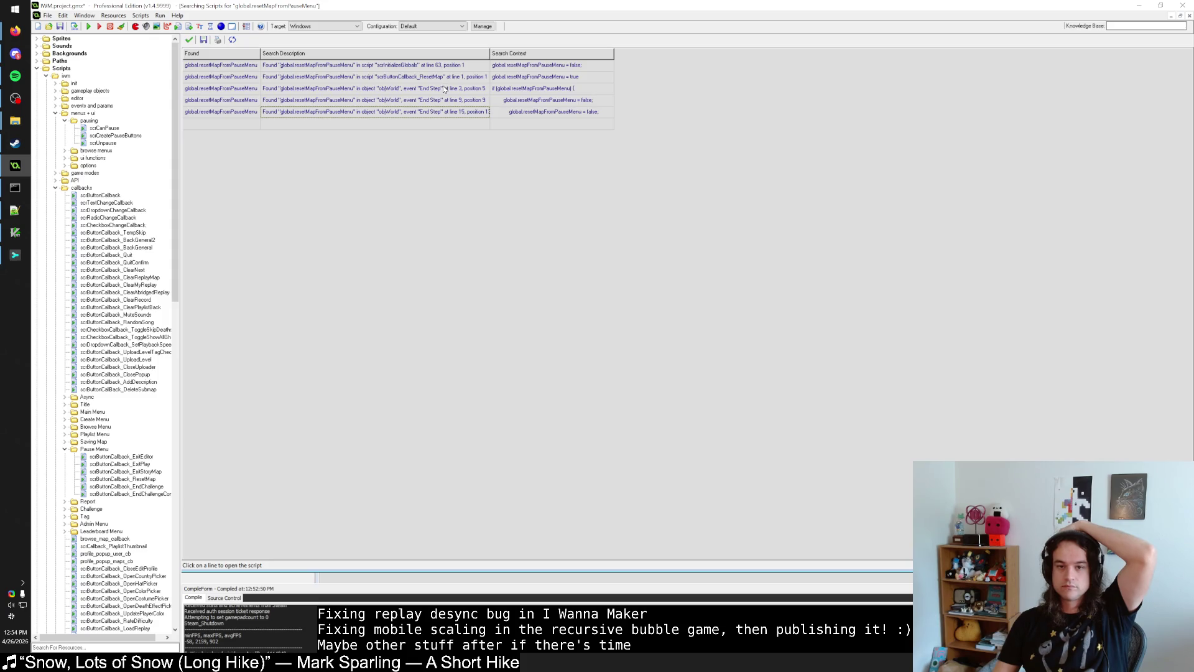
click(436, 65)
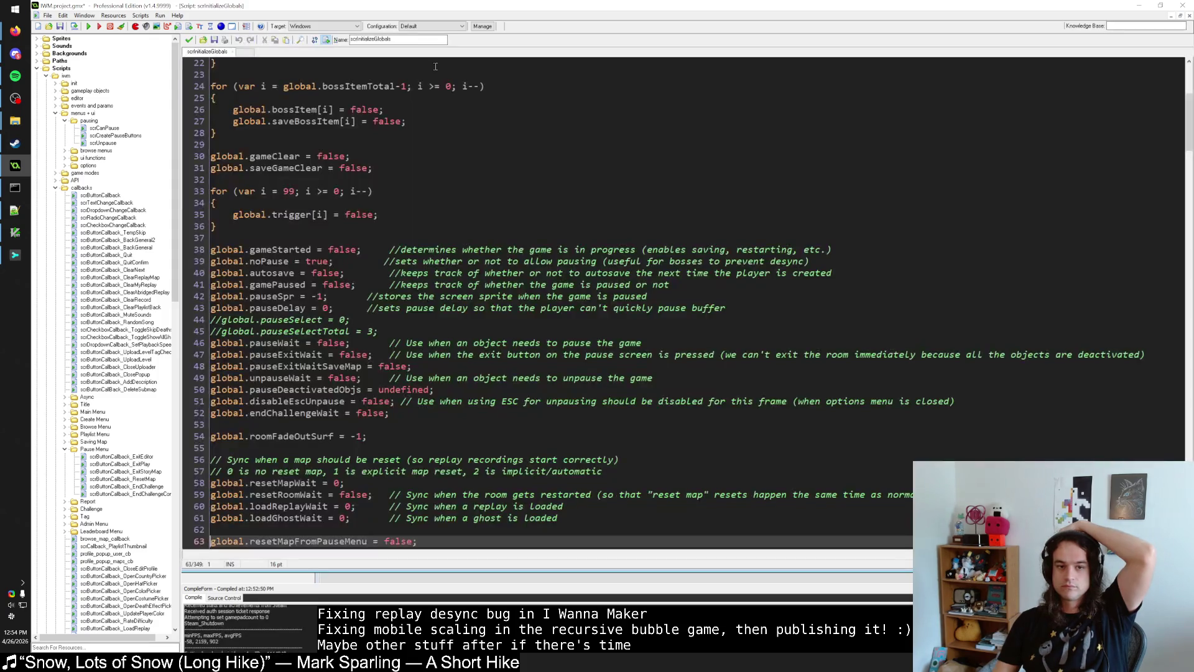
Step: Delete the stray shader20 from the resource tree
scroll(81, 532, down, 15)
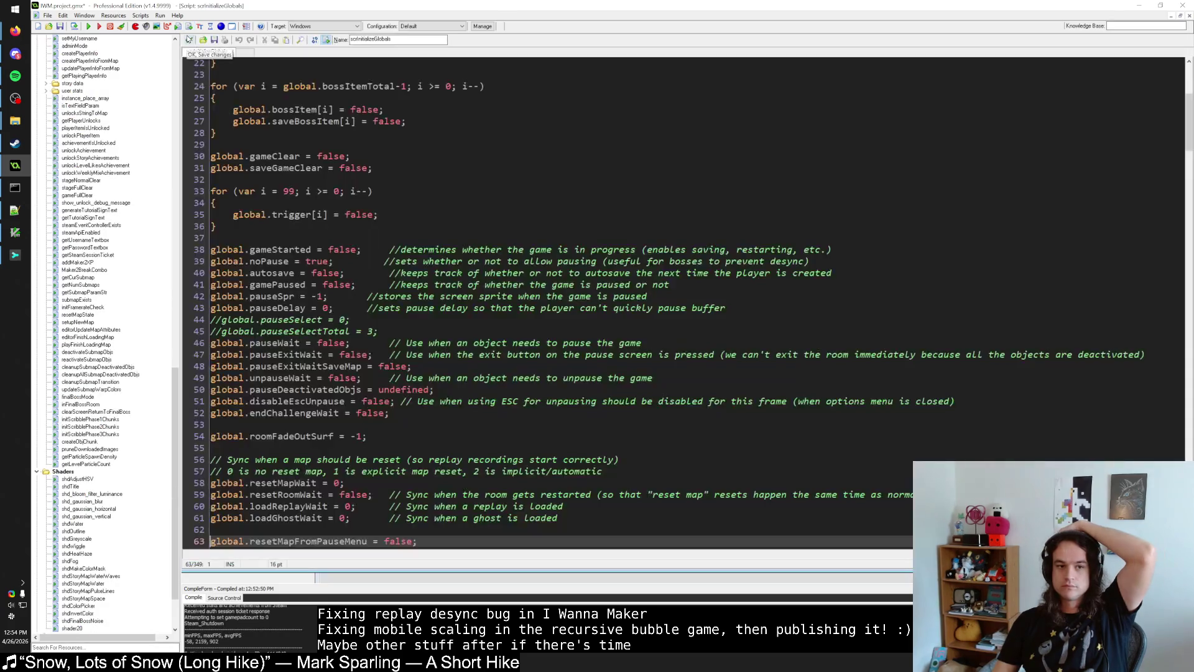
scroll(81, 532, down, 2)
right_click(71, 561)
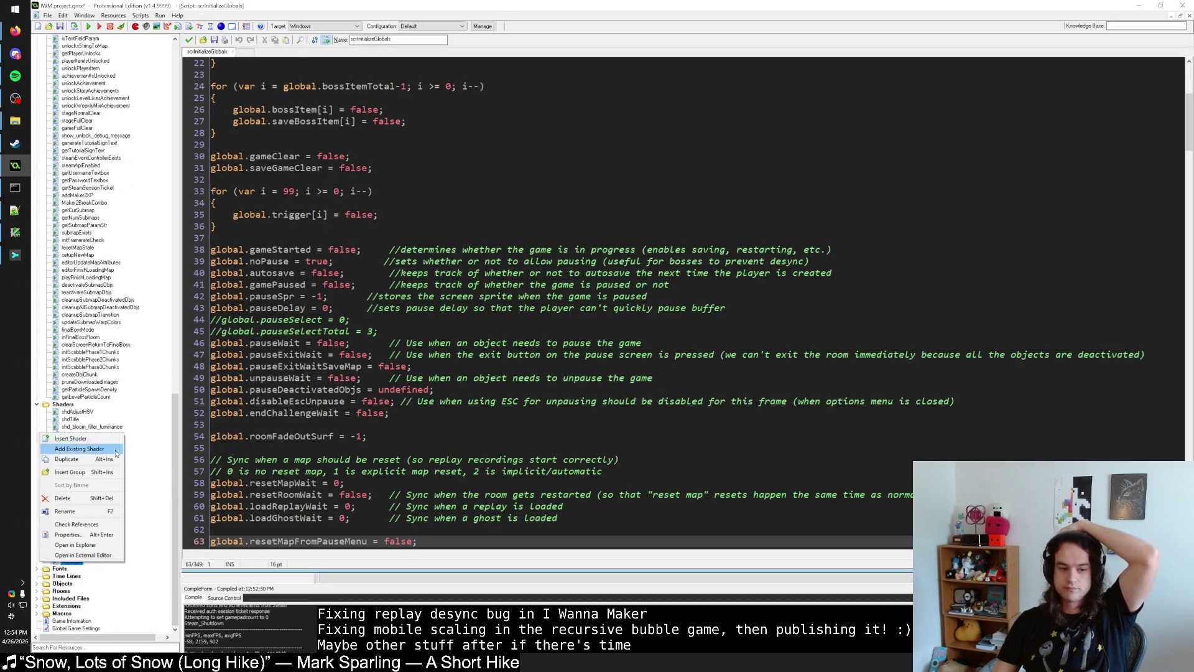
click(81, 499)
click(641, 356)
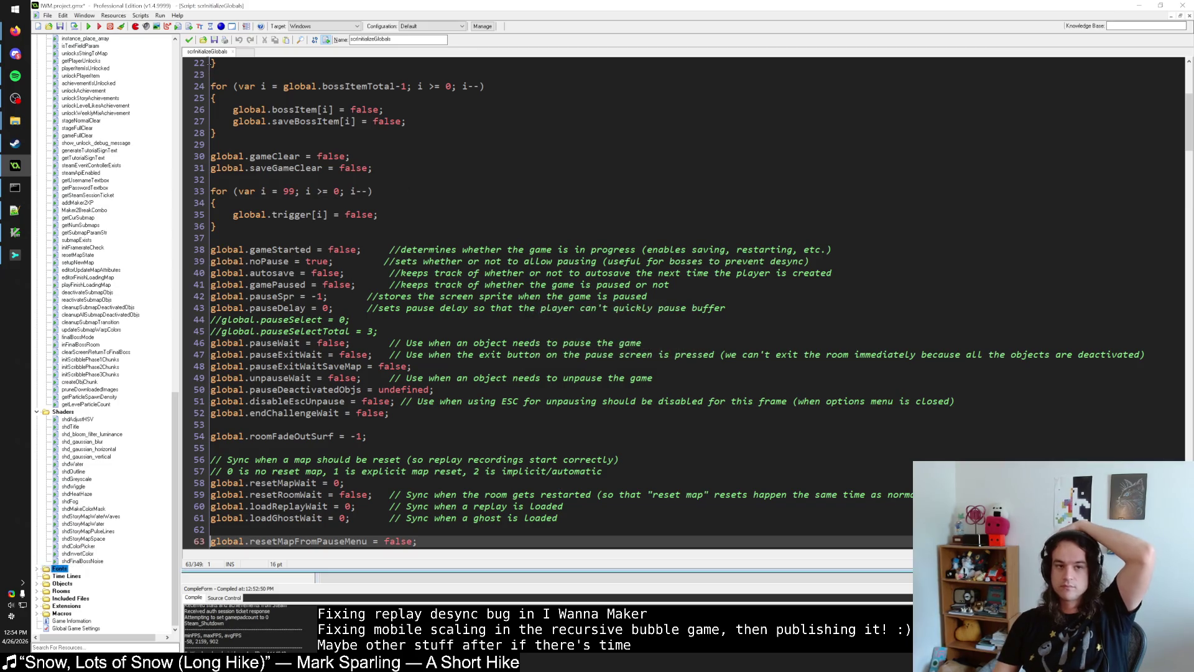
Step: Check scrButtonCallback_ResetMap where the flag is set, then open the End Step use at line 3
click(189, 39)
click(369, 76)
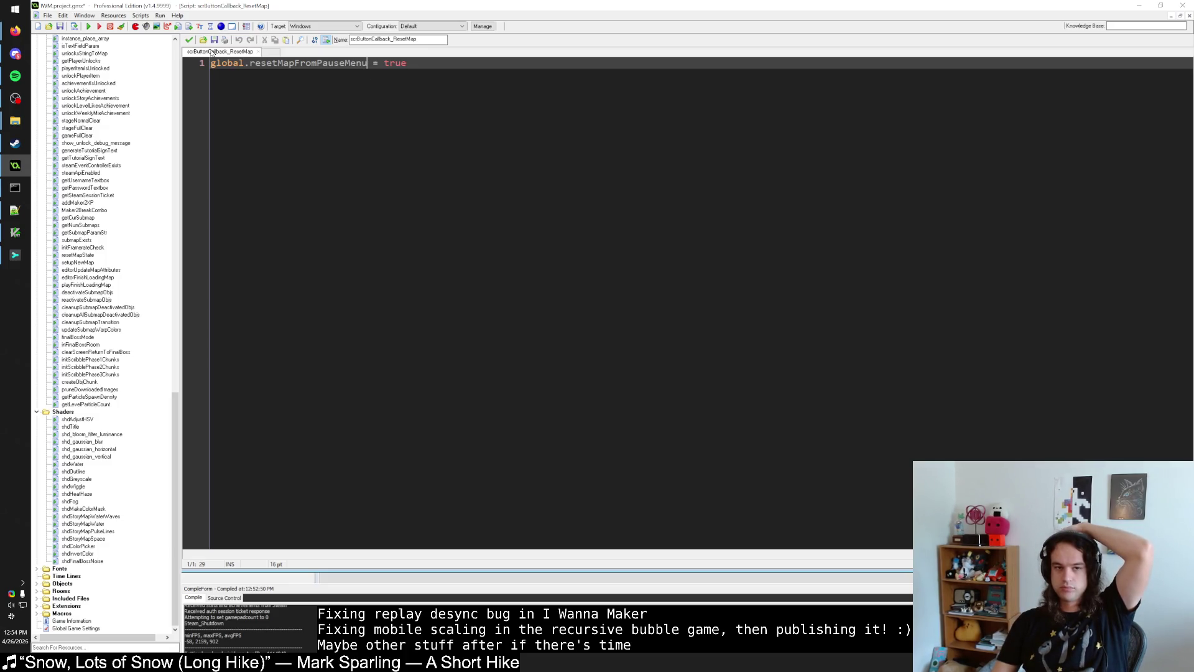
click(189, 39)
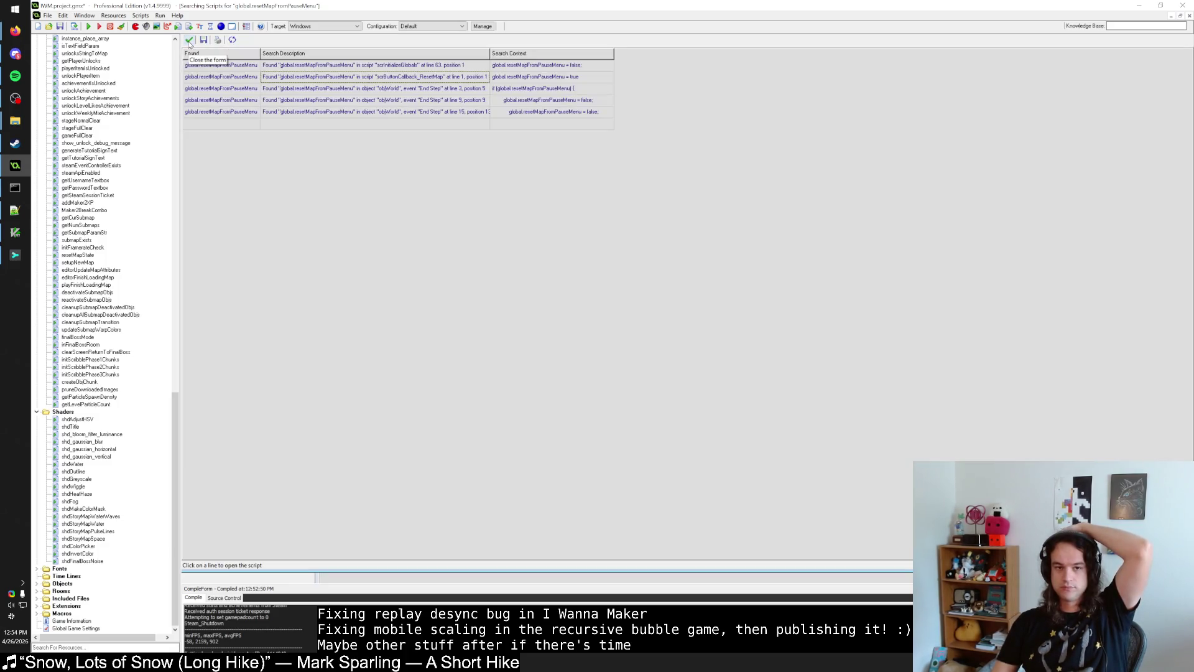
click(366, 88)
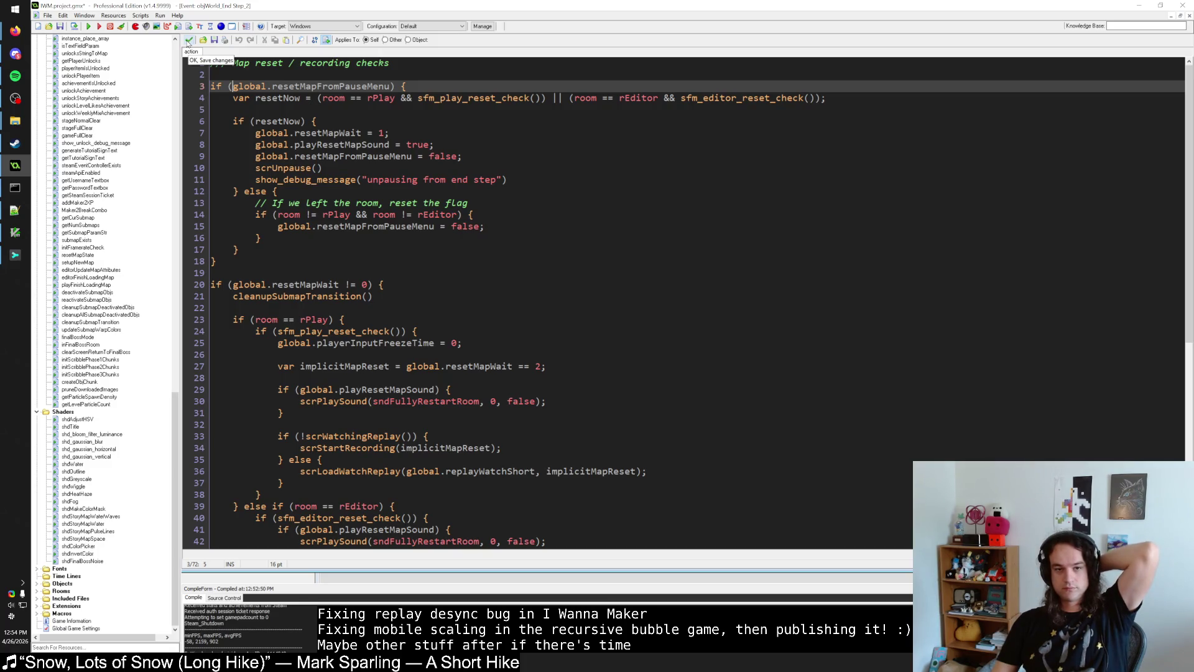
click(461, 98)
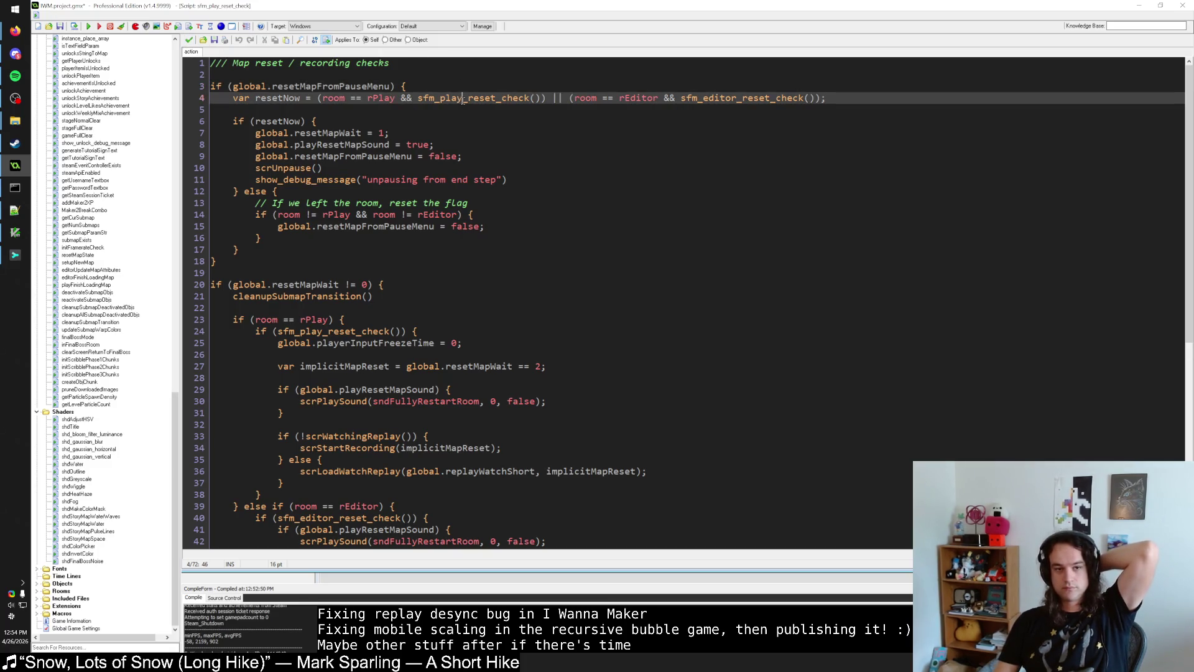
middle_click(462, 98)
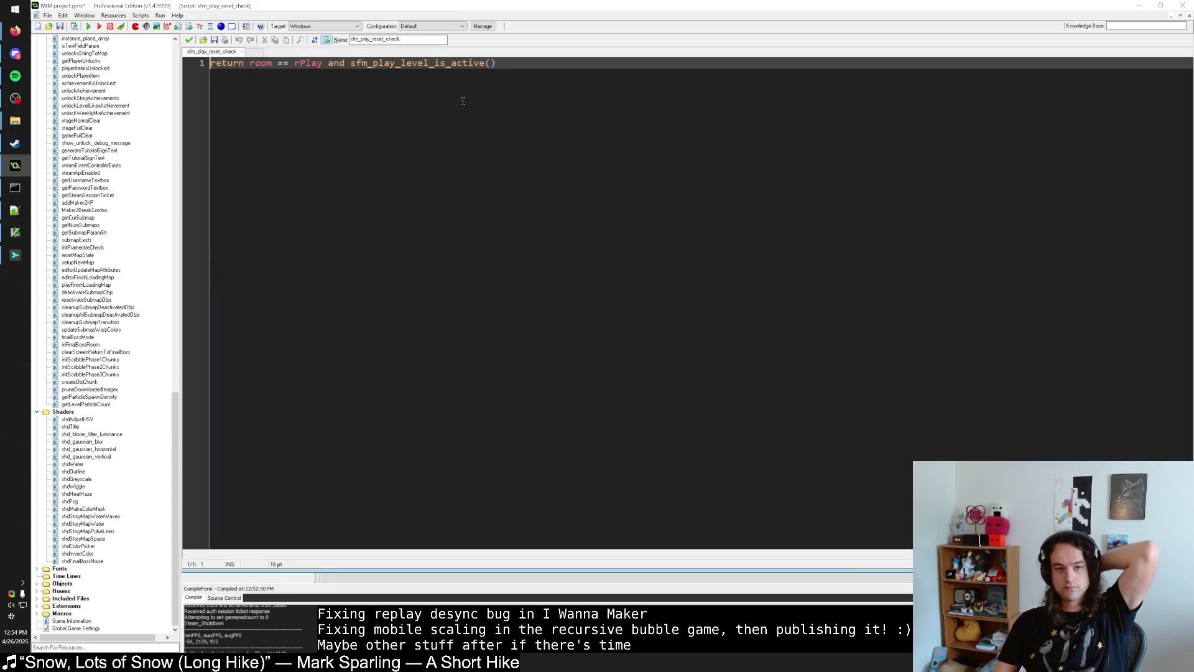
middle_click(412, 65)
click(418, 85)
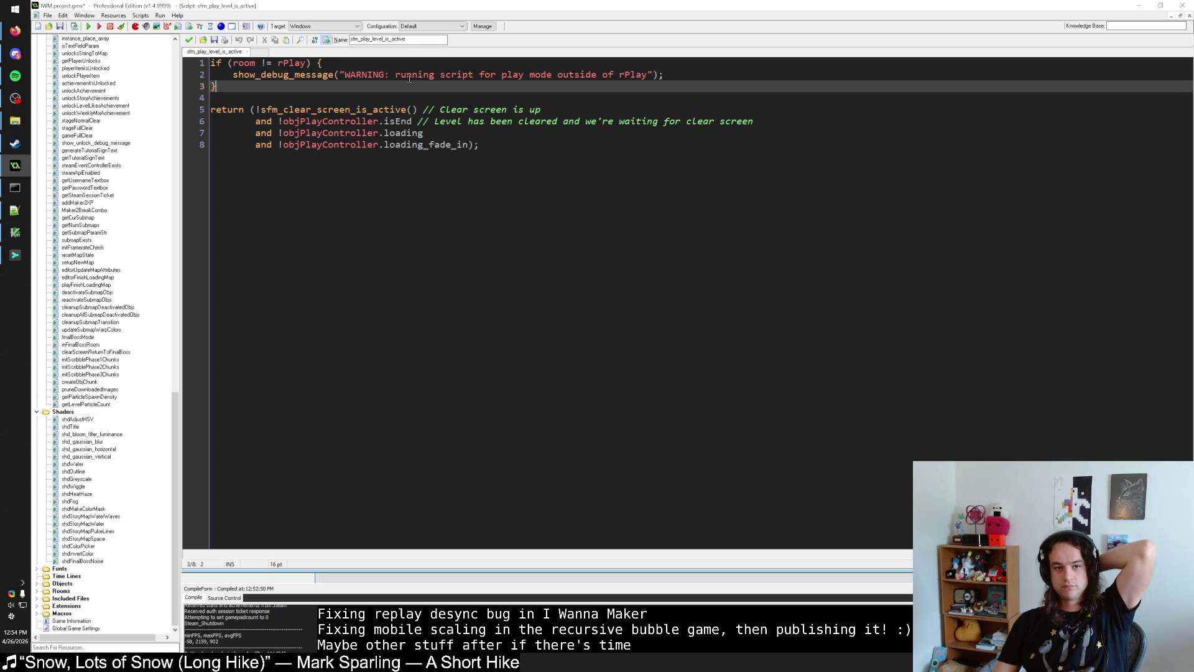
click(362, 109)
key(ctrl+Tab)
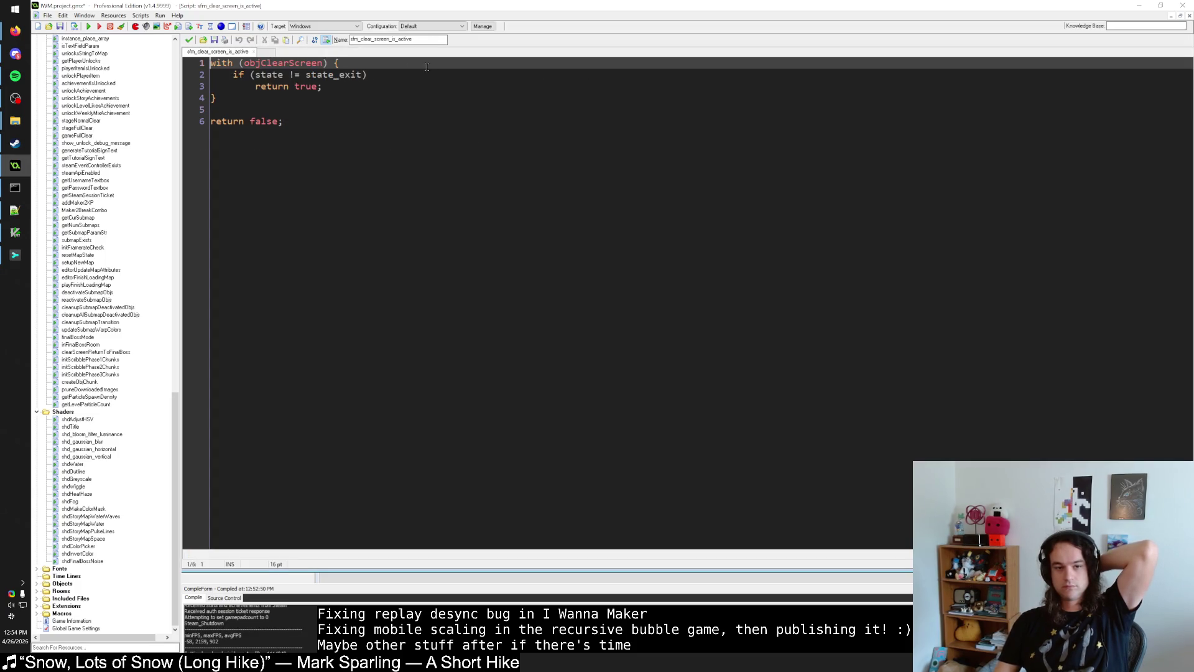
click(189, 40)
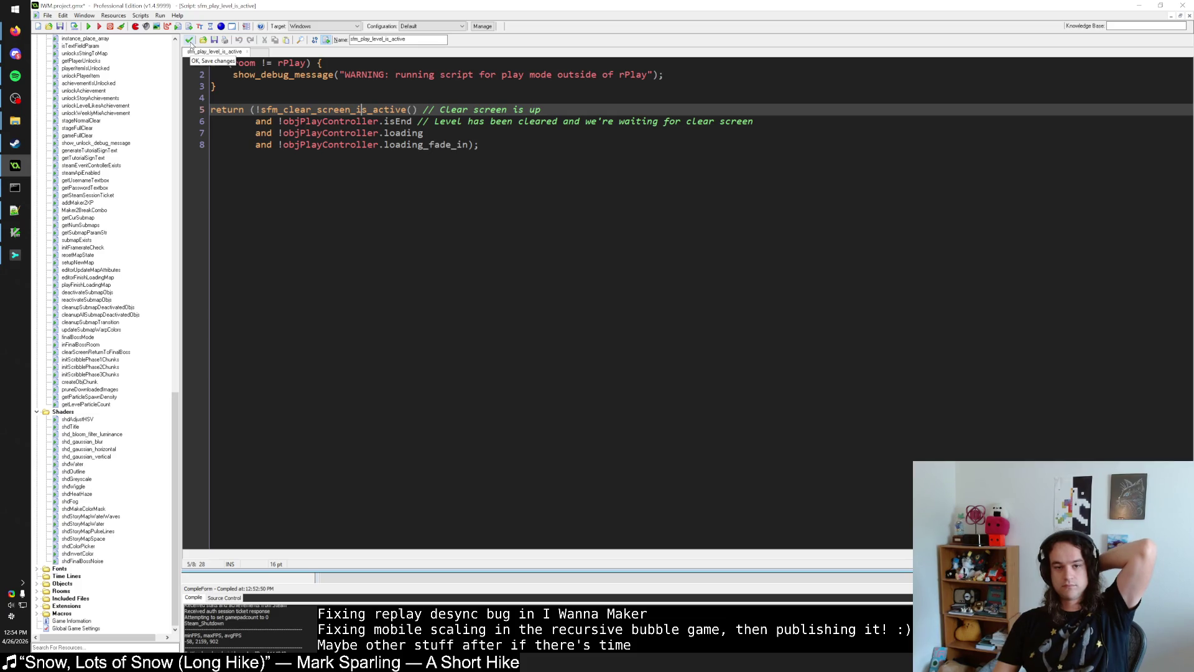
click(189, 40)
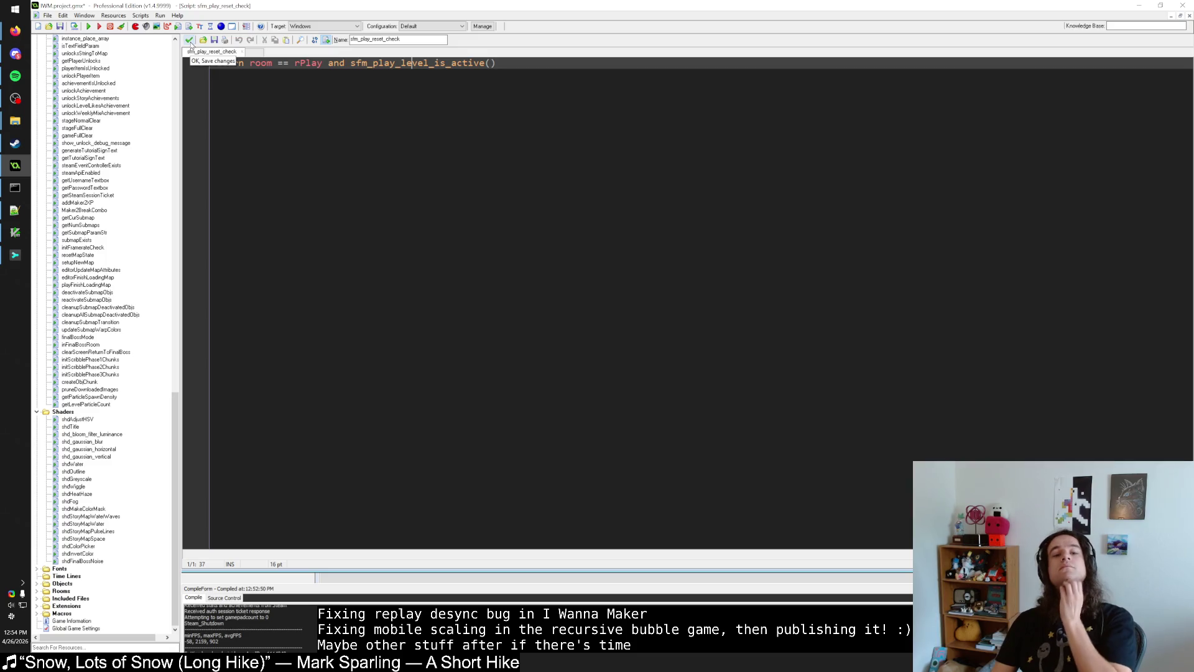
click(189, 41)
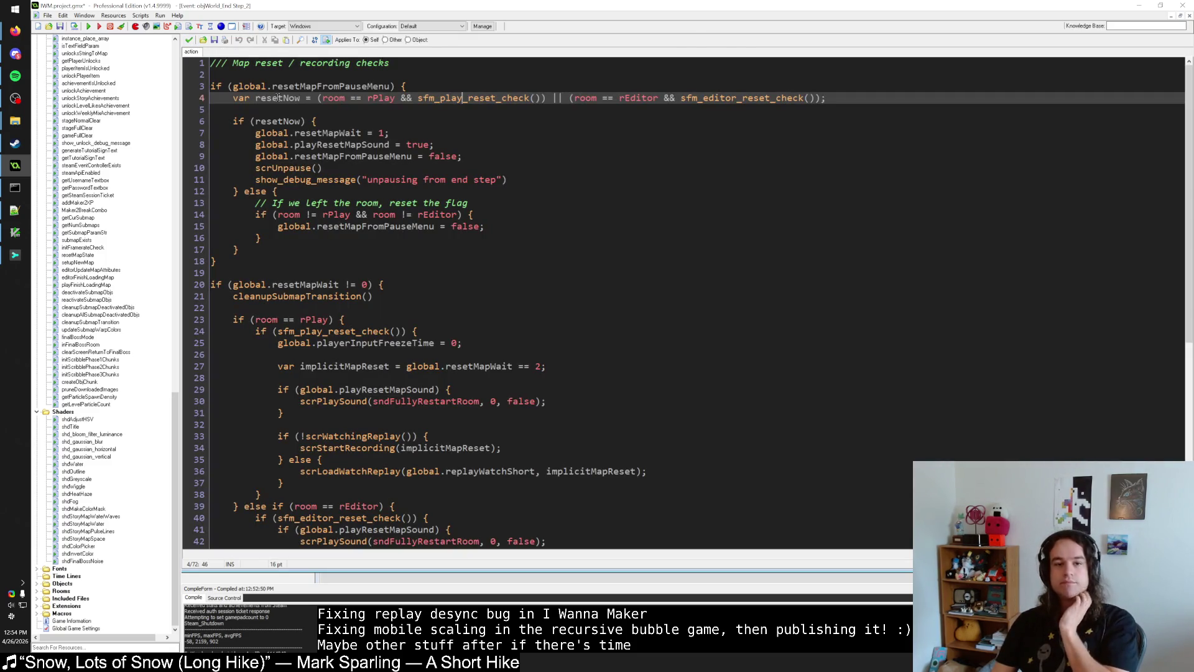
key(Up)
key(Up)
key(Up)
Step: Paste a copy of the debug message on line 3, changing its text to 'end step event'
mouse_move(256, 181)
mouse_down()
mouse_move(273, 192)
mouse_move(508, 181)
mouse_up()
key(ctrl+c)
click(407, 63)
key(Return)
key(Return)
key(ctrl+v)
drag(451, 87, 324, 87)
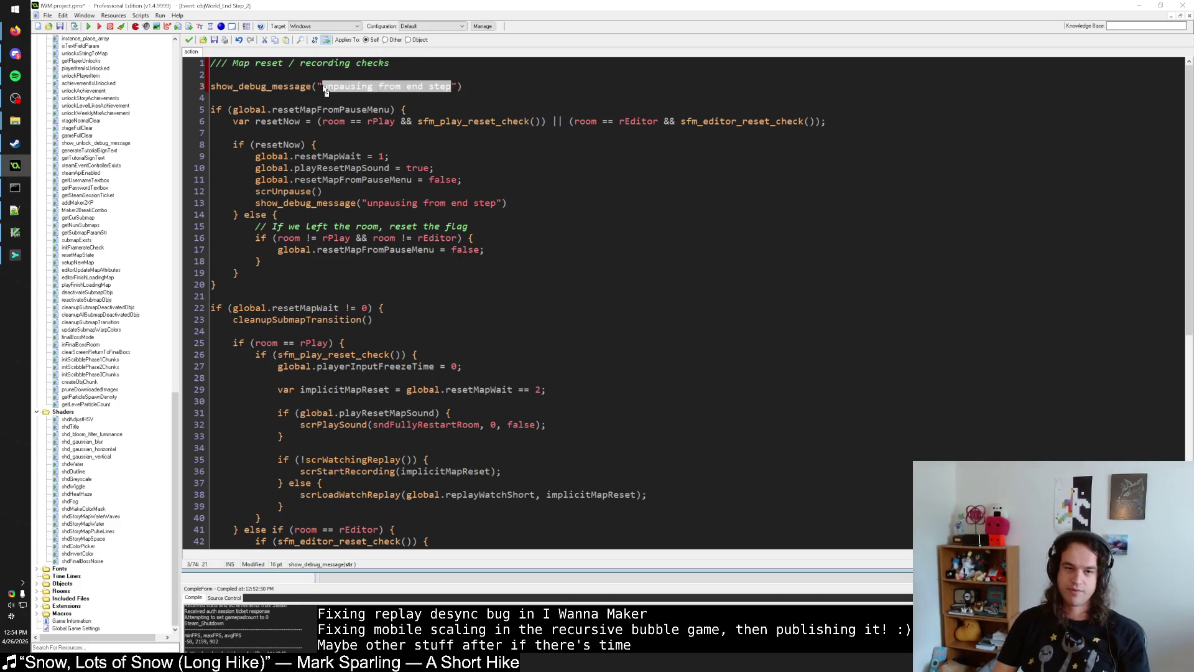
text(end step event)
Step: Run the game to rebuild I Wanna Maker, dismissing the saving dialog
click(88, 26)
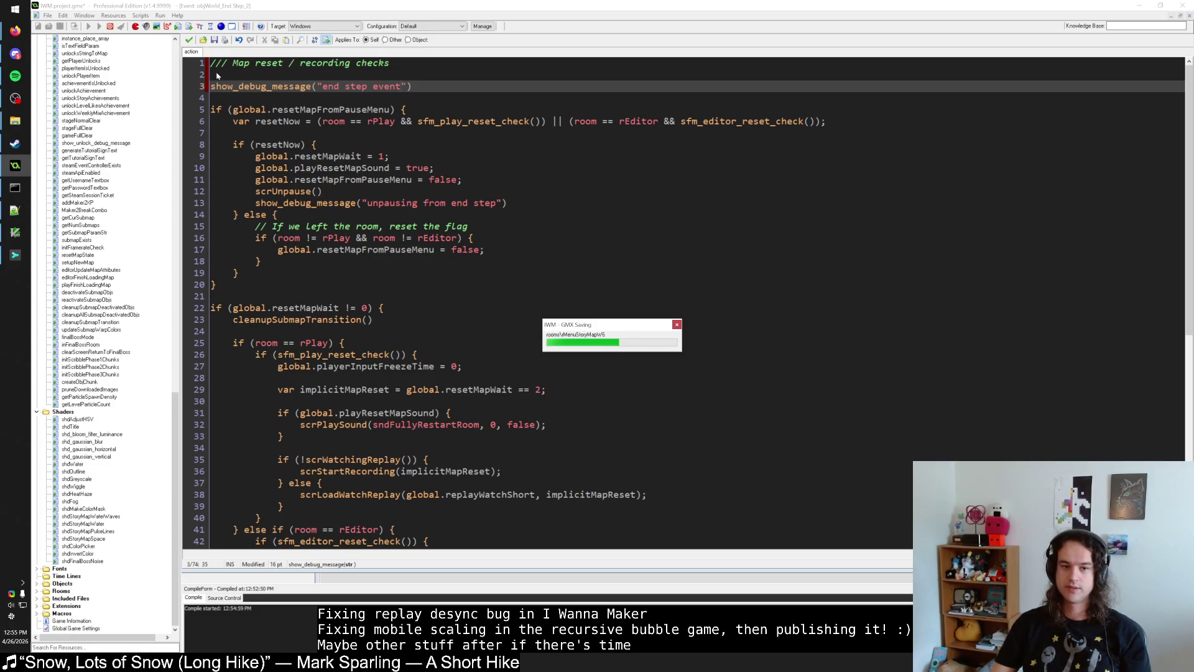
click(218, 75)
scroll(221, 109, down, 3)
scroll(221, 110, up, 3)
scroll(221, 109, down, 4)
scroll(221, 109, up, 4)
Step: Review objWorld's Active textbox check and Map reset / recording checks code blocks
click(189, 39)
double_click(420, 52)
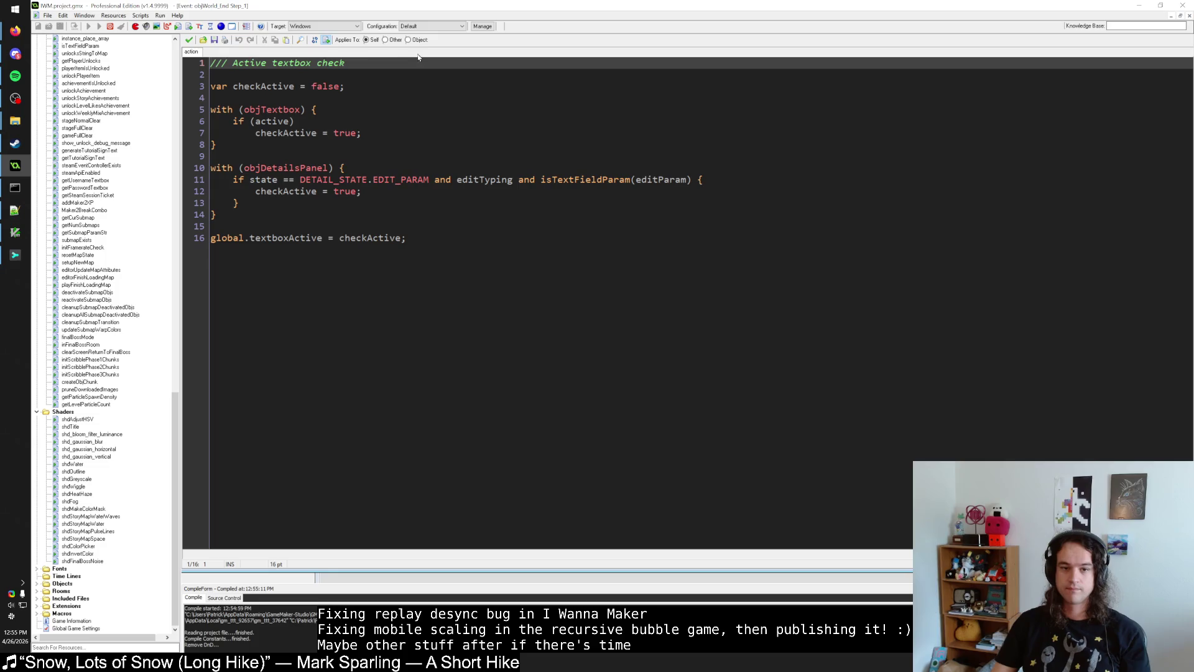
click(189, 39)
double_click(422, 69)
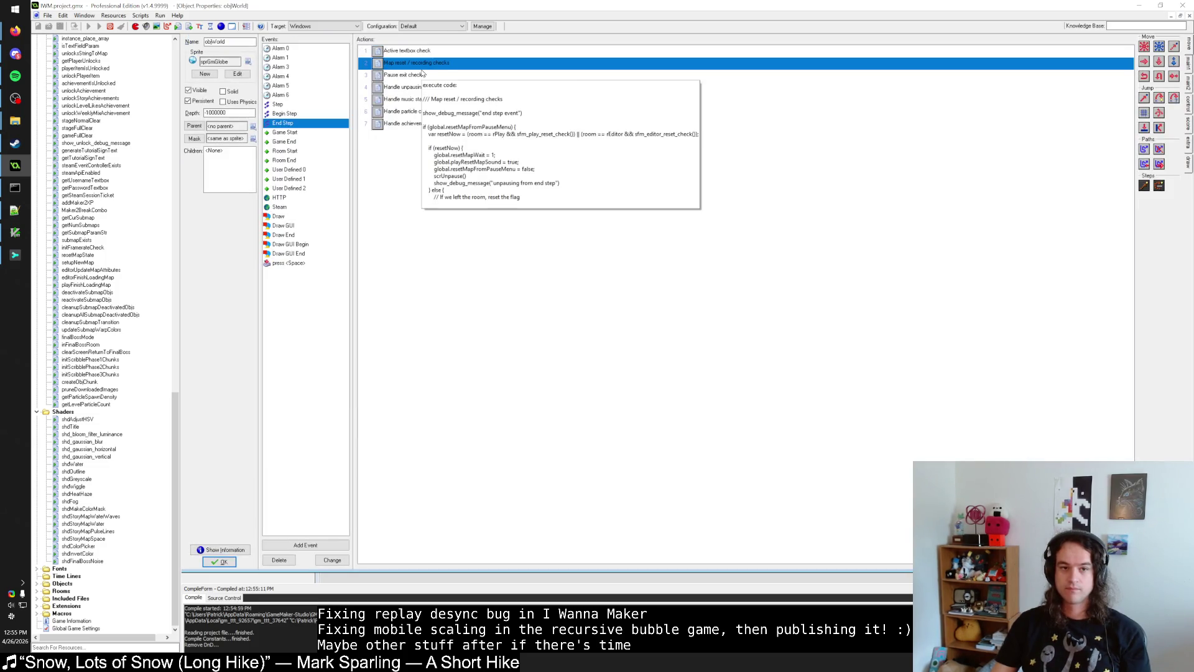
click(409, 87)
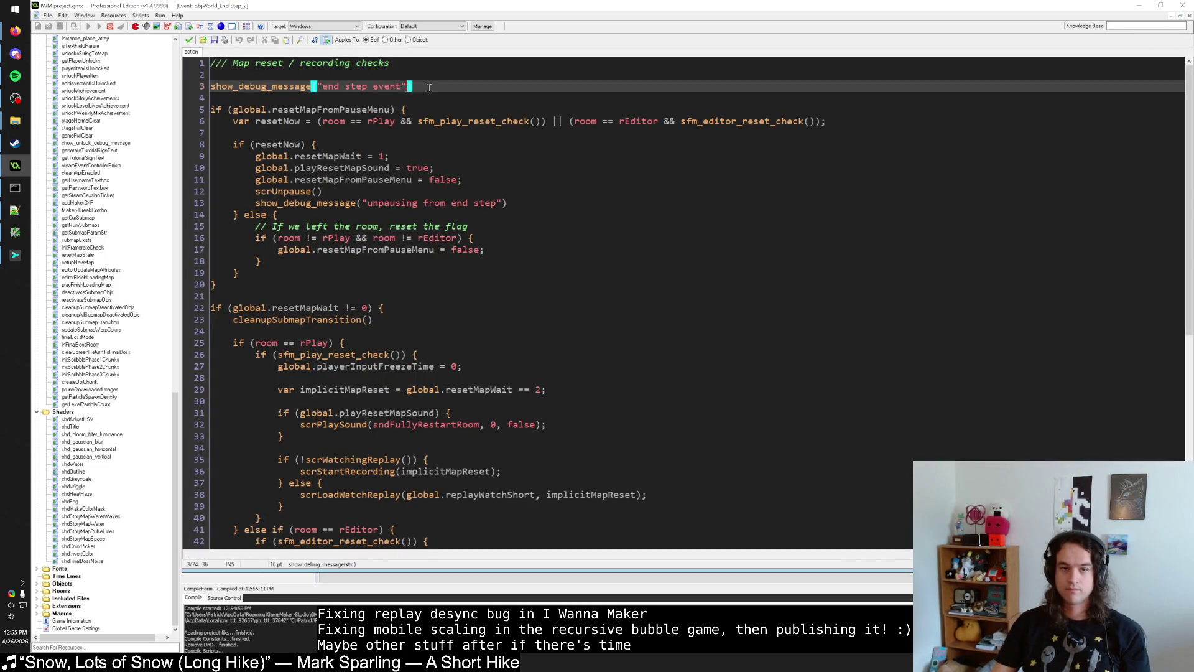
click(189, 39)
double_click(424, 62)
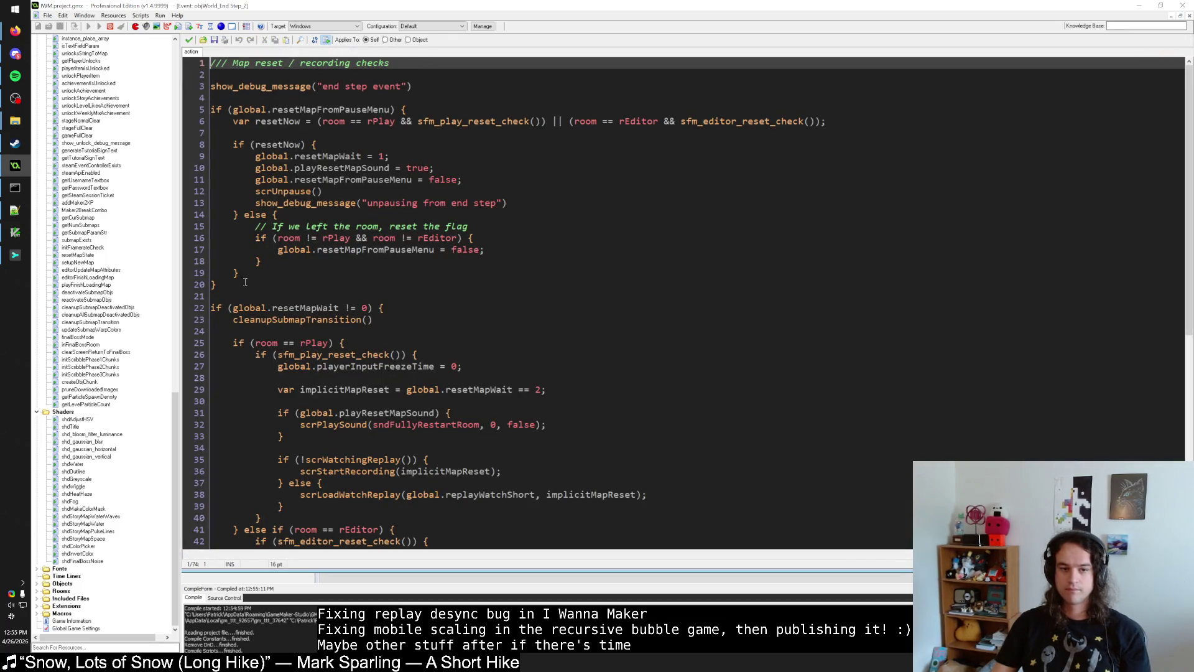
click(250, 282)
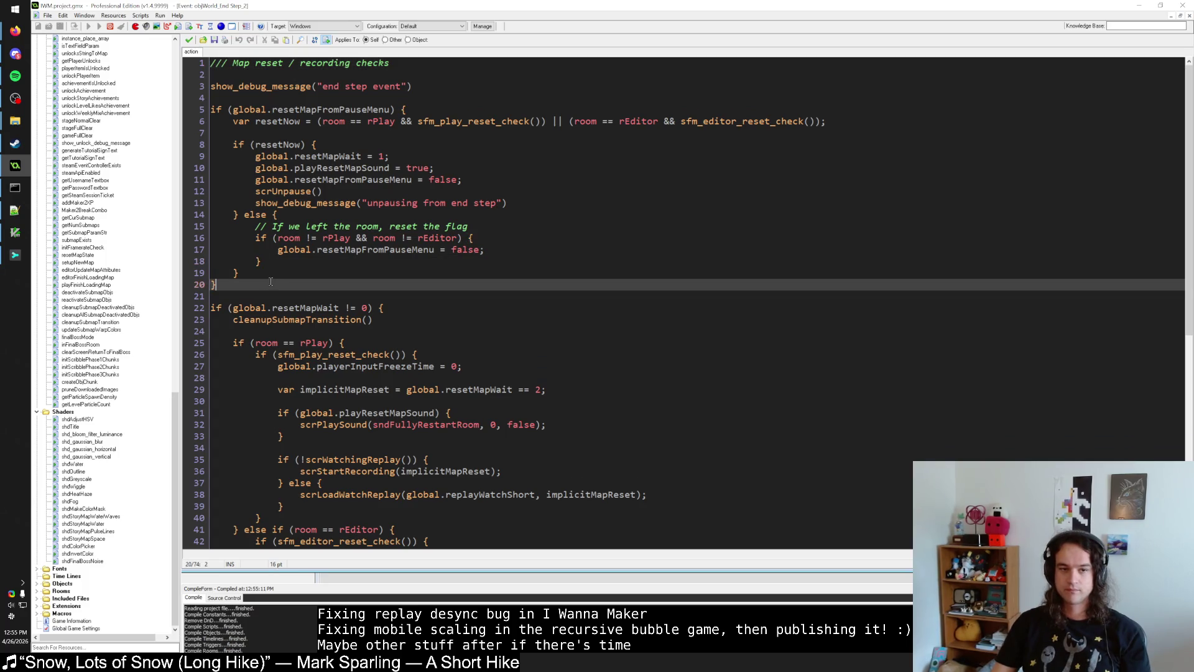
double_click(389, 109)
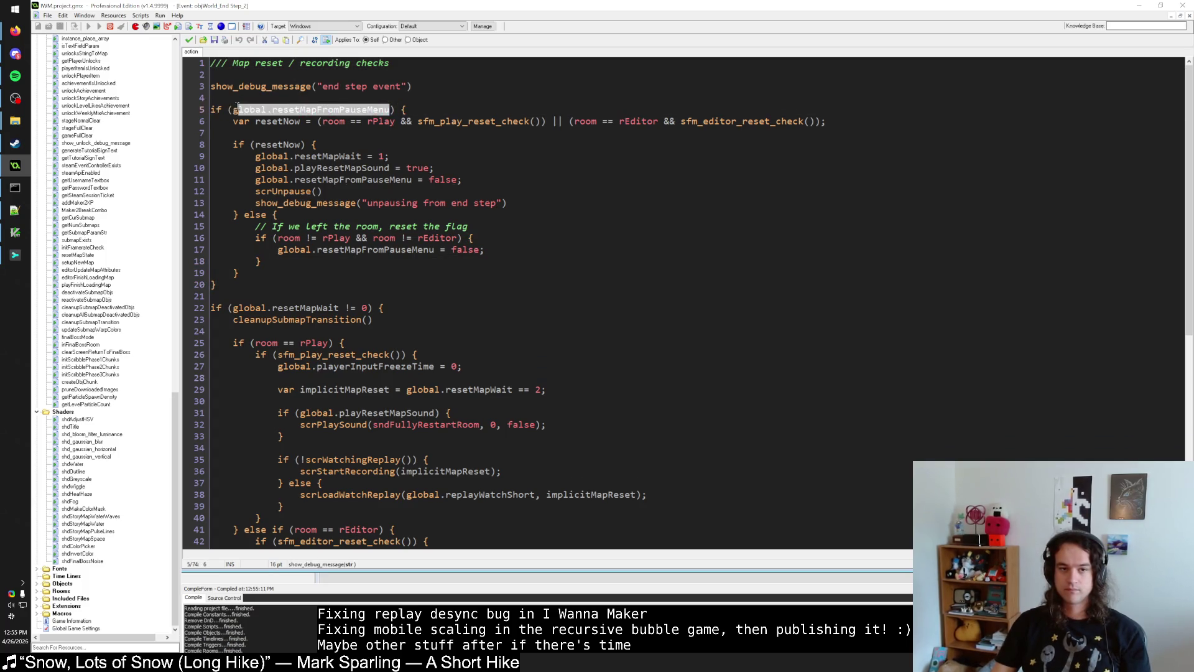
click(261, 291)
click(265, 285)
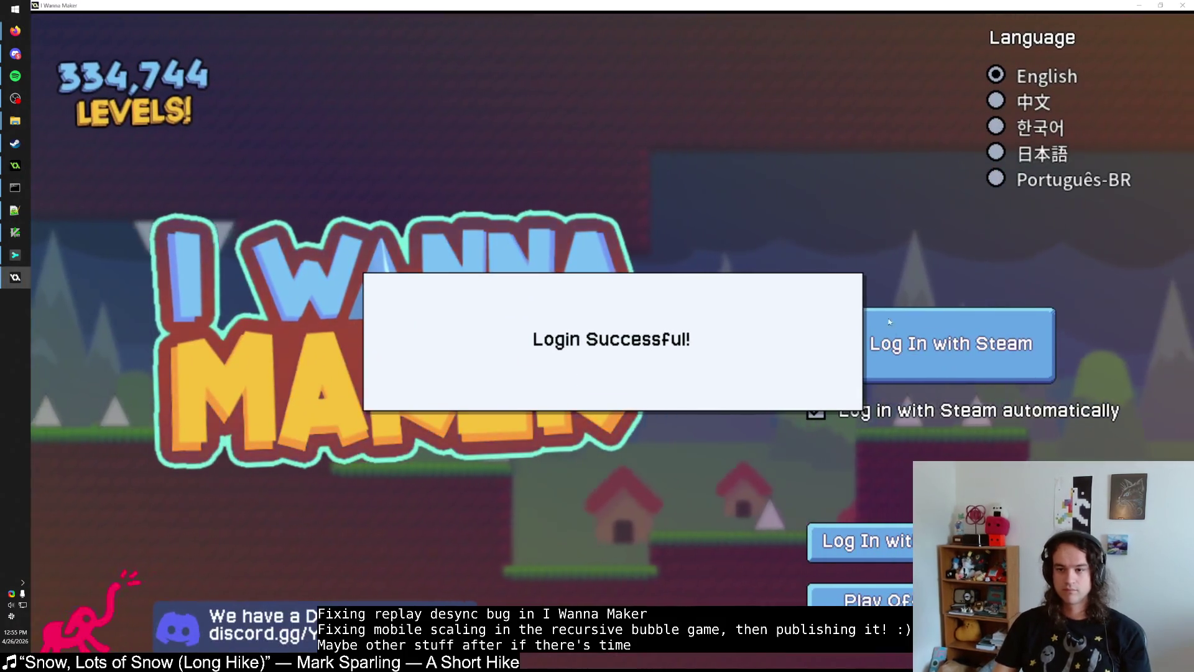
Step: From own levels, edit the autosaved teleporter bug test level, pause it, and return to GameMaker
click(865, 282)
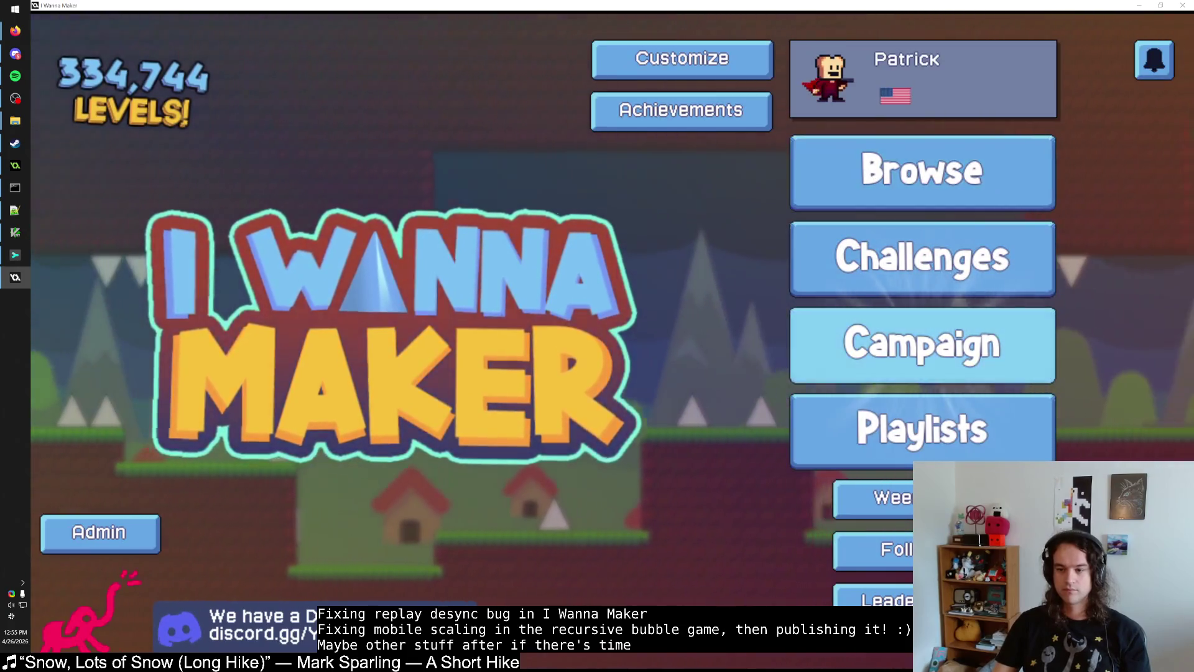
key(Escape)
click(923, 370)
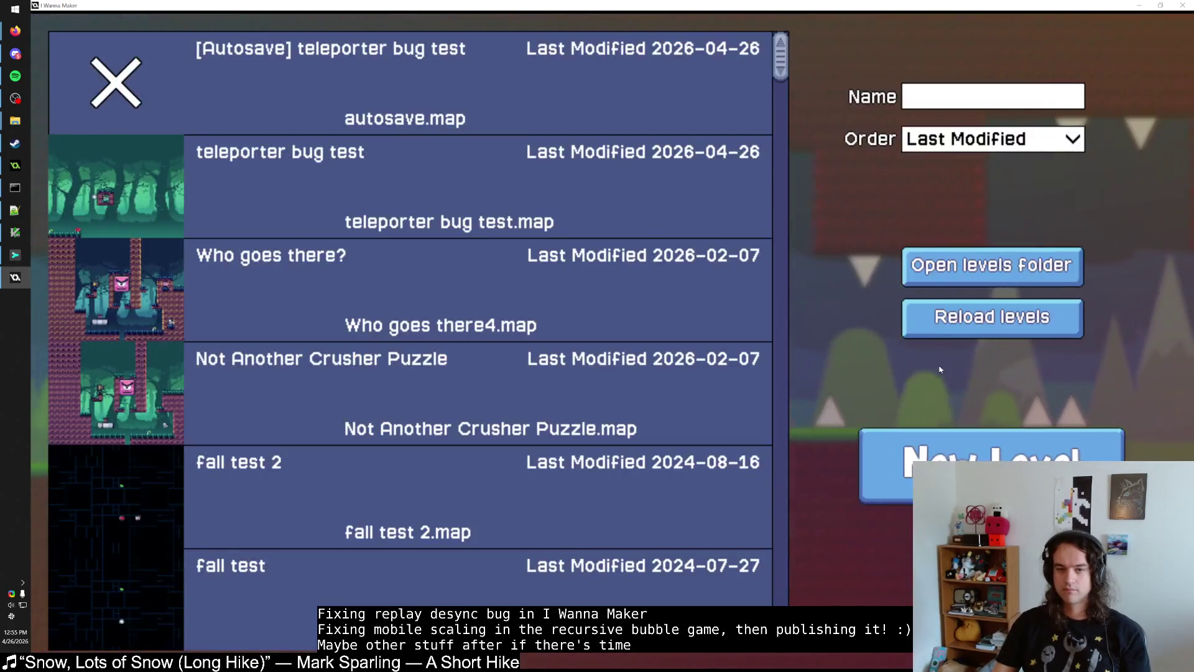
click(585, 124)
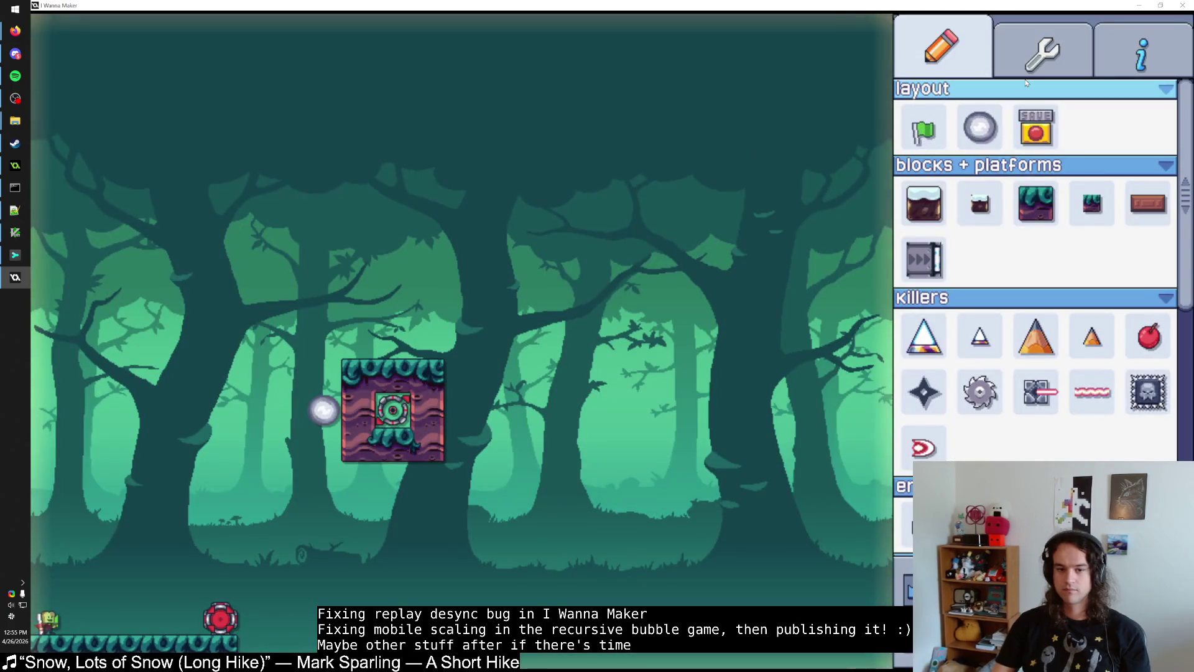
key(Escape)
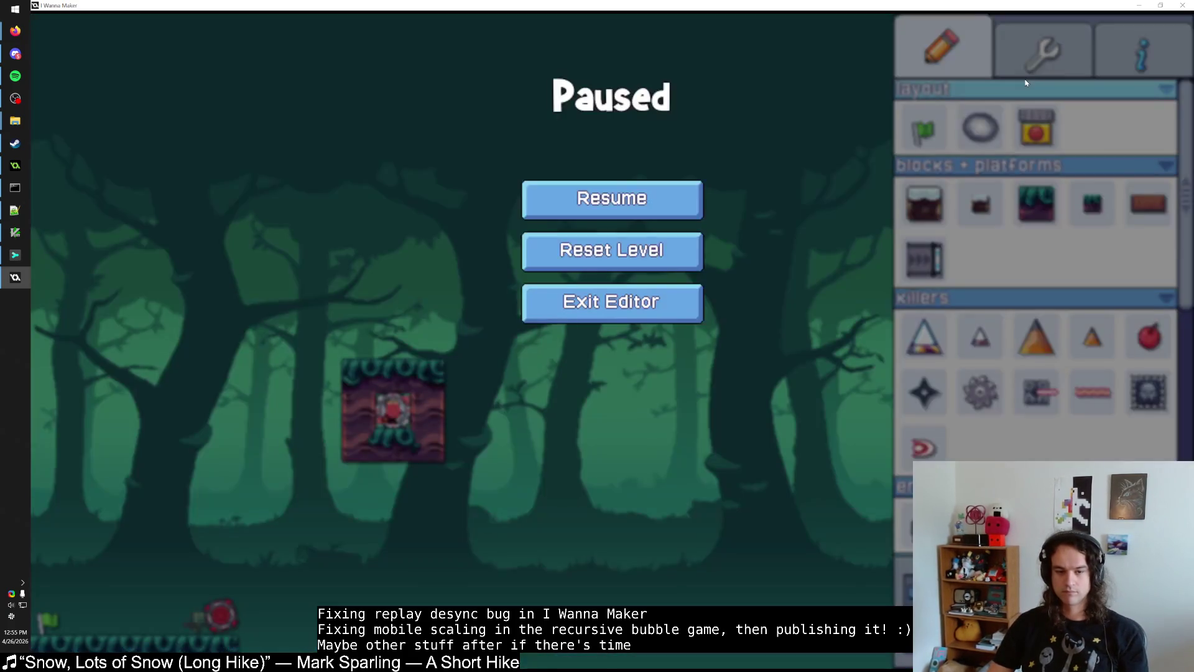
key(alt+Tab)
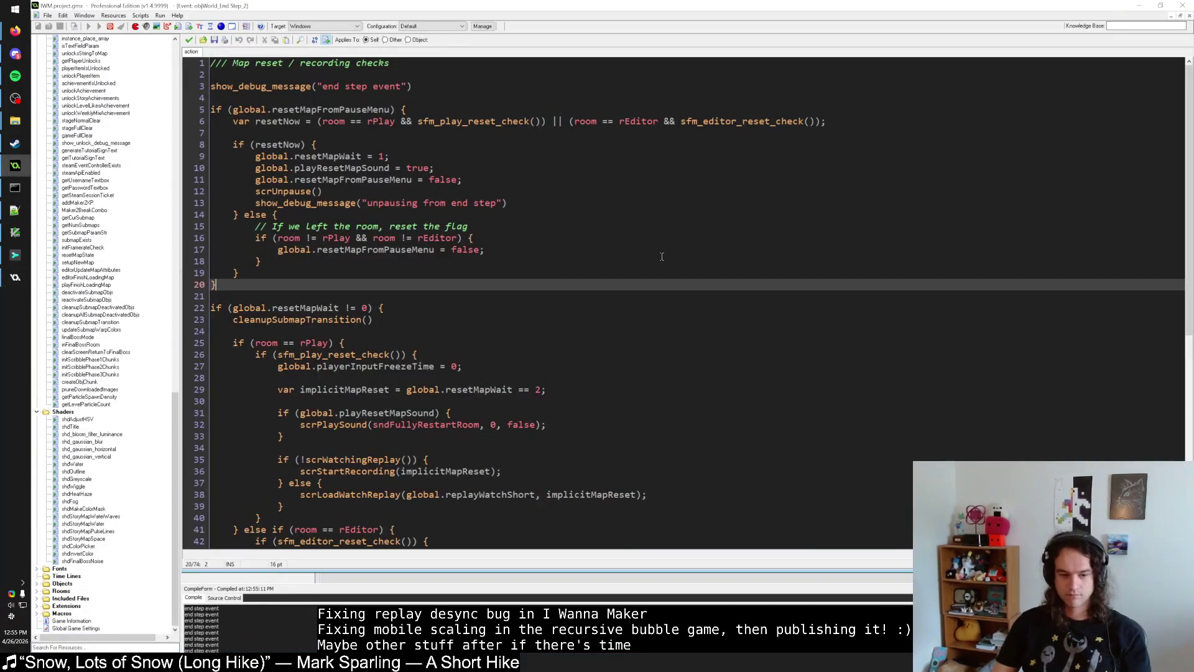
Step: Bring the paused game forward, move its window, and choose Reset Level
key(alt+Tab)
mouse_move(627, 21)
mouse_down()
mouse_move(651, 46)
mouse_move(205, 42)
mouse_move(658, 66)
mouse_up()
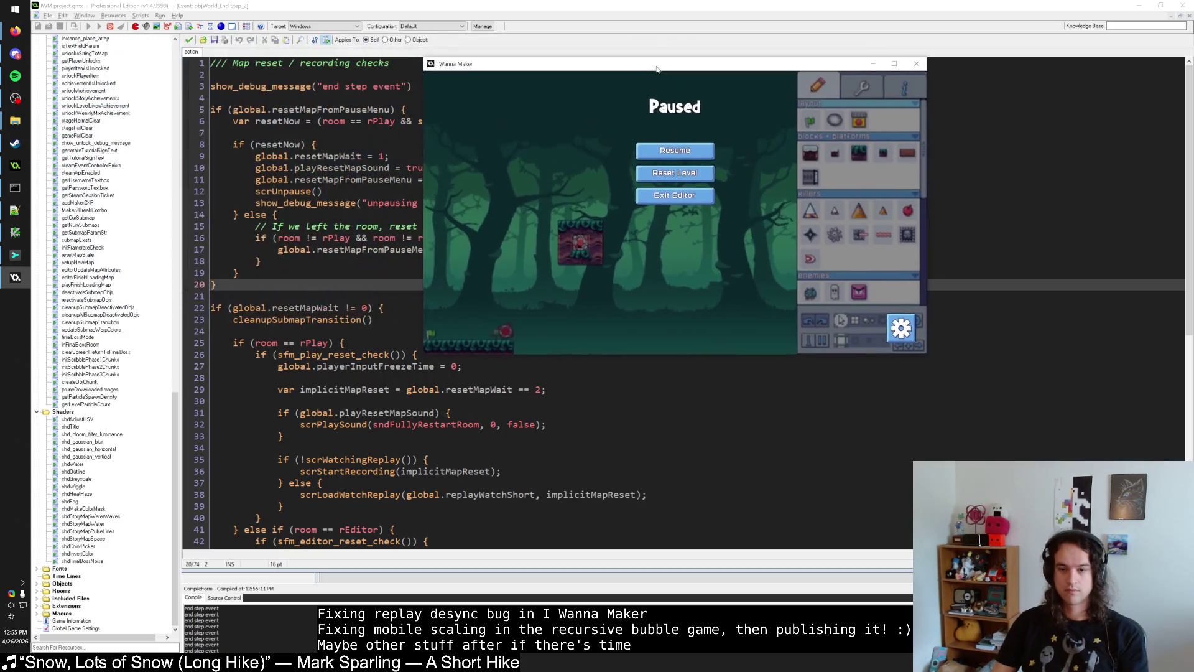
click(698, 176)
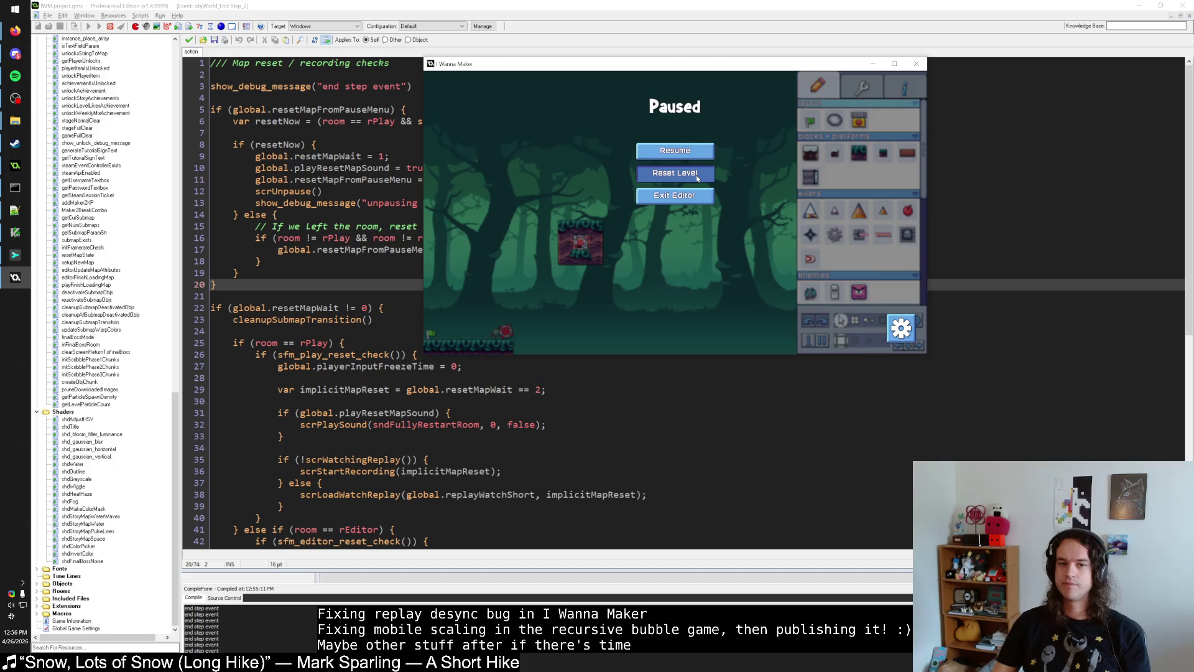
Step: Use Find Resource to locate objButton and open its Step event code
click(390, 109)
drag(390, 109, 284, 110)
key(alt+Tab)
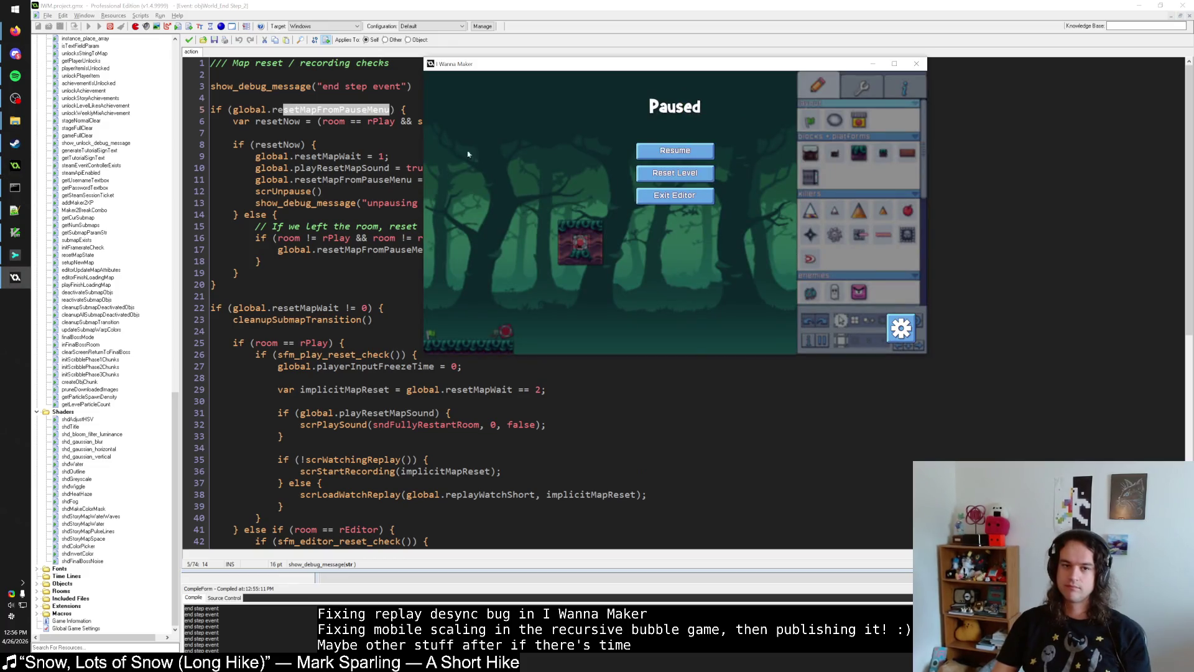
click(392, 110)
key(ctrl+alt+f)
text(objButton)
key(Return)
double_click(271, 54)
Step: Open scrButtonCallback_ResetMap and search all scripts for global.resetMapFromPauseMenu
scroll(242, 162, down, 20)
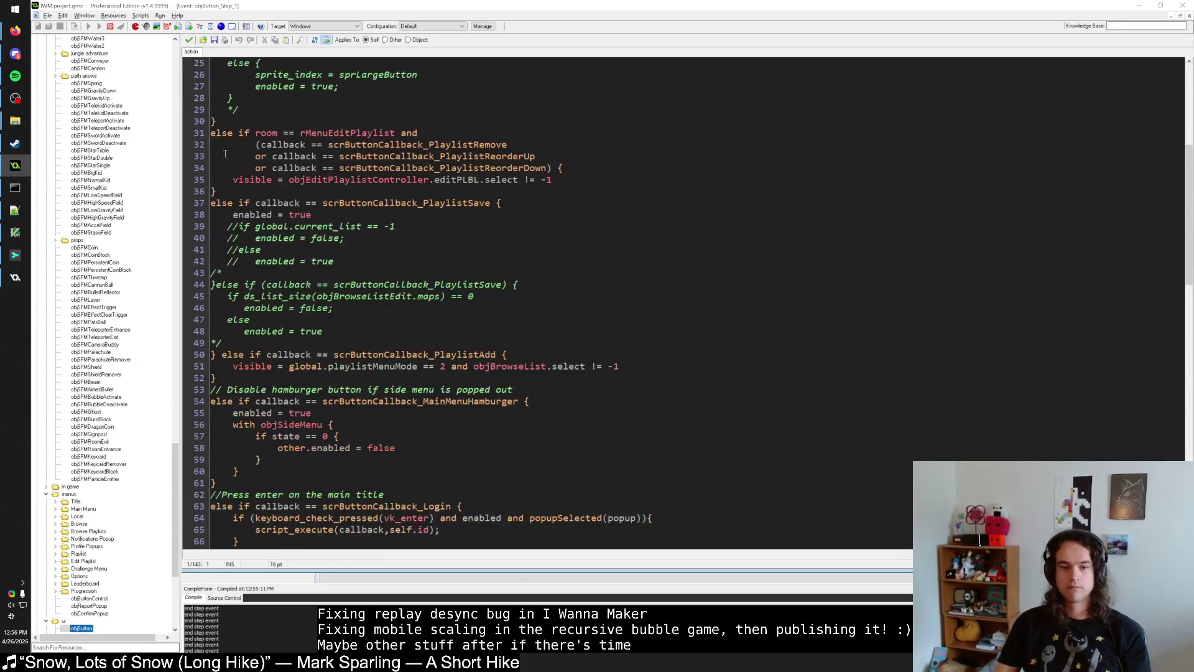
click(189, 39)
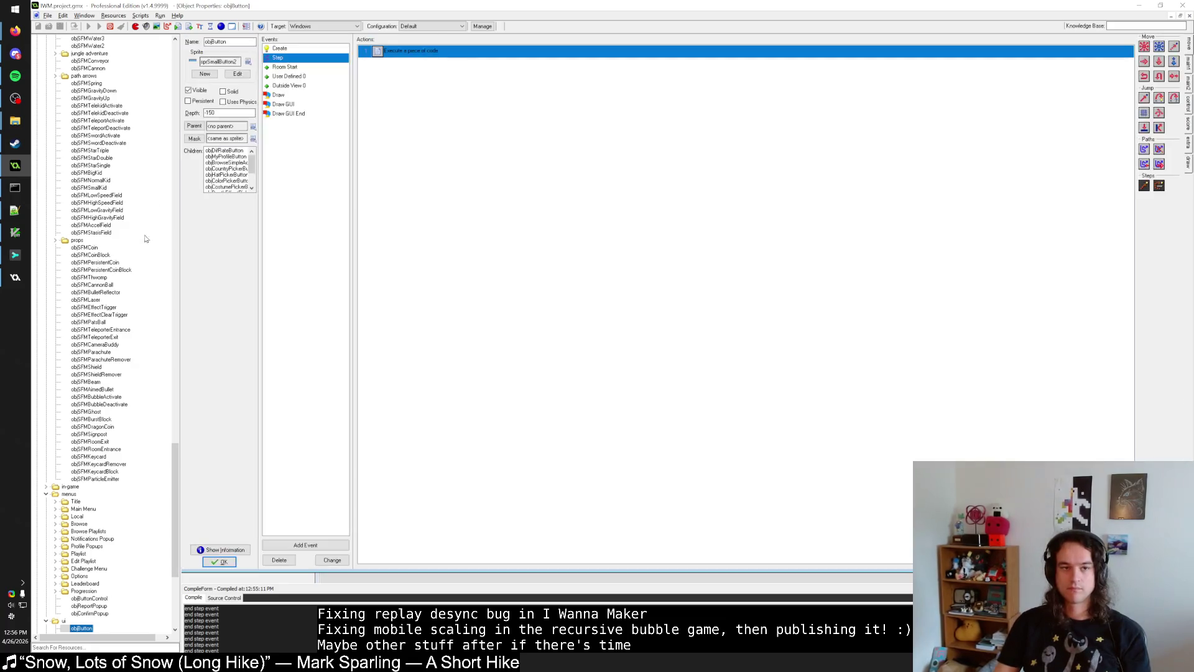
scroll(139, 455, up, 20)
scroll(140, 454, up, 15)
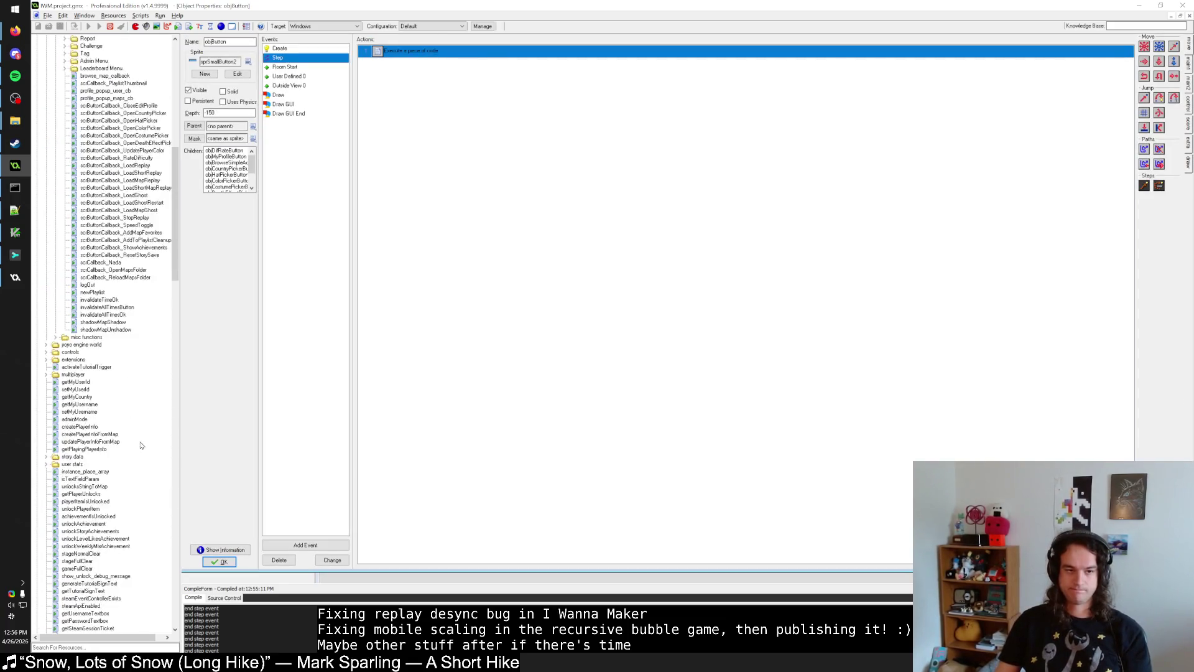
click(146, 352)
double_click(146, 353)
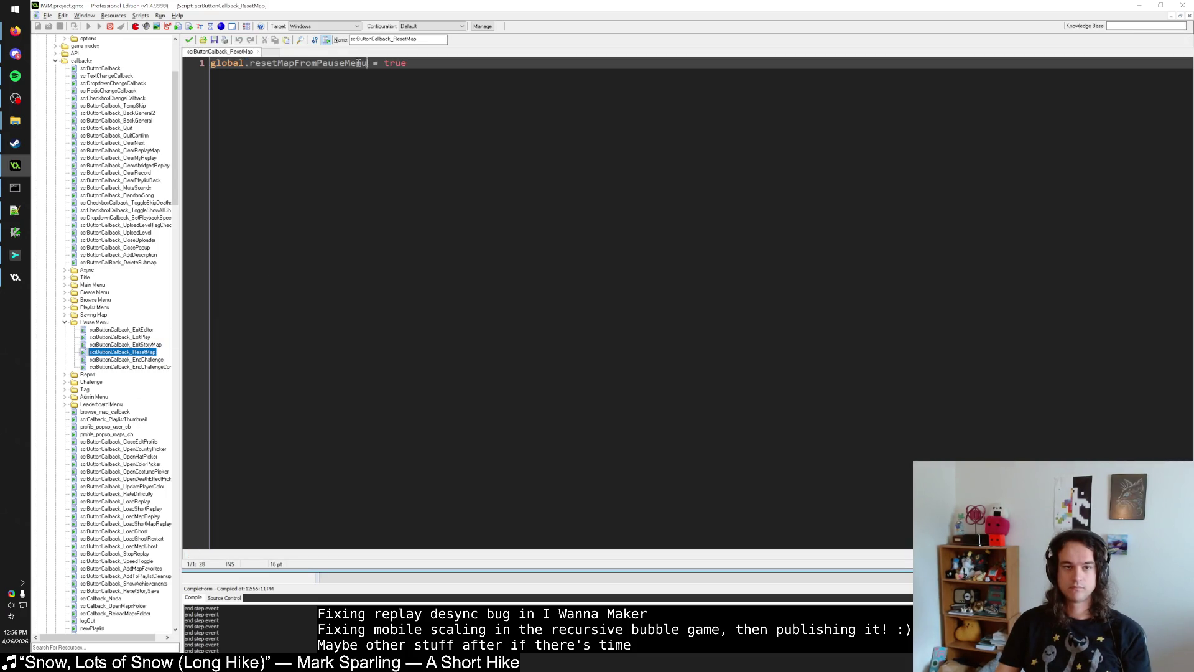
key(ctrl+shift+f)
key(Return)
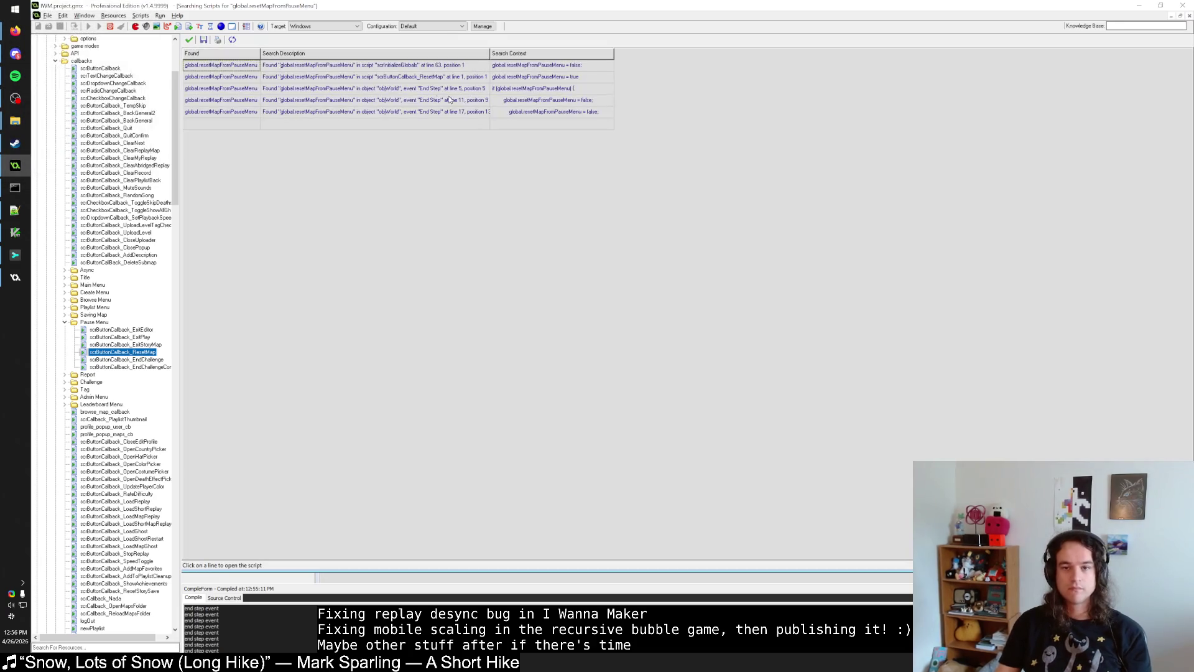
Step: Open the objWorld End Step match and inspect the sfm_editor_reset_check script it calls
click(448, 101)
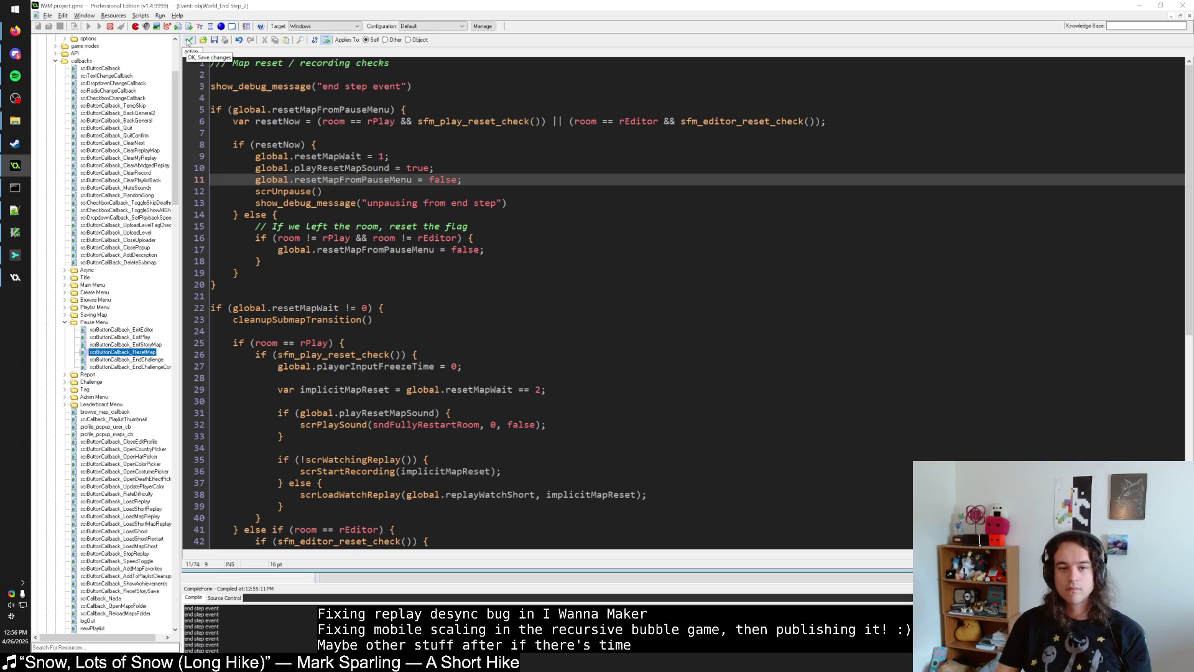
click(272, 145)
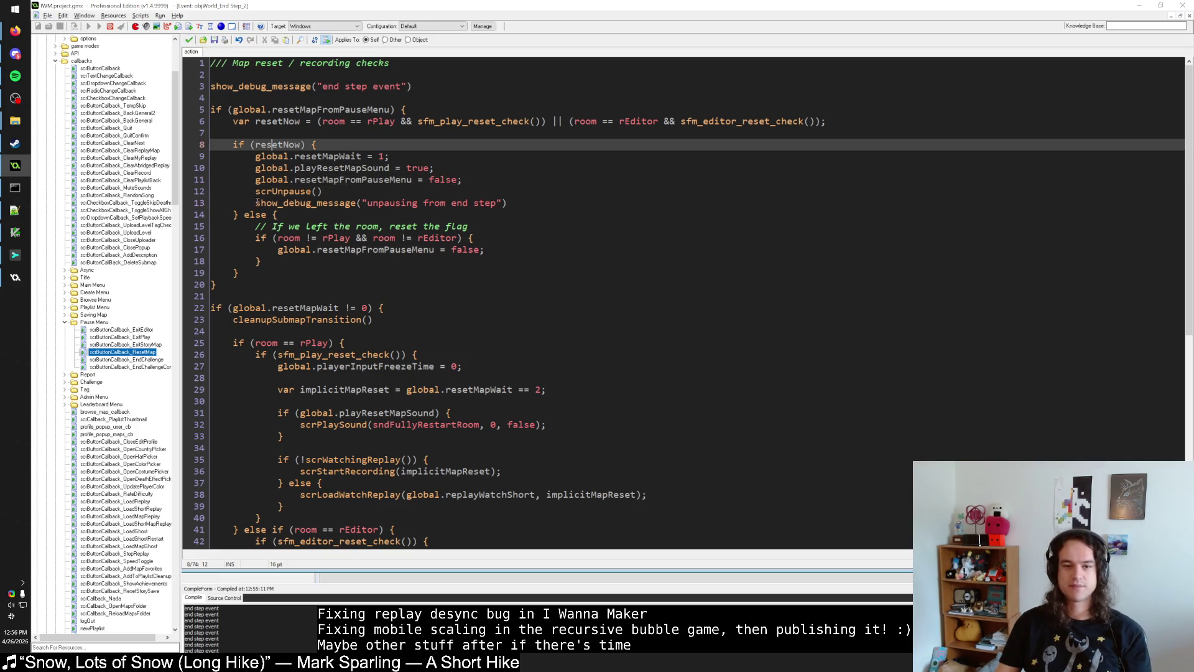
drag(257, 203, 508, 204)
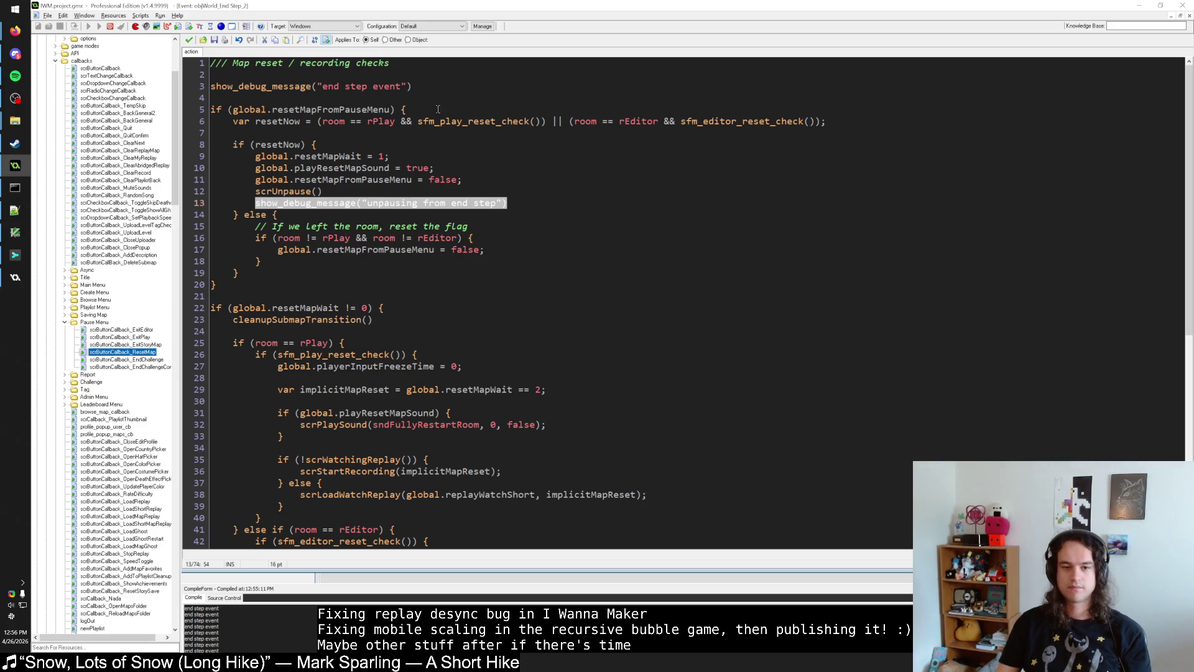
middle_click(734, 123)
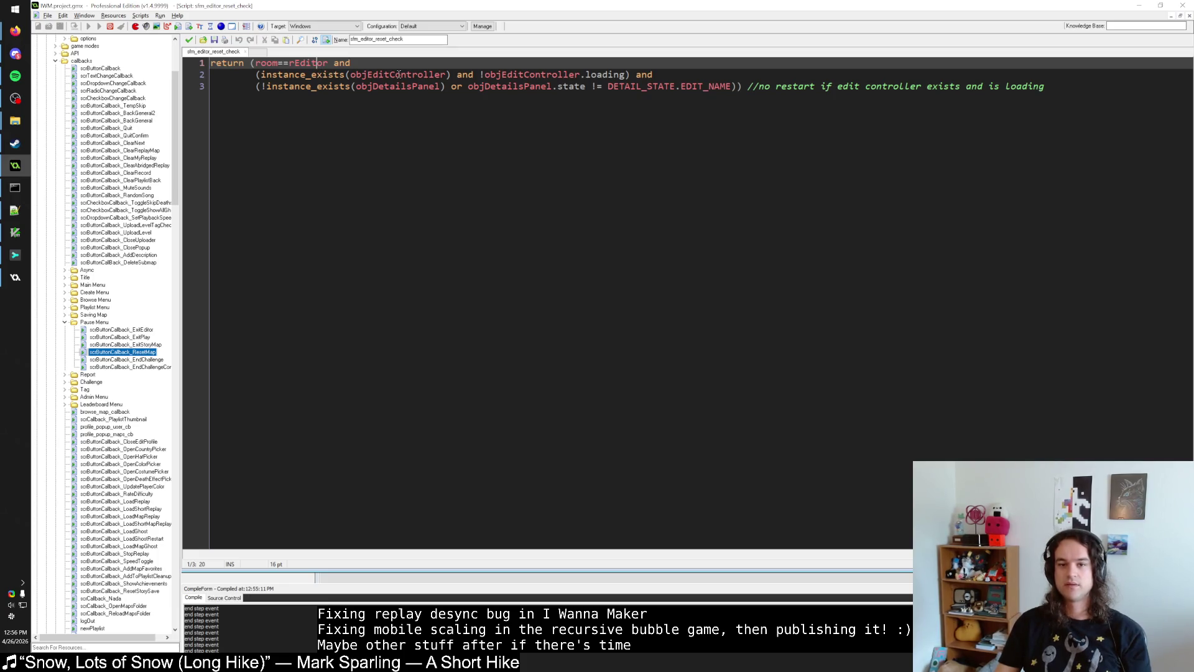
click(399, 74)
key(Down)
click(546, 87)
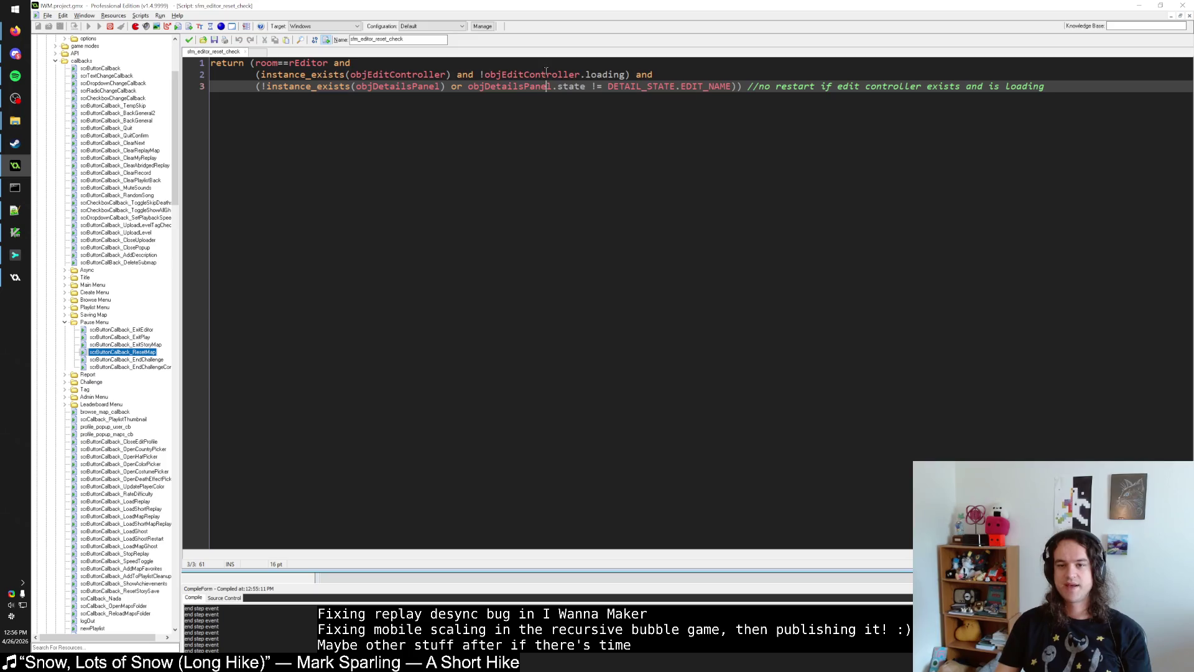
key(Up)
click(535, 75)
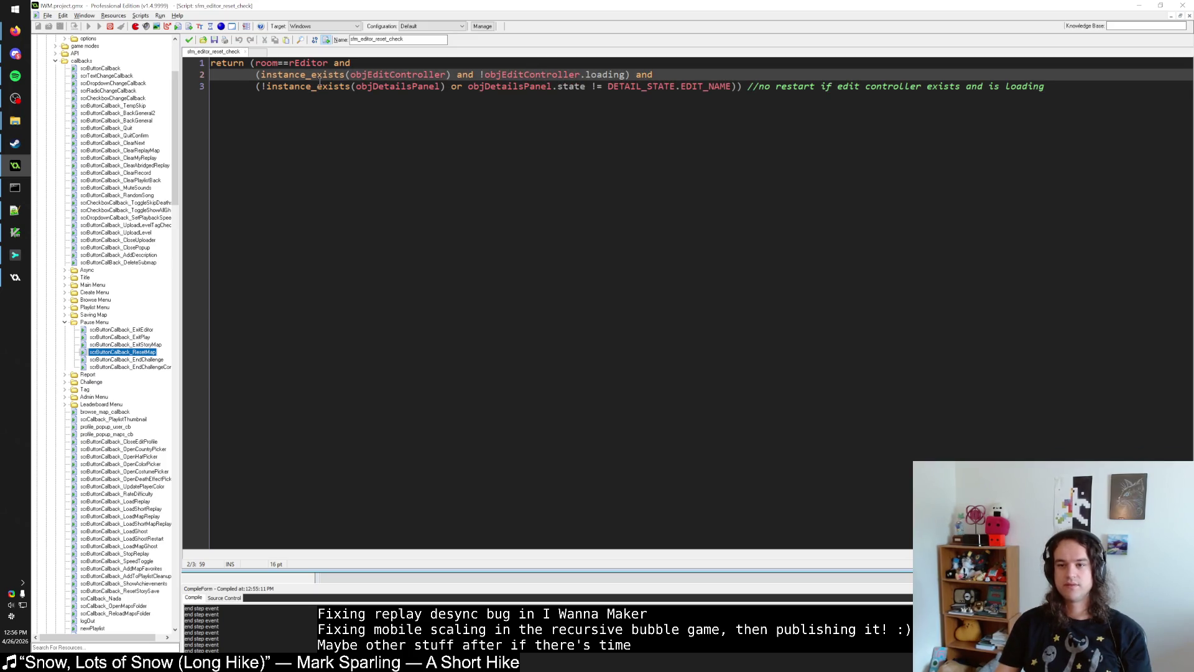
click(189, 39)
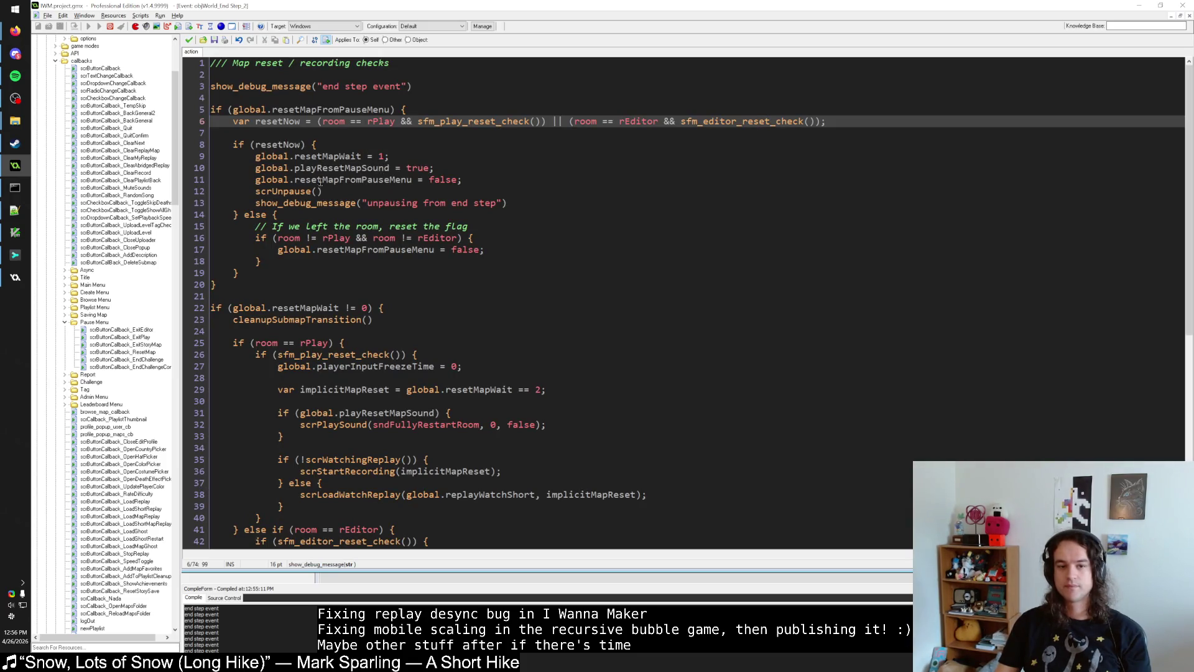
Step: Move the unpause debug message from line 13 to an indented line after the flag check
drag(507, 203, 255, 203)
key(ctrl+c)
key(BackSpace)
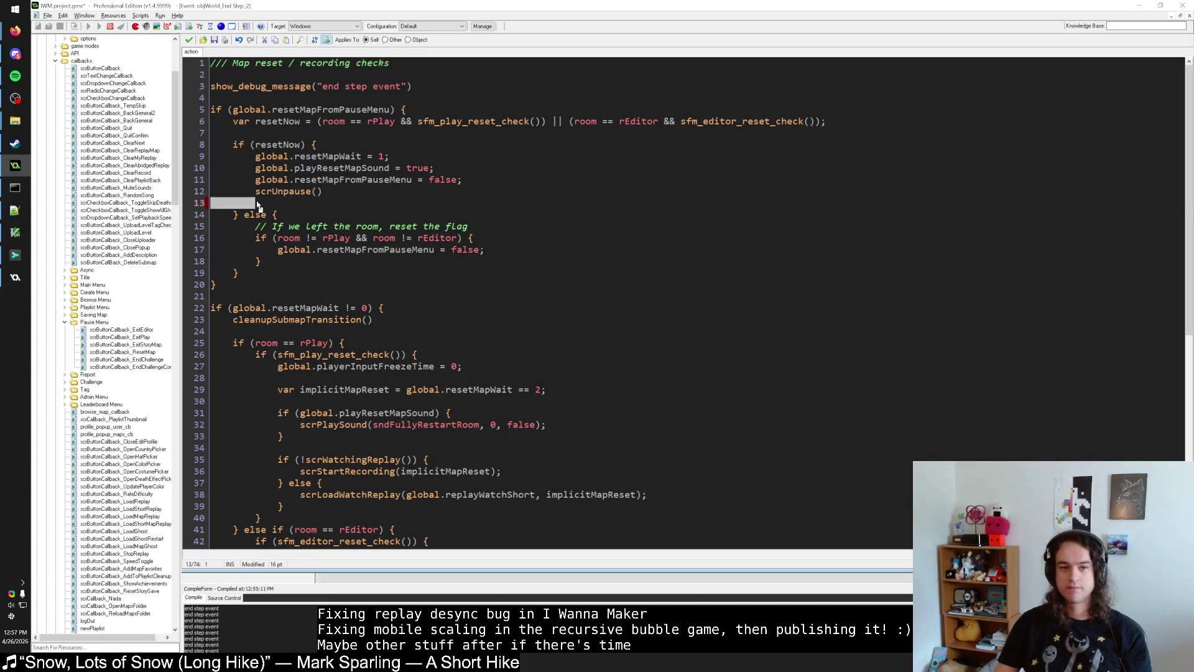
key(BackSpace)
key(BackSpace)
click(429, 109)
key(Return)
key(ctrl+v)
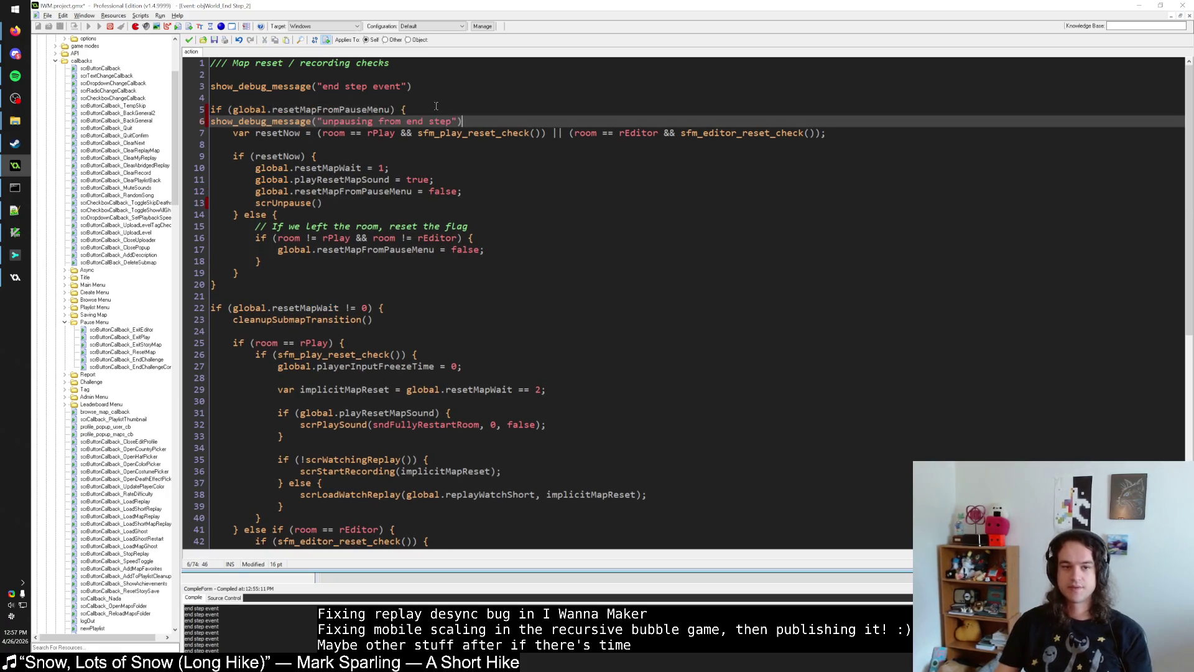
key(Tab)
Step: Copy the message into the resetNow block suffixed '- B', and suffix the original '- A'
drag(485, 122, 234, 123)
key(ctrl+c)
click(412, 160)
key(Return)
key(ctrl+v)
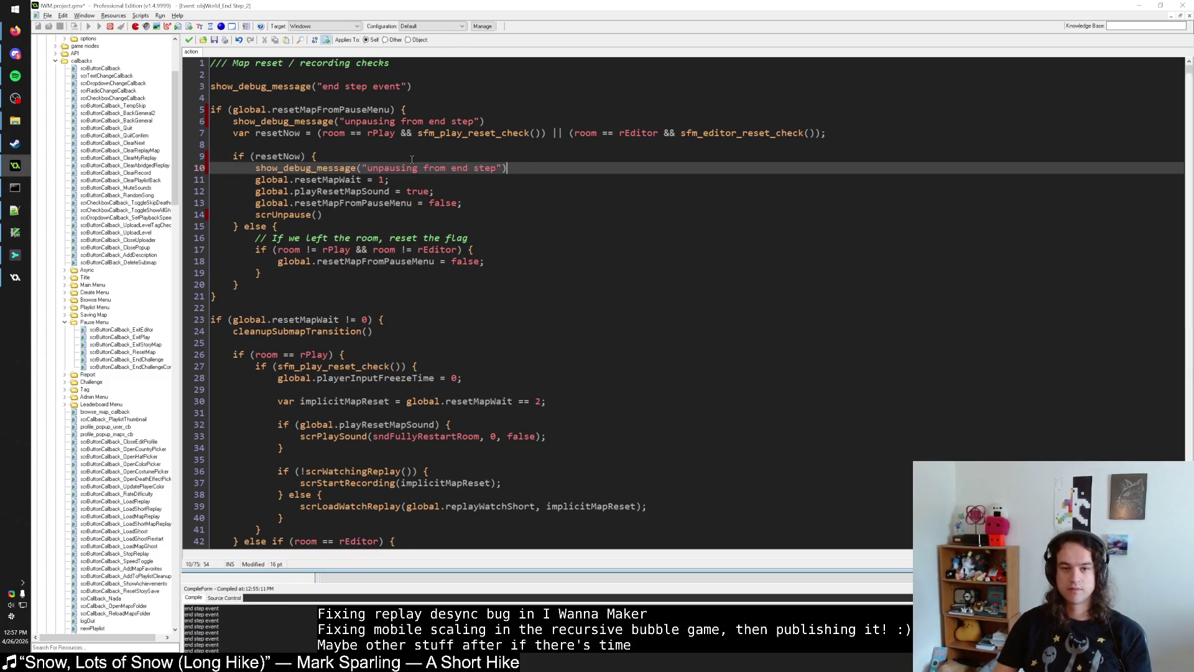
key(Left)
key(Left)
text(- B)
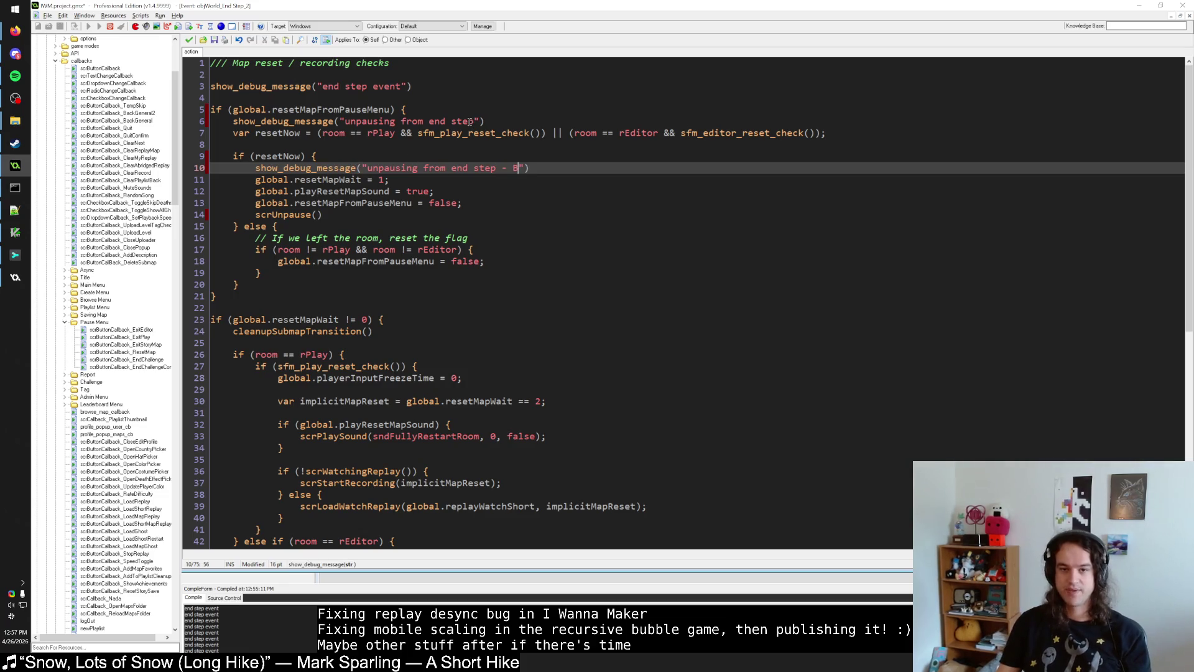
click(474, 122)
text(- A)
Step: Paste a copy of the B message into the else branch for the C label
drag(529, 168, 257, 168)
key(ctrl+c)
click(306, 227)
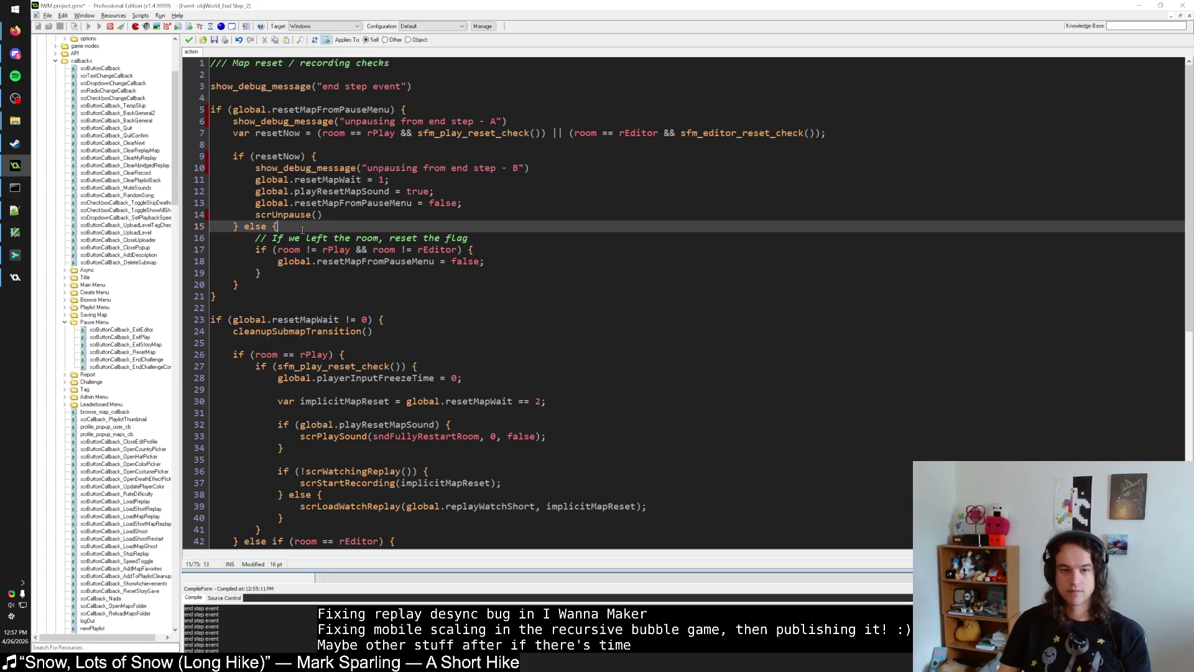
key(Return)
key(ctrl+v)
click(520, 238)
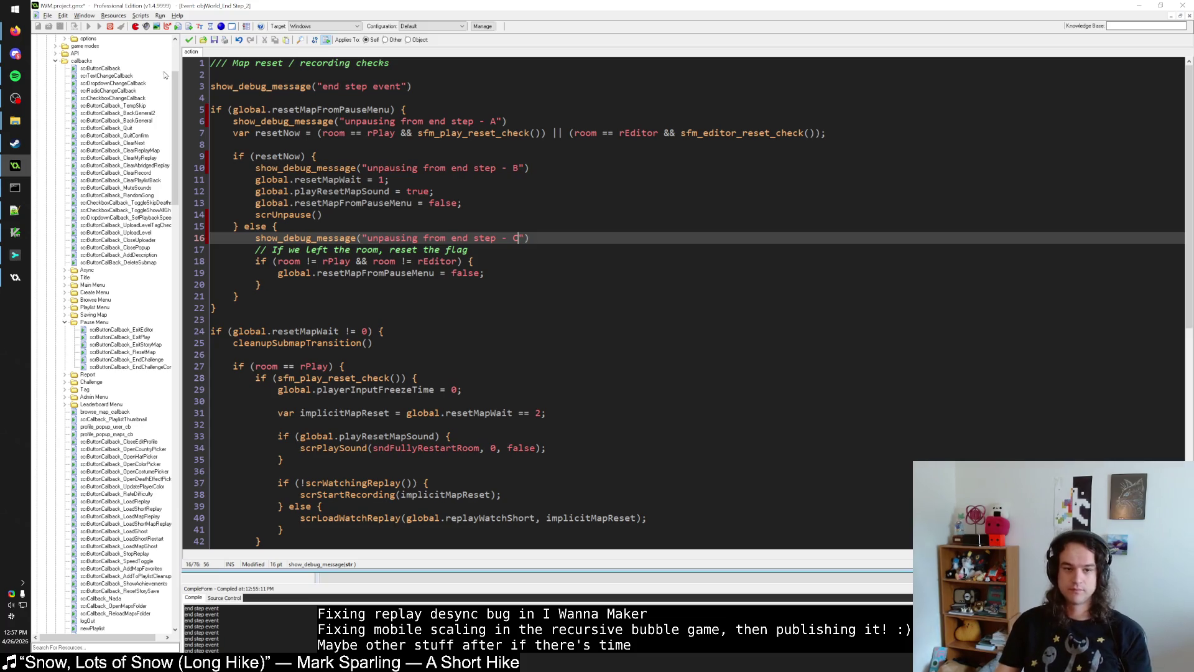
Step: Stop and rerun the game with the A/B/C debug messages, then close the End Step code
click(111, 27)
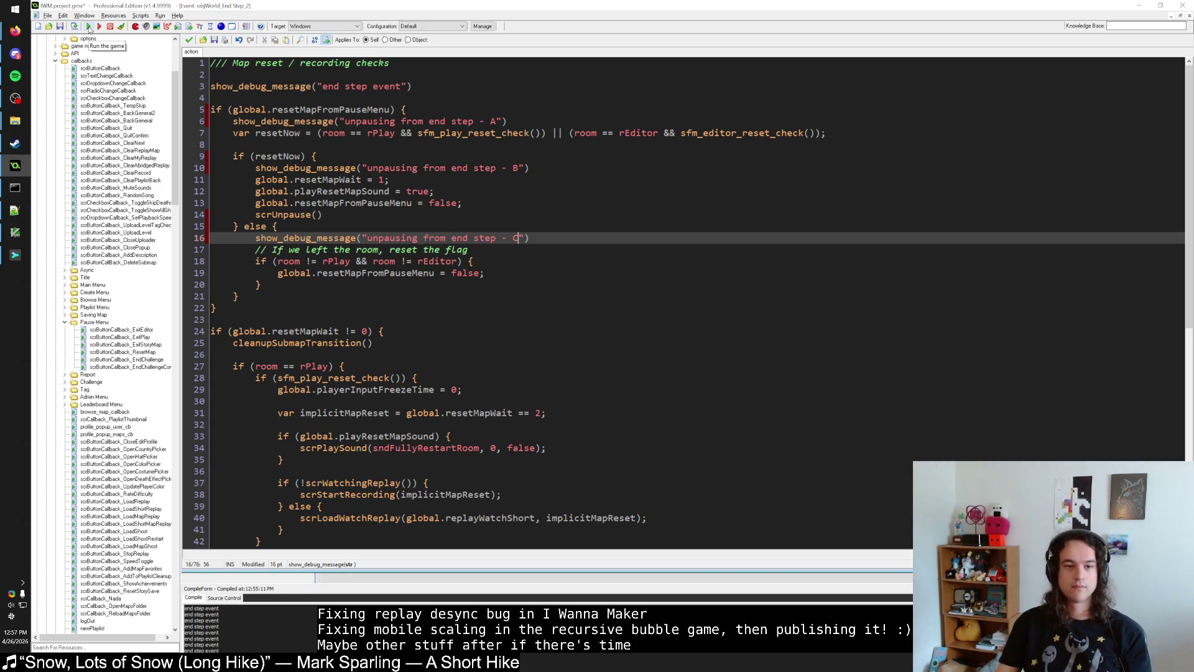
click(89, 28)
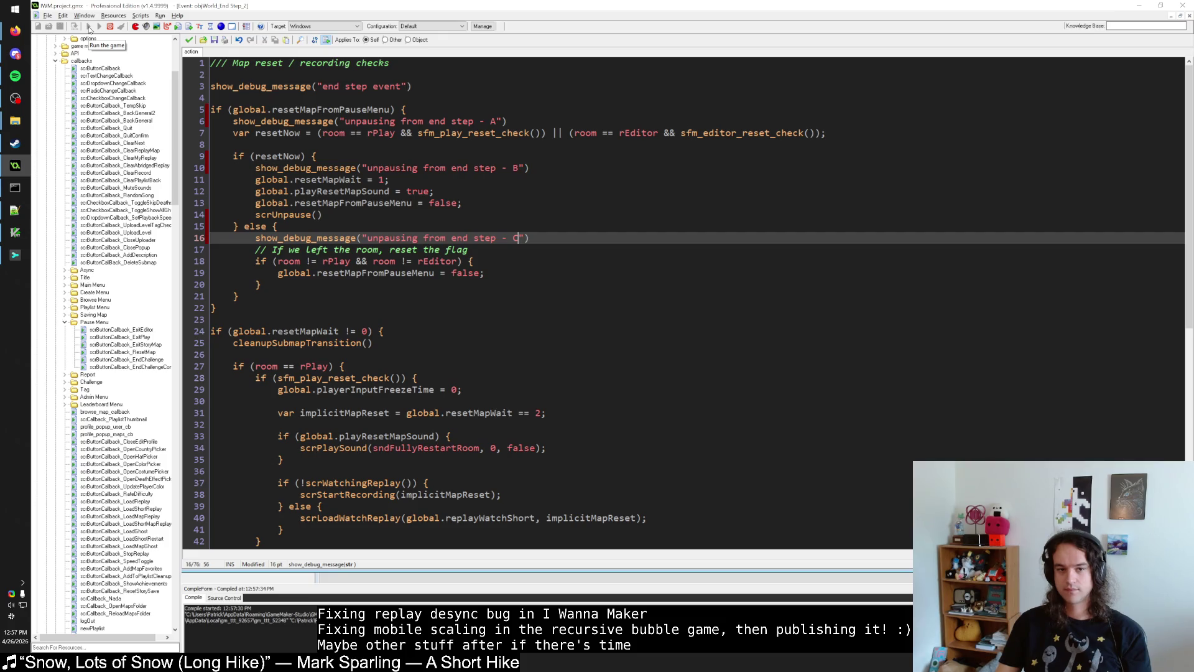
click(335, 213)
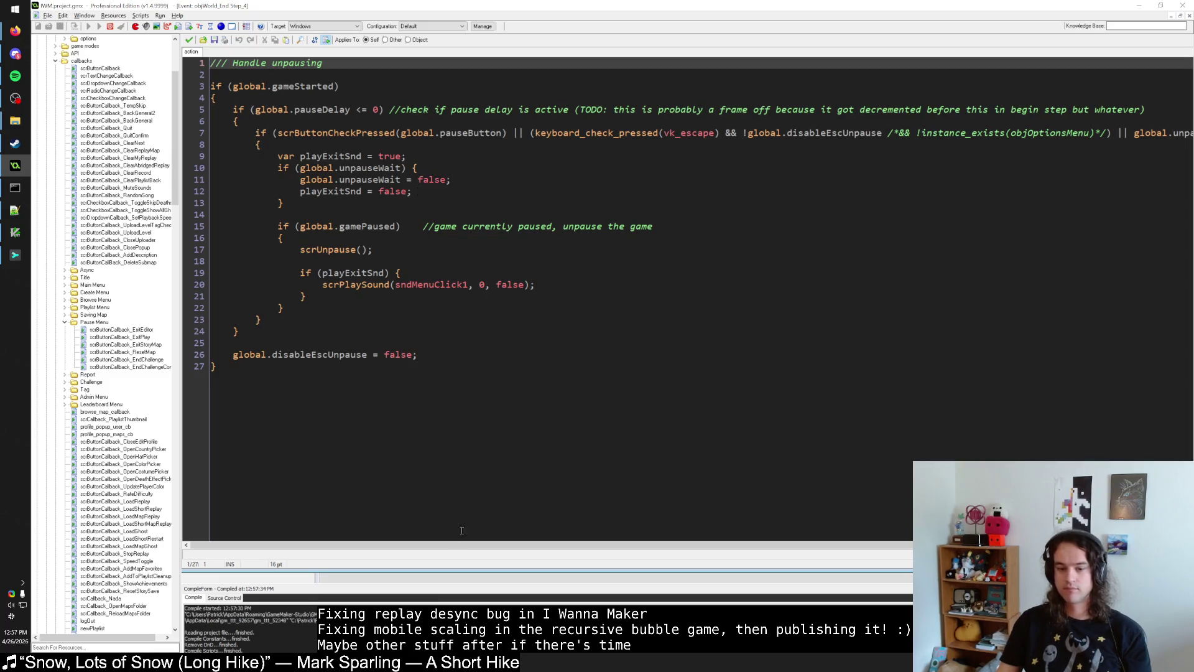
mouse_move(796, 546)
mouse_down()
mouse_move(853, 548)
mouse_move(374, 187)
mouse_move(283, 75)
mouse_up()
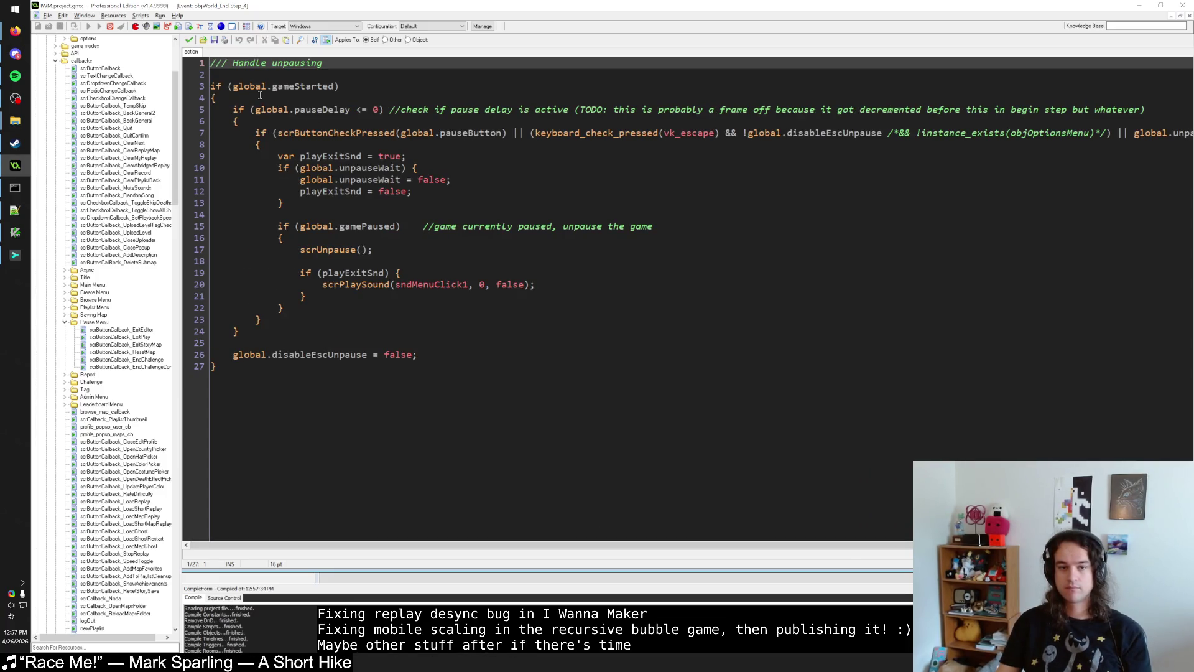
click(189, 40)
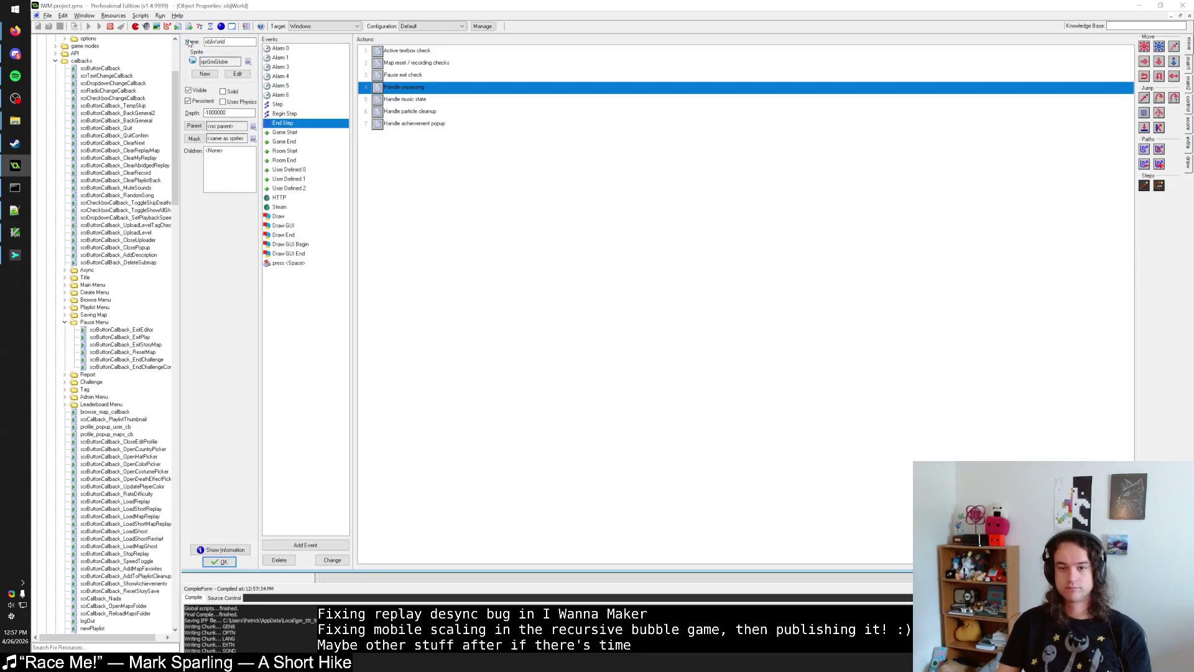
Step: Glance at the .gitconfig in gVim, then switch to Sublime Merge from the taskbar
click(17, 233)
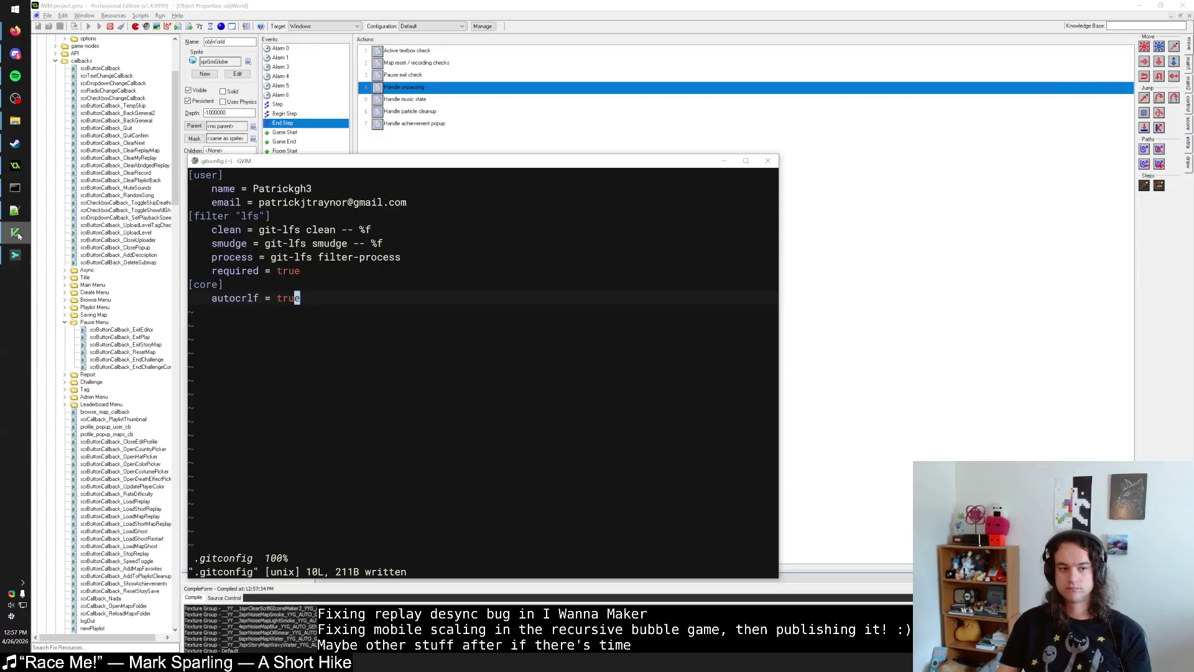
click(17, 233)
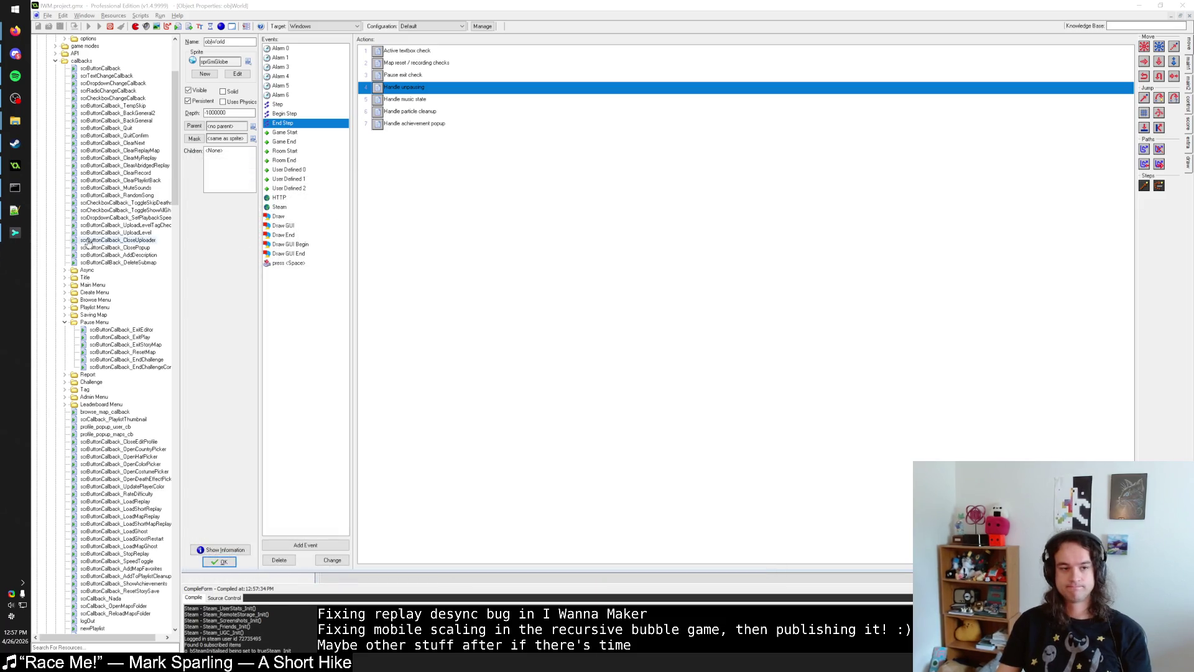
click(15, 233)
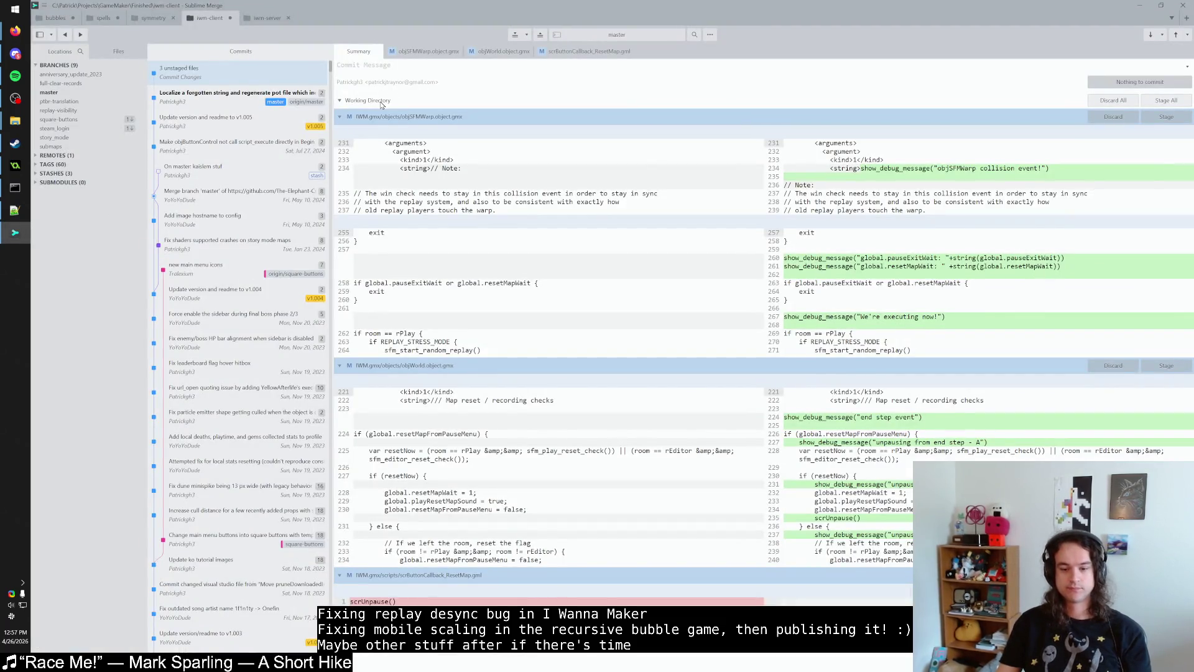
Step: Alt+Tab from Sublime Merge back to the GameMaker project
key(alt+Tab)
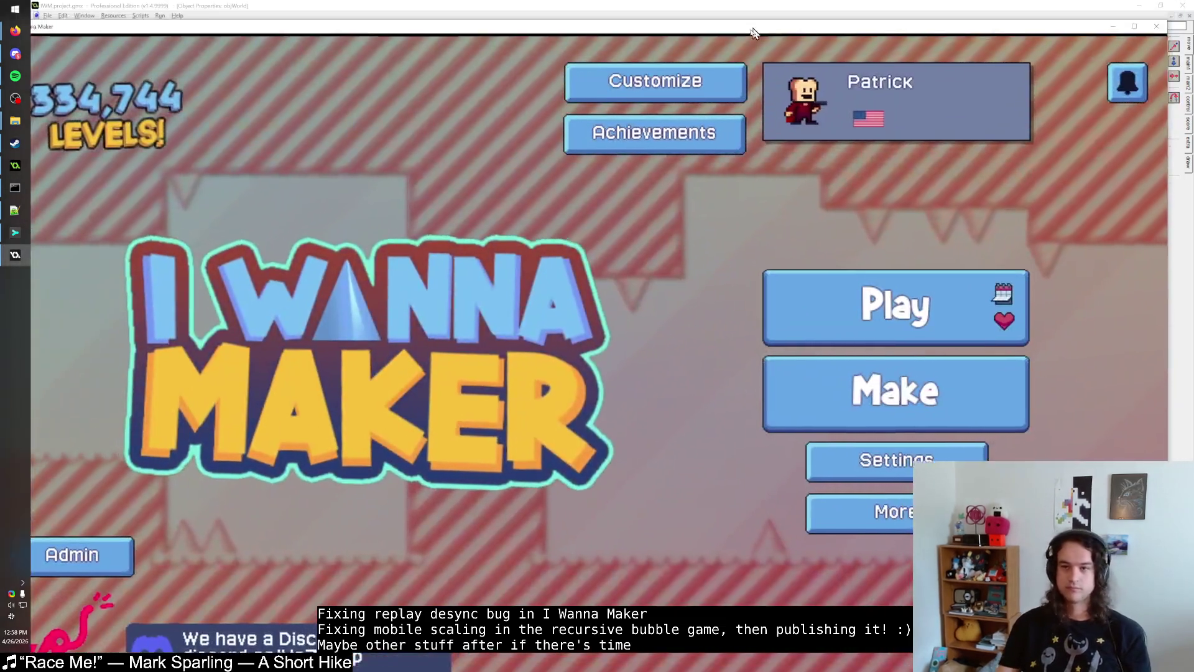
Step: Window the game and open the autosave teleporter bug test level in the level editor
double_click(752, 32)
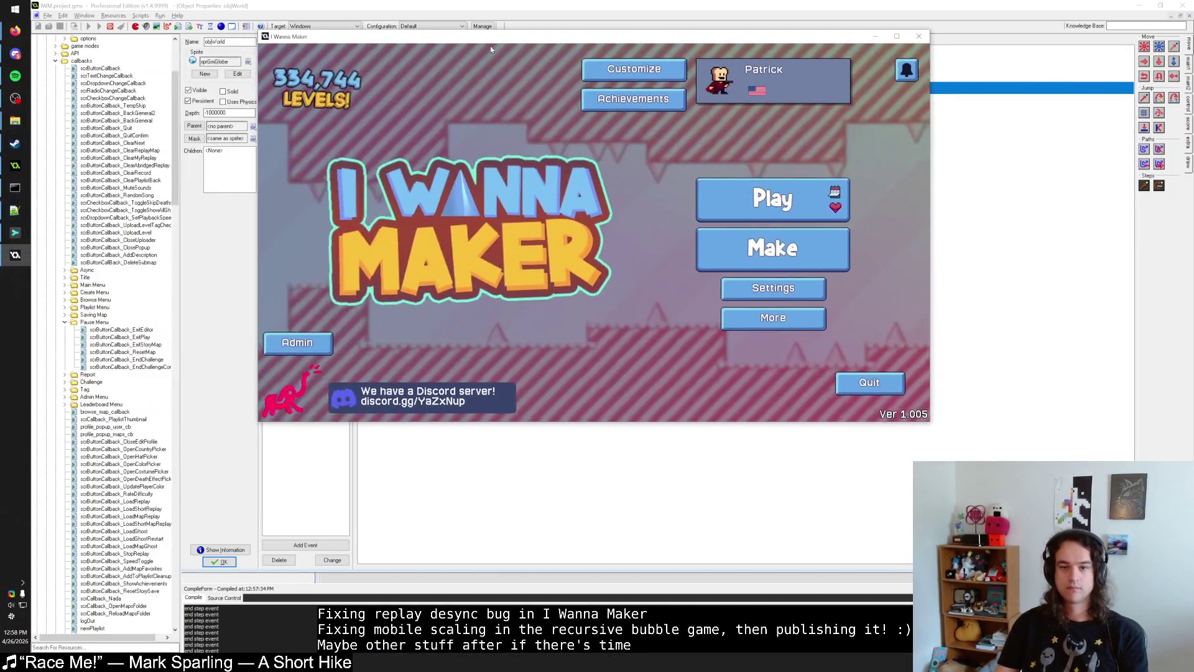
click(773, 199)
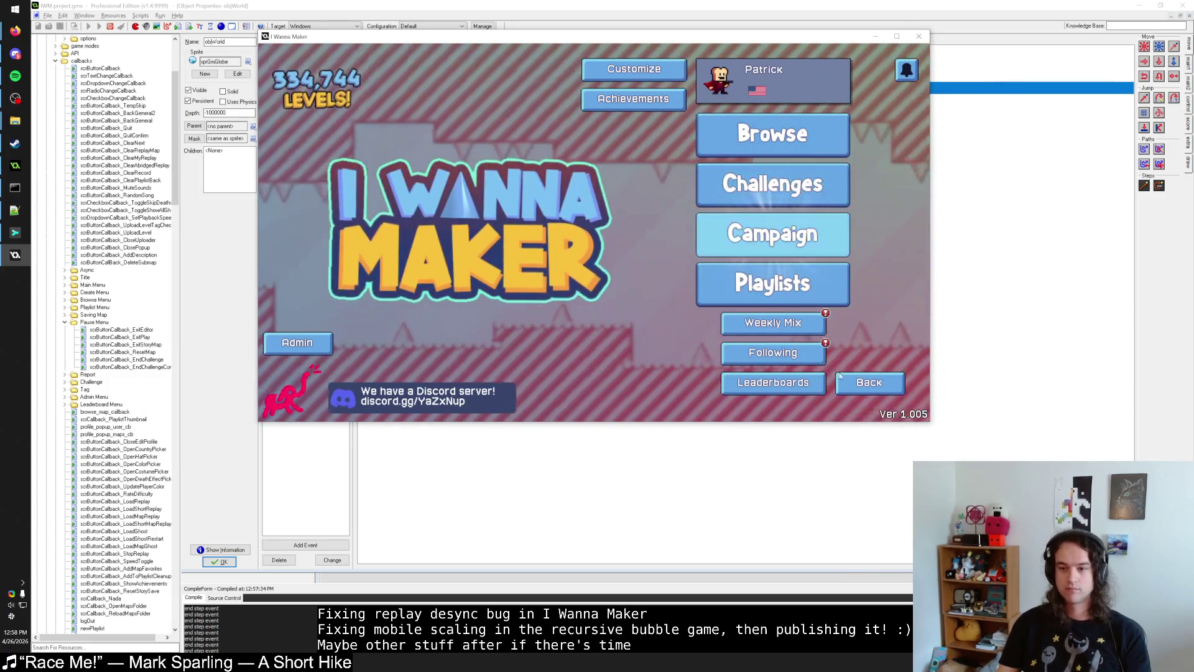
key(Escape)
click(785, 257)
click(521, 92)
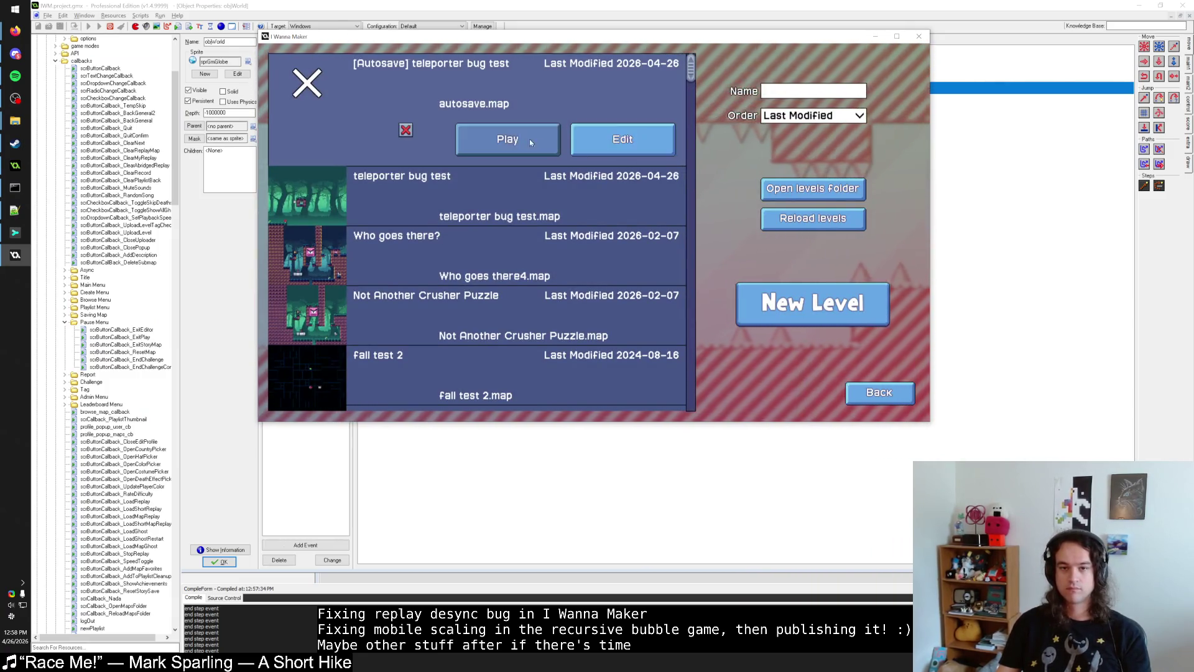
click(623, 141)
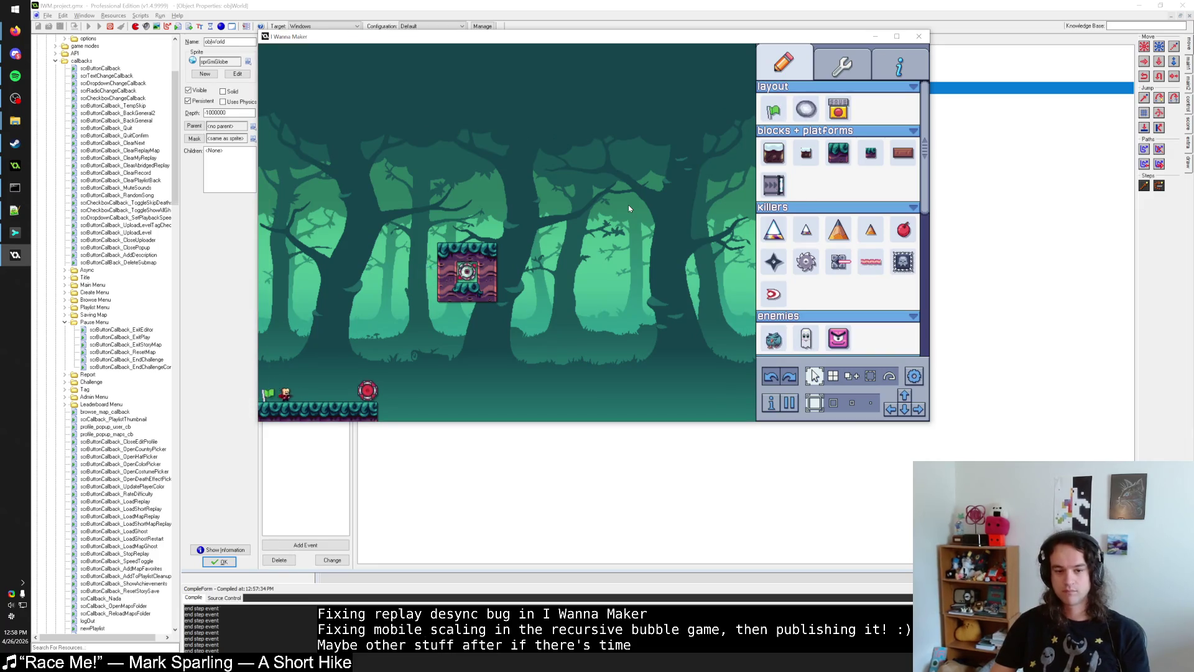
Step: Pause the editor and choose Reset Level from the pause screen
key(Escape)
key(Escape)
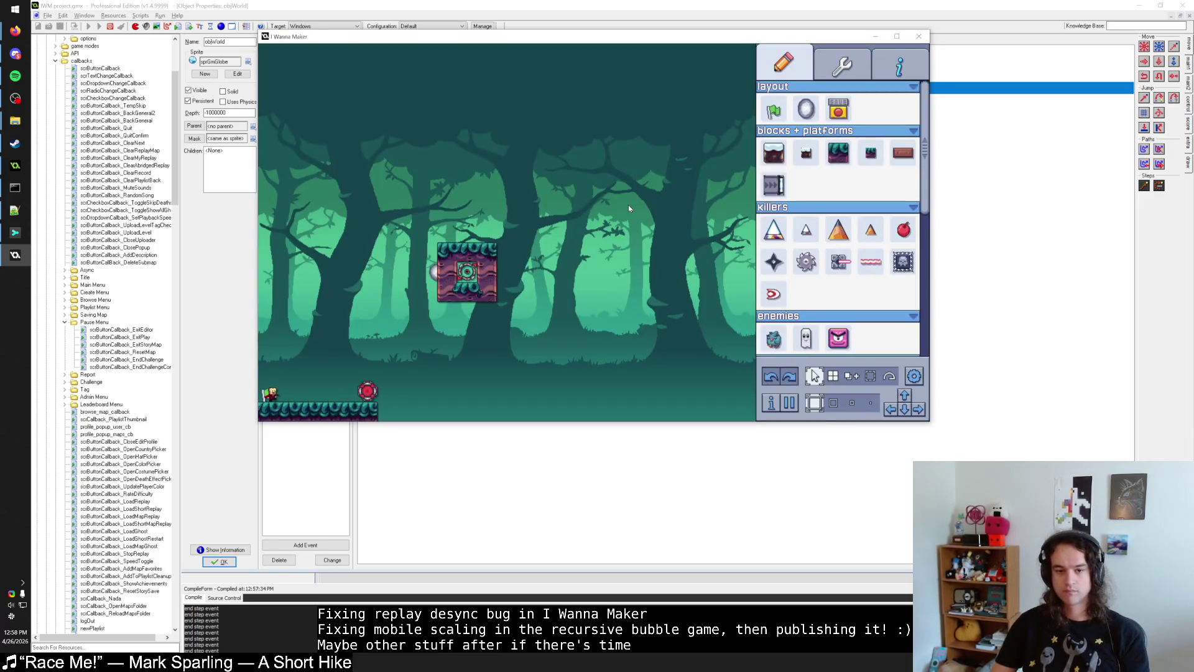
key(Escape)
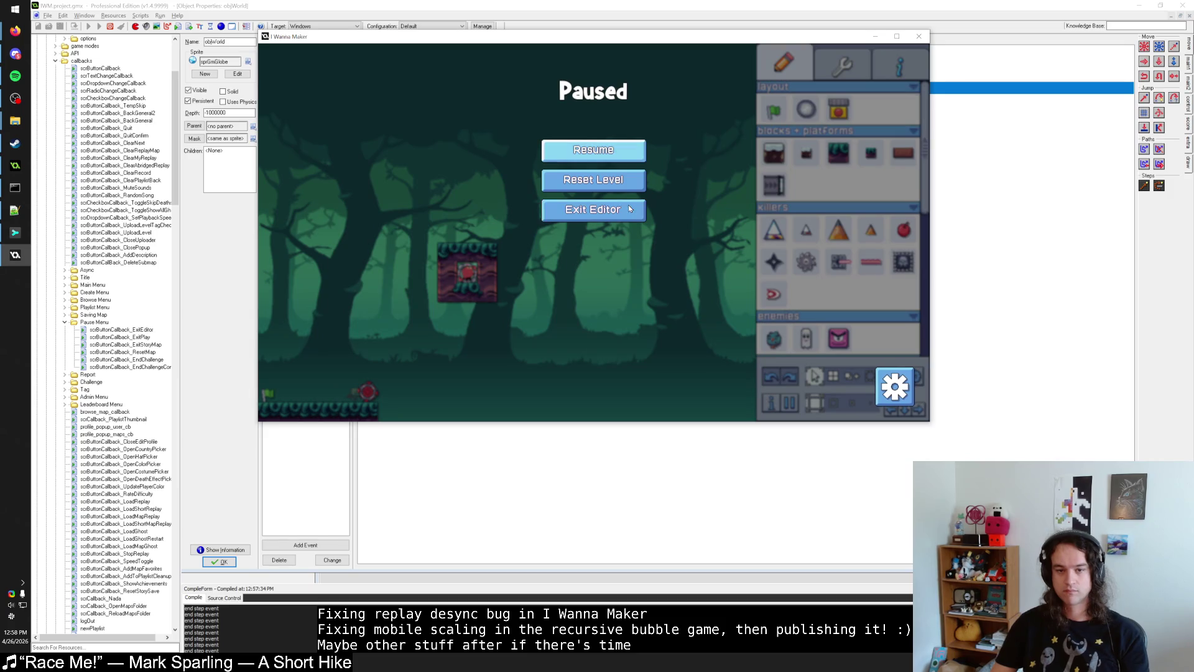
key(Escape)
key(Escape)
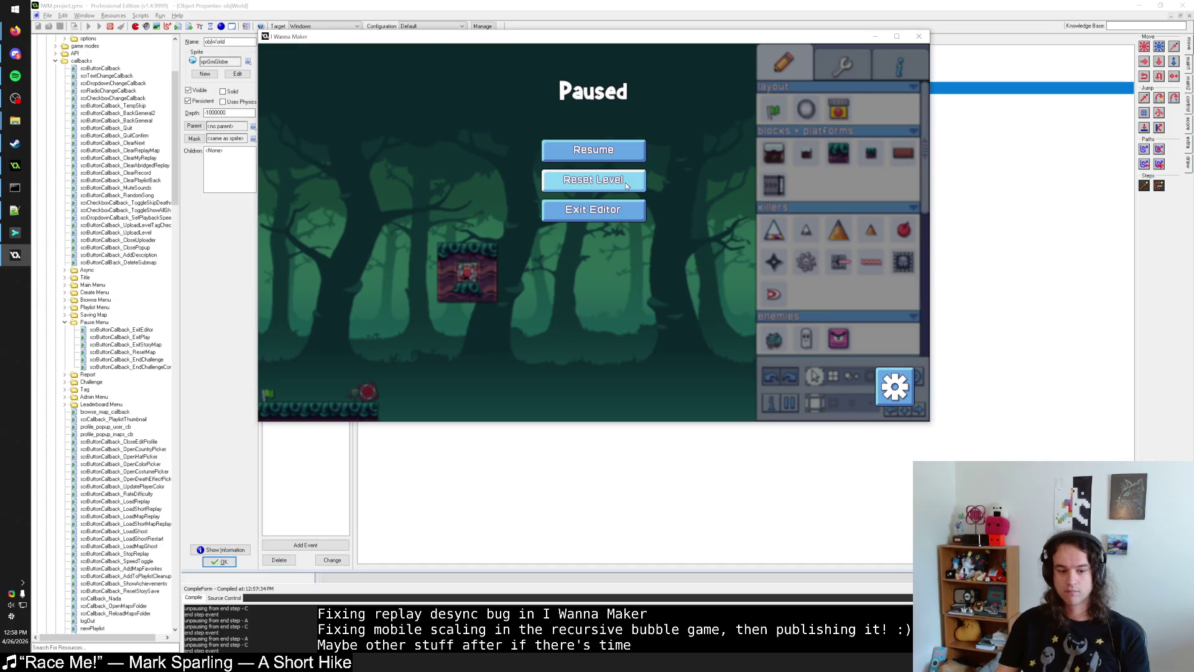
click(625, 181)
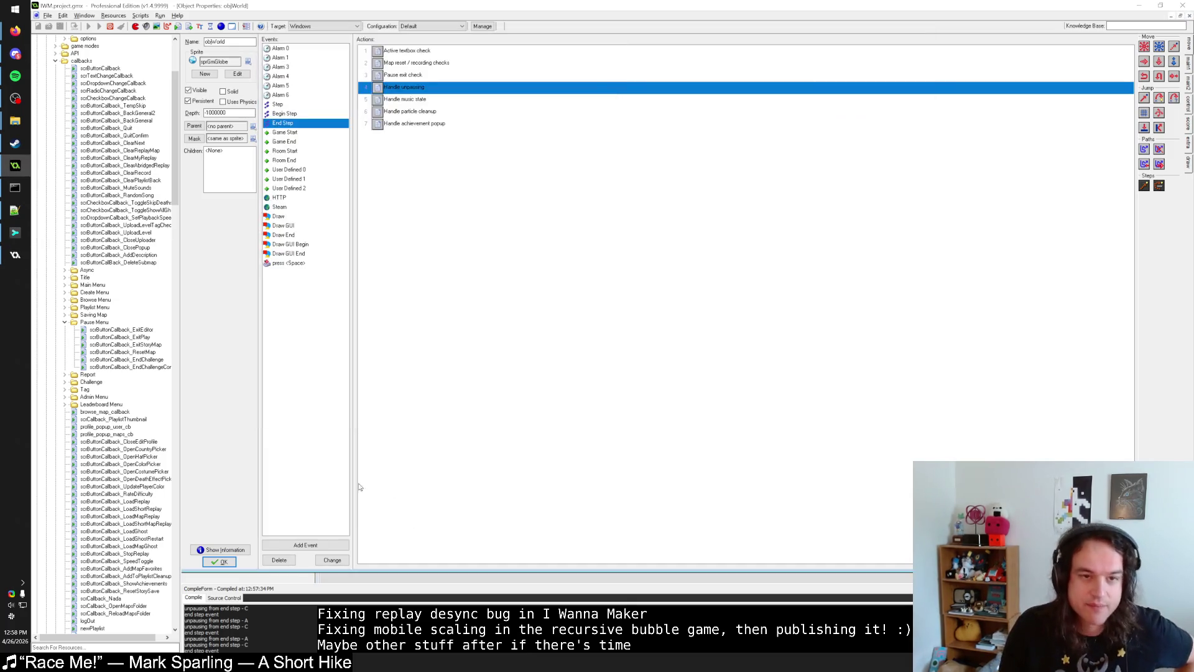
Step: Open the Map reset code and inspect the sfm_editor_reset_check script and instance_exists help
double_click(442, 63)
click(314, 287)
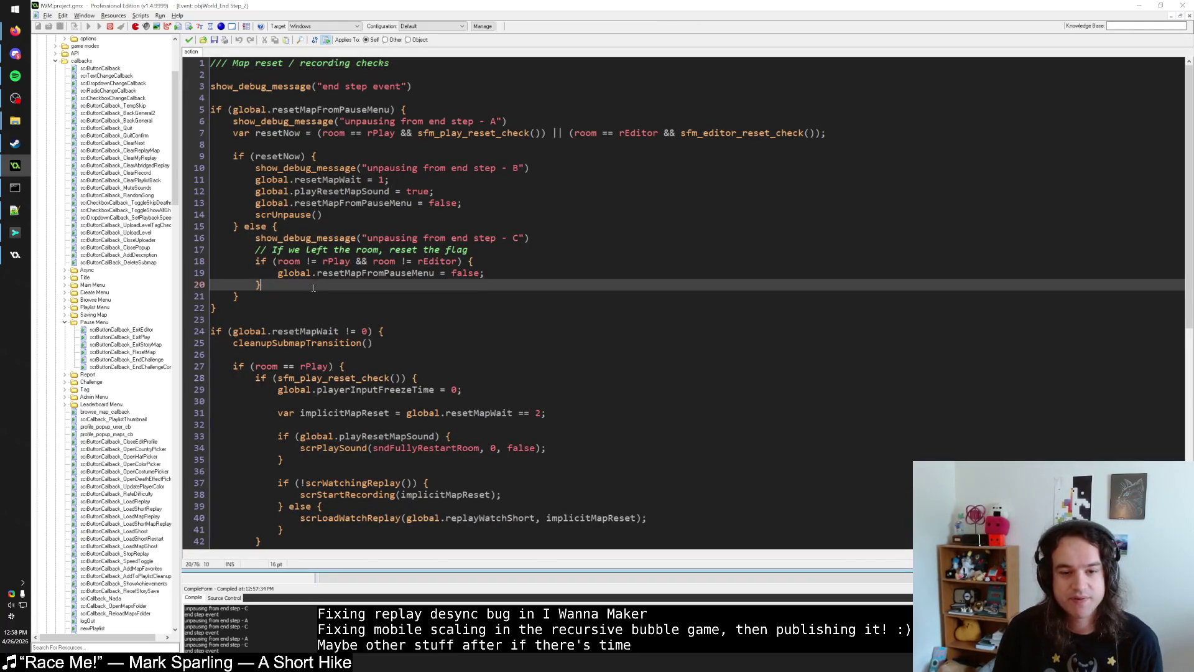
click(282, 157)
click(275, 133)
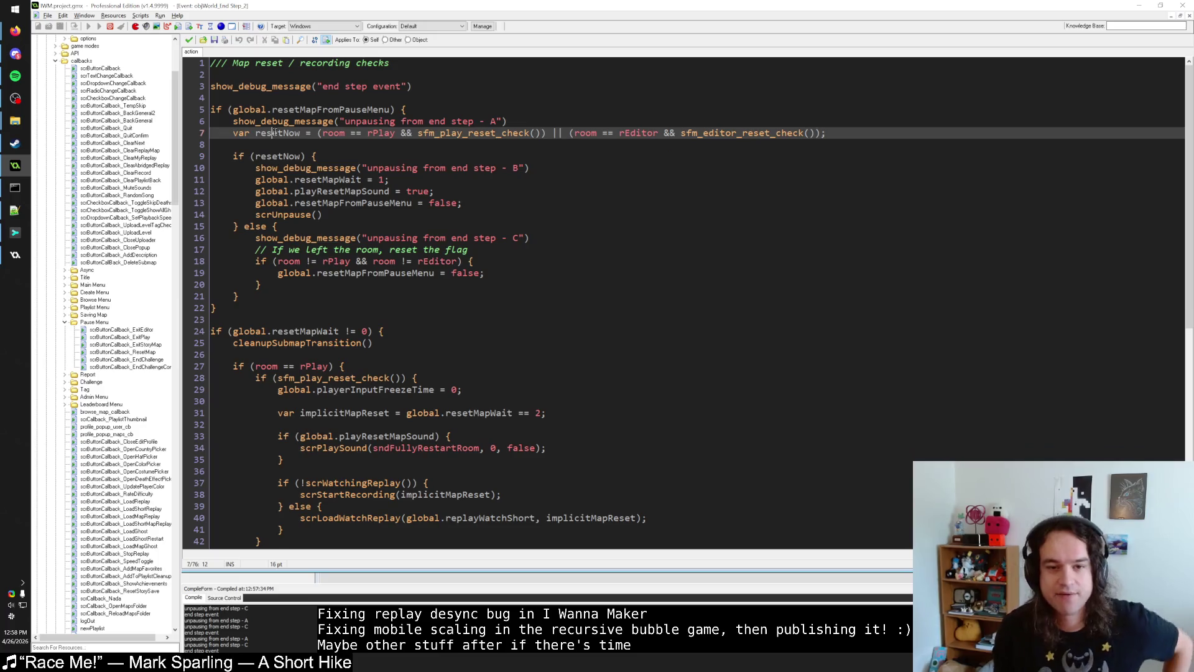
middle_click(741, 132)
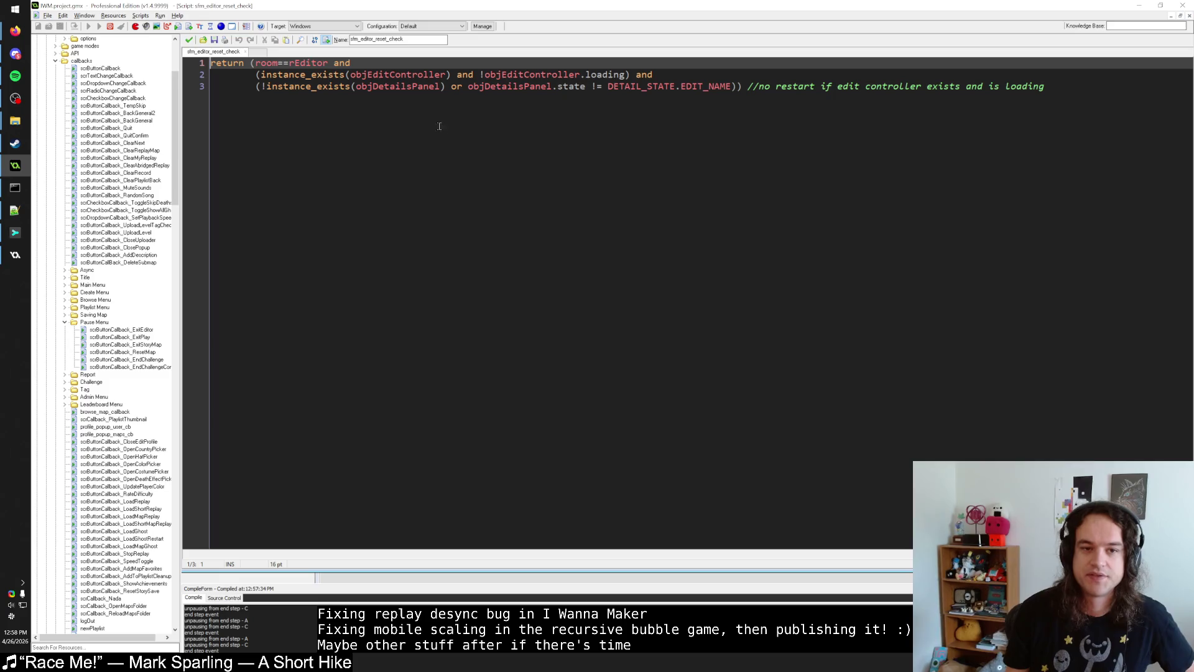
click(311, 74)
click(426, 74)
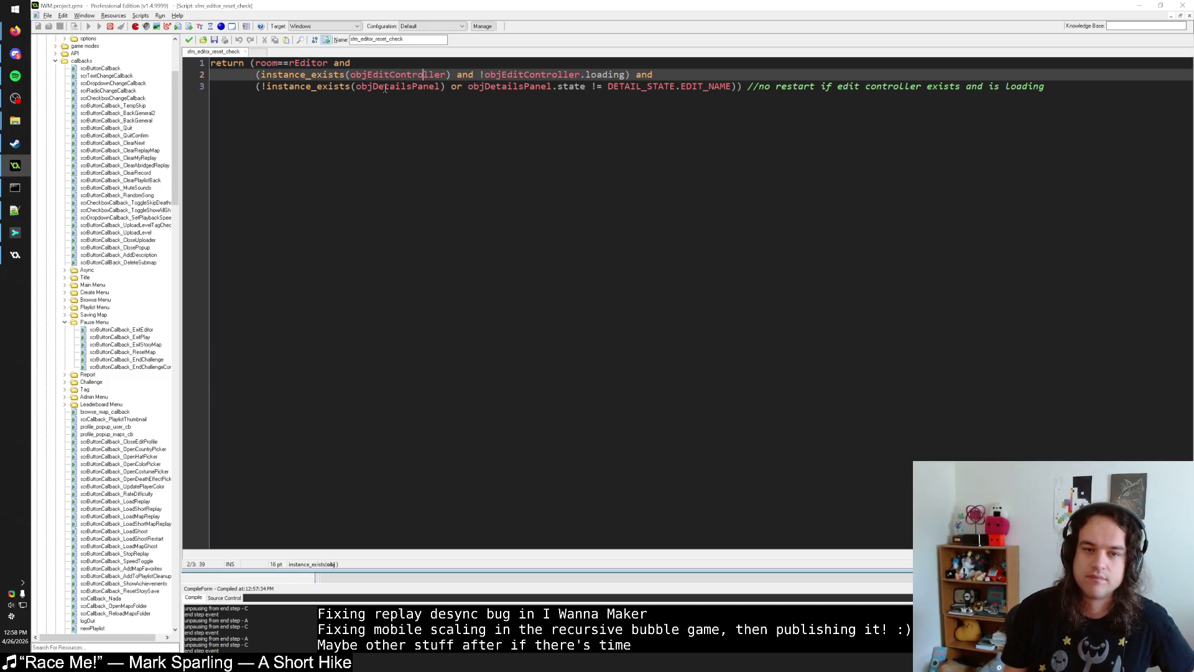
click(189, 41)
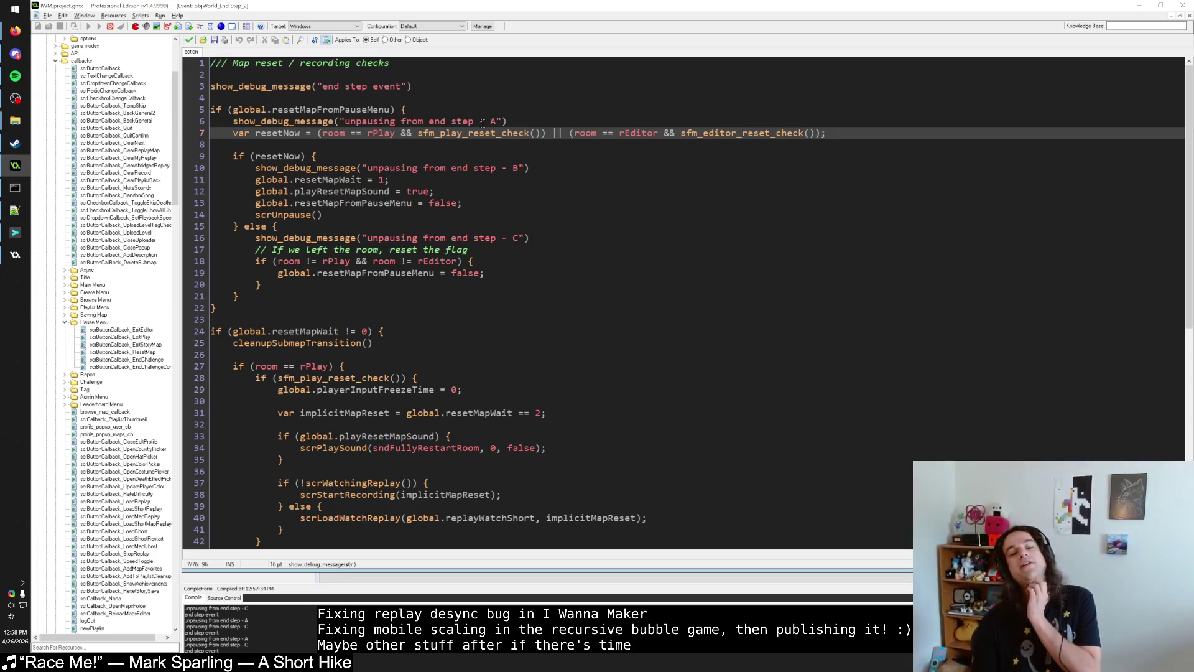
Step: Move scrUnpause() from the resetNow branch to just under line 5's check, then run
key(Up)
key(Up)
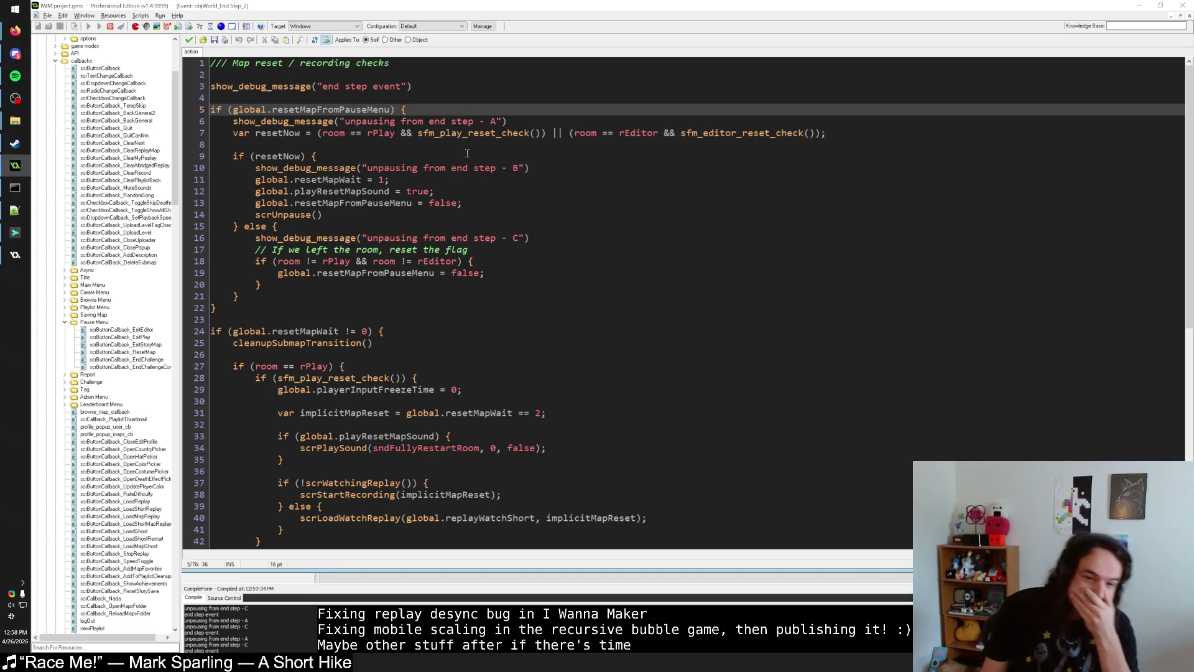
drag(322, 214, 256, 215)
key(ctrl+c)
key(BackSpace)
key(shift+Home)
key(BackSpace)
key(BackSpace)
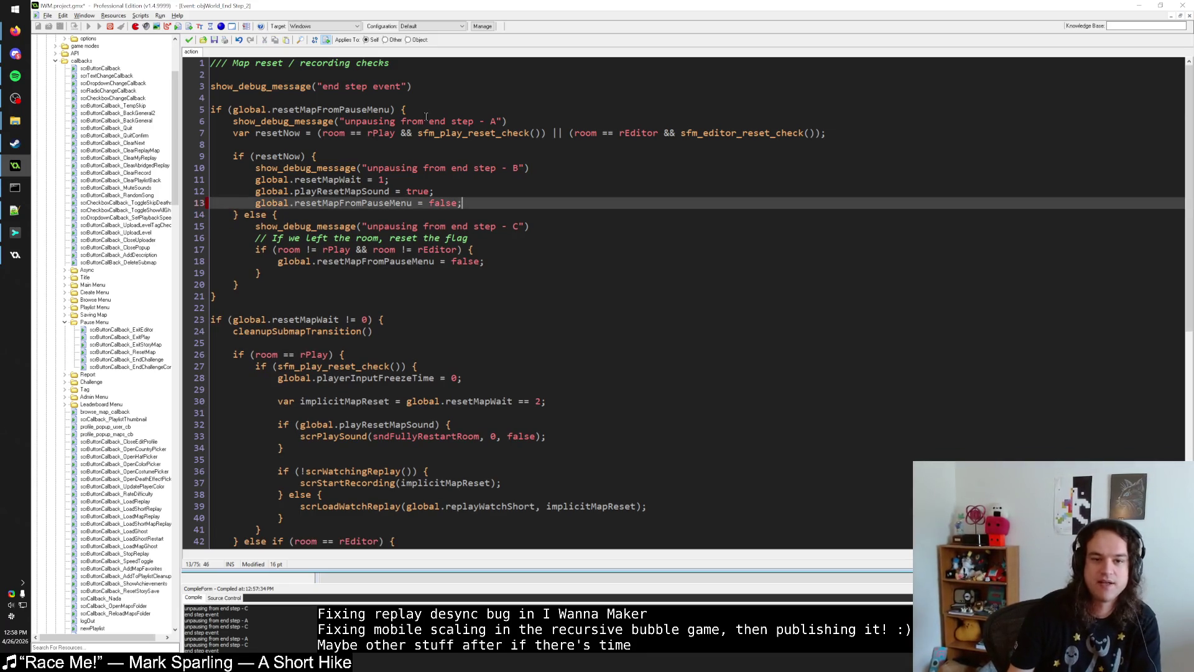
click(425, 119)
key(Up)
key(Return)
key(ctrl+v)
key(Home)
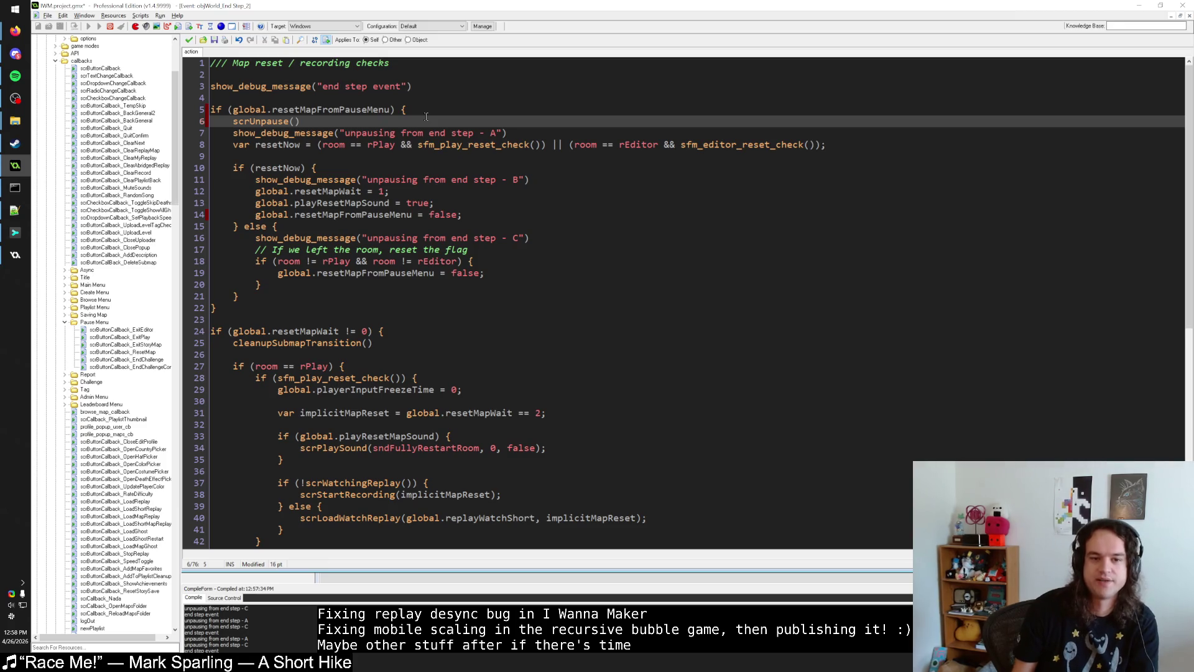
key(Down)
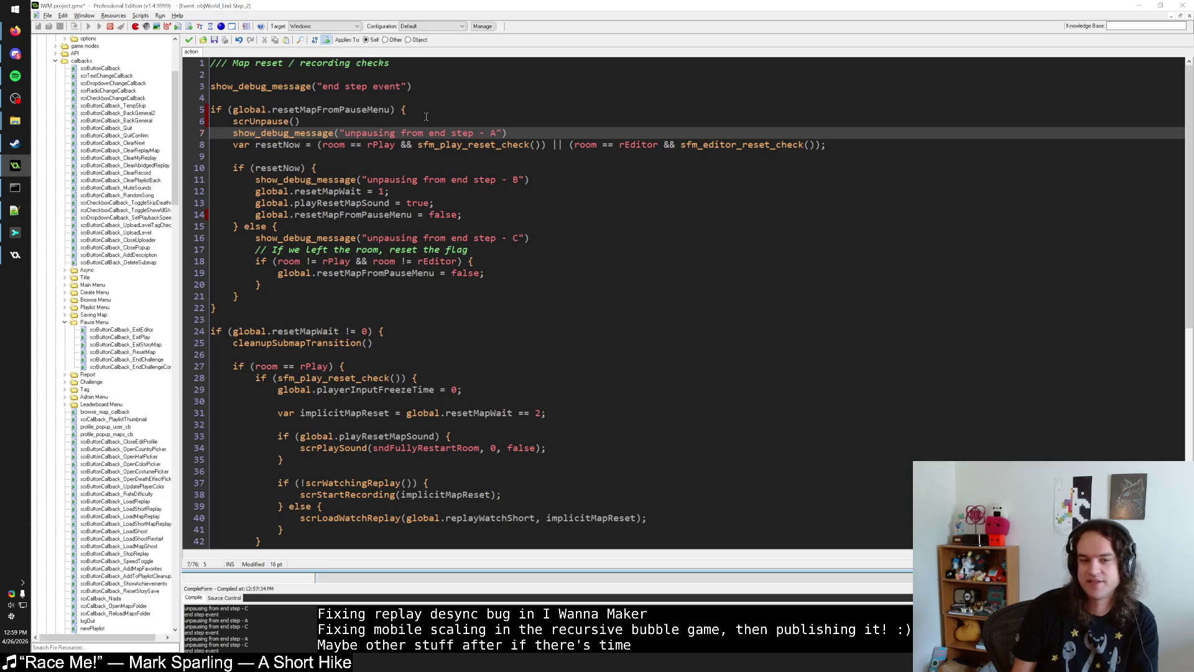
click(91, 29)
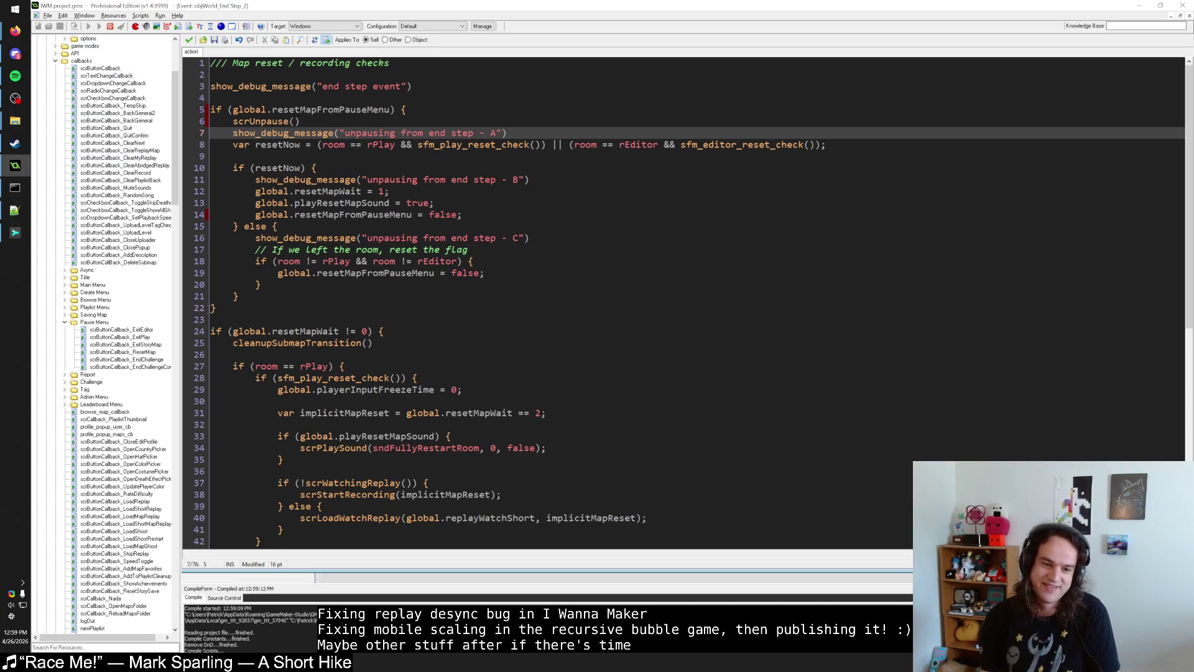
Step: Click through lines 20–22 of the End Step code while the build compiles and launches
click(210, 308)
click(235, 297)
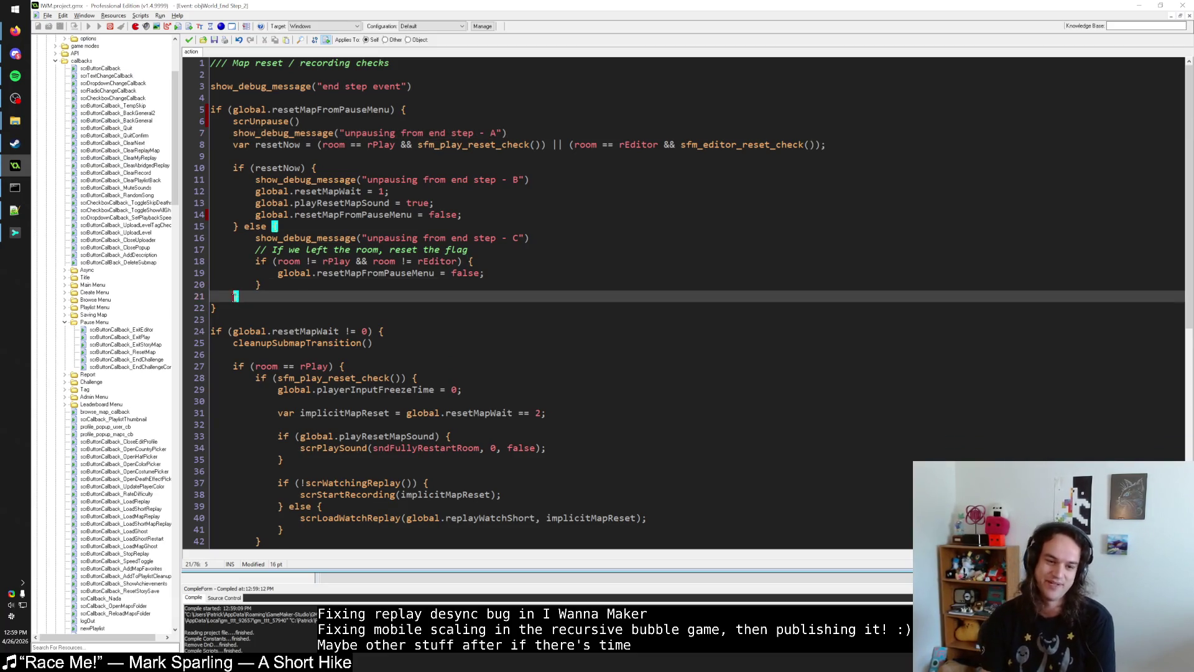
click(212, 308)
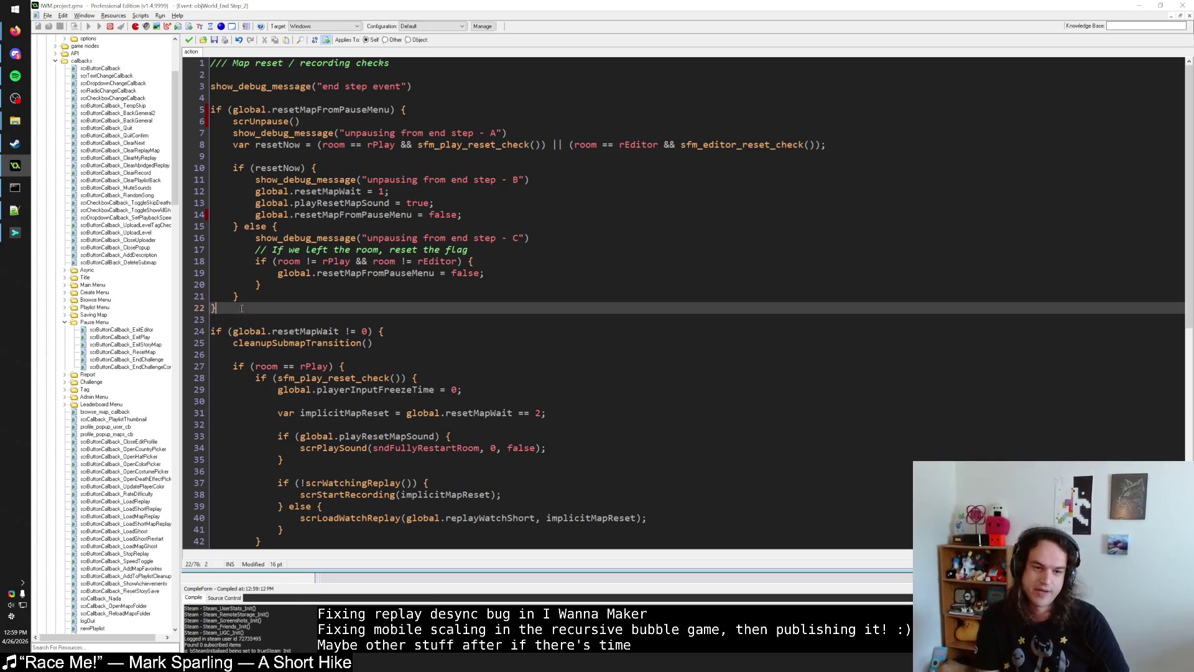
click(258, 284)
click(228, 297)
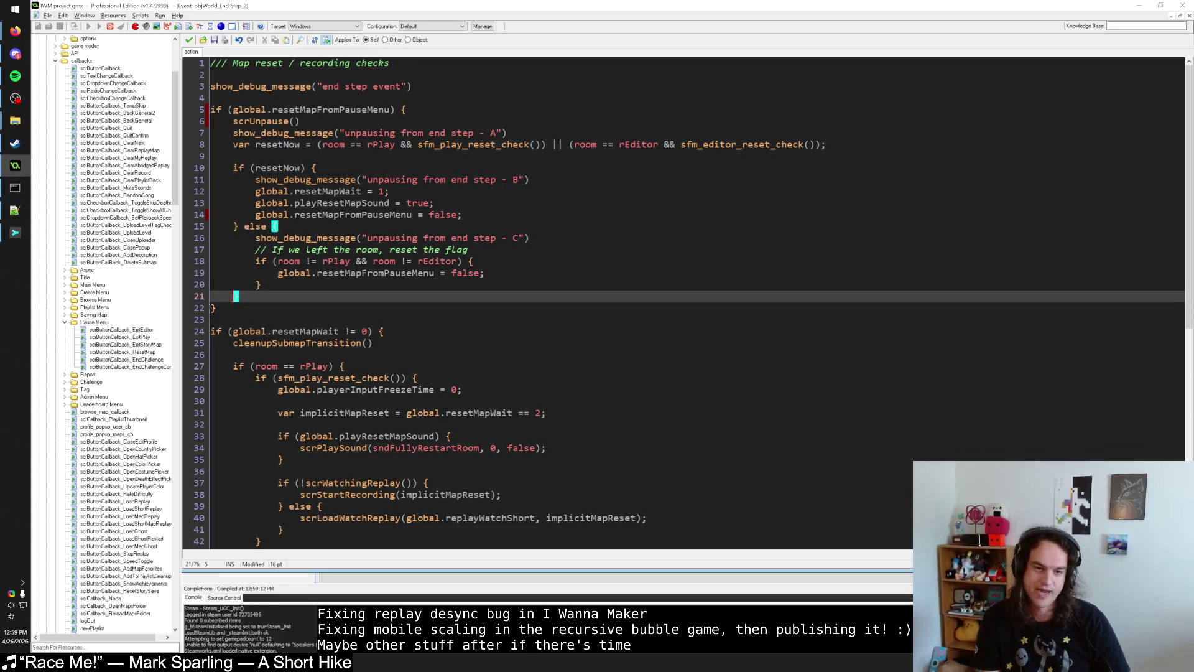
click(213, 308)
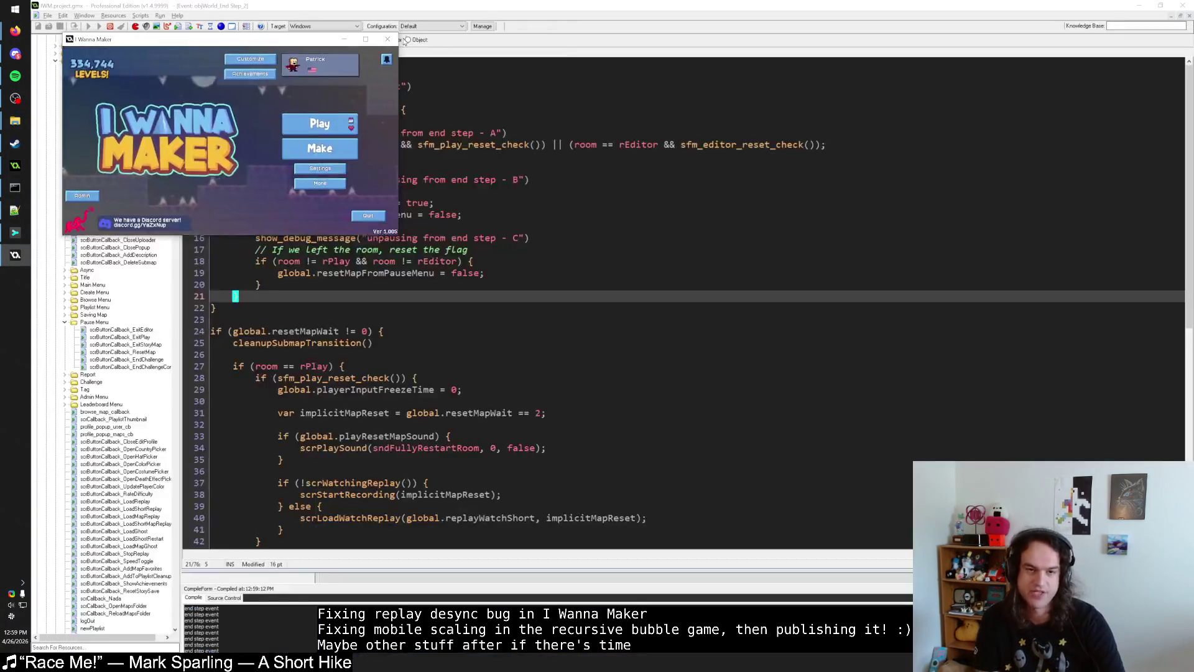
Step: Open the autosave test level in the editor and reset it twice from the pause menu
mouse_move(365, 66)
mouse_down()
mouse_move(497, 73)
mouse_move(544, 100)
mouse_move(515, 88)
mouse_up()
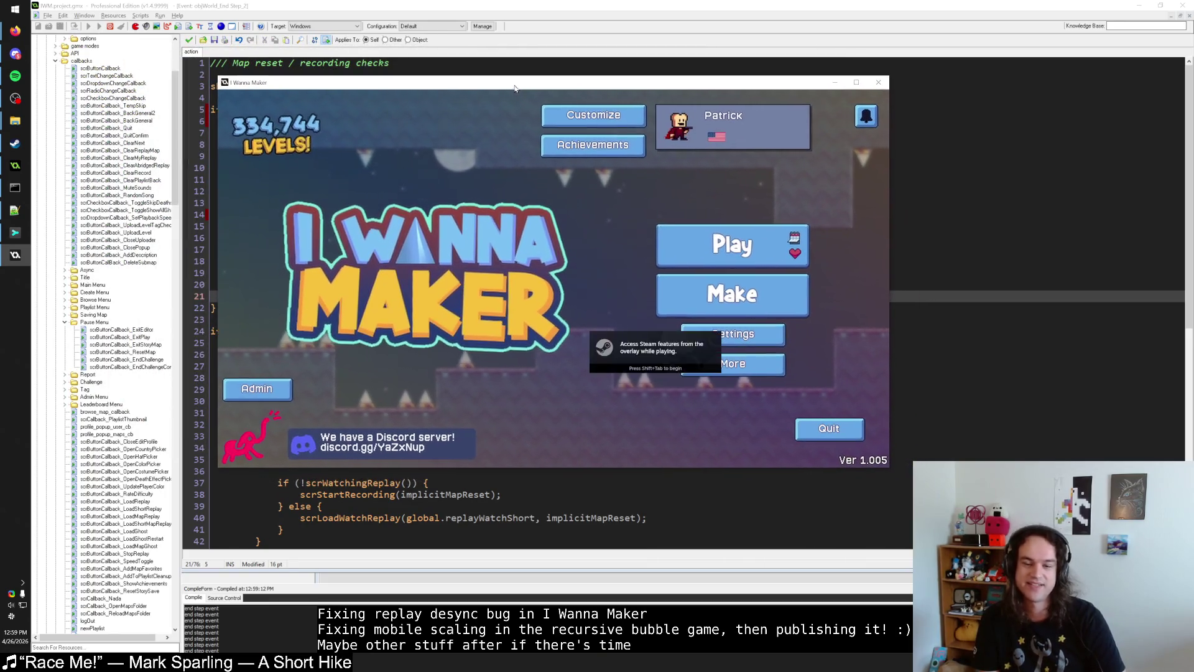
click(732, 289)
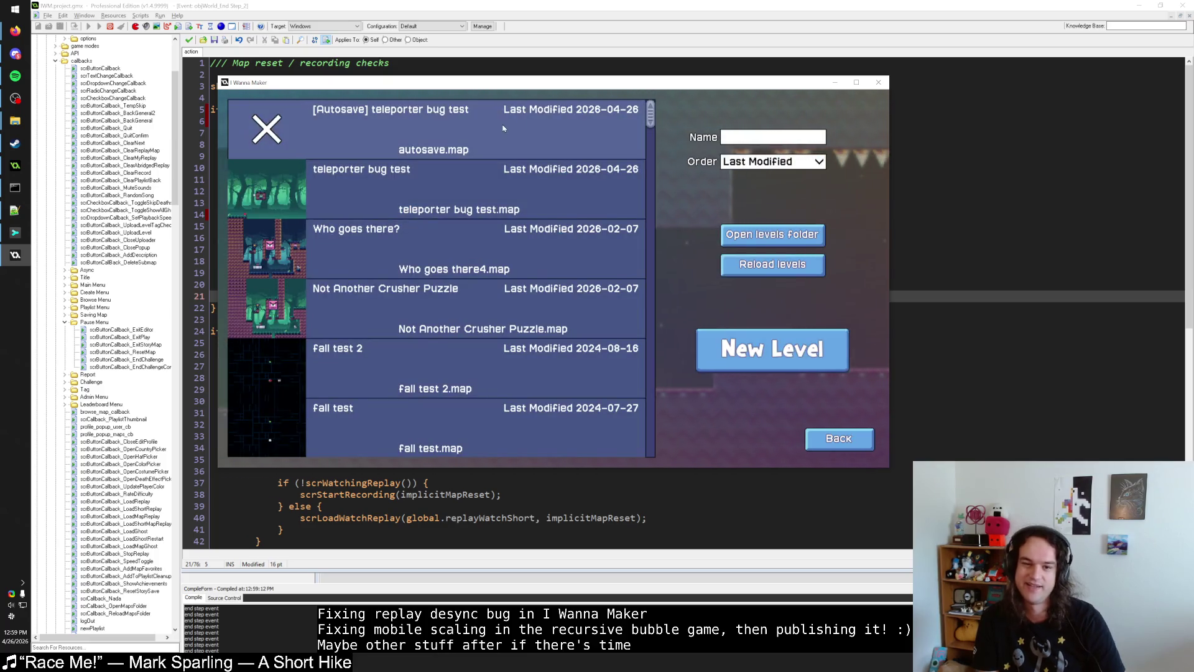
click(490, 111)
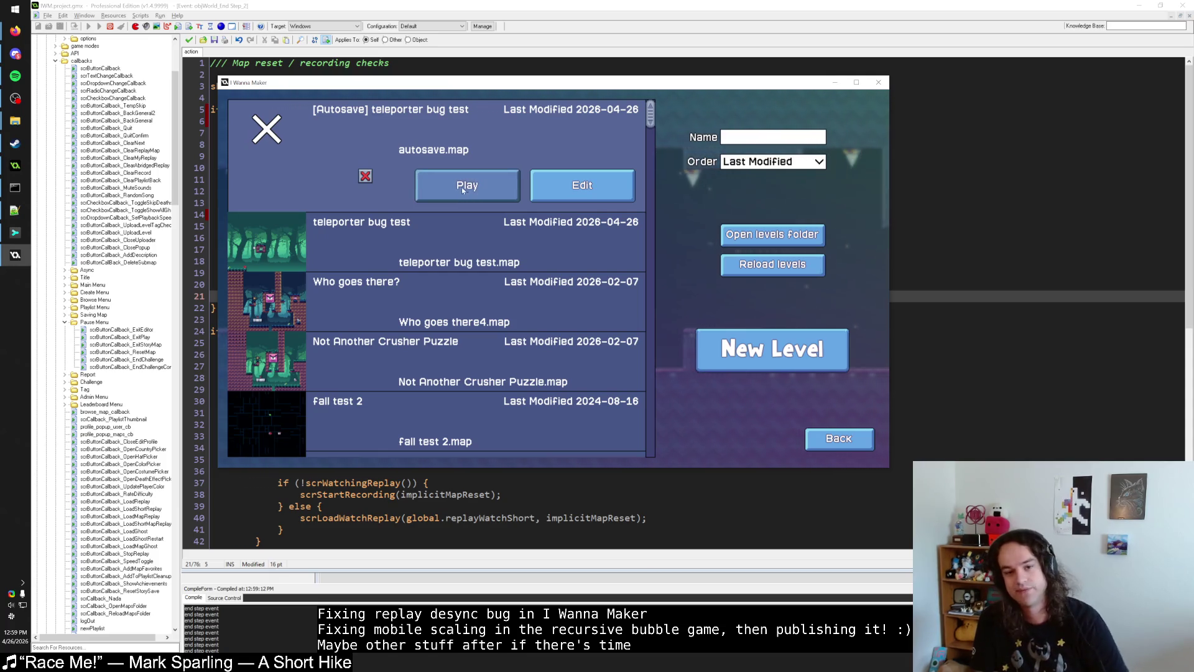
click(484, 131)
click(484, 131)
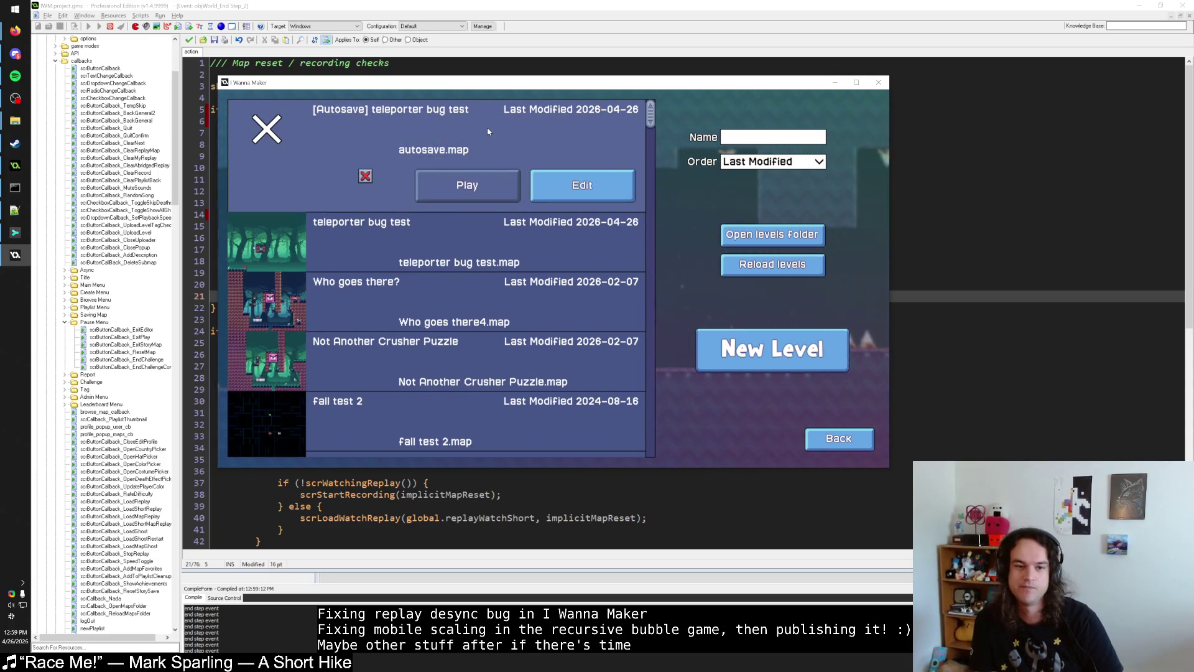
click(566, 184)
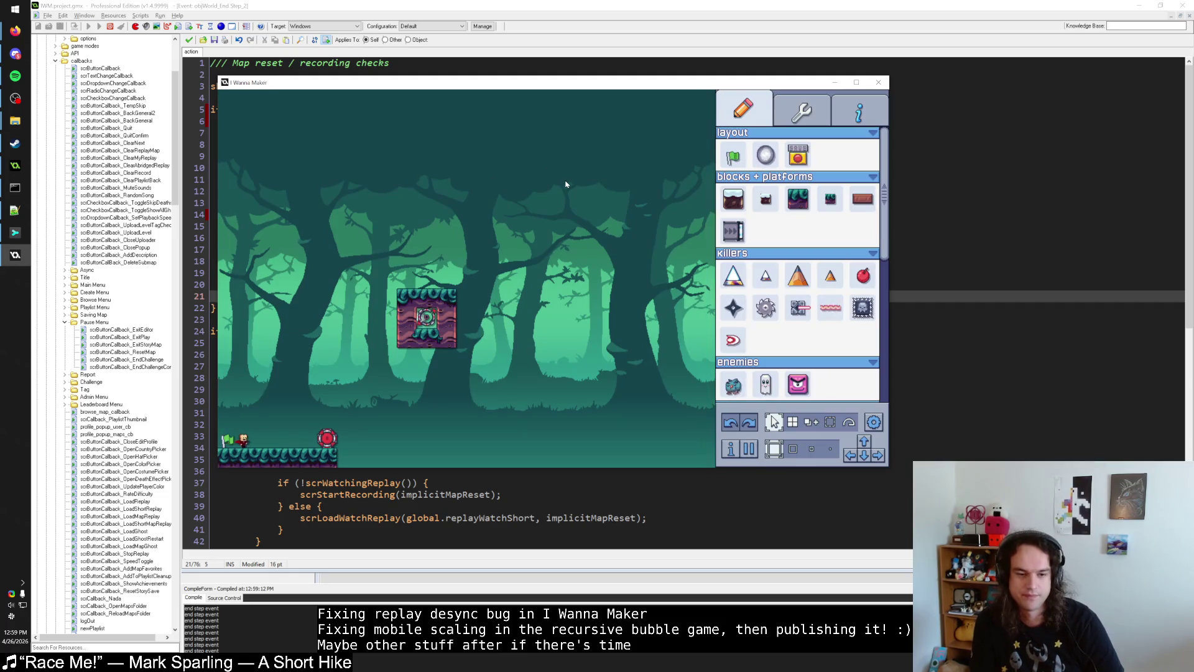
key(Escape)
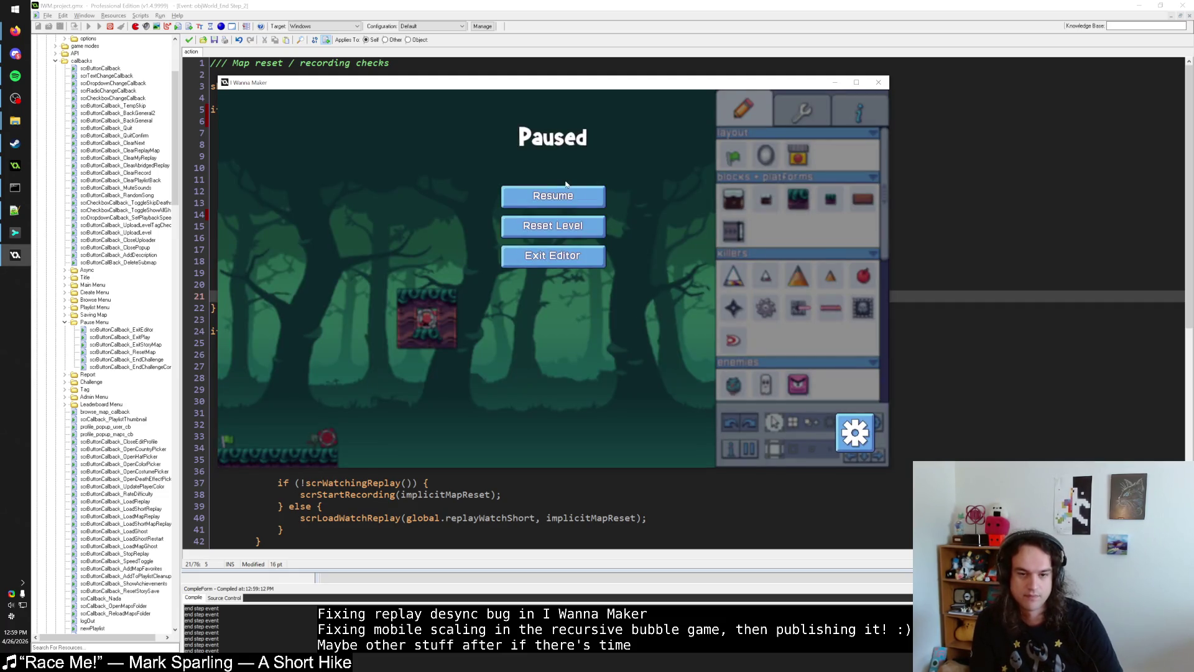
click(574, 228)
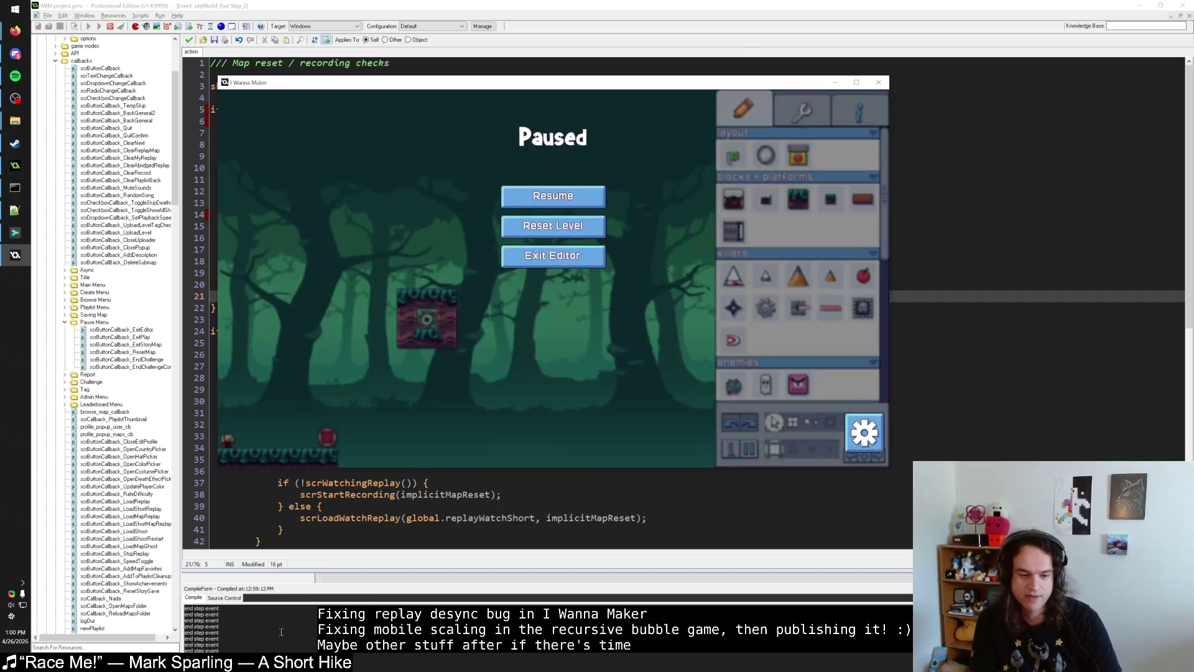
click(261, 618)
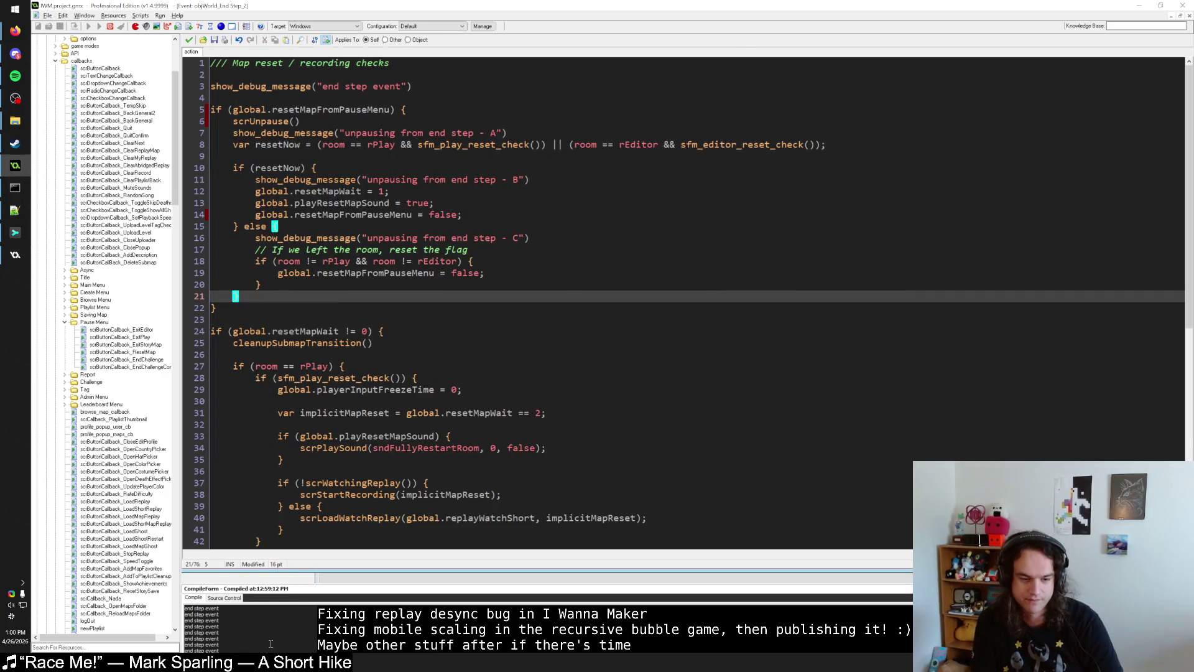
Step: Delete the show_debug_message("end step event") line from End Step and relaunch the game
key(alt+Tab)
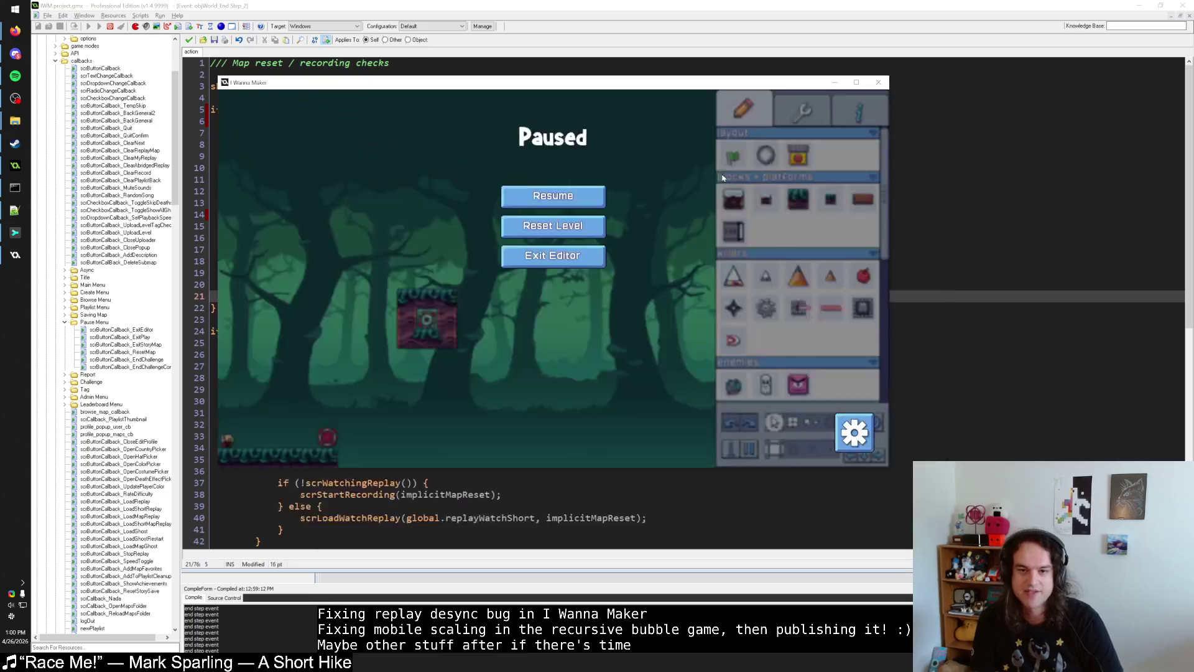
key(alt+Tab)
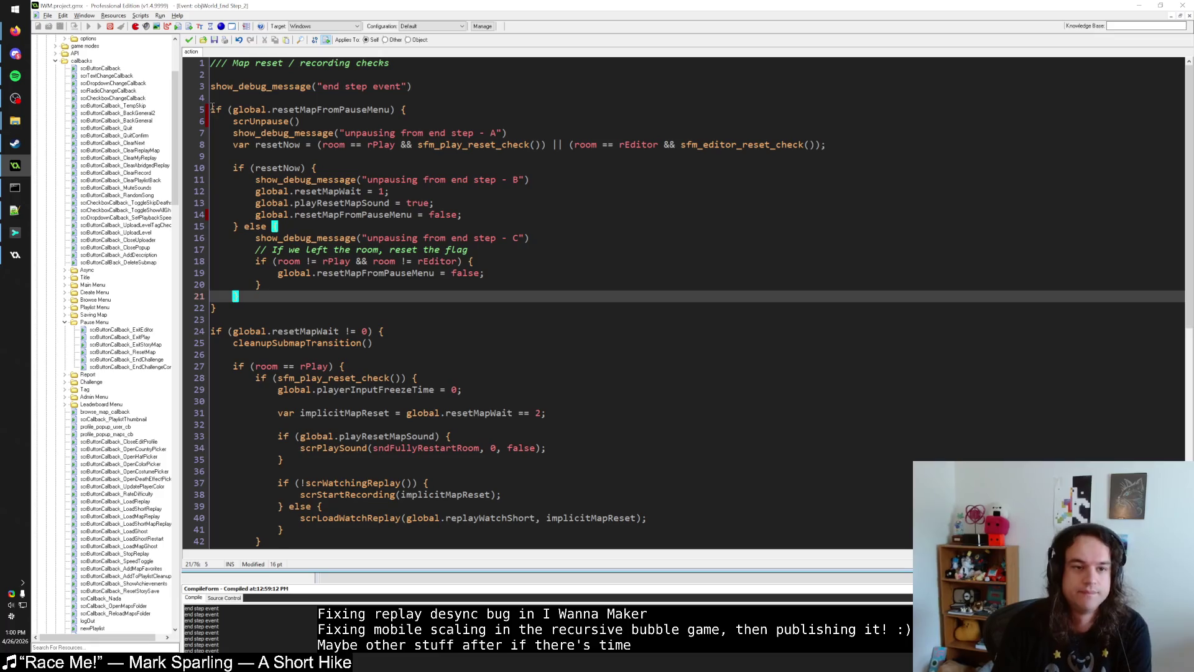
drag(211, 86, 212, 110)
key(Delete)
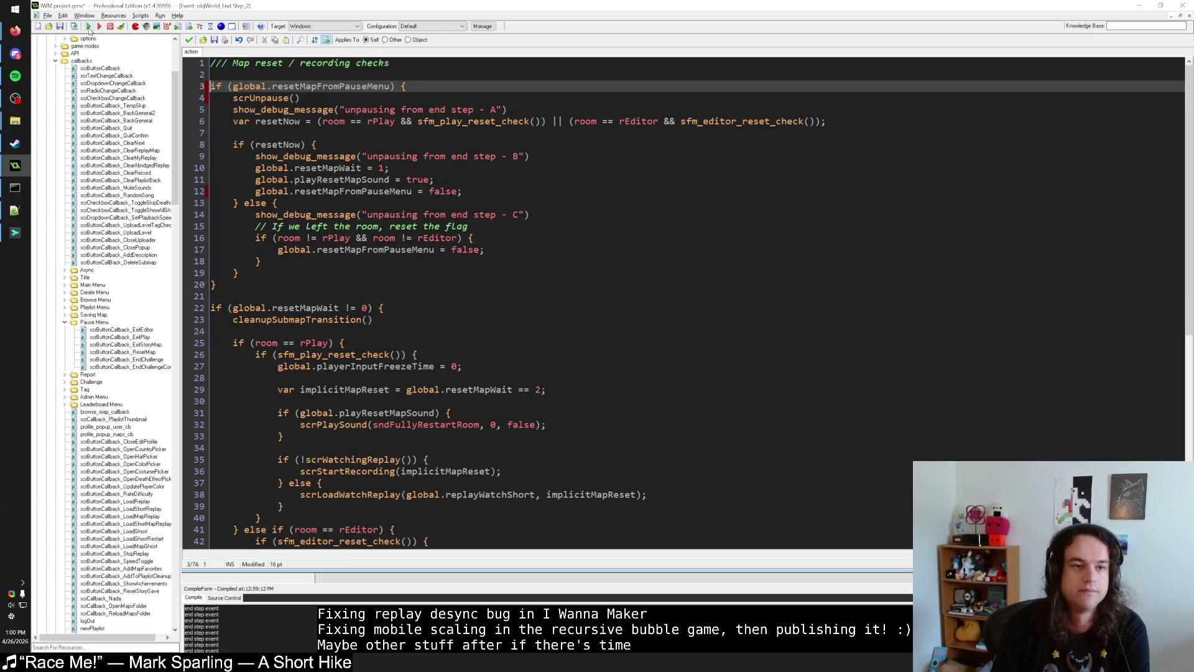
click(89, 27)
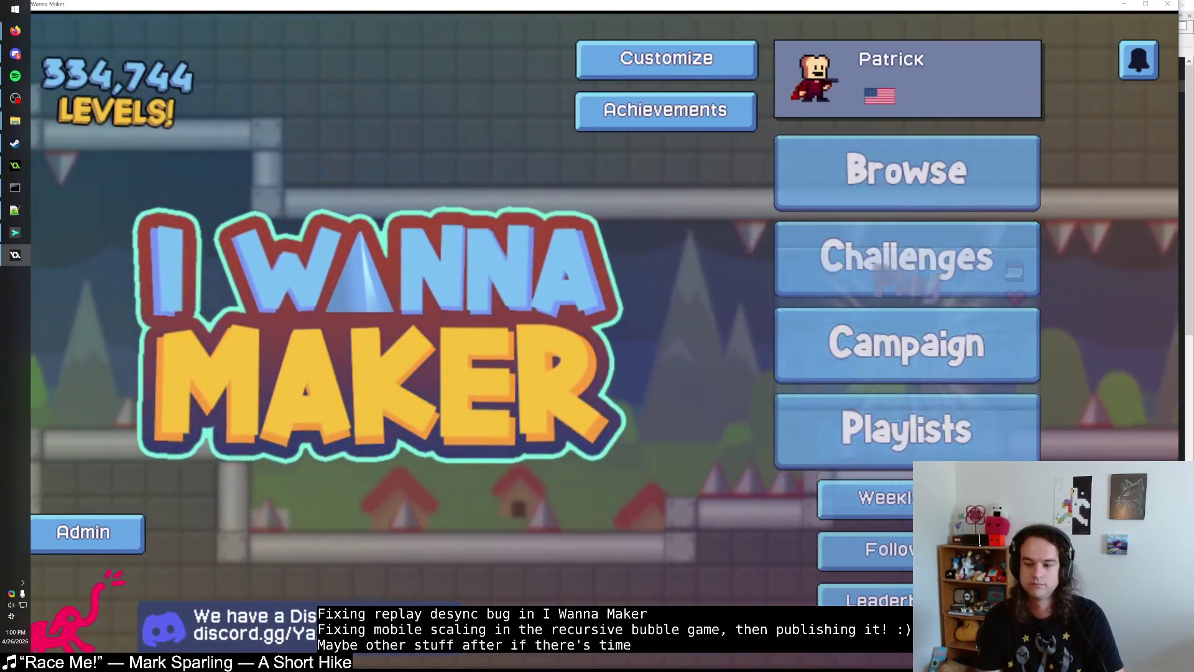
Step: Return to the main menu, window the game, and open the saved forest level for editing
key(Escape)
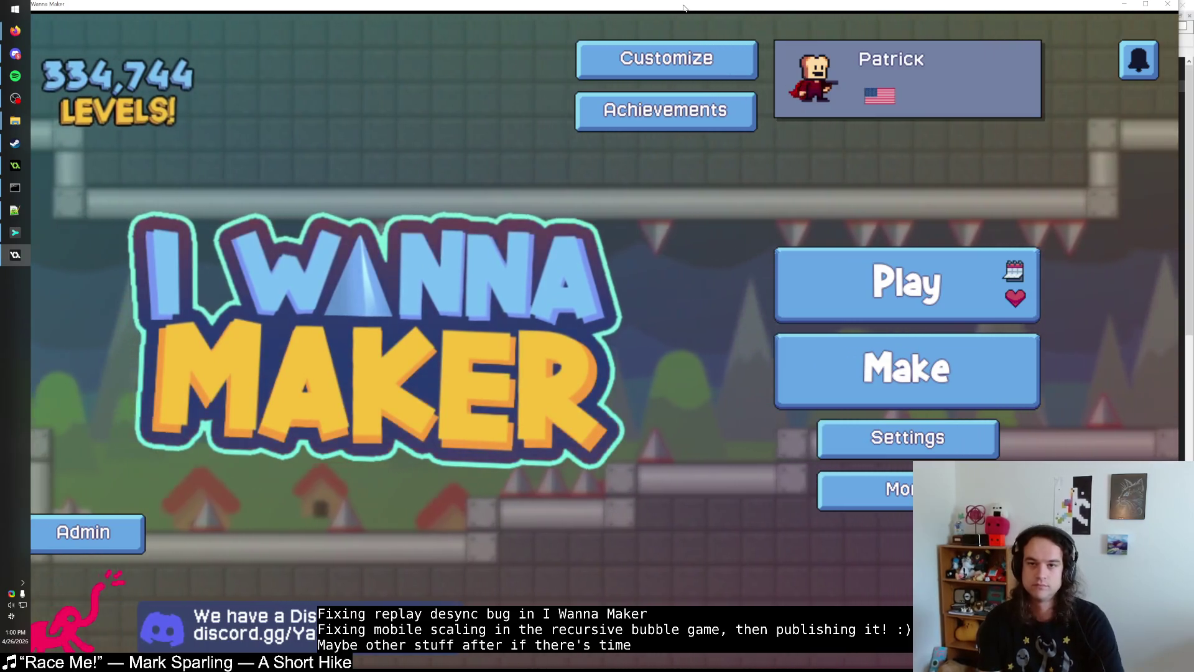
double_click(683, 8)
mouse_move(280, 6)
mouse_down()
mouse_move(491, 13)
mouse_move(493, 79)
mouse_move(493, 69)
mouse_up()
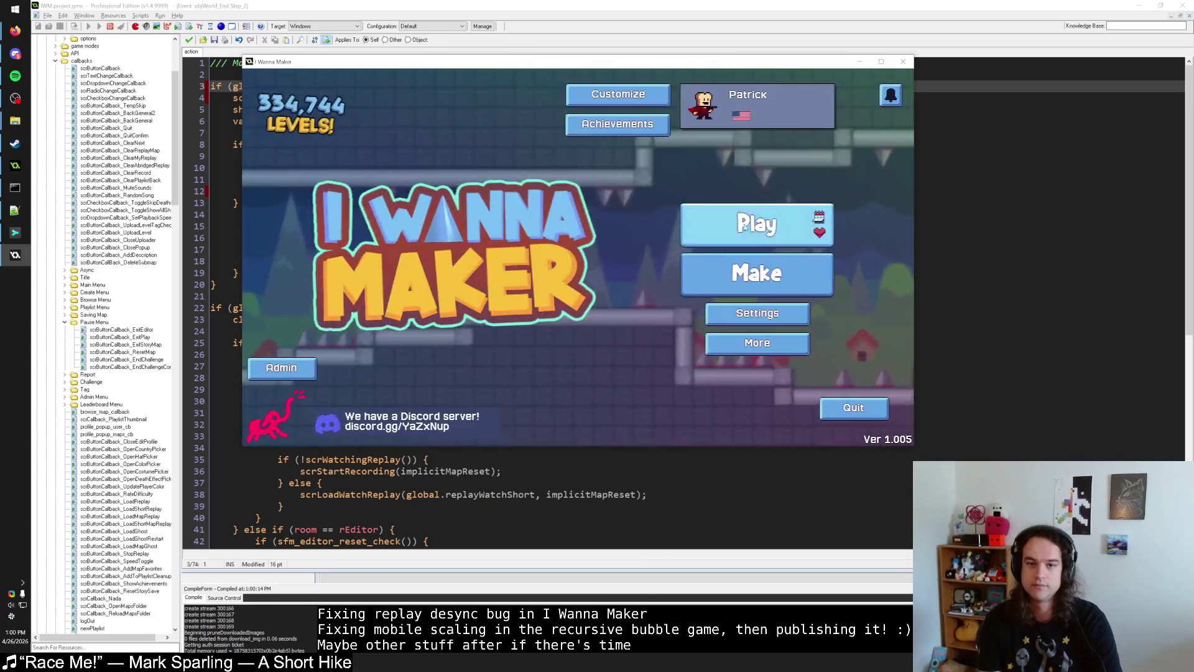
click(757, 272)
click(605, 165)
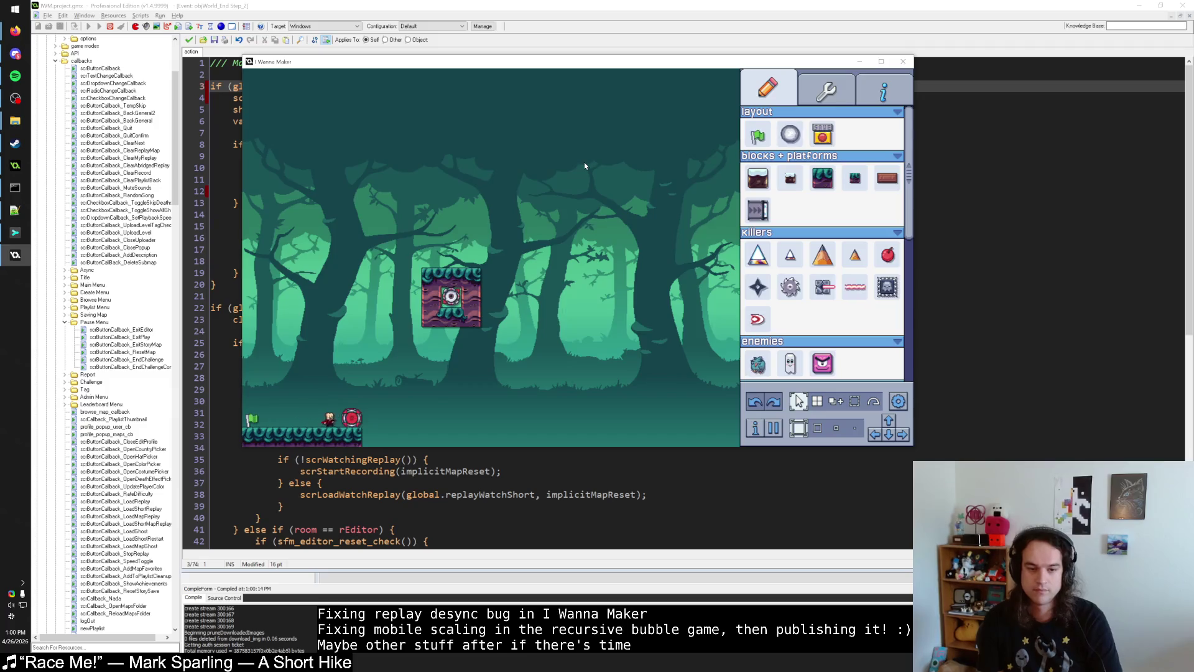
Step: Reset the level from pause, resume once, reset again, then close the game
key(Escape)
click(586, 210)
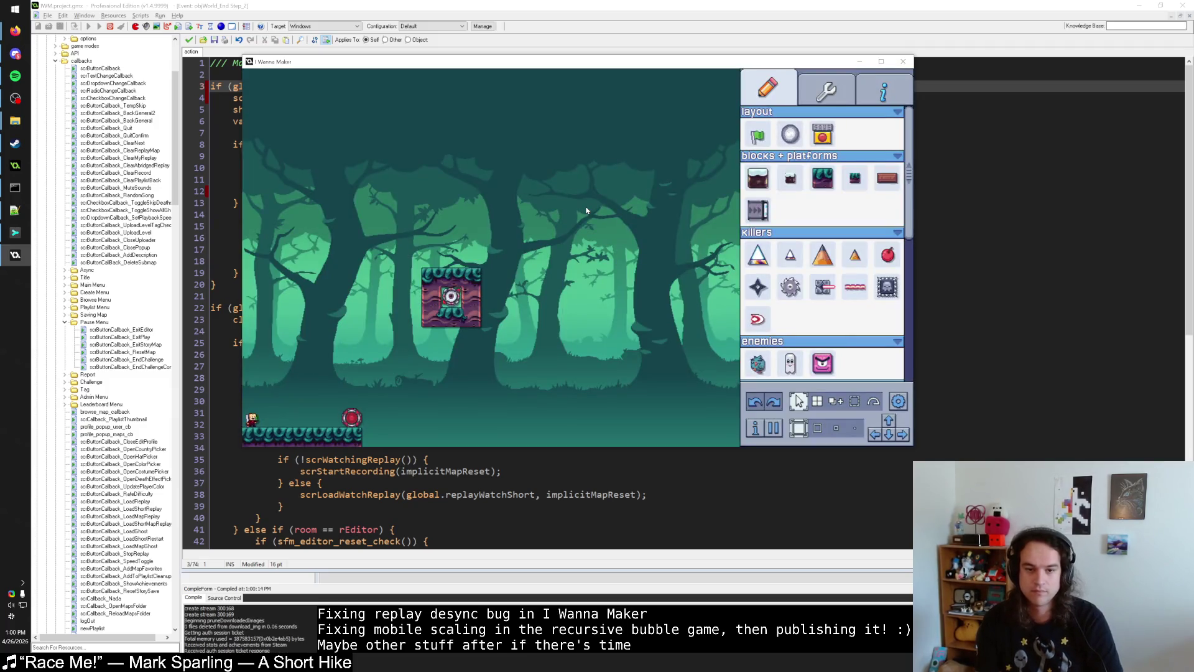
key(Escape)
click(586, 211)
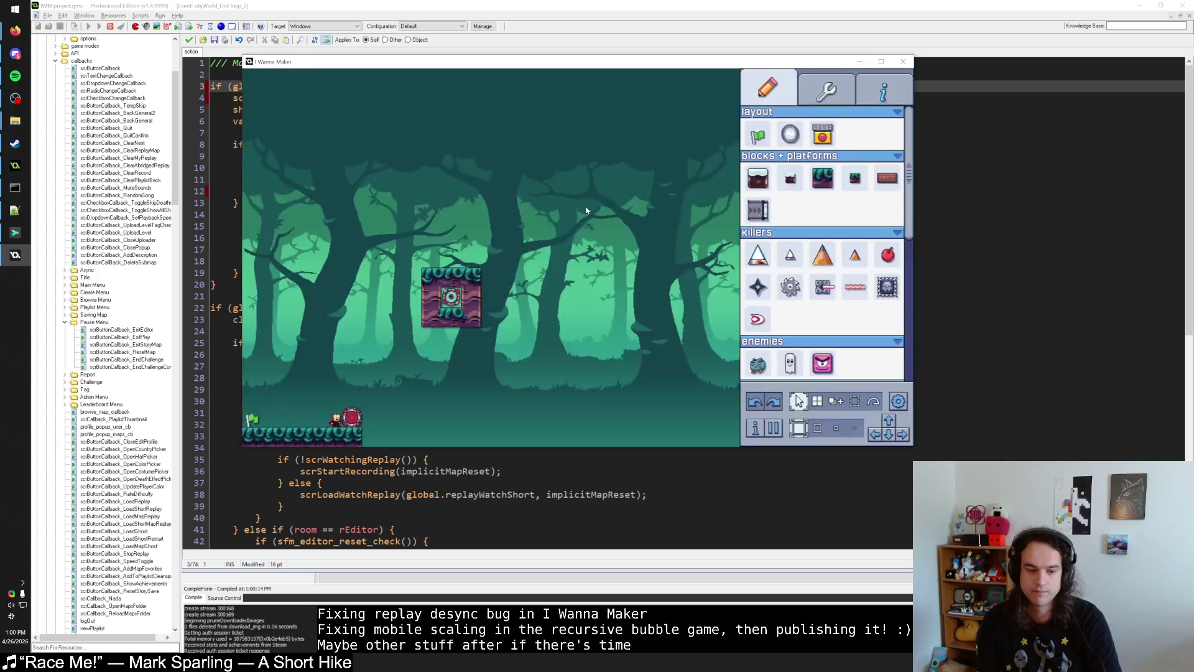
key(Escape)
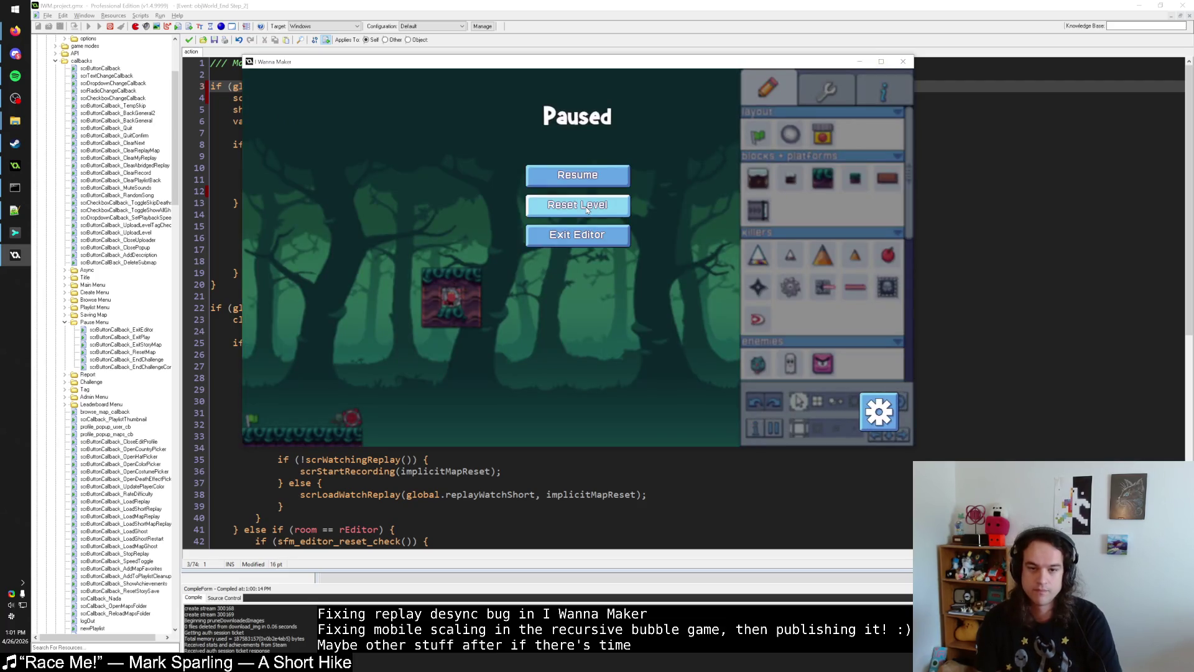
click(587, 210)
click(903, 61)
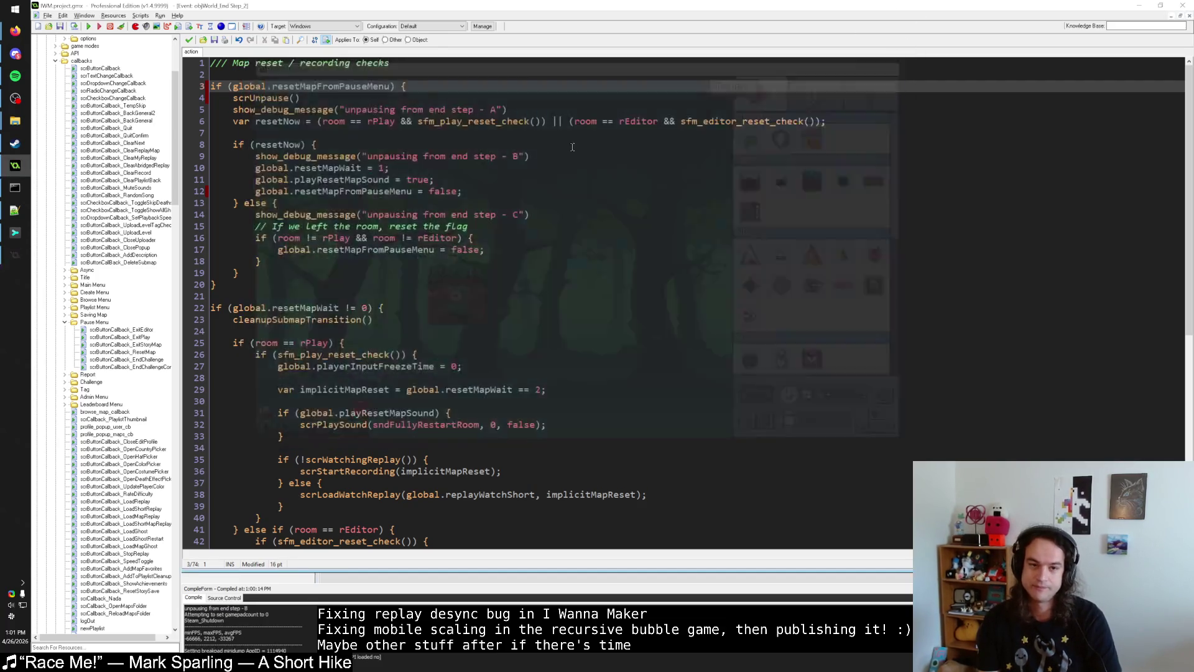
Step: Delete the end step A, B and C debug messages in objWorld's End Step and save
click(194, 110)
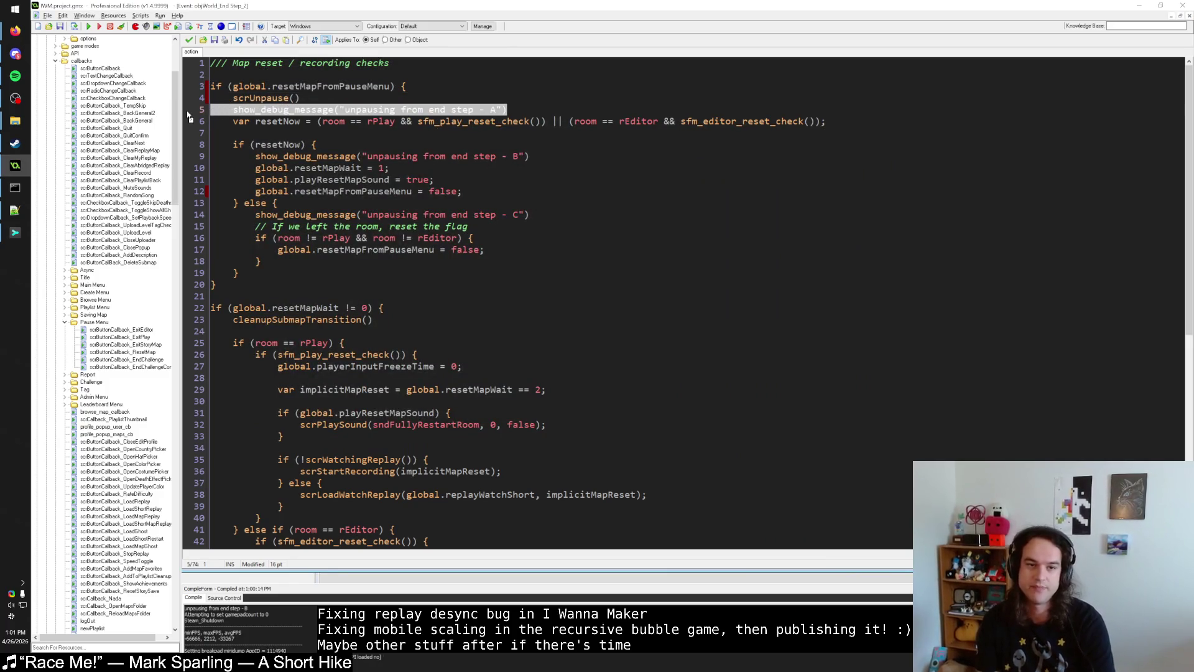
key(BackSpace)
key(BackSpace)
key(Return)
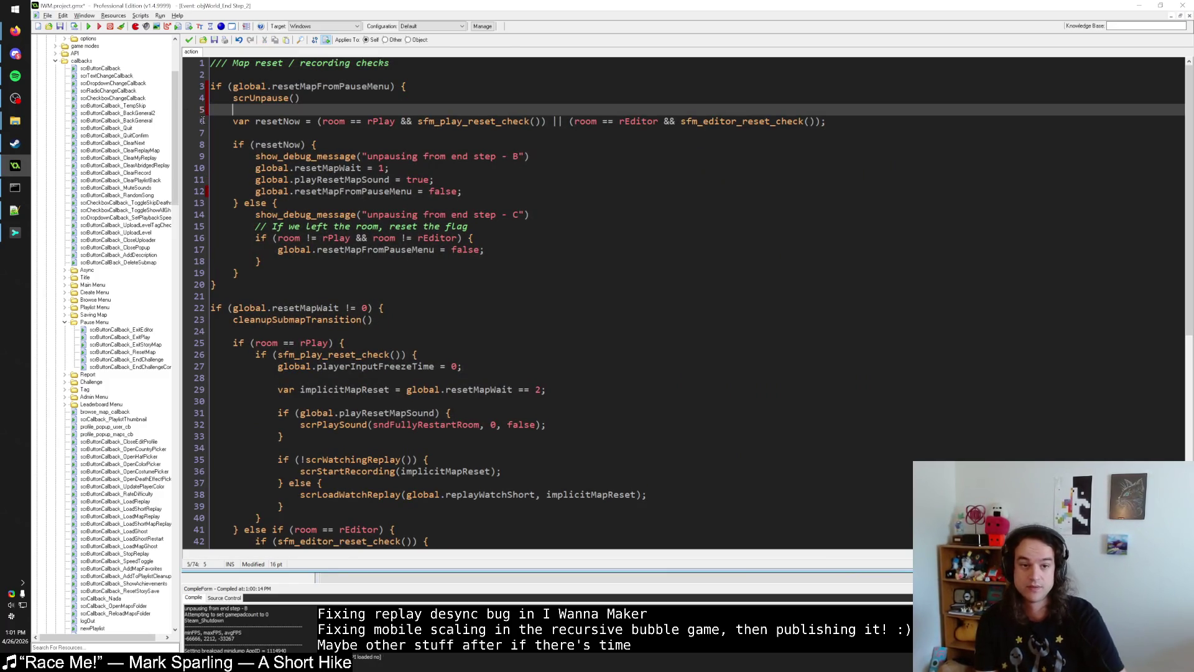
click(272, 134)
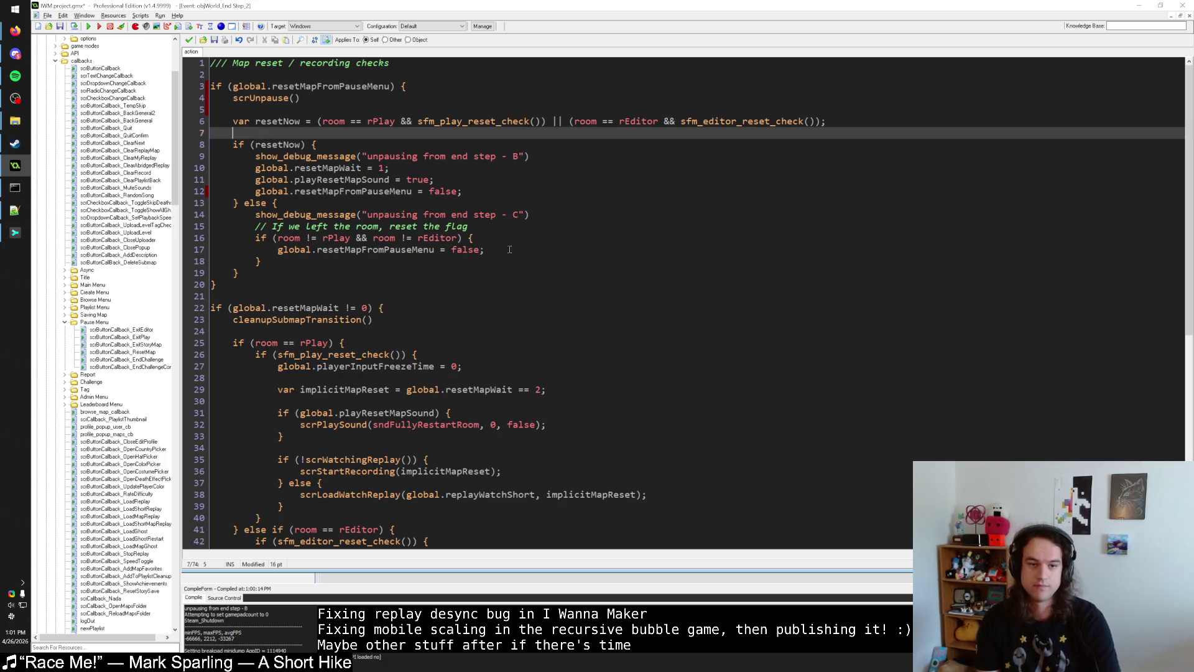
click(198, 156)
key(BackSpace)
key(BackSpace)
drag(529, 203, 223, 196)
key(BackSpace)
key(BackSpace)
key(ctrl+s)
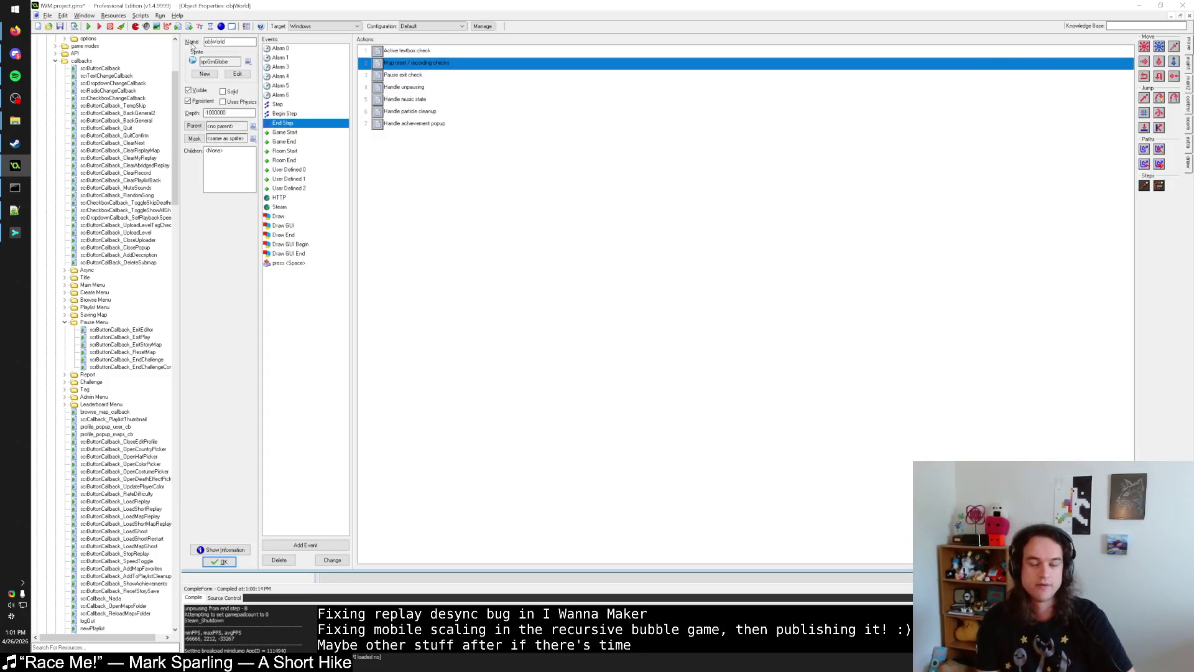
Step: Check the version control diff, then open objSFMWarp's player collision code
key(super+Tab)
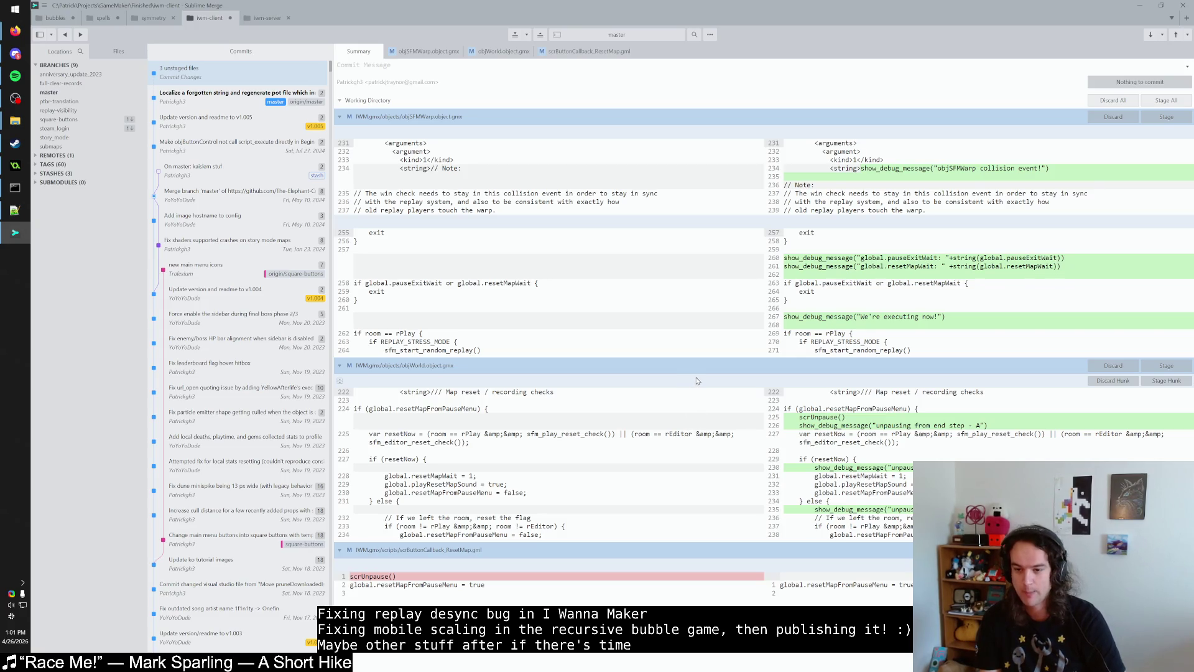
key(alt+Tab)
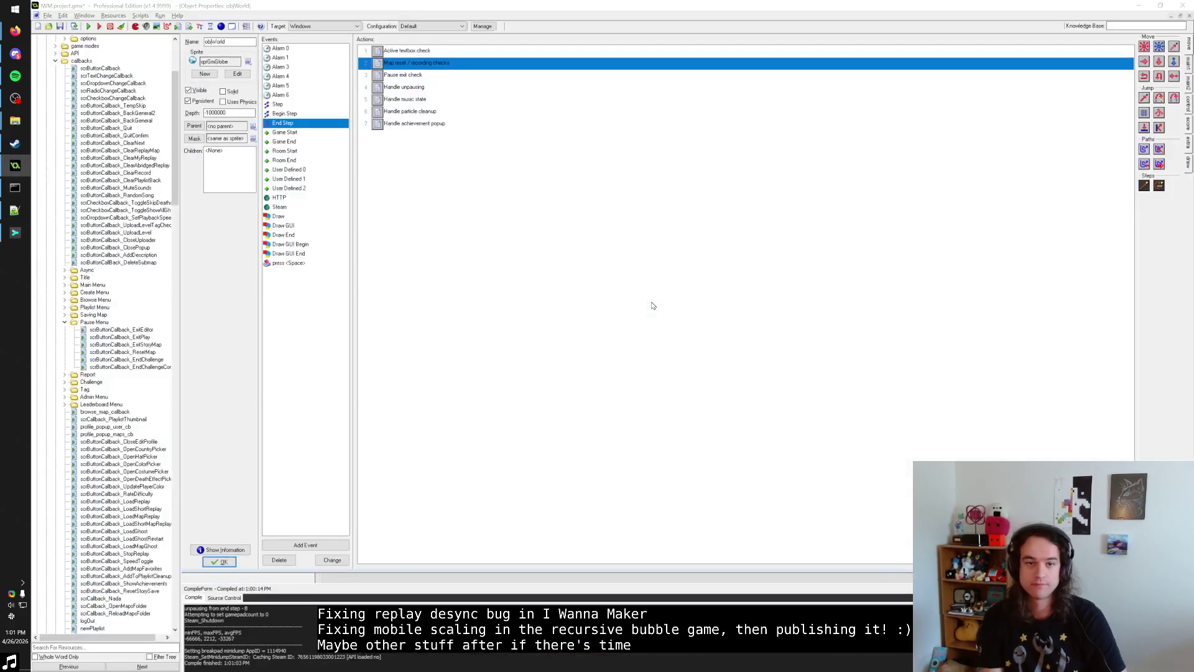
key(ctrl+f)
key(Return)
click(407, 54)
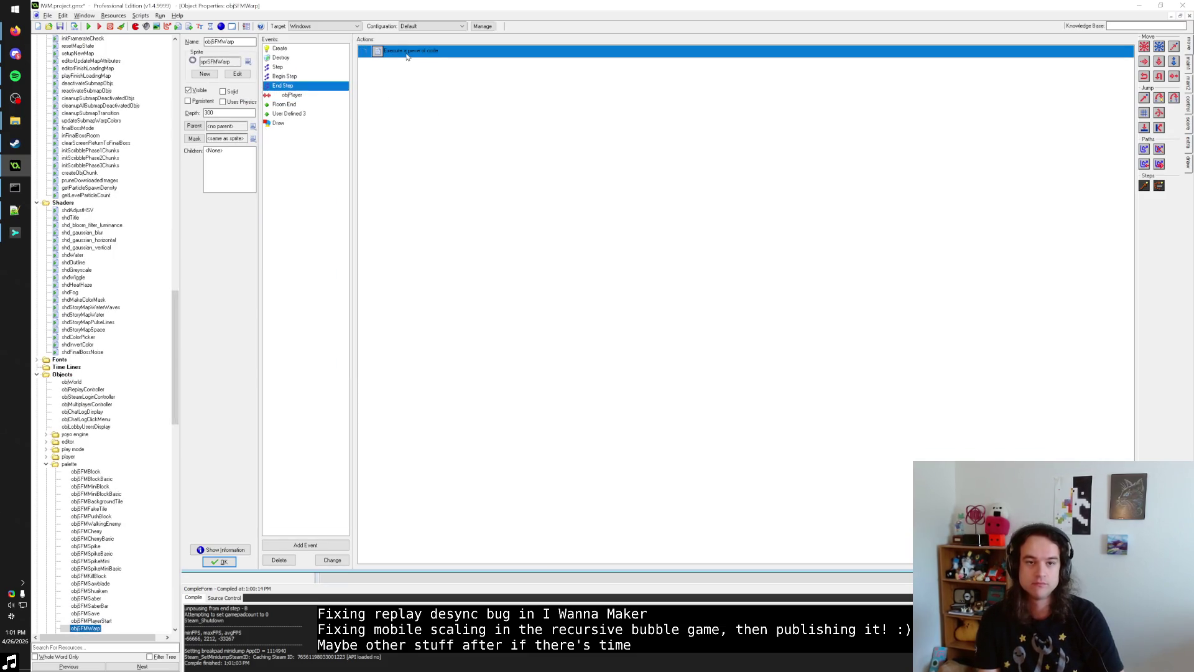
key(alt+Tab)
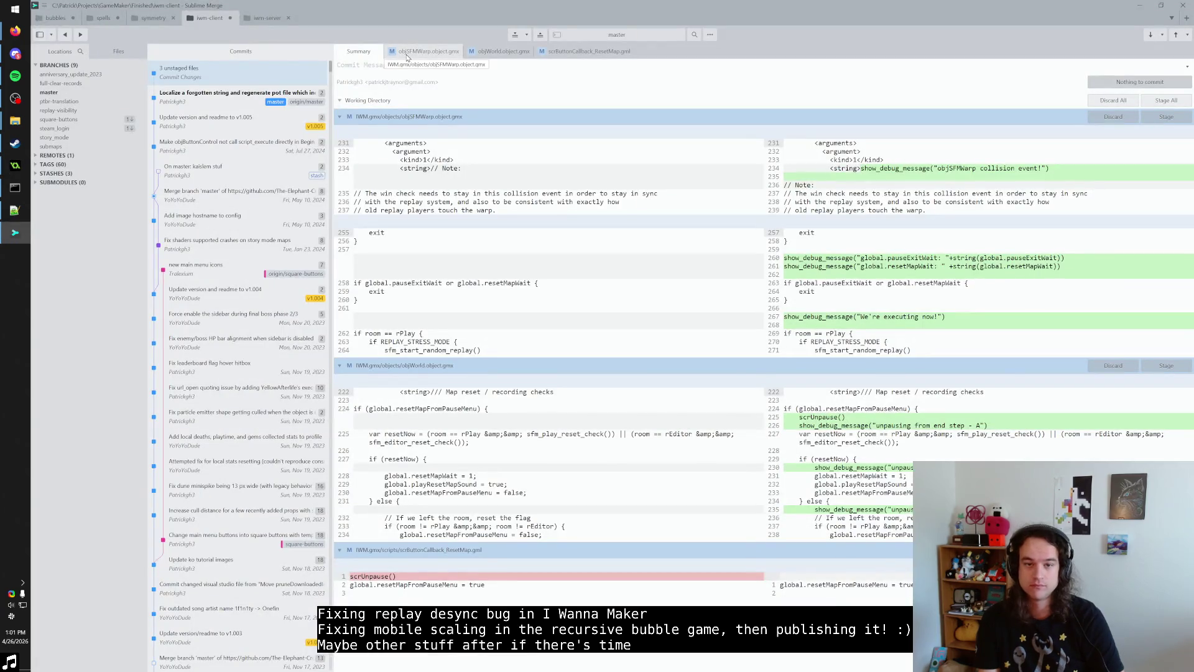
key(alt+Tab)
double_click(406, 56)
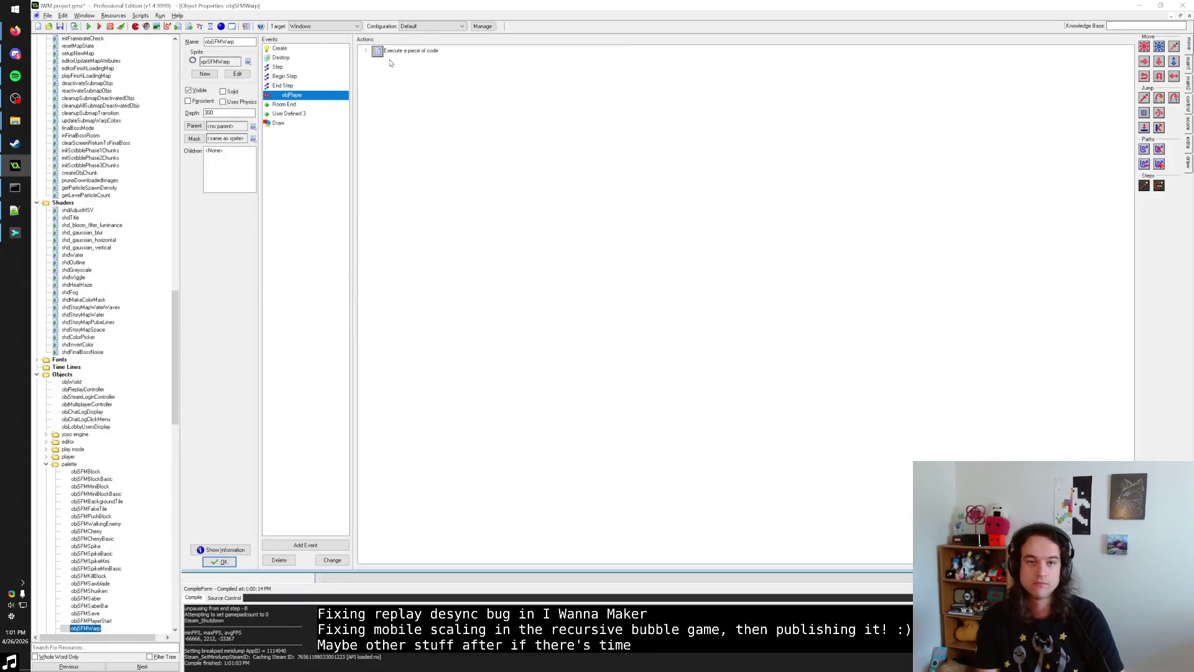
Step: Remove the collision event, wait-value and "We're executing now!" debug lines, then rebuild
key(shift+Down)
key(shift+Down)
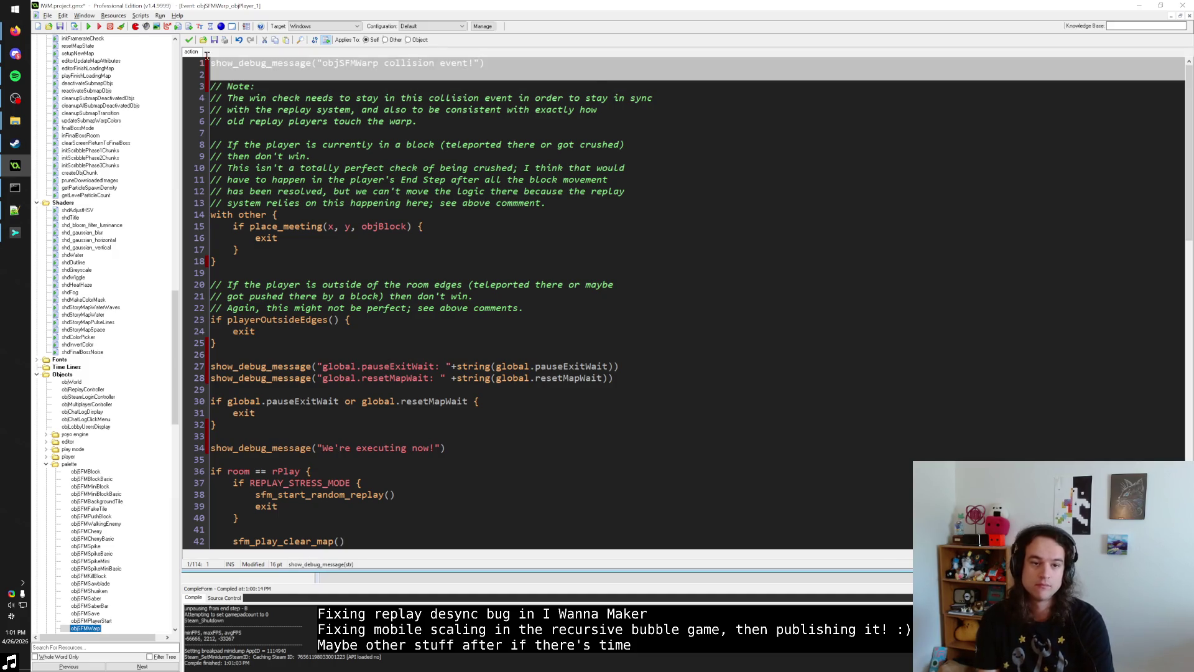
key(Delete)
click(626, 352)
key(shift+Up)
key(shift+Up)
key(shift+Up)
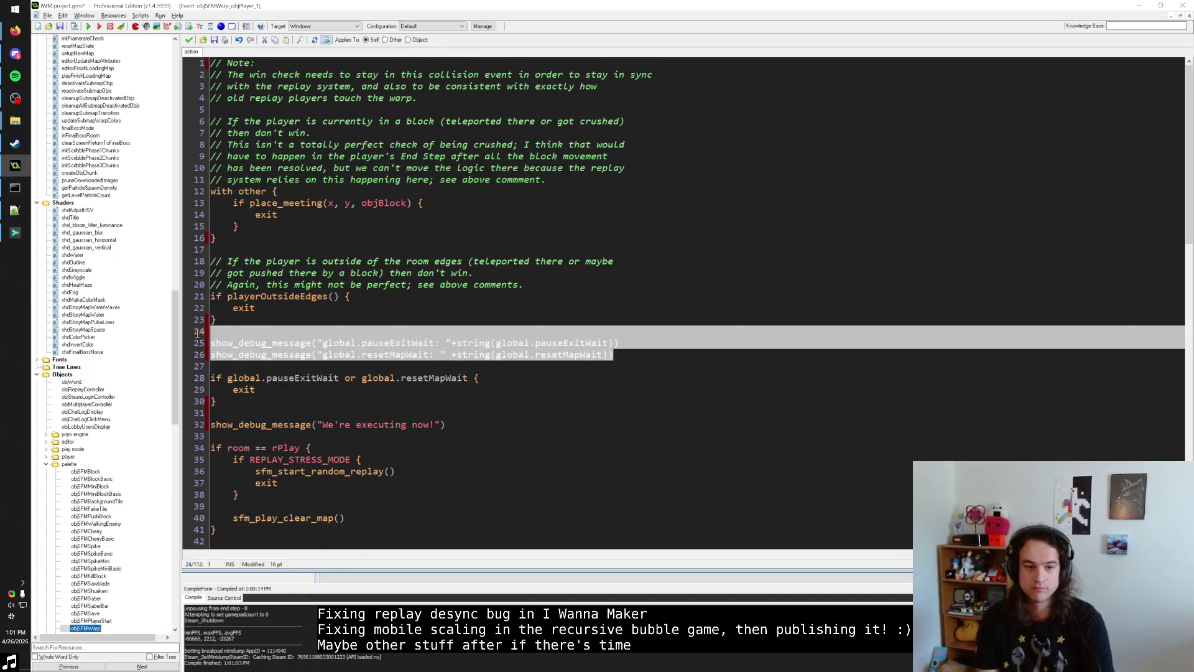
key(Delete)
click(455, 389)
key(shift+Up)
key(shift+Up)
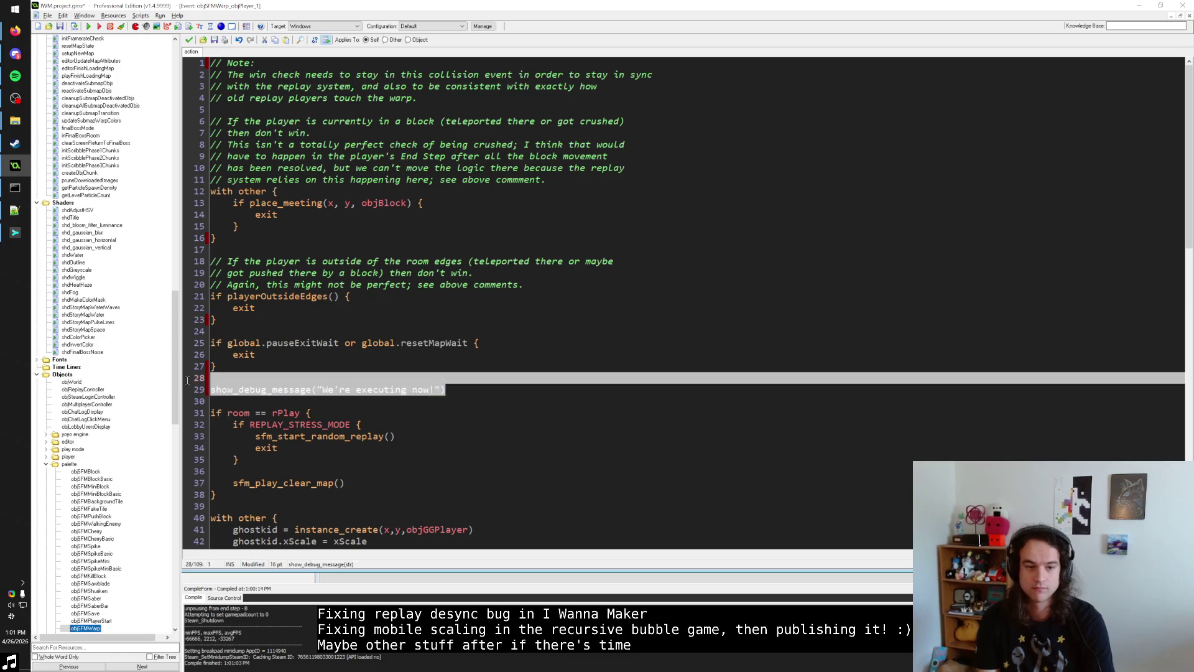
key(Delete)
click(89, 28)
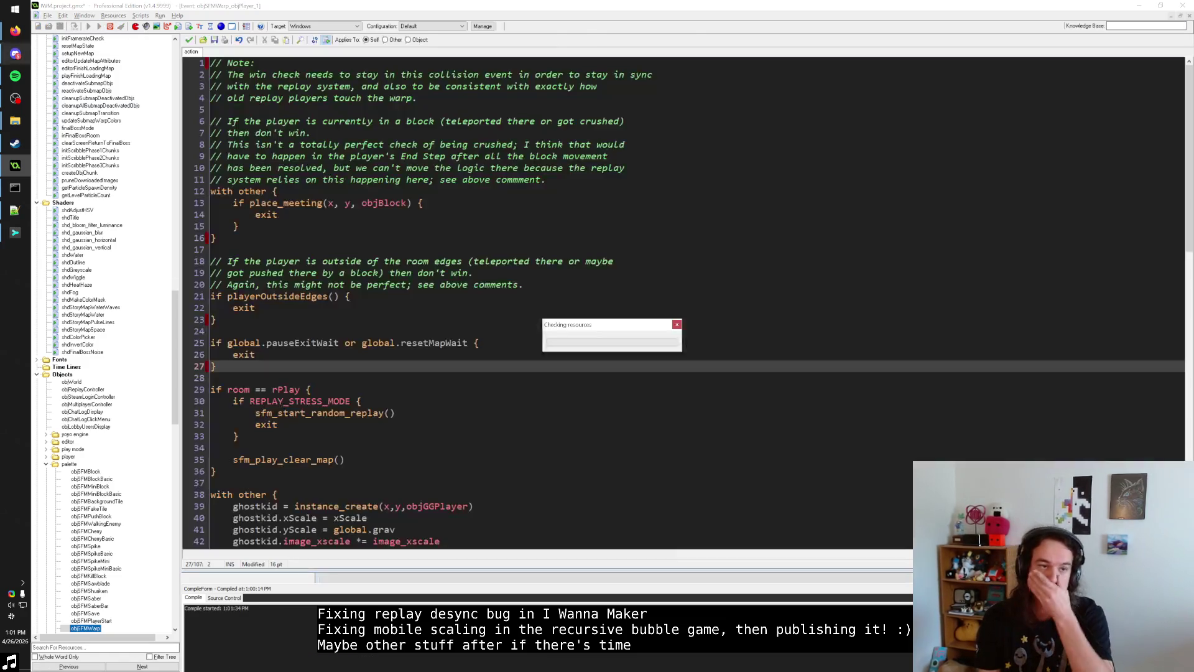
click(17, 232)
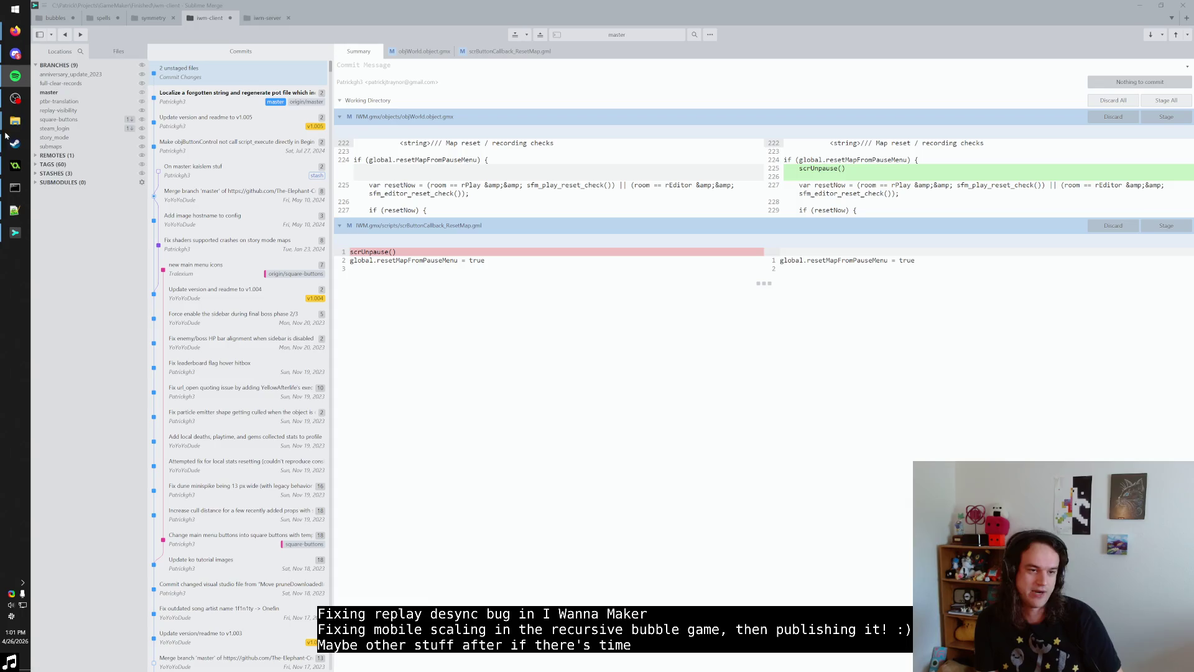
click(16, 165)
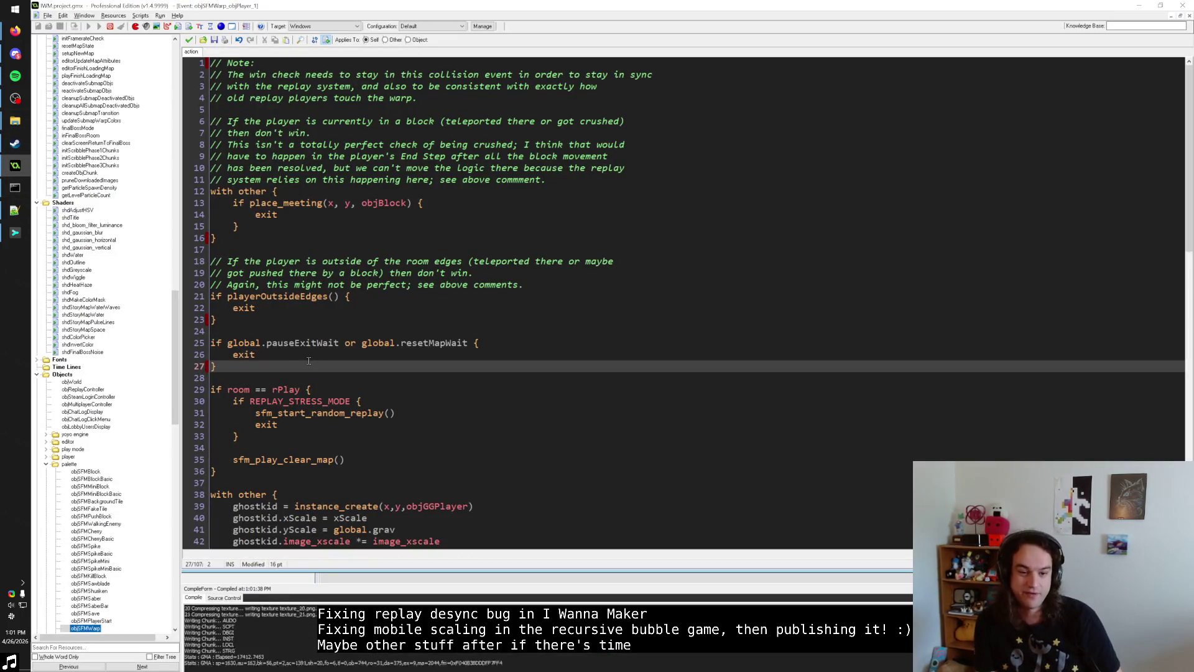
Step: Step up and down through the code lines to check the spacing
key(Up)
key(Up)
key(Up)
key(Down)
key(Down)
key(Down)
key(Up)
key(Up)
key(Up)
key(Down)
key(Down)
key(Down)
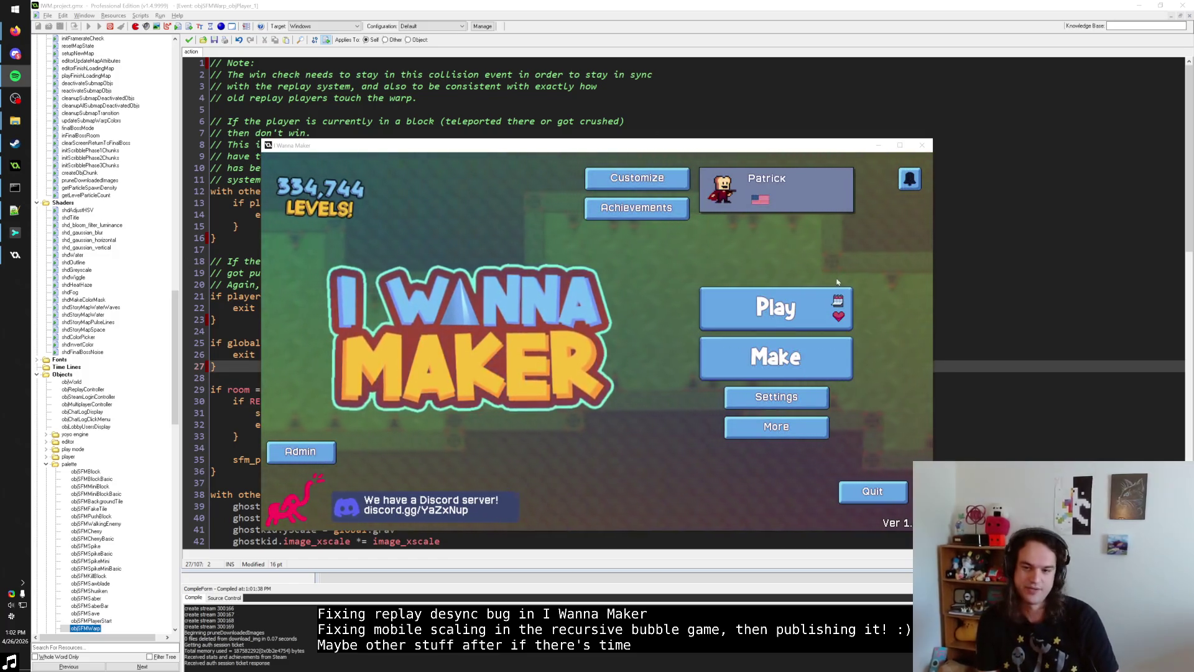
Step: Open the autosave level in the editor, toggle pause several times, and restart from the start flag
click(806, 359)
click(468, 213)
click(592, 253)
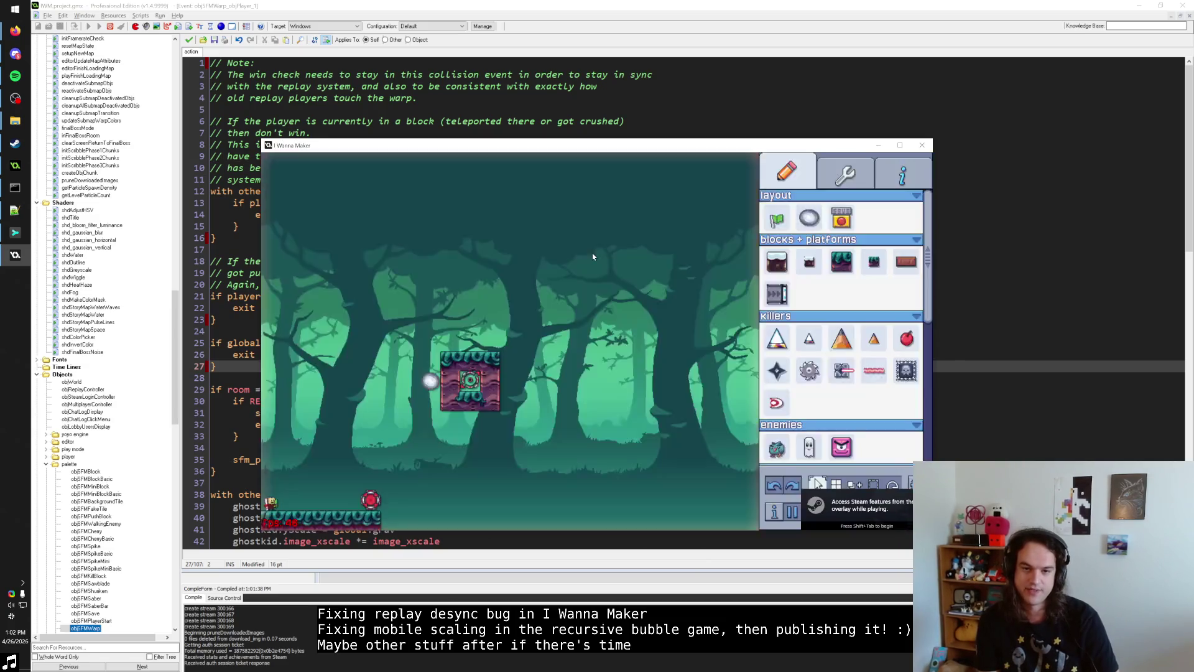
key(Escape)
key(Escape)
key(Escape)
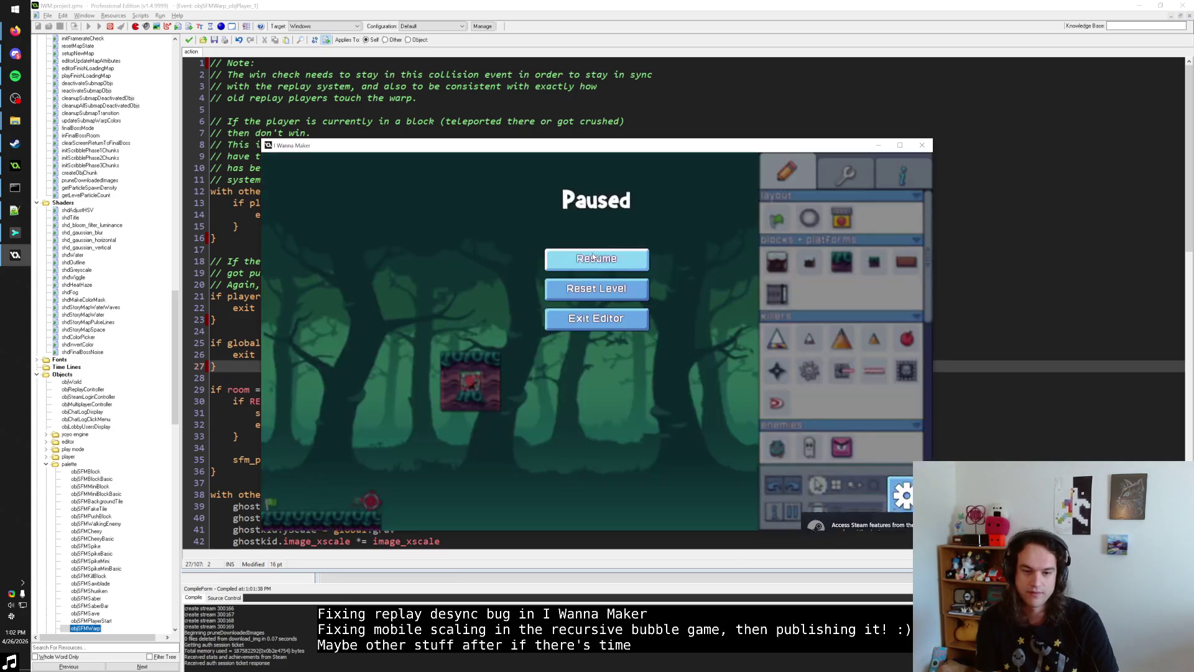
key(Escape)
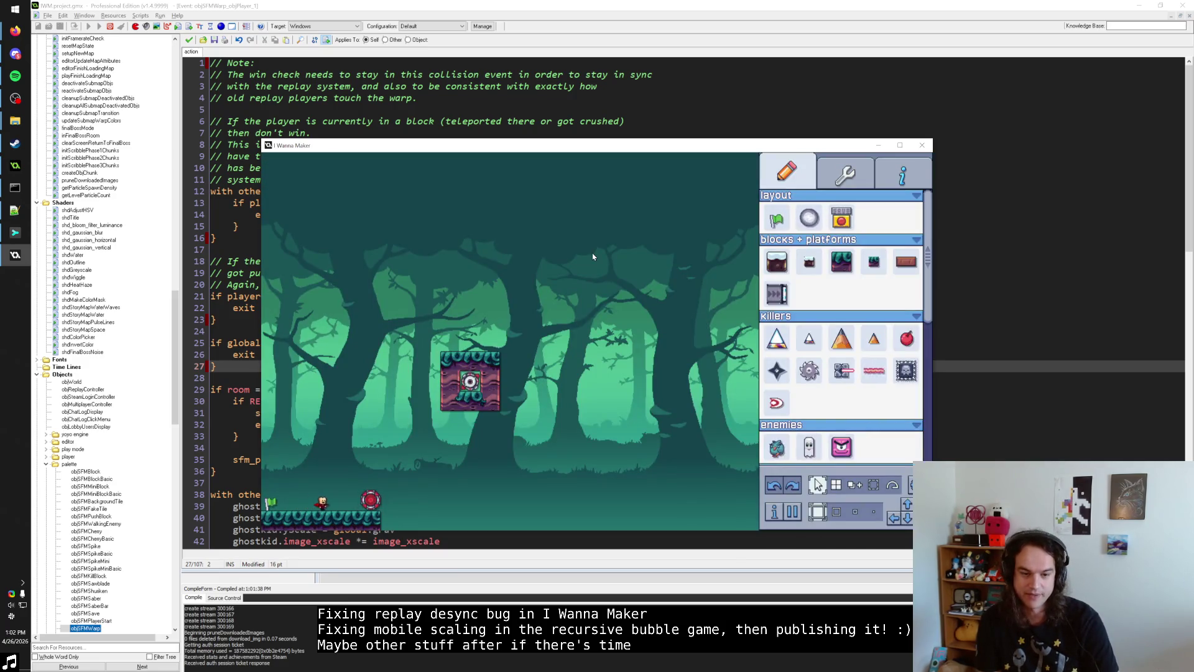
key(Escape)
key(Escape)
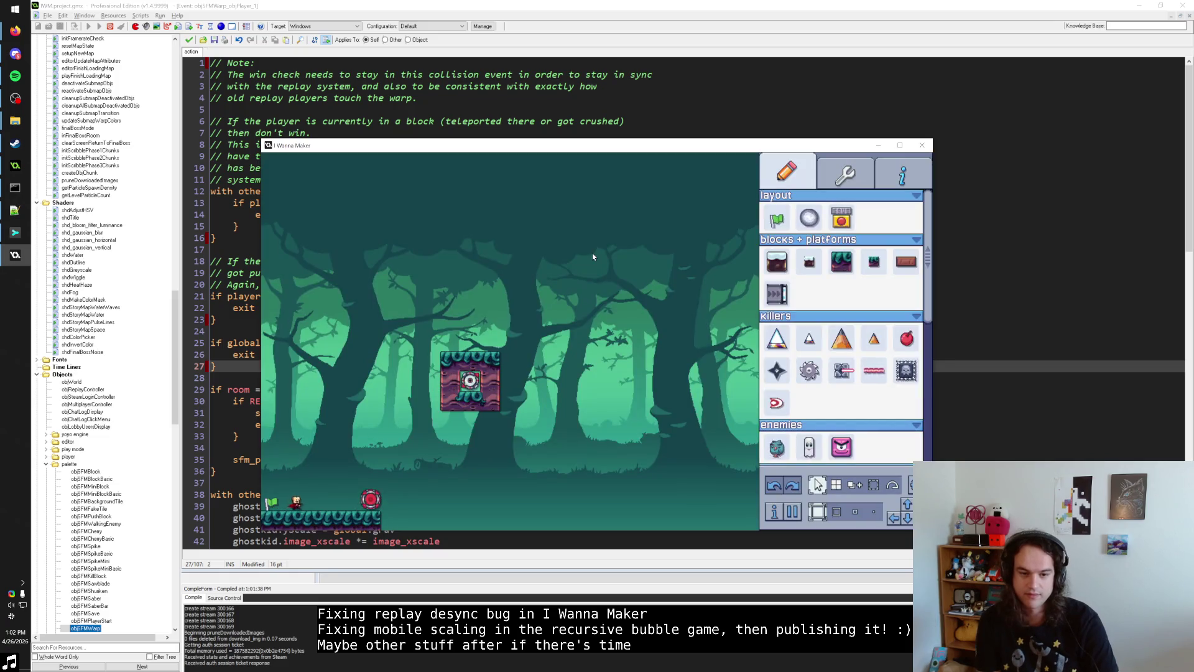
key(Escape)
key(Escape)
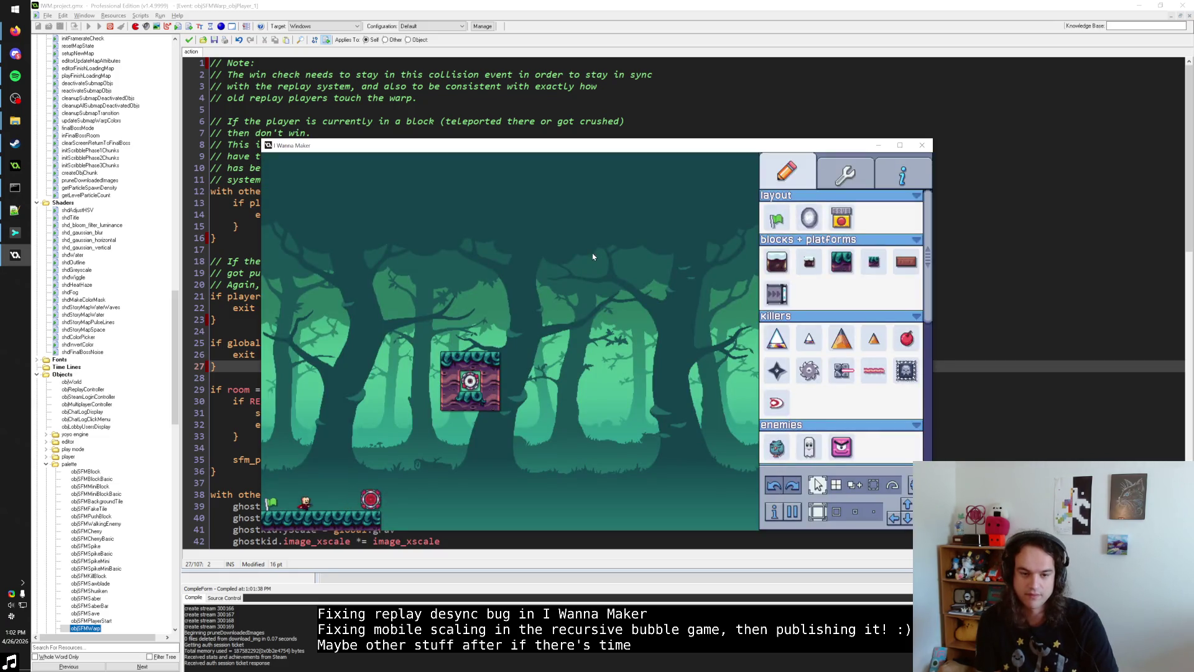
key(Escape)
key(Escape)
key(Escape)
key(Escape)
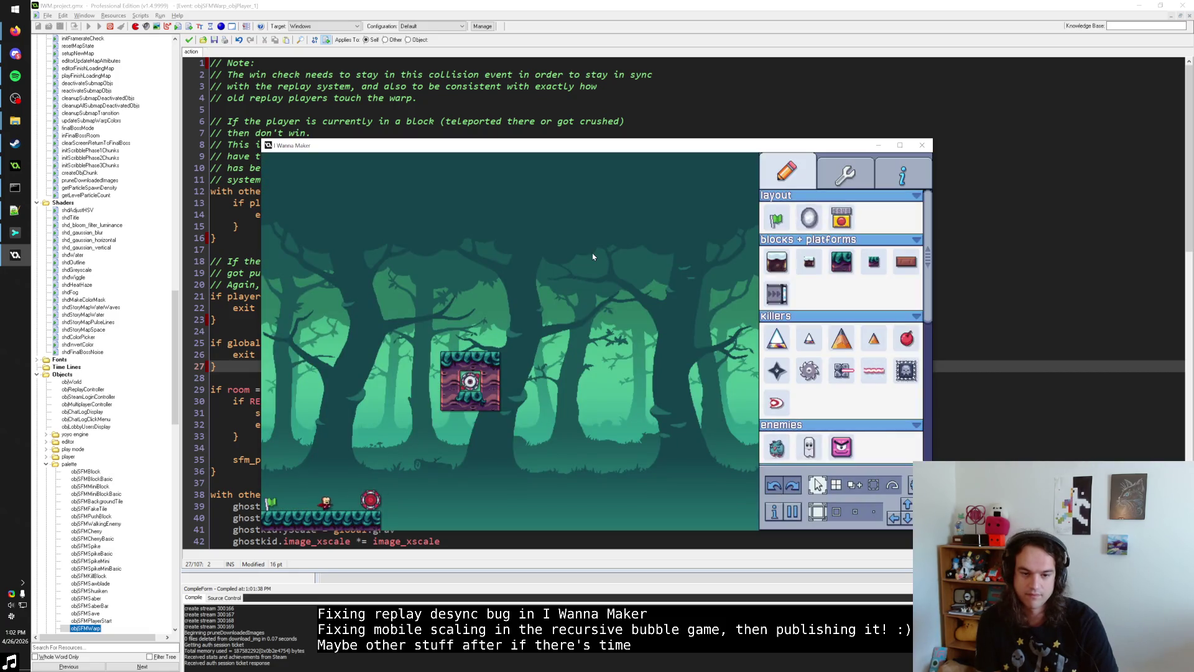
key(Escape)
click(616, 297)
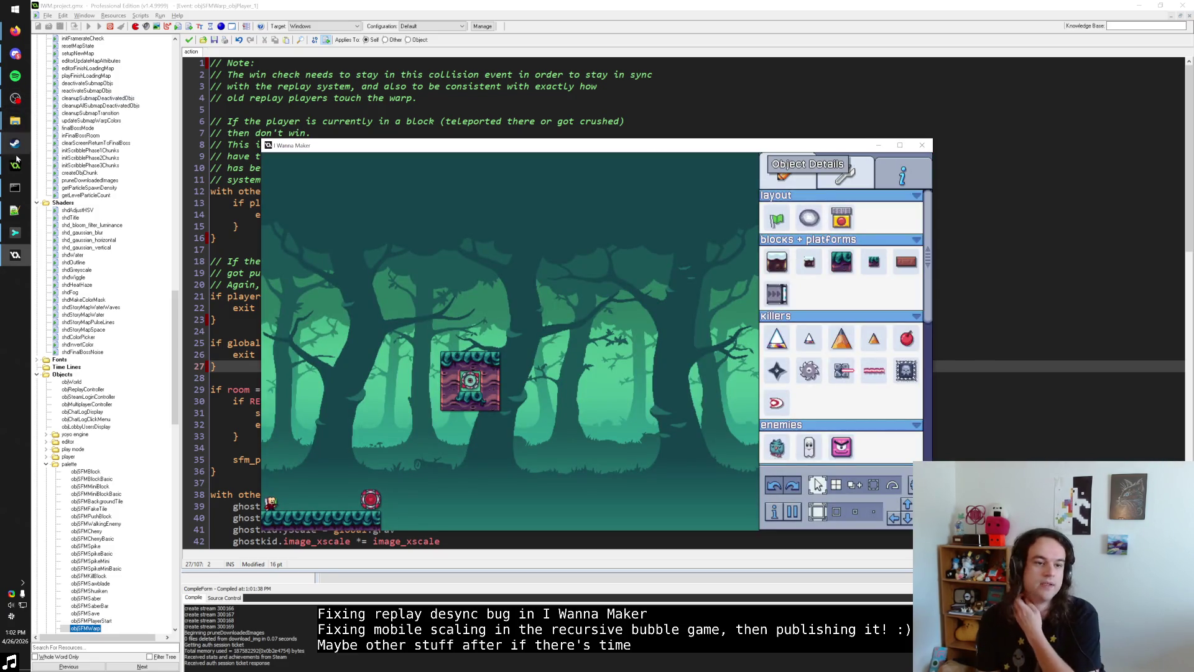
Step: Exit the editor from the pause screen and return to the main menu
key(Escape)
click(597, 322)
key(Escape)
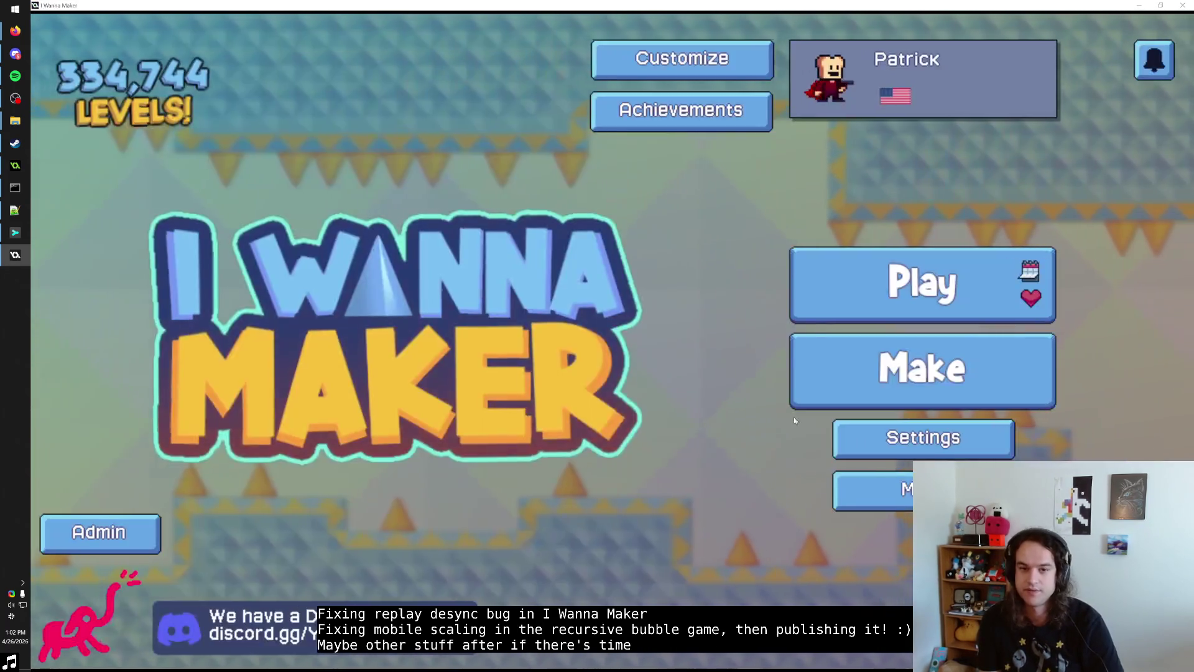
Step: Open the level browser from the play options, then back out to the main menu
click(872, 286)
click(918, 176)
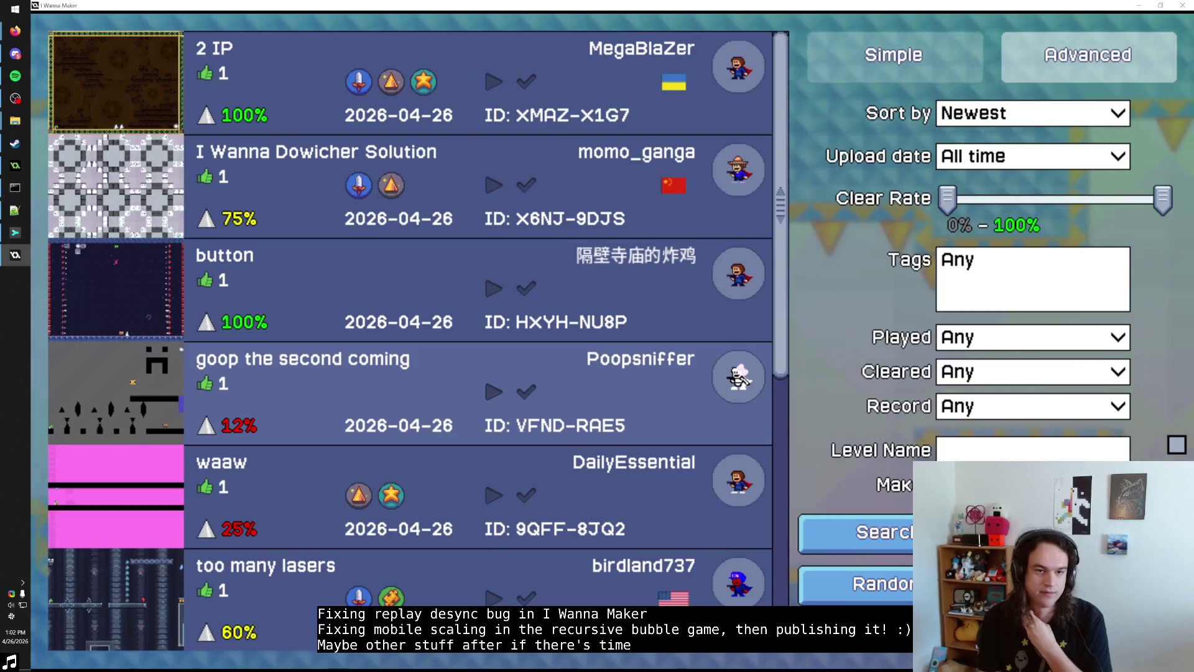
key(Escape)
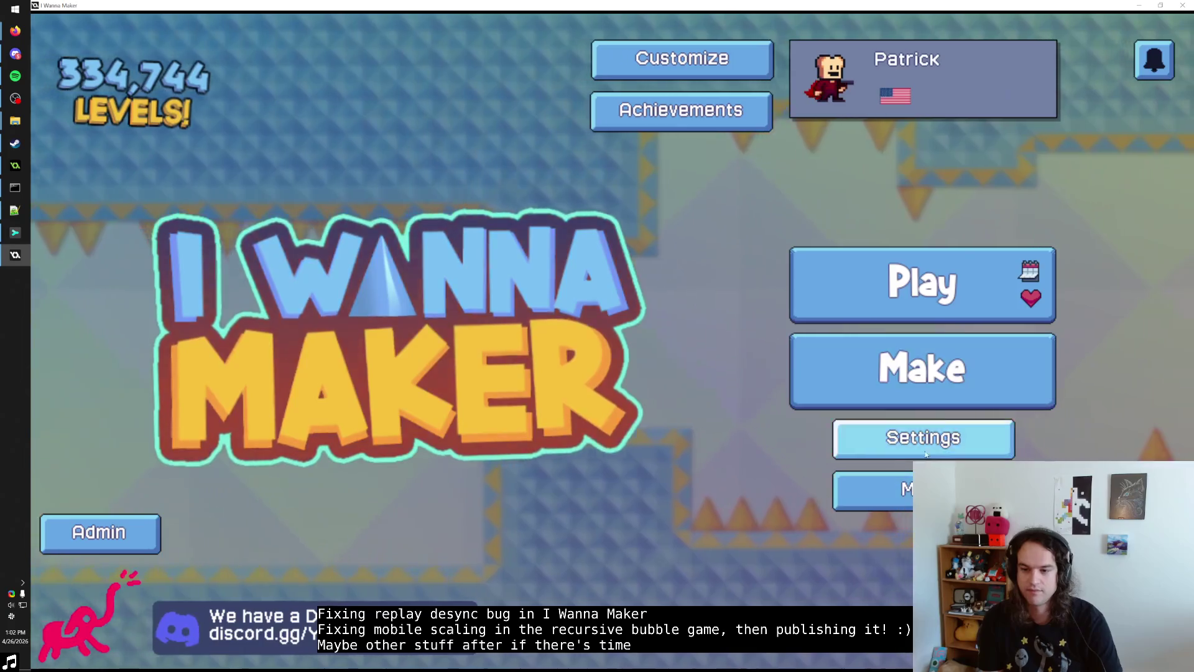
Step: Lower the game's master volume to 19 in the settings
click(958, 430)
click(733, 215)
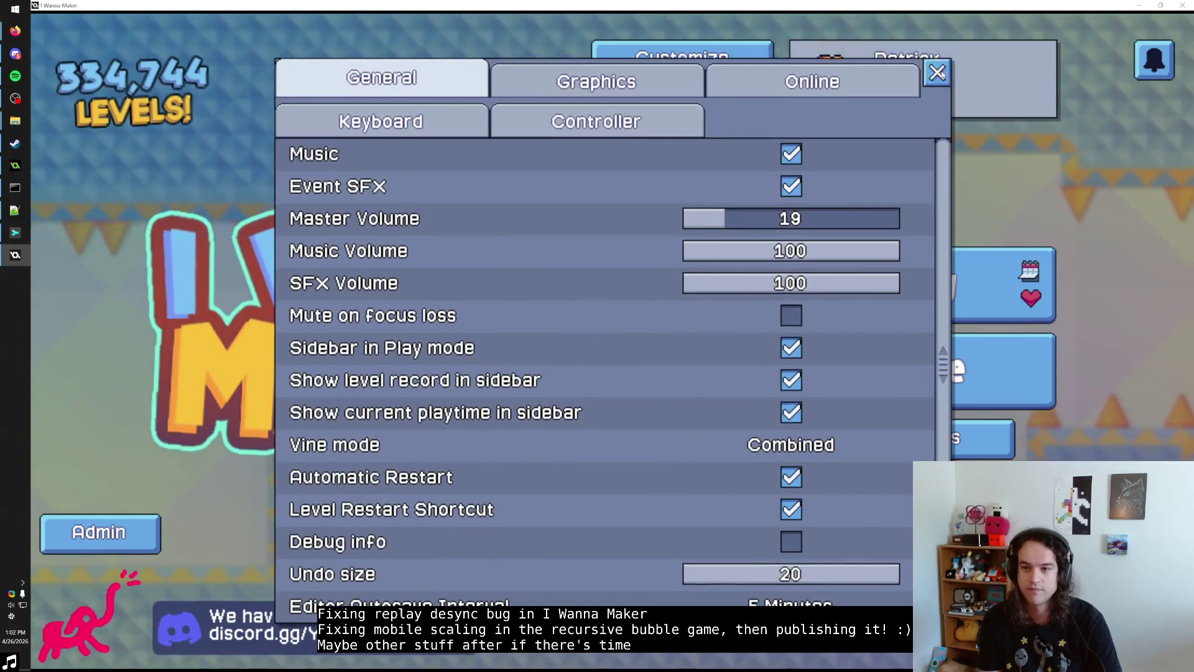
key(Escape)
Step: Sort the level list by recently played and start the first level
click(922, 280)
click(921, 183)
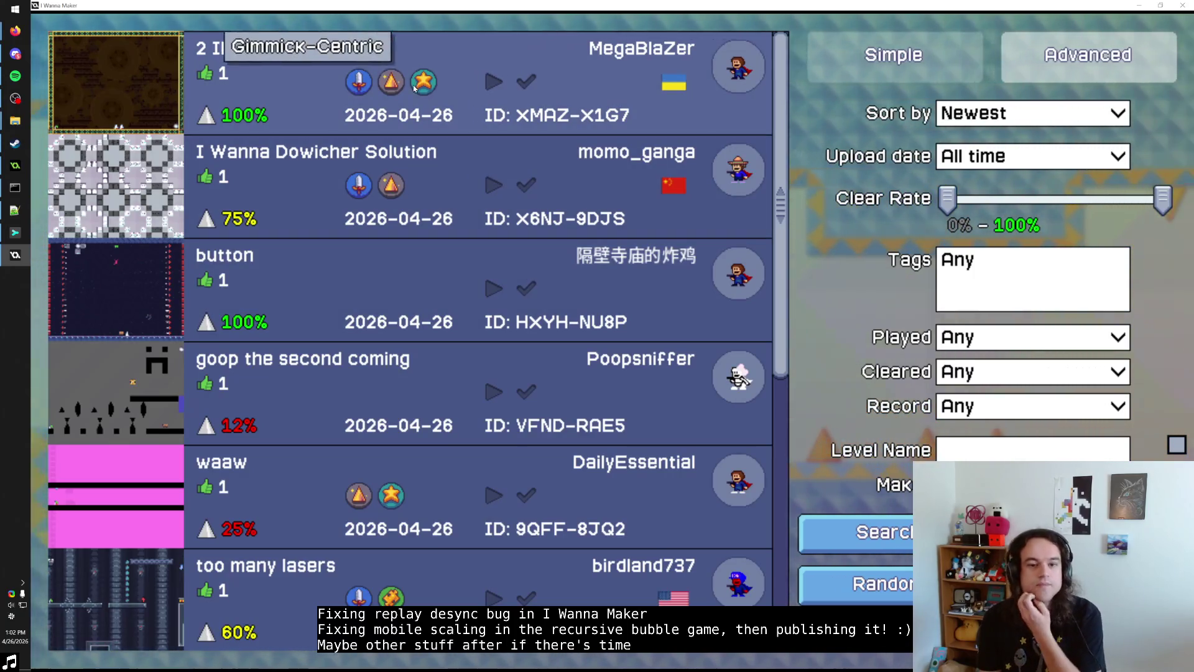
click(1021, 113)
click(1027, 113)
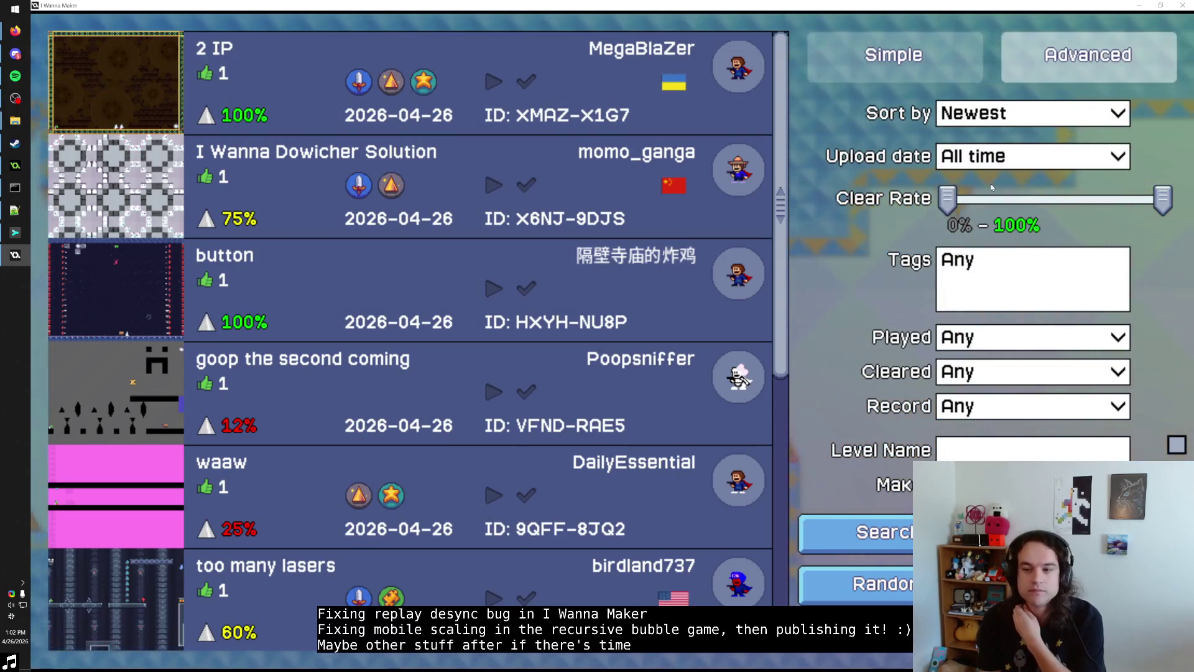
click(1026, 113)
click(1063, 321)
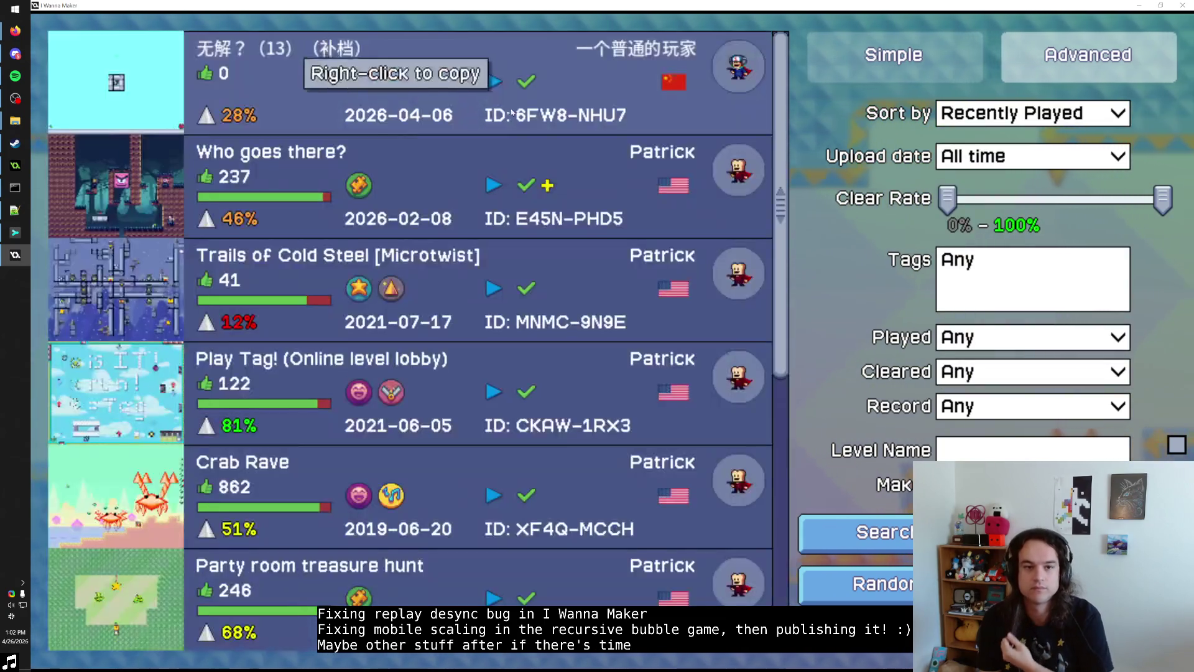
click(535, 118)
click(666, 274)
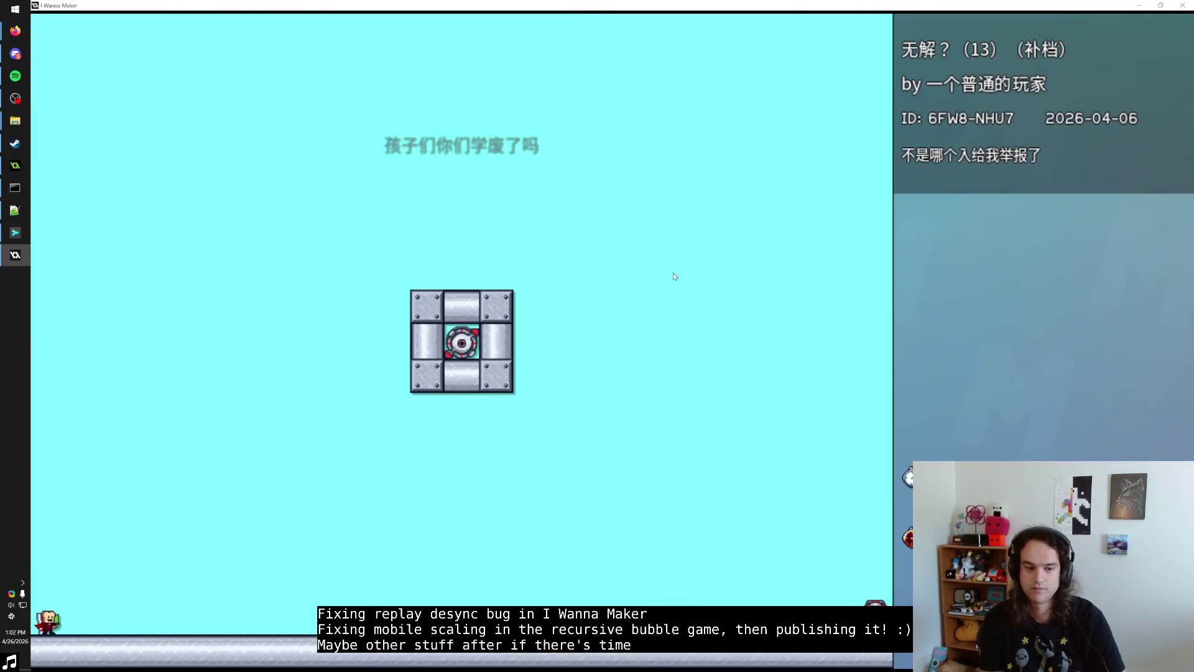
Step: Run the player right along the floor, restarting from the pause menu three times
key(Right)
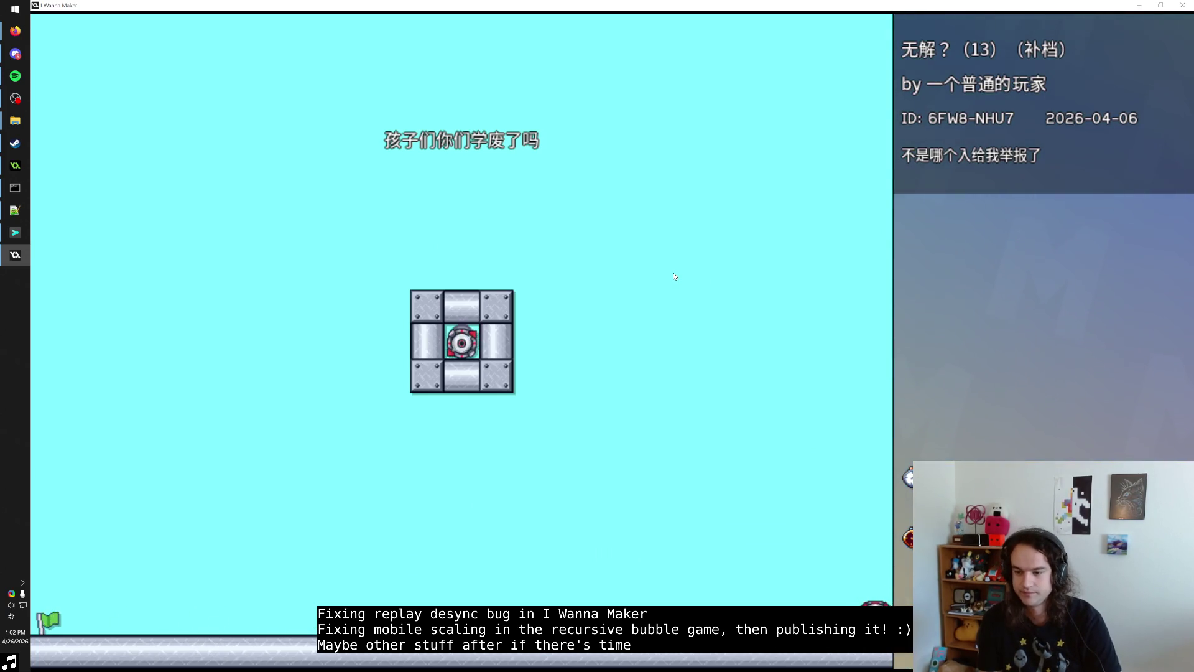
key(Escape)
key(Down)
key(Return)
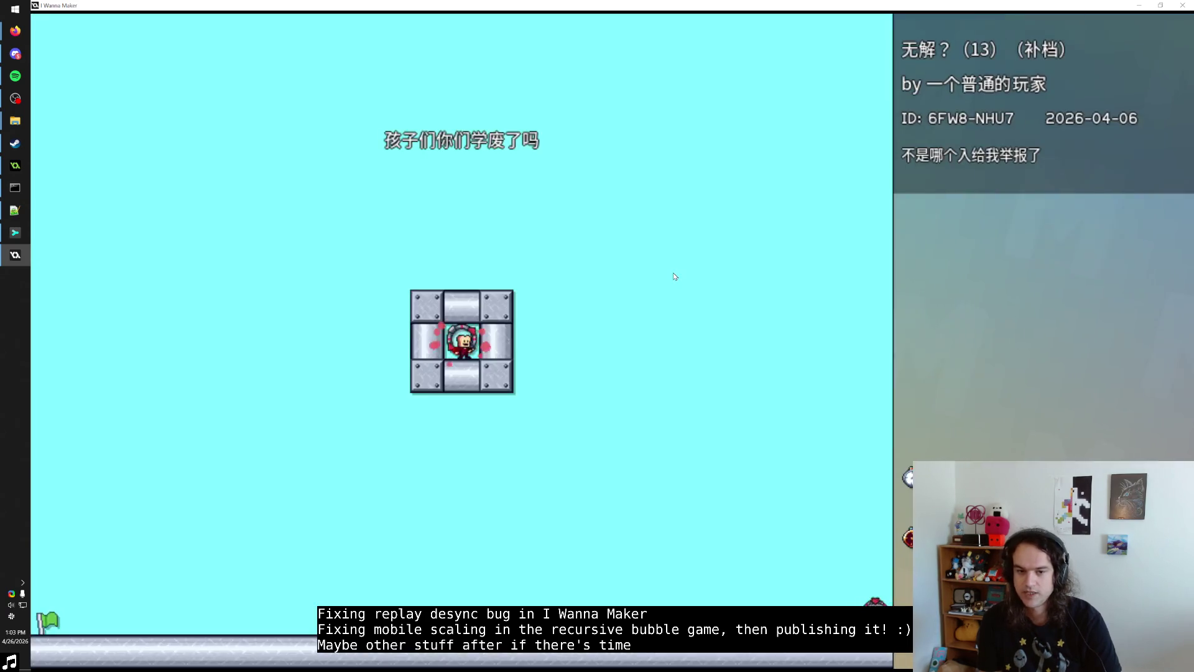
key(Right)
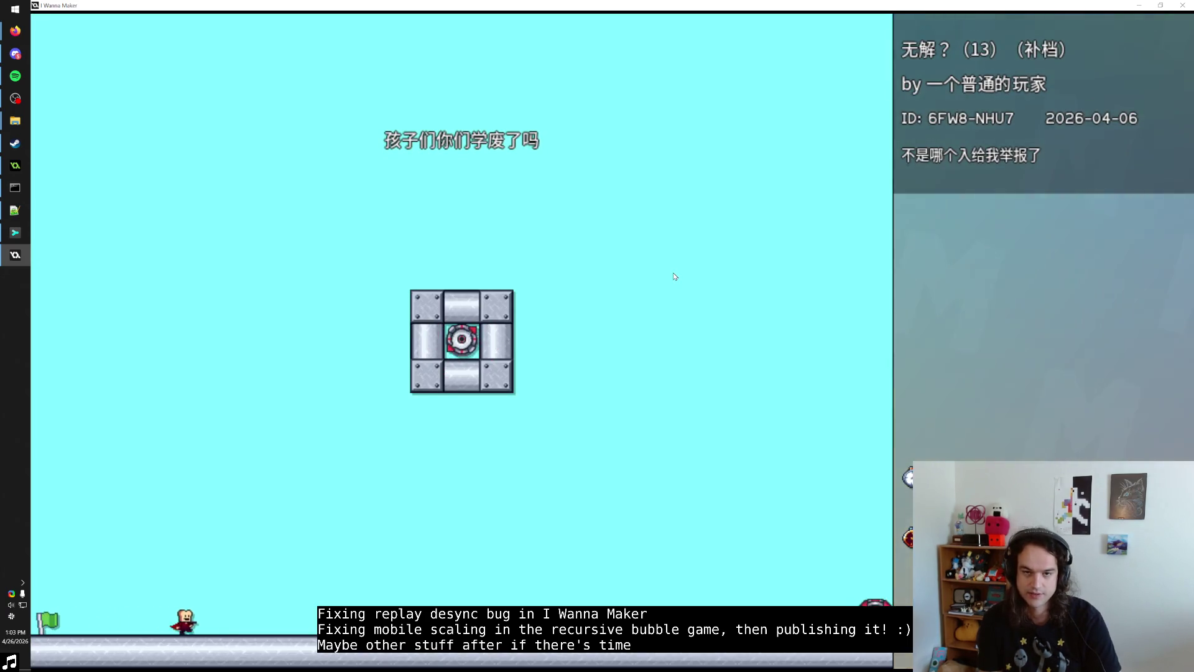
key(Right)
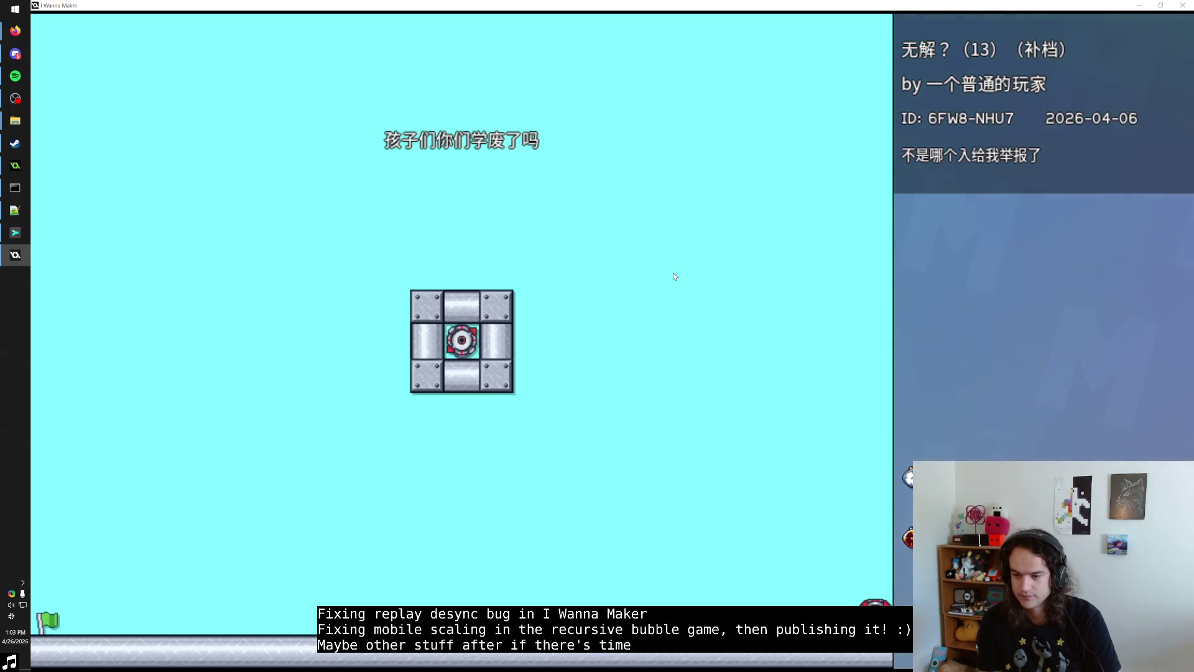
key(Escape)
key(Down)
key(Return)
key(Right)
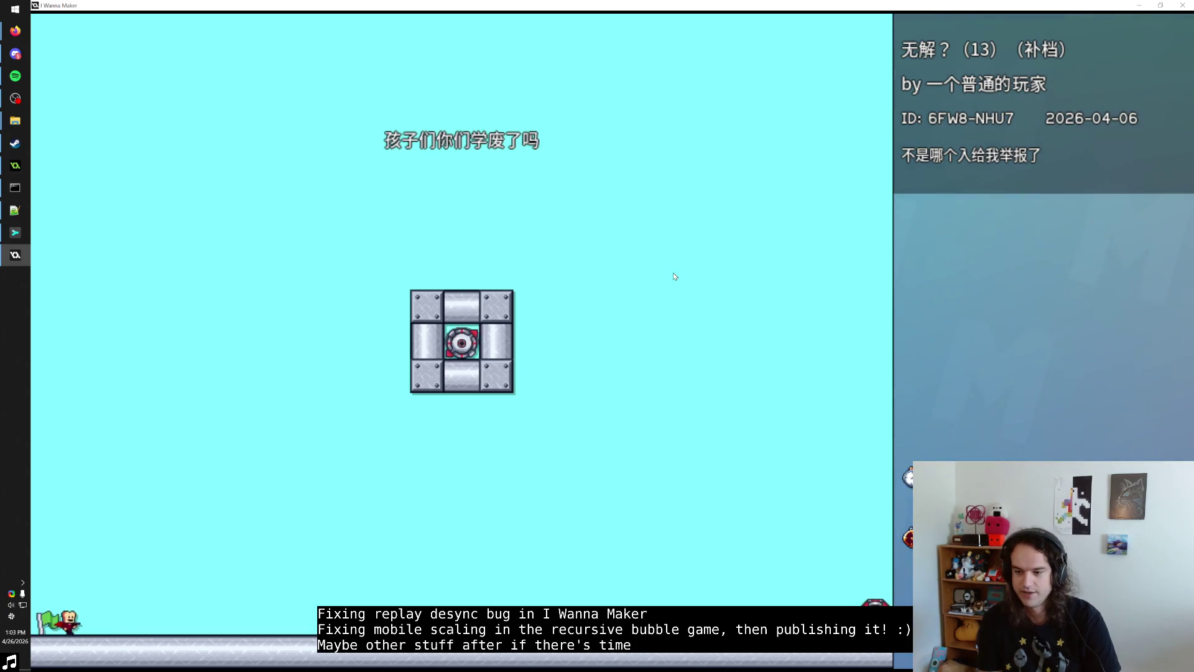
key(Right)
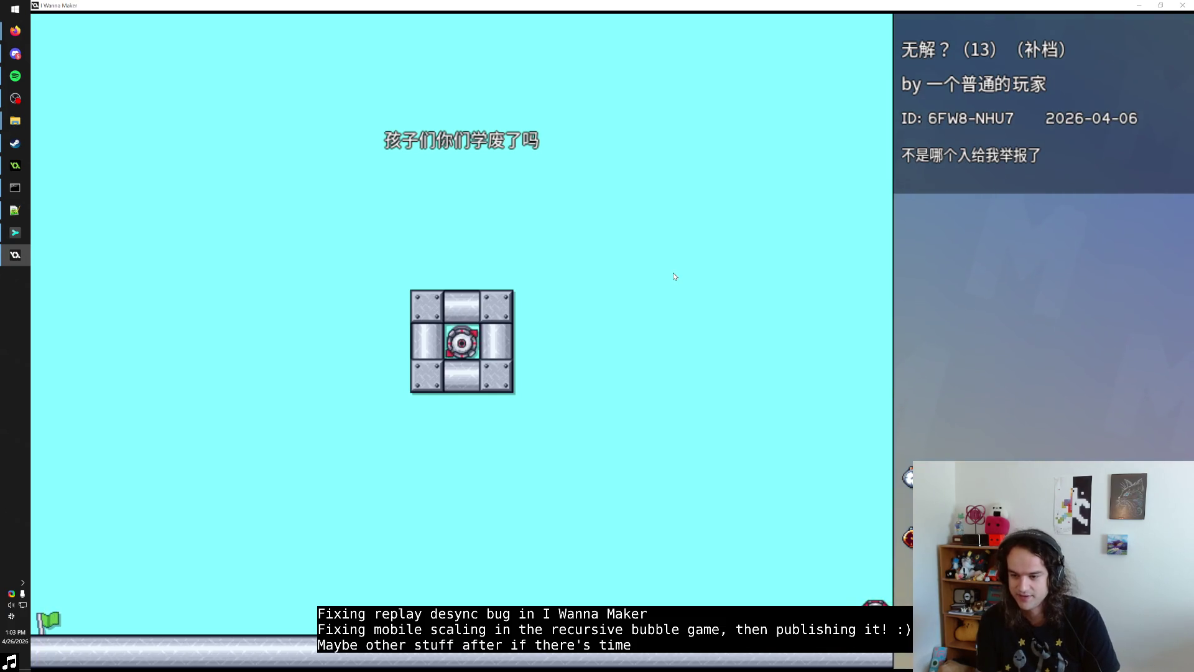
key(Escape)
key(Down)
key(Return)
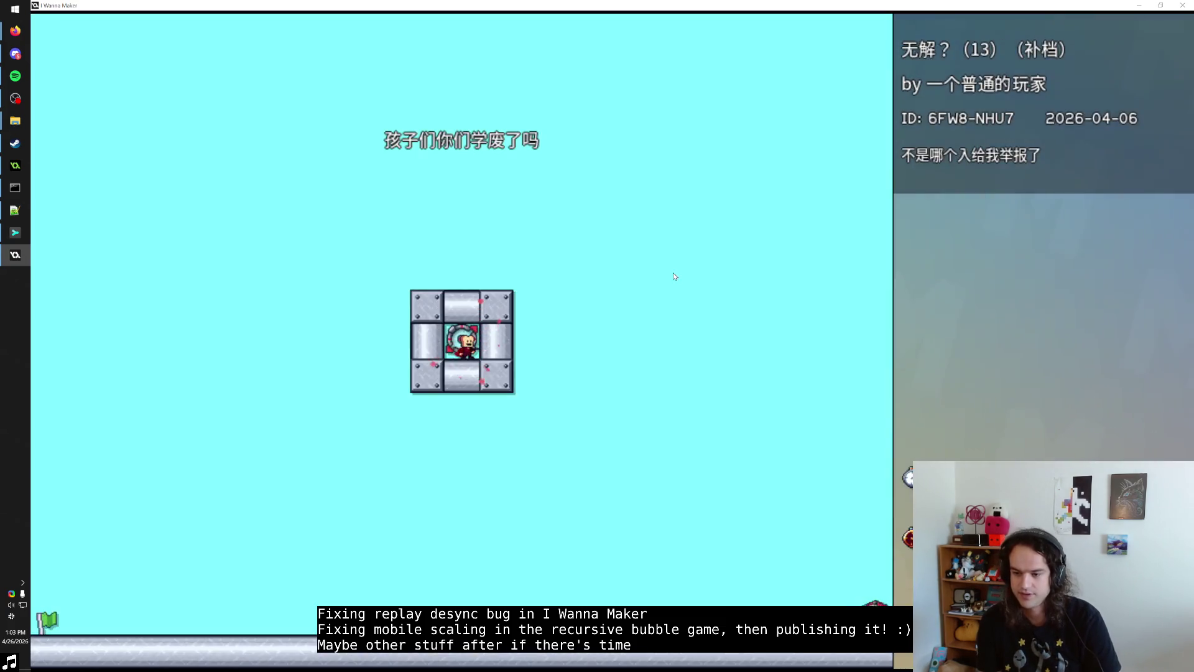
Step: Repeat the warp test seven more times, restarting and running right each time
key(Right)
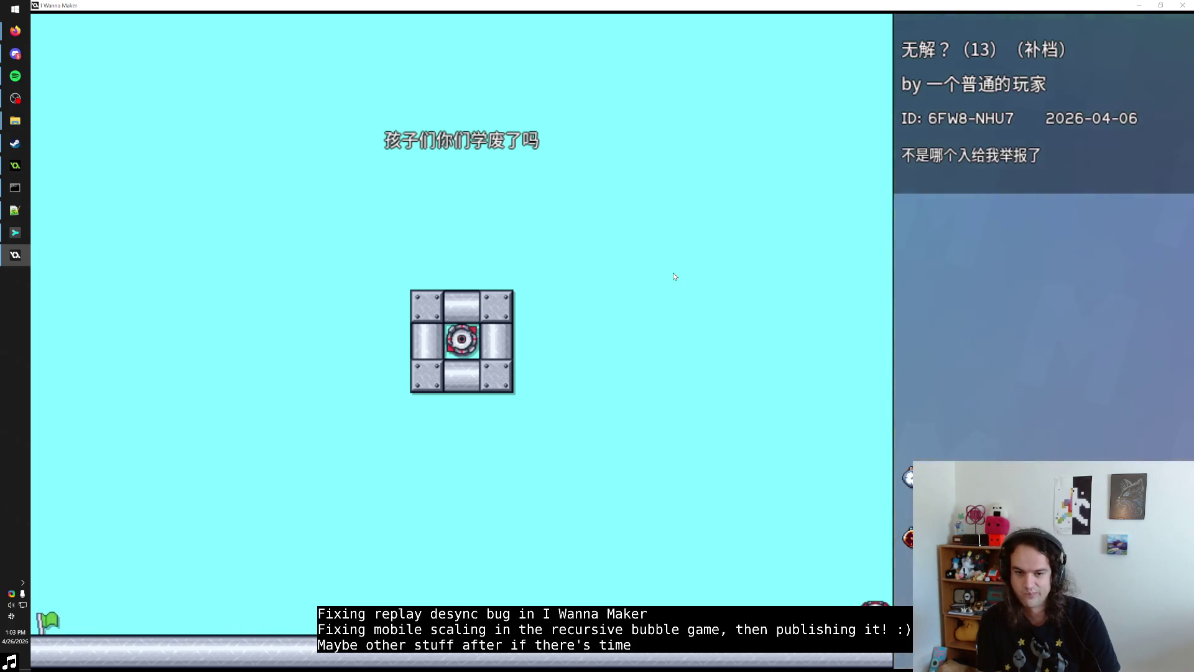
key(Escape)
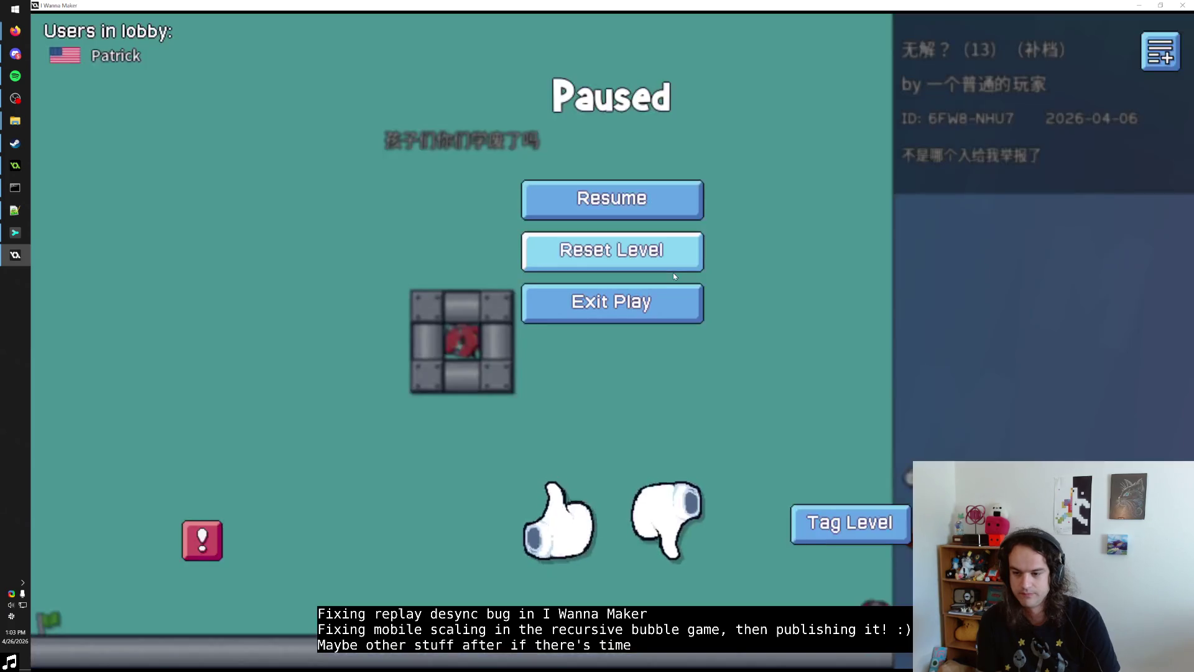
key(Return)
key(Right)
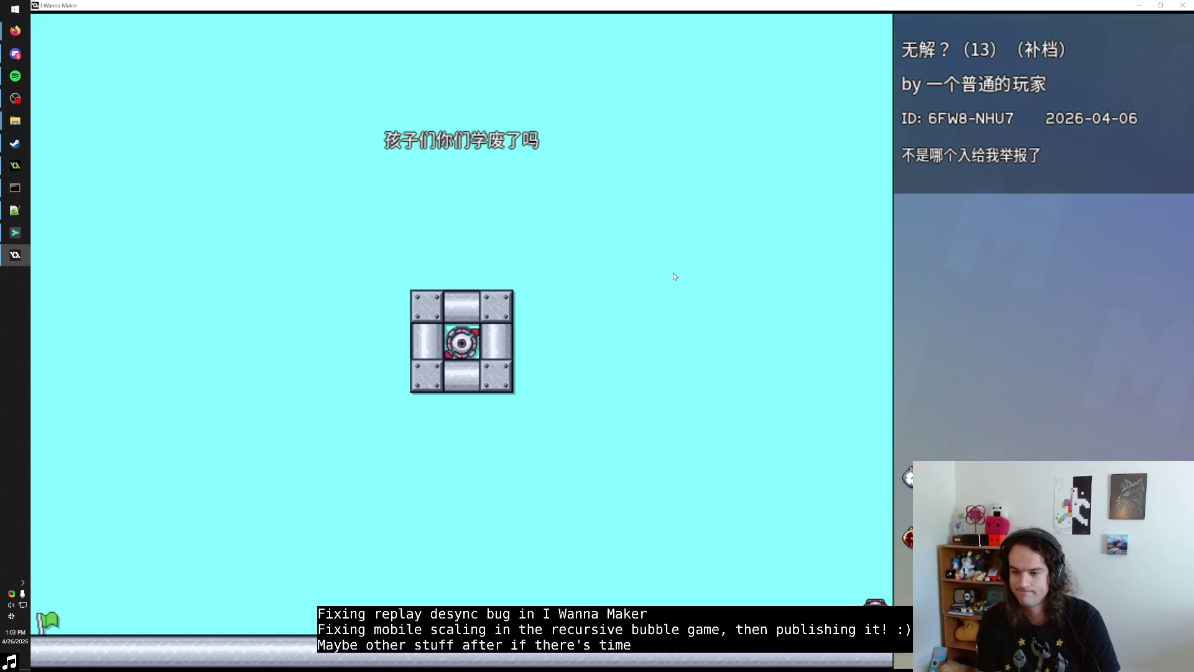
key(Escape)
key(Return)
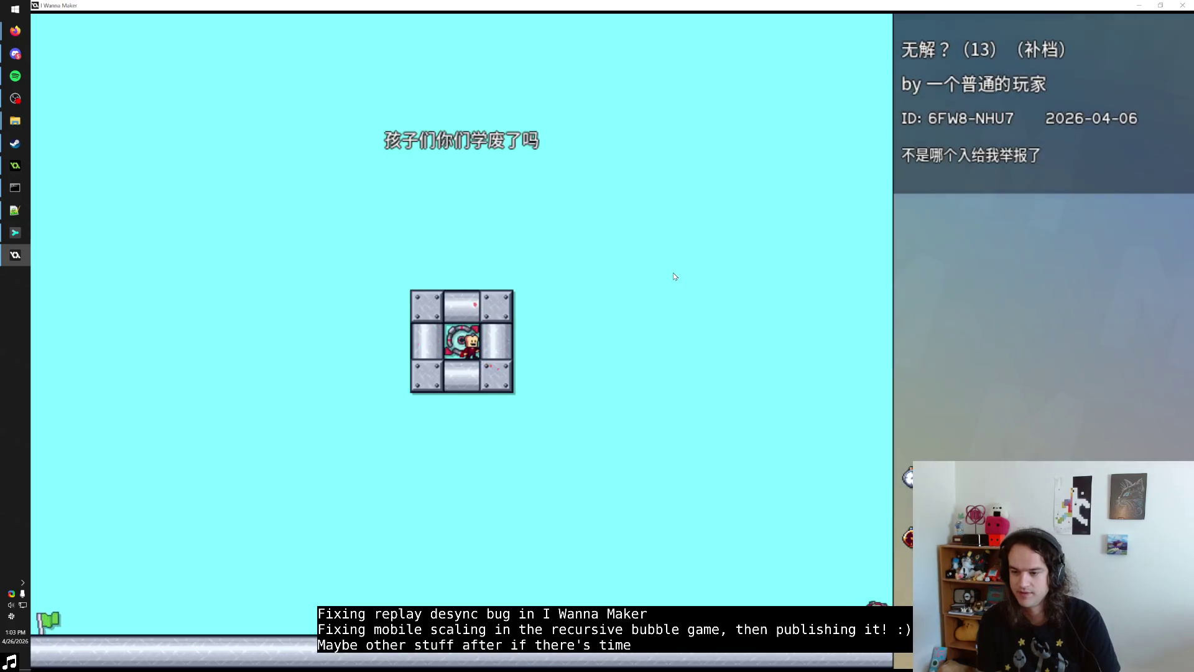
key(Right)
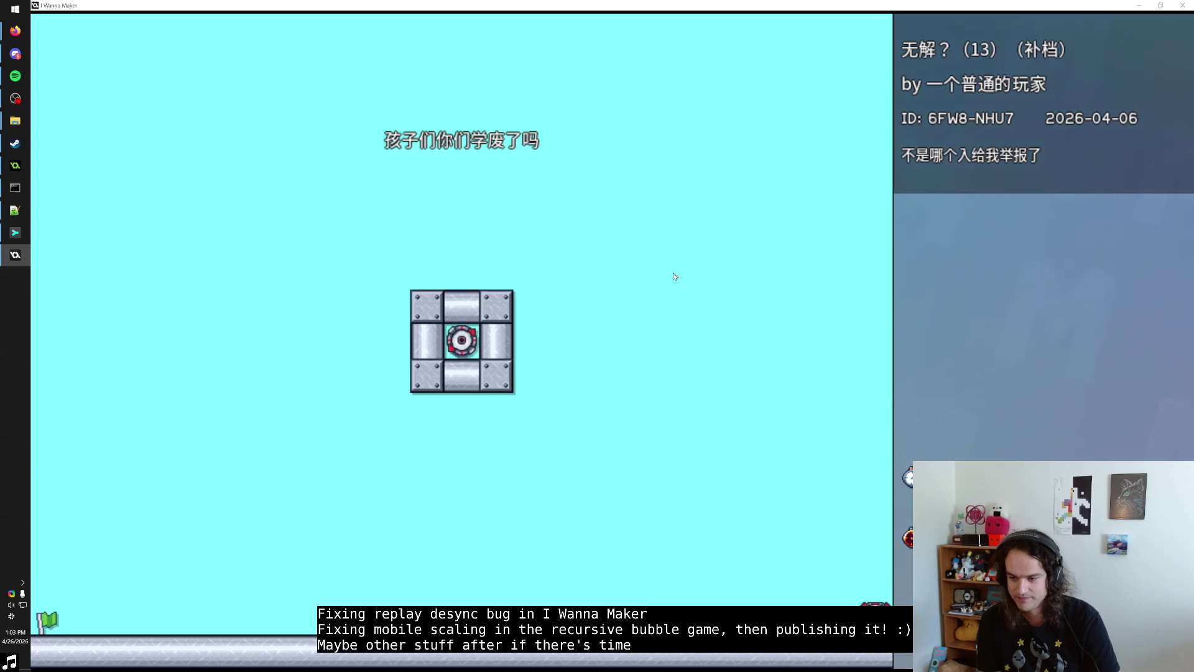
key(Escape)
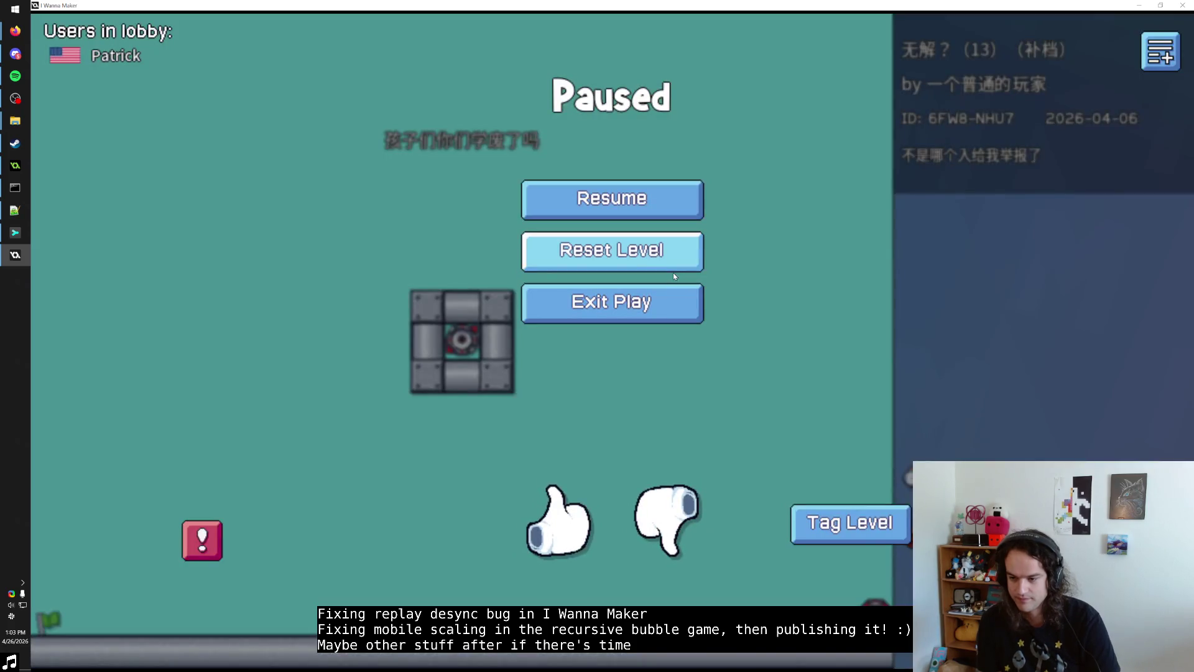
key(Return)
key(Right)
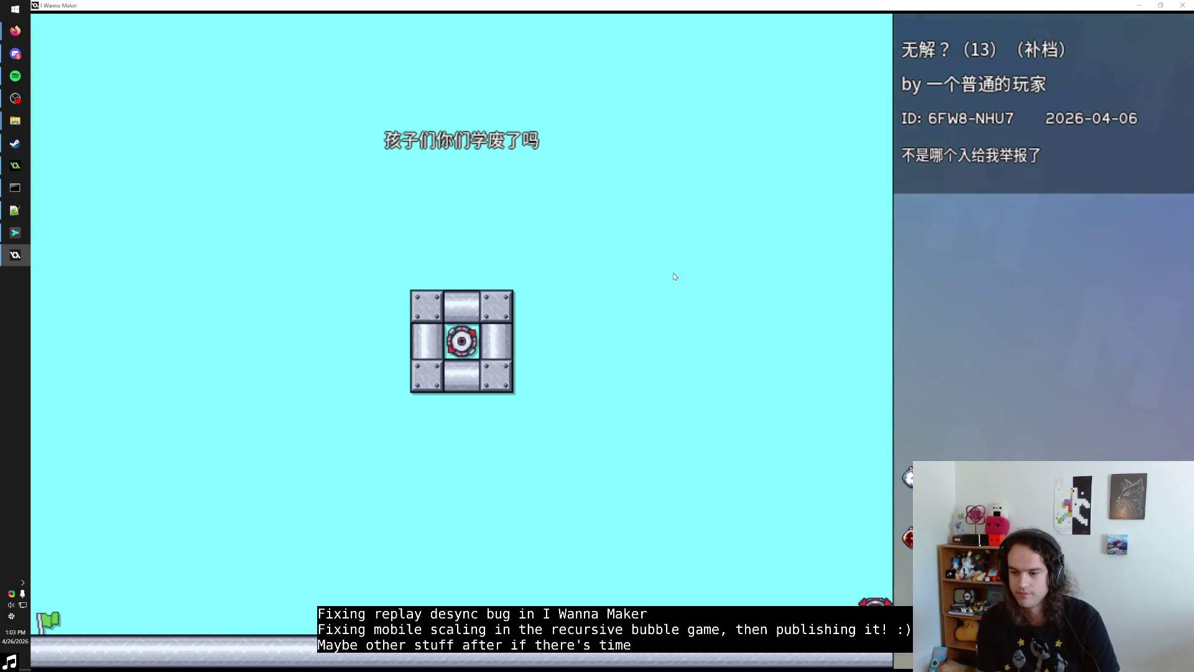
key(Escape)
key(Return)
key(Right)
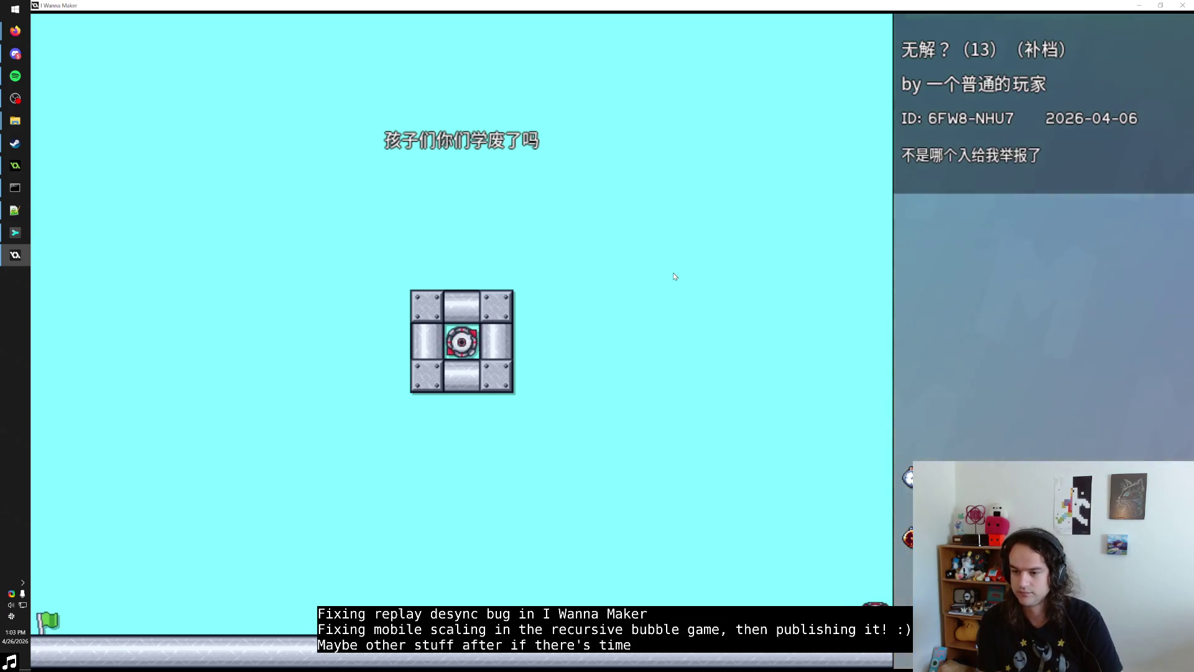
key(Escape)
key(Return)
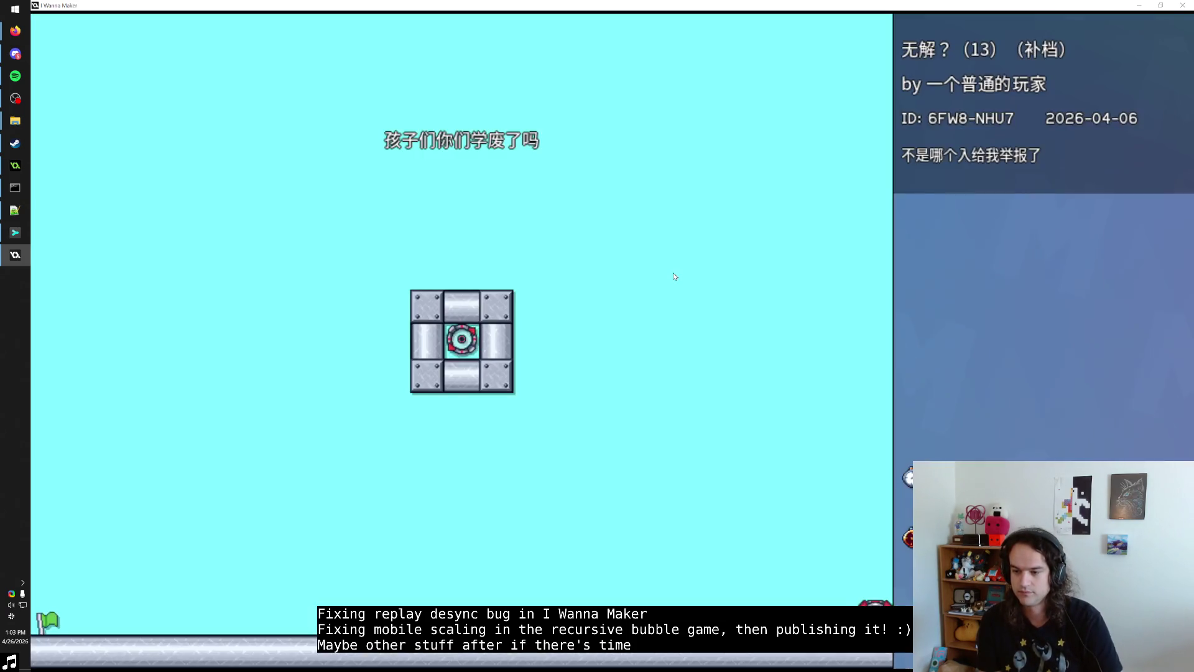
key(Right)
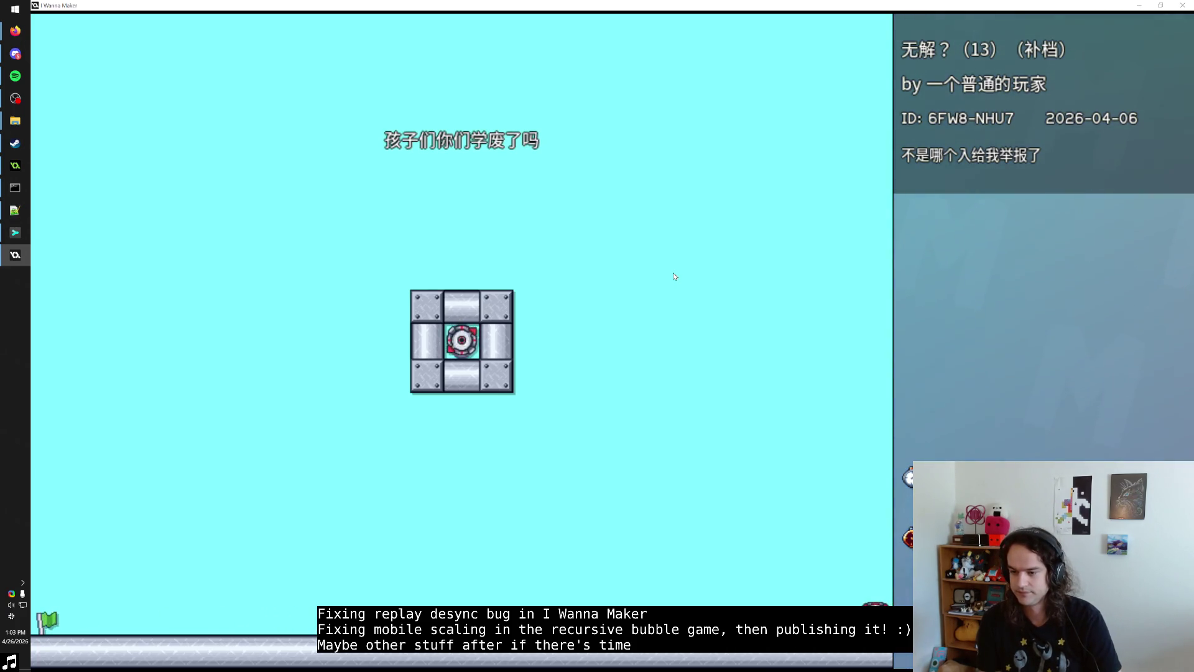
key(Escape)
key(Return)
key(Right)
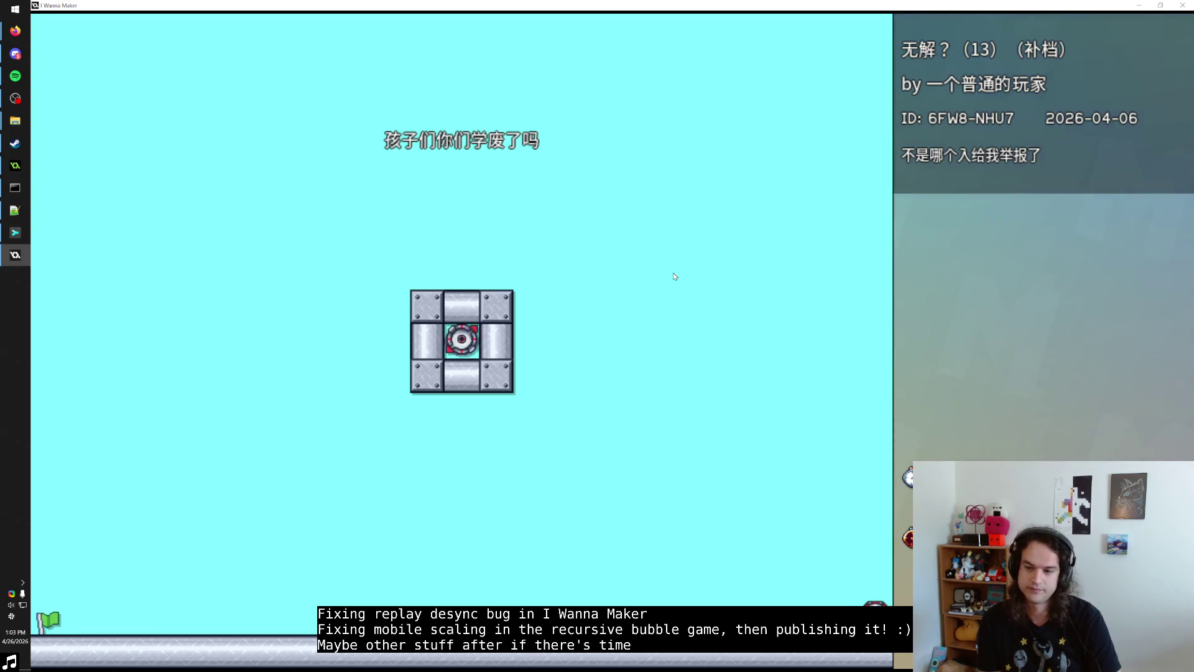
key(Escape)
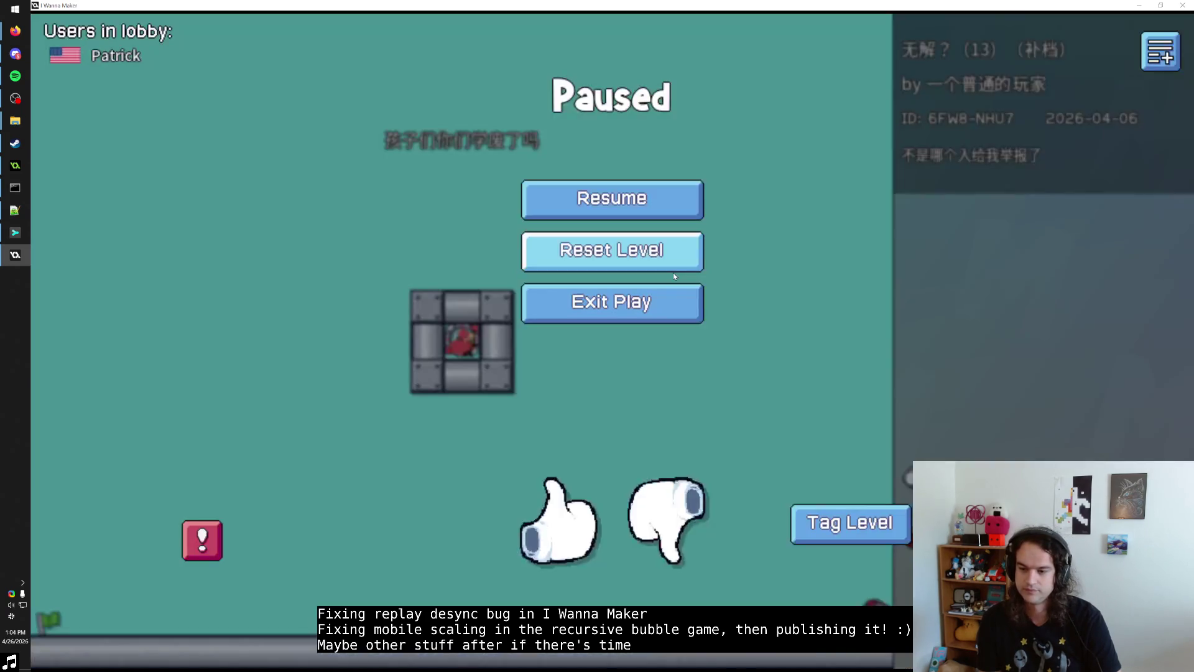
key(Return)
key(Right)
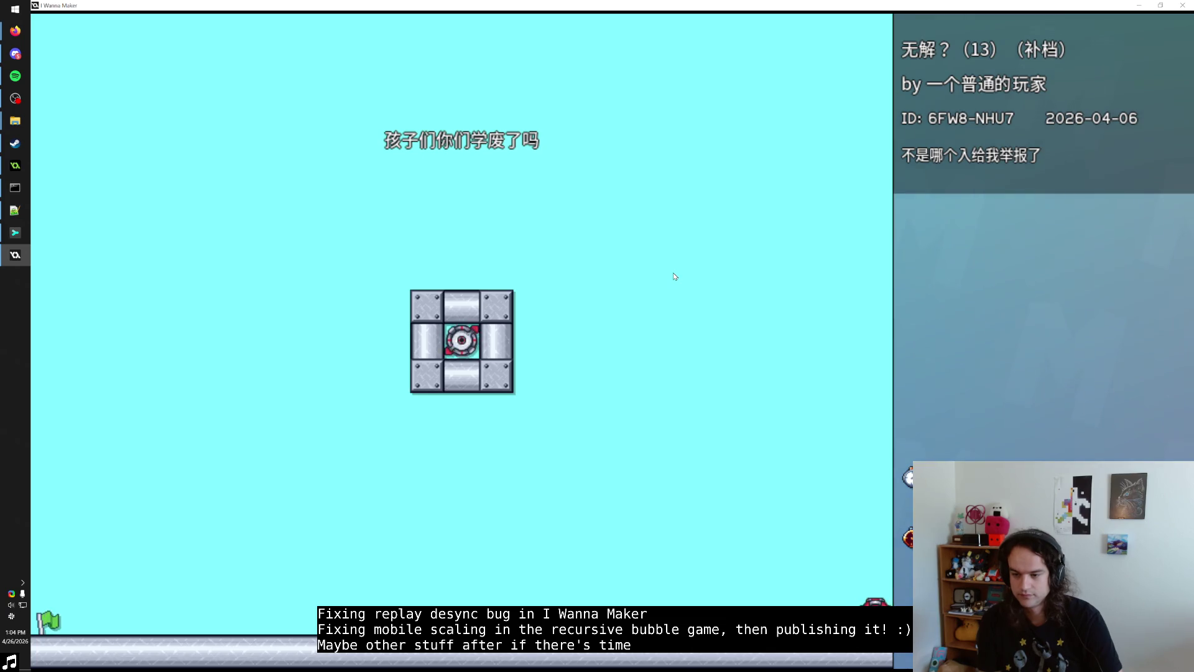
Step: Restart from the pause menu, run into the sawblade box, then restart with R
key(Escape)
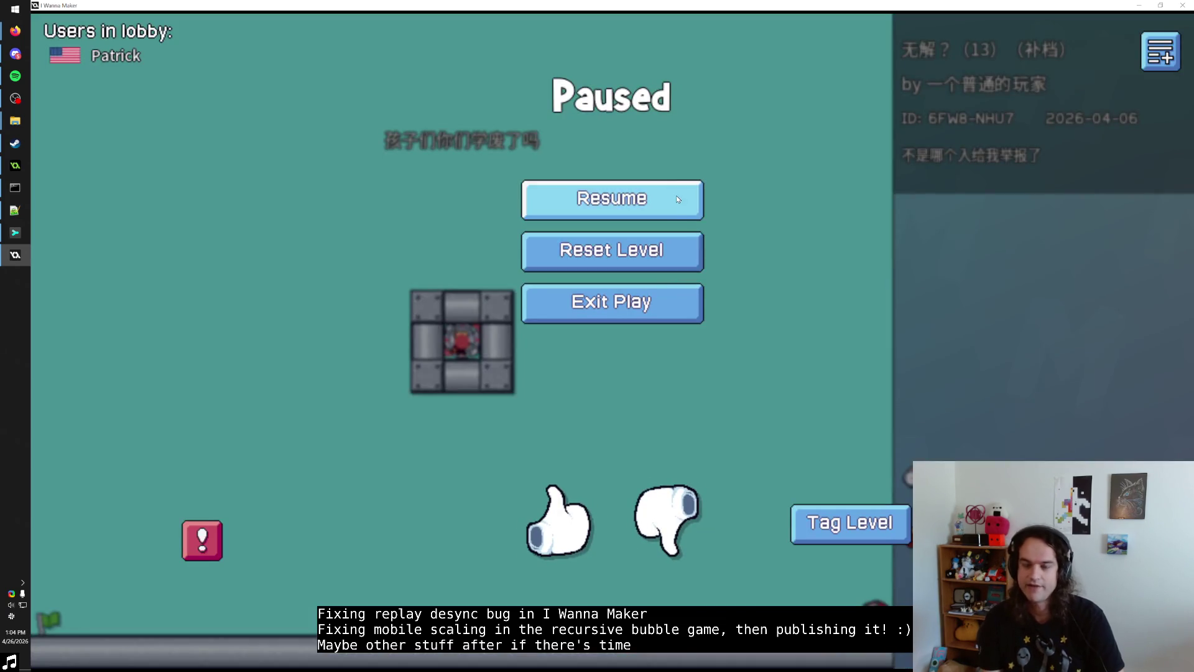
click(675, 263)
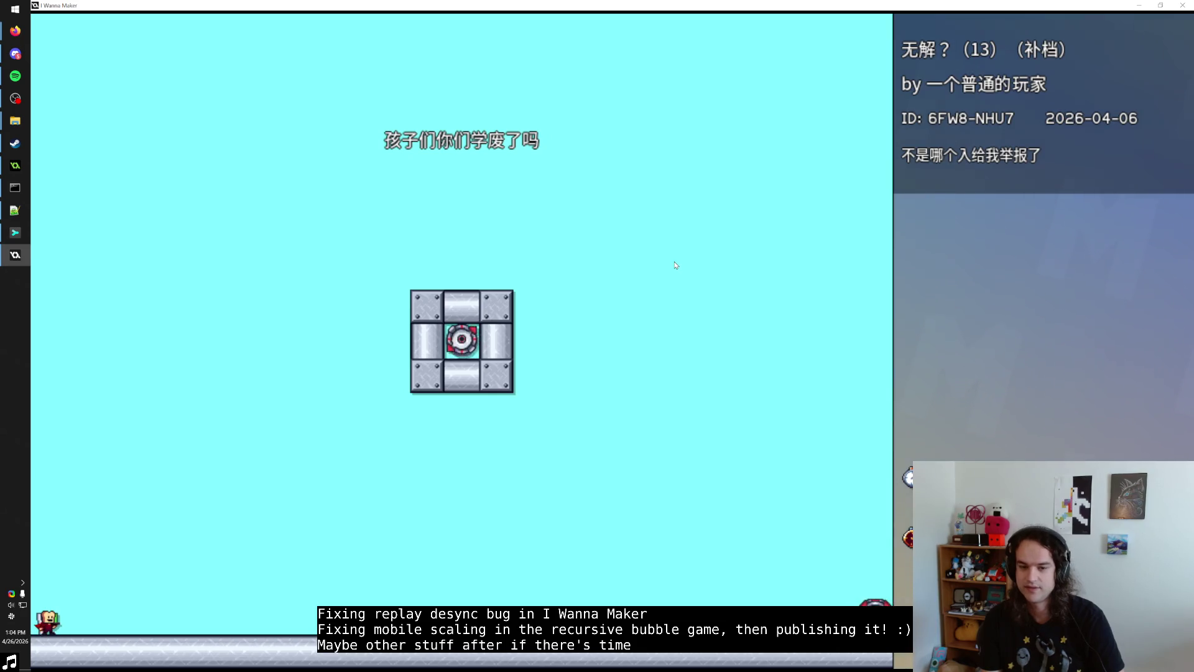
key(Right)
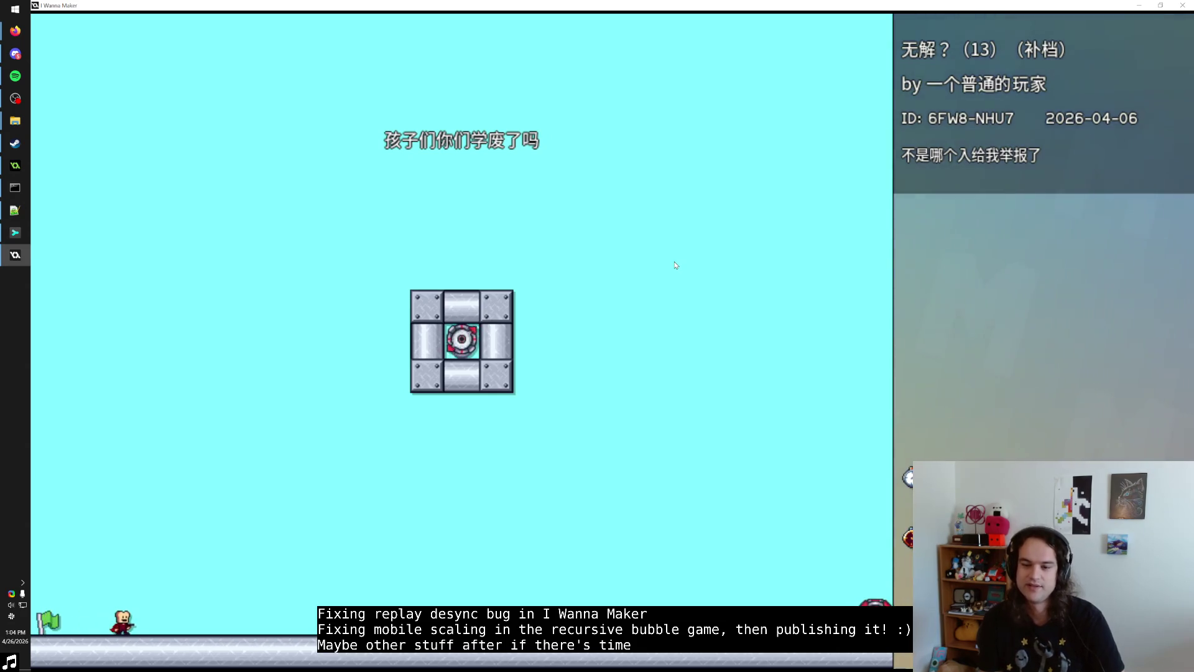
key(Right)
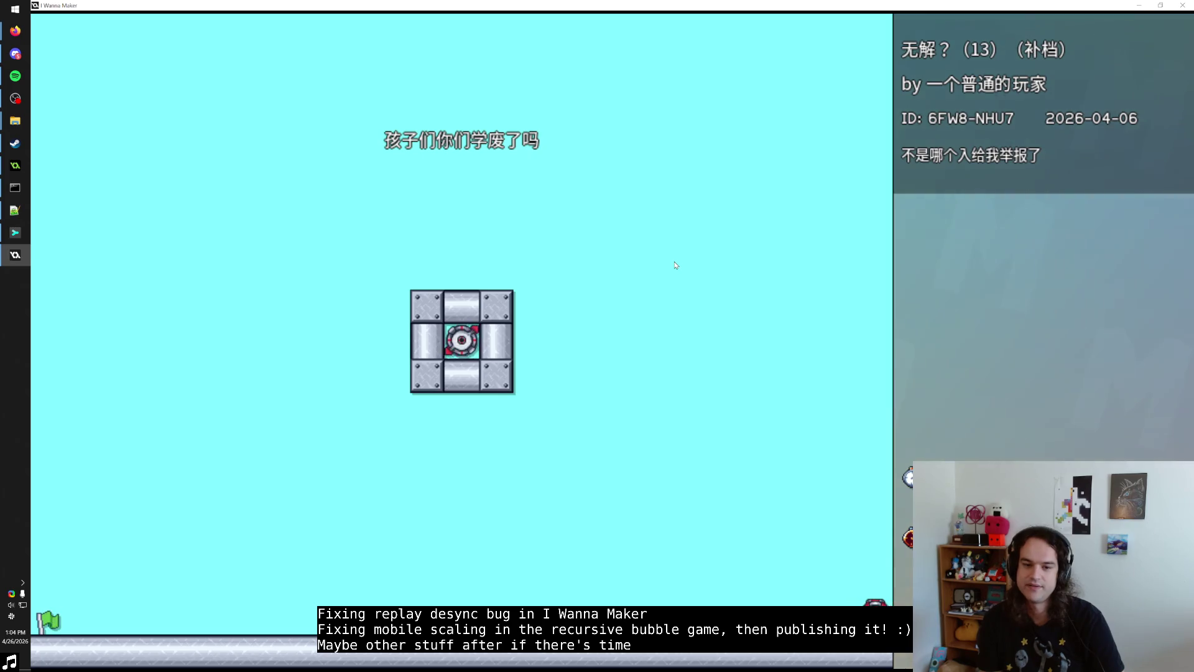
key(Right)
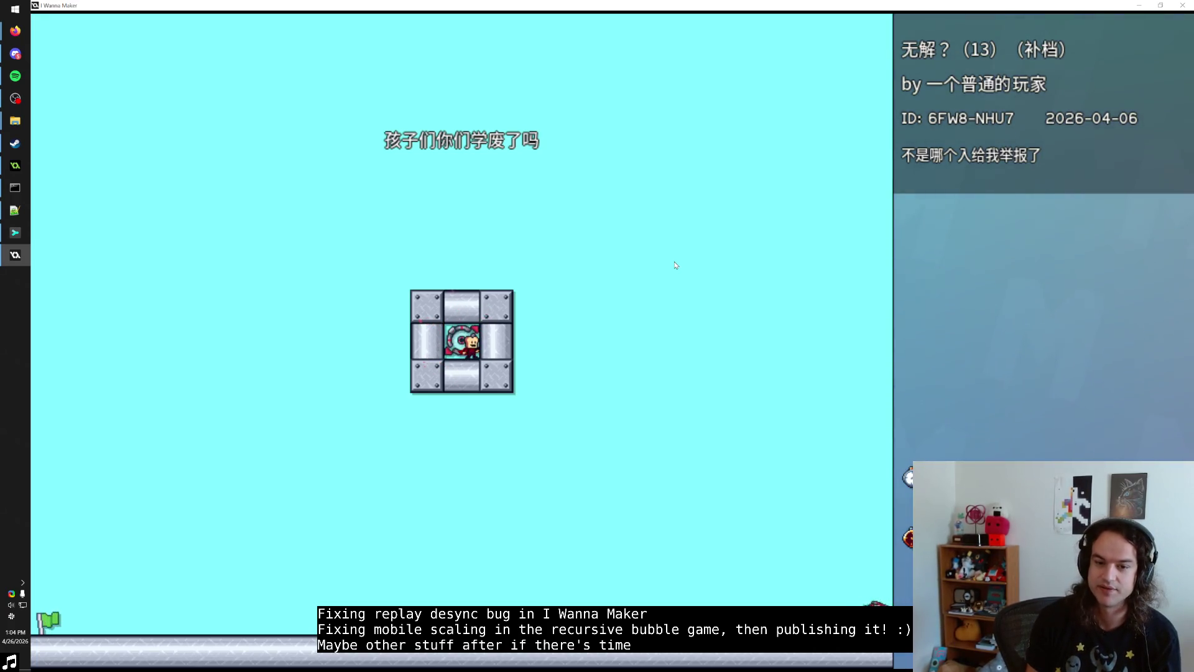
key(r)
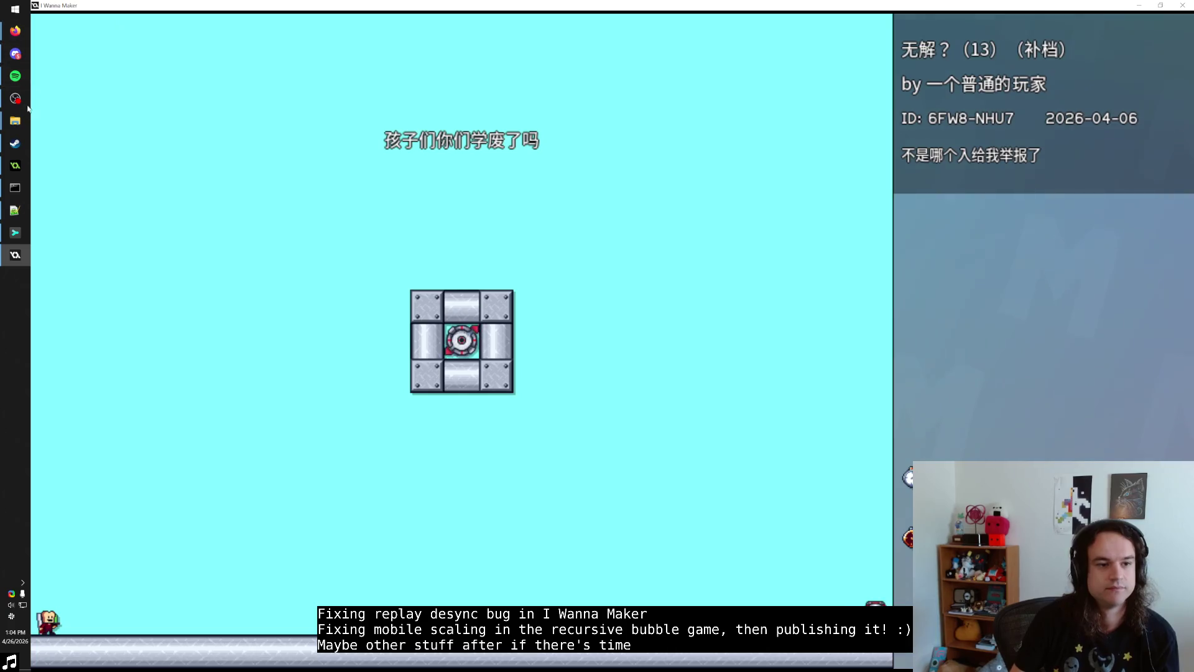
click(15, 232)
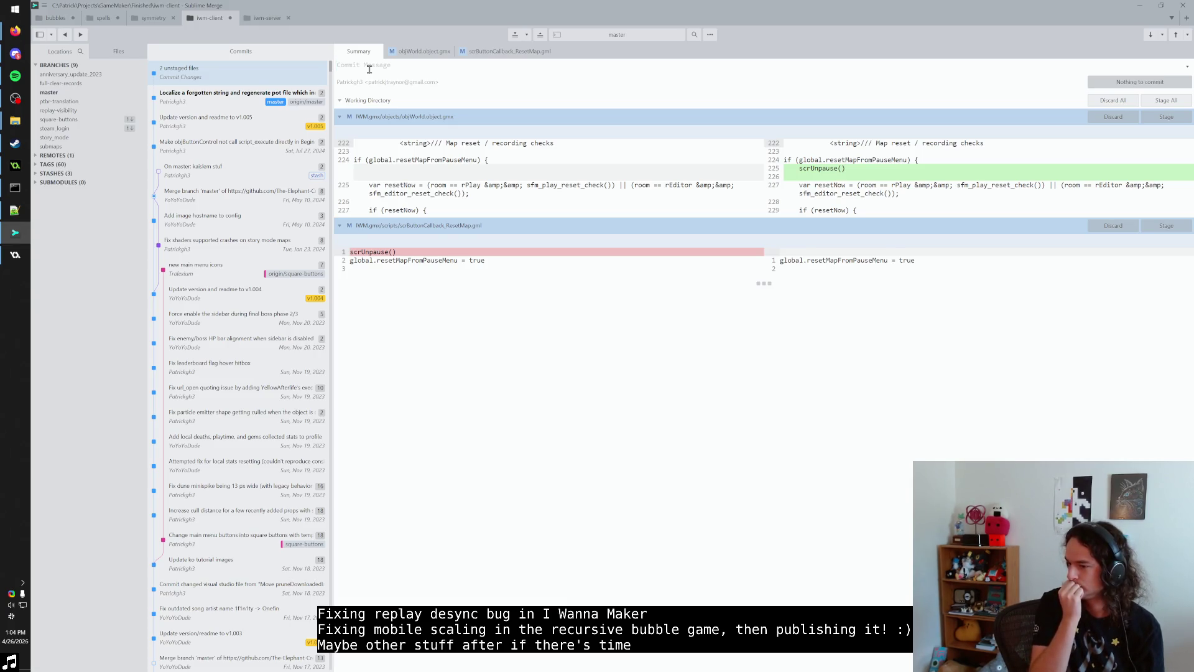
Step: Exit the level and watch a replay from its leaderboard
key(alt+Tab)
click(610, 301)
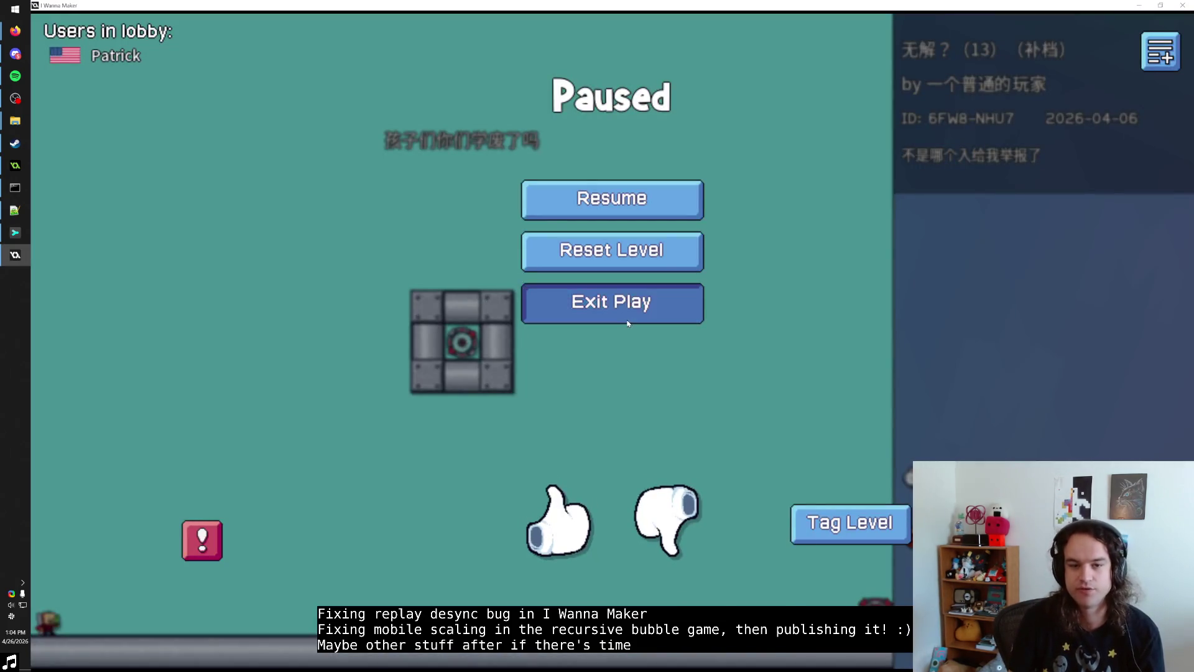
click(398, 270)
click(665, 247)
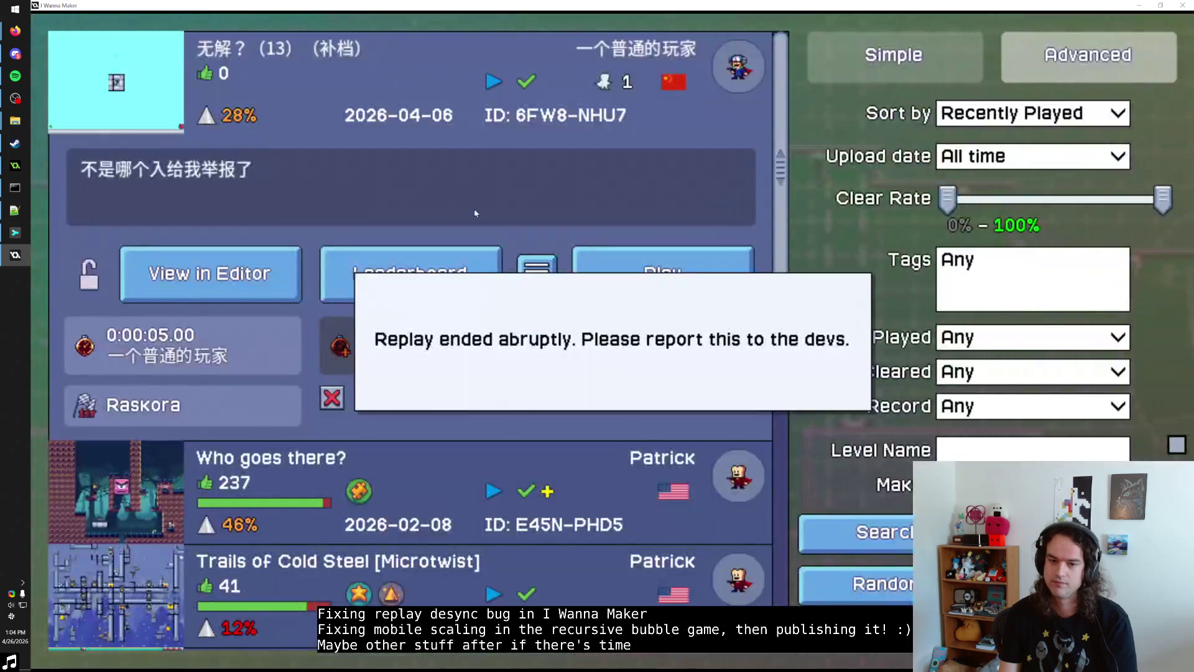
key(alt+Tab)
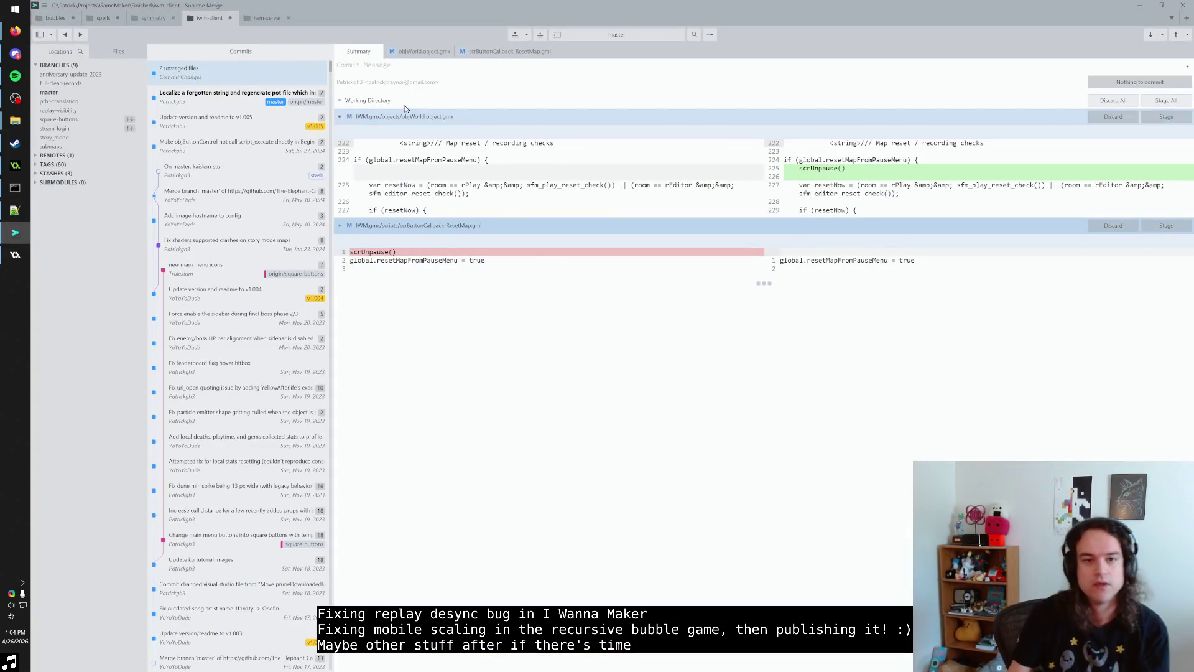
Step: Play the level again, exit to the browser, and start the 'Who goes there?' level
key(alt+Tab)
click(662, 274)
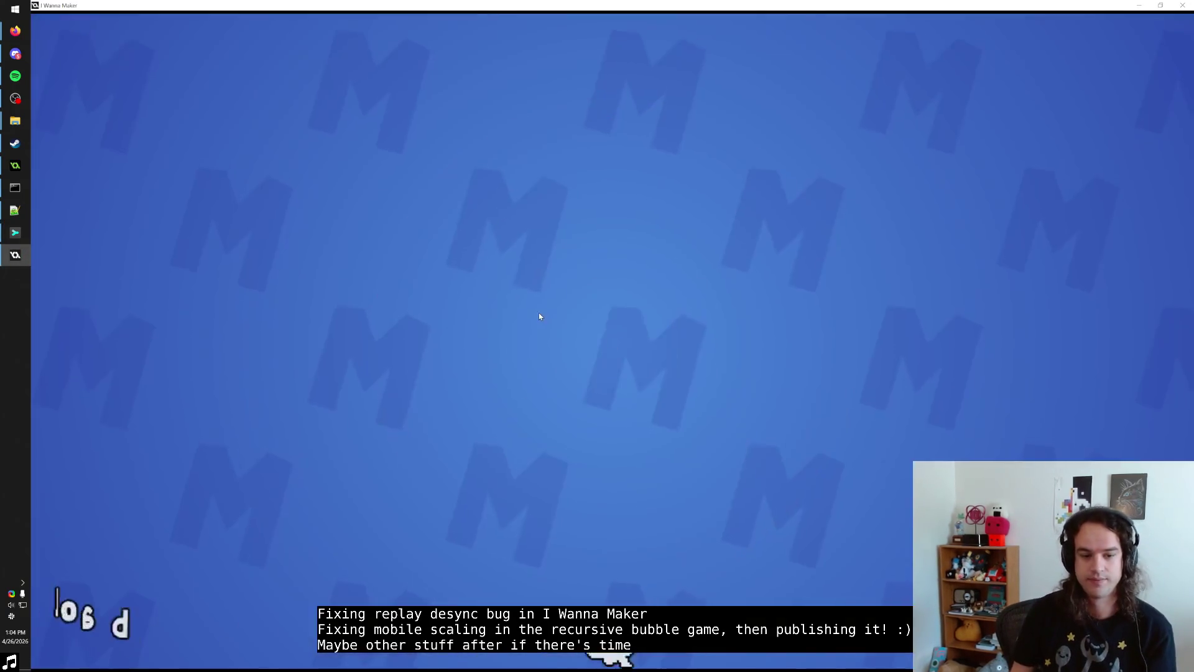
key(Escape)
key(Down)
key(Down)
key(Return)
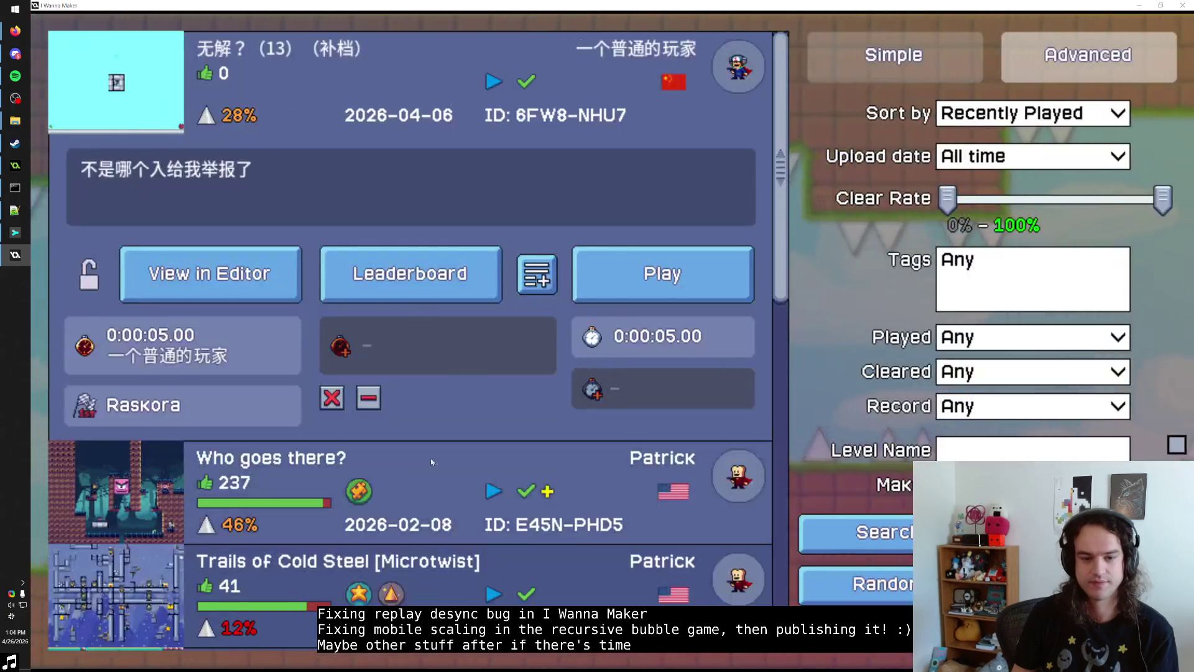
click(628, 390)
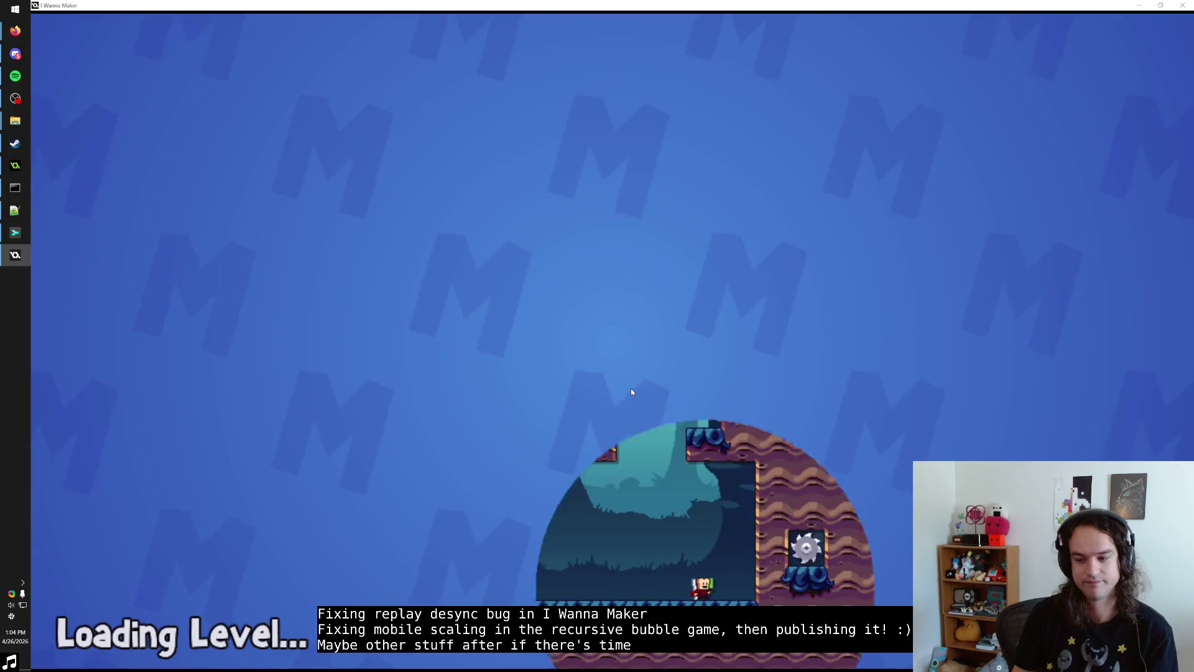
Step: Leave the current level and launch 'Trails of Cold Steel [Microtwist]', then return to it paused
key(Escape)
key(Down)
key(Down)
key(Return)
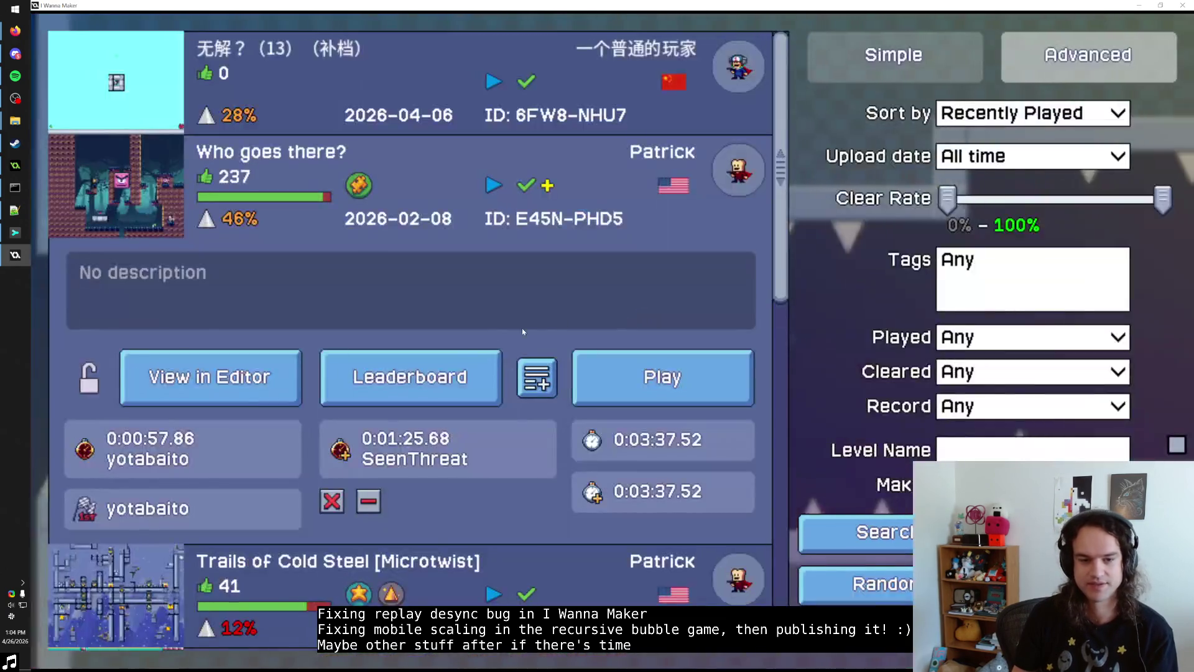
click(491, 575)
click(696, 484)
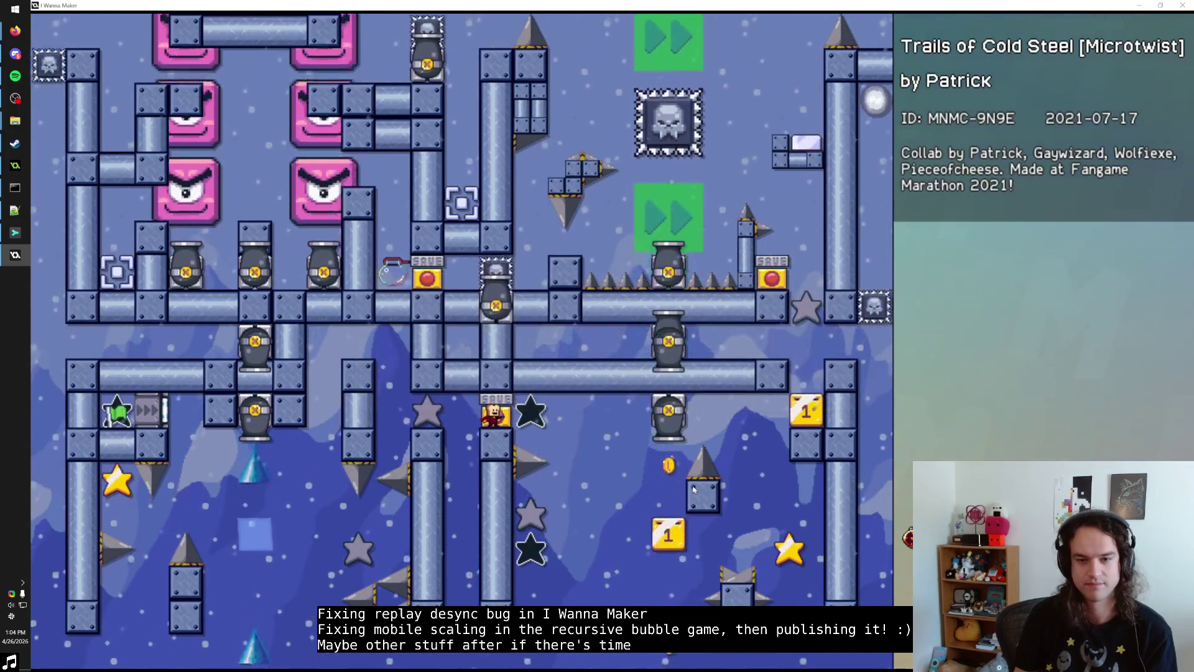
key(alt+Tab)
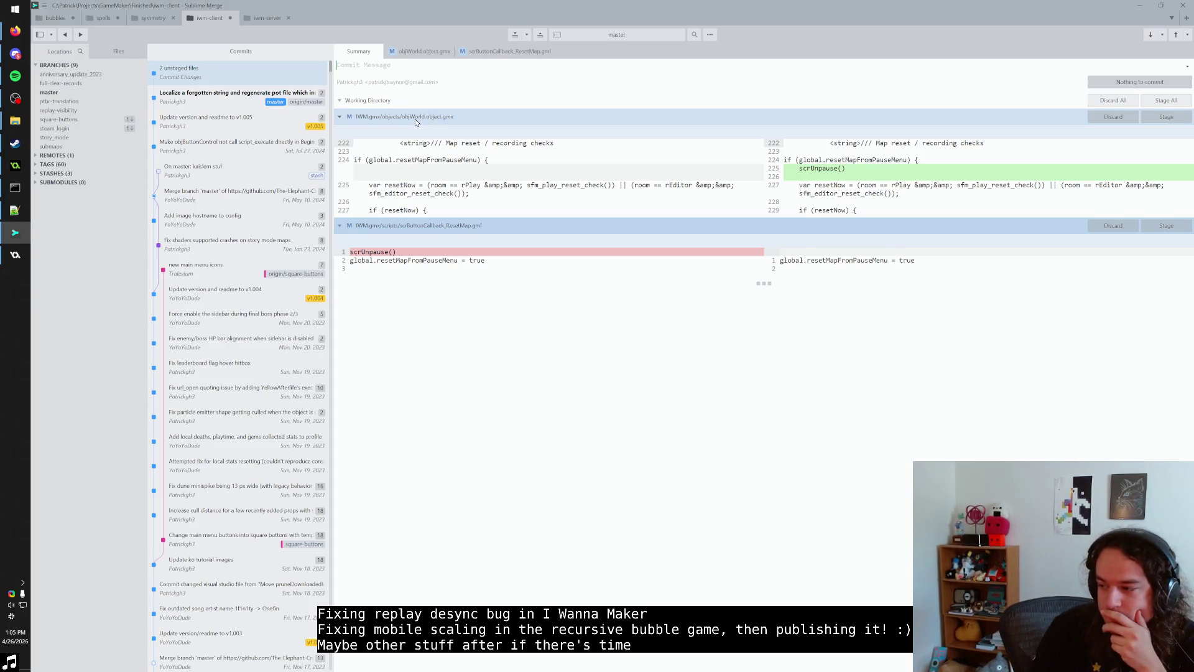
key(alt+Tab)
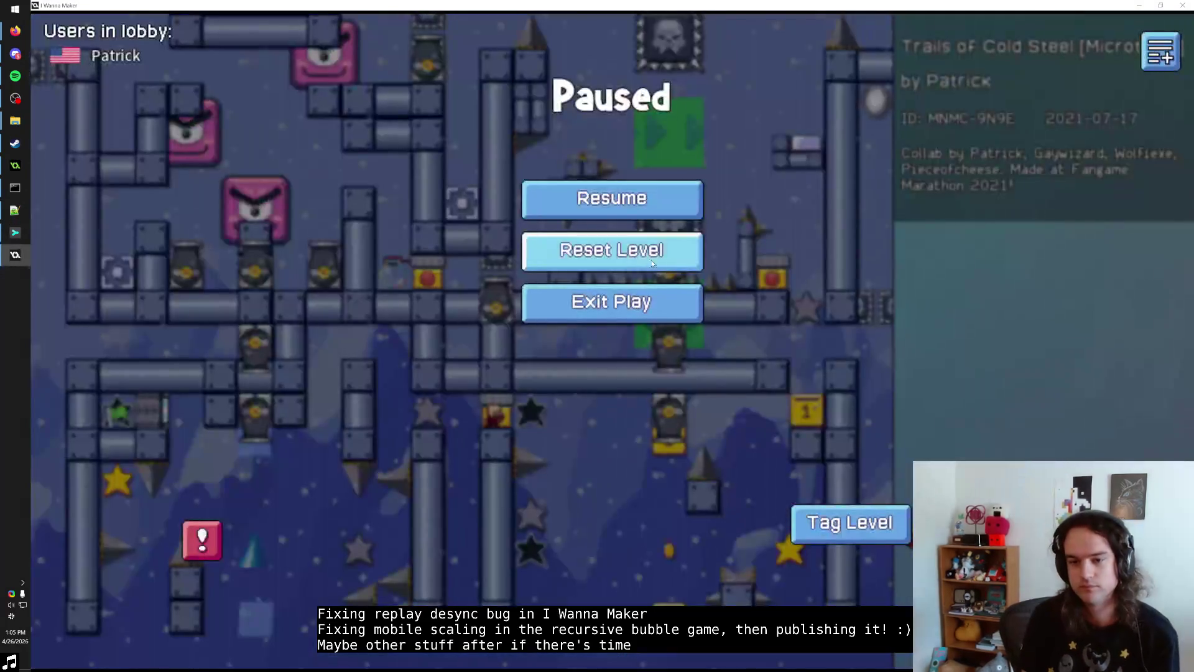
Step: Start the commit summary in Sublime Merge as 'Fix 1-frame teleporter-warp'
scroll(762, 218, up, 2)
key(Escape)
key(alt+Tab)
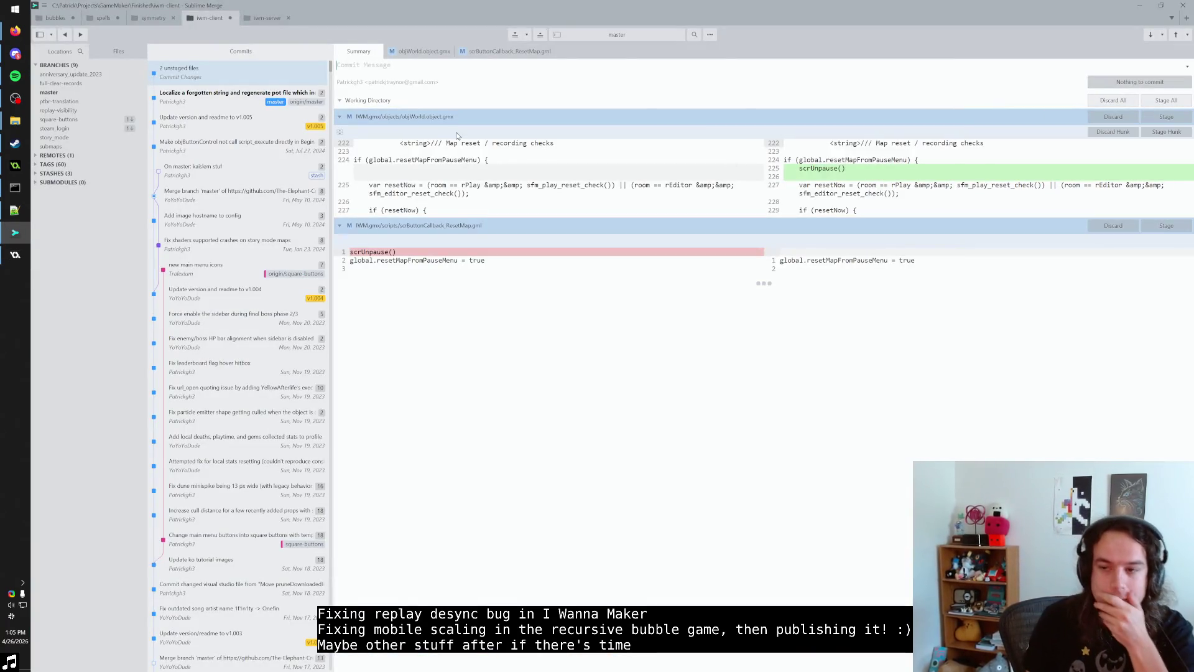
click(392, 67)
text(Fix reset level bug)
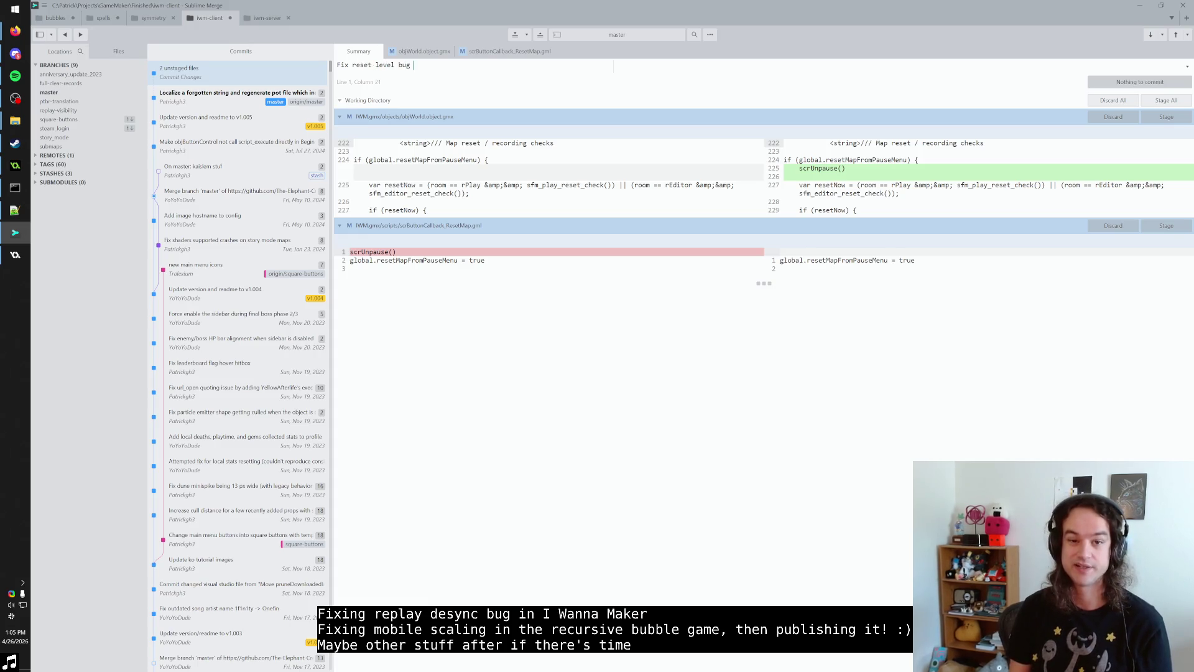
key(ctrl+a)
text(Fix)
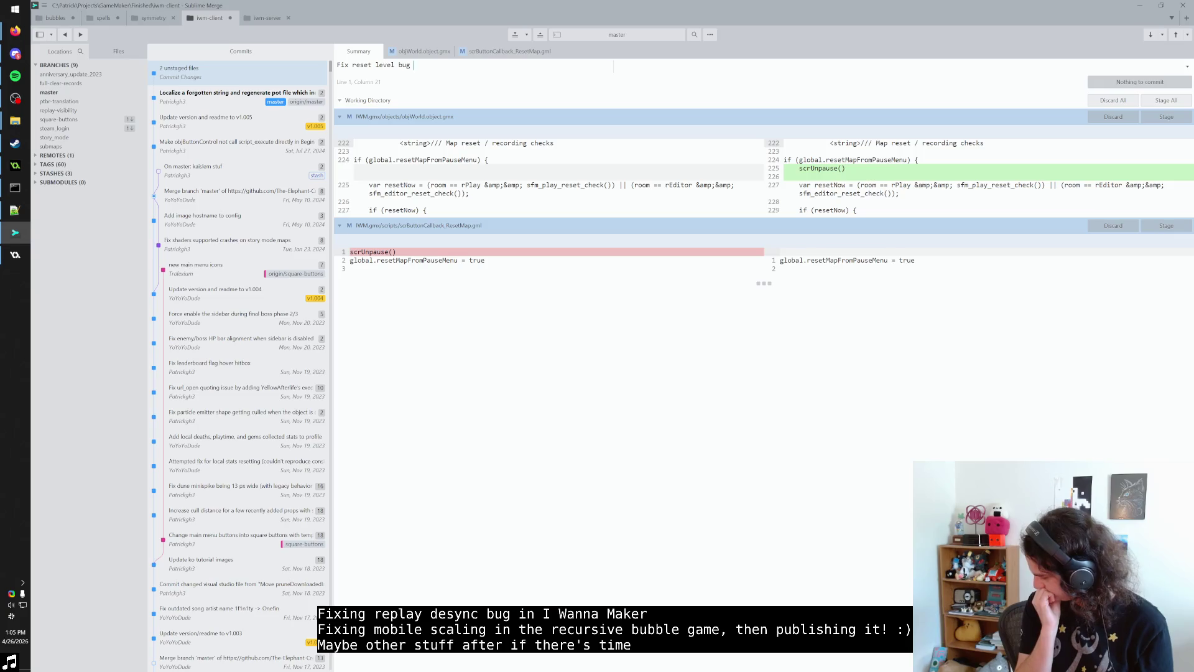
key(ctrl+a)
text(Fix p)
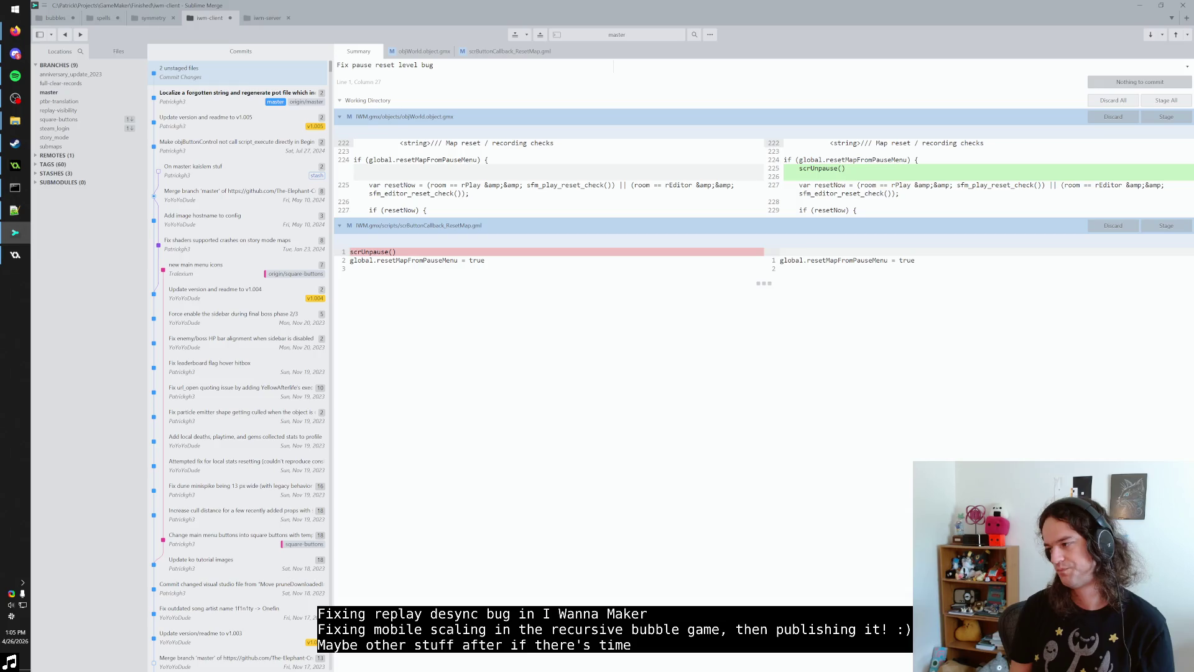
key(ctrl+a)
key(BackSpace)
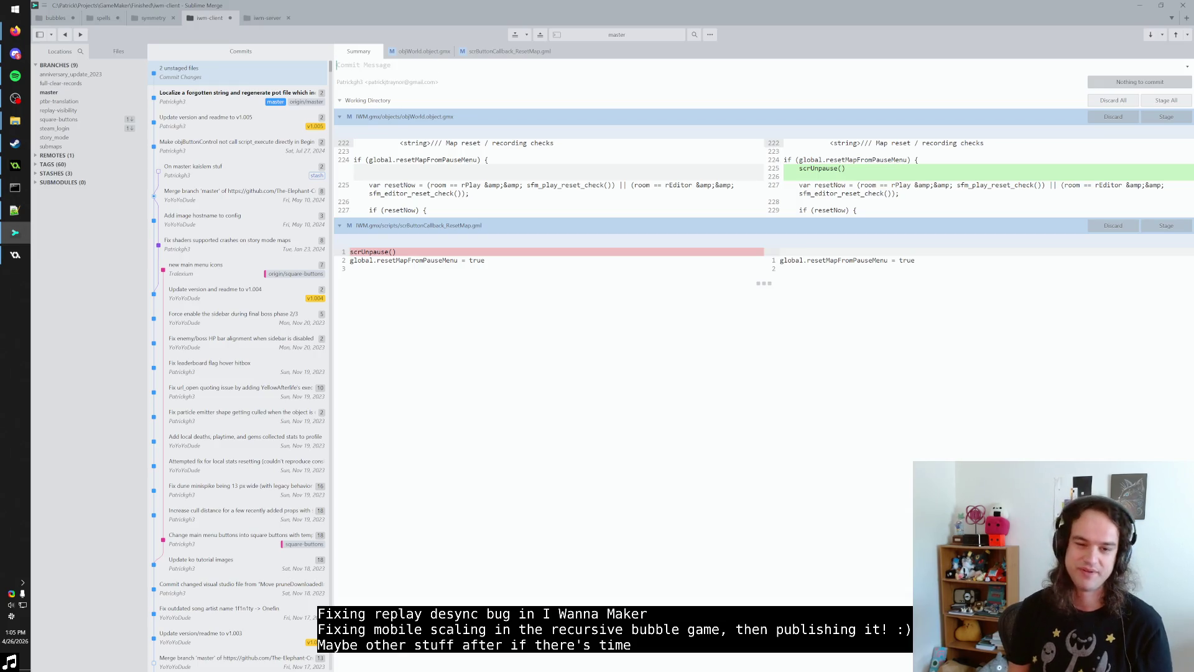
text(Fix )
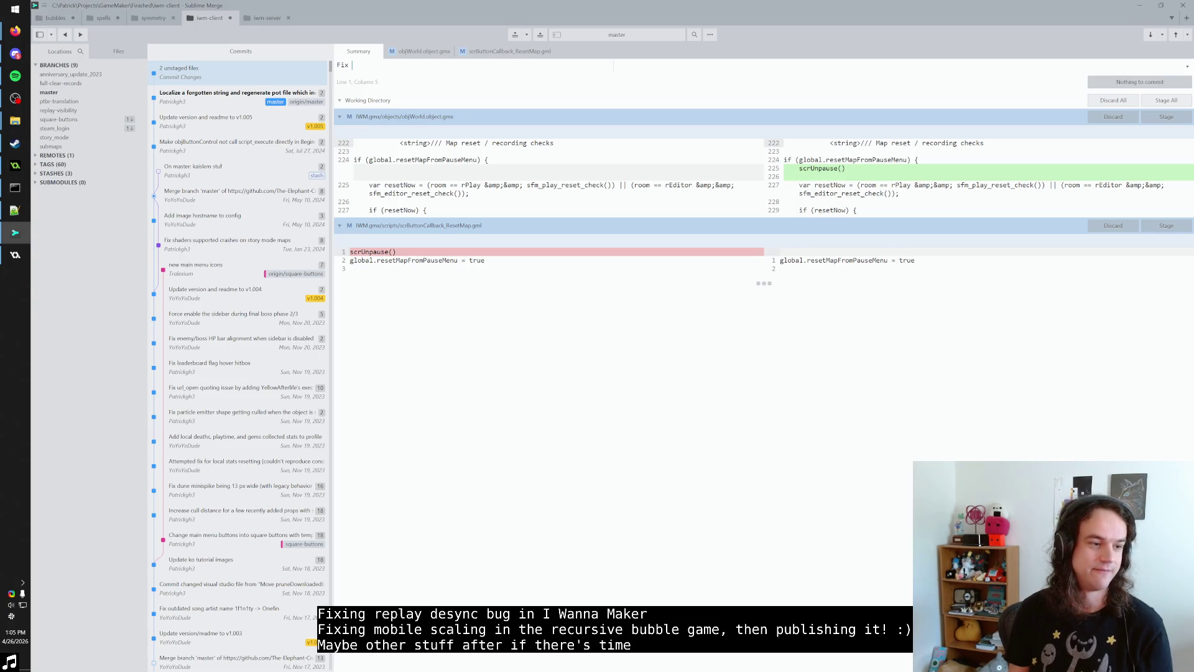
text(1-farea)
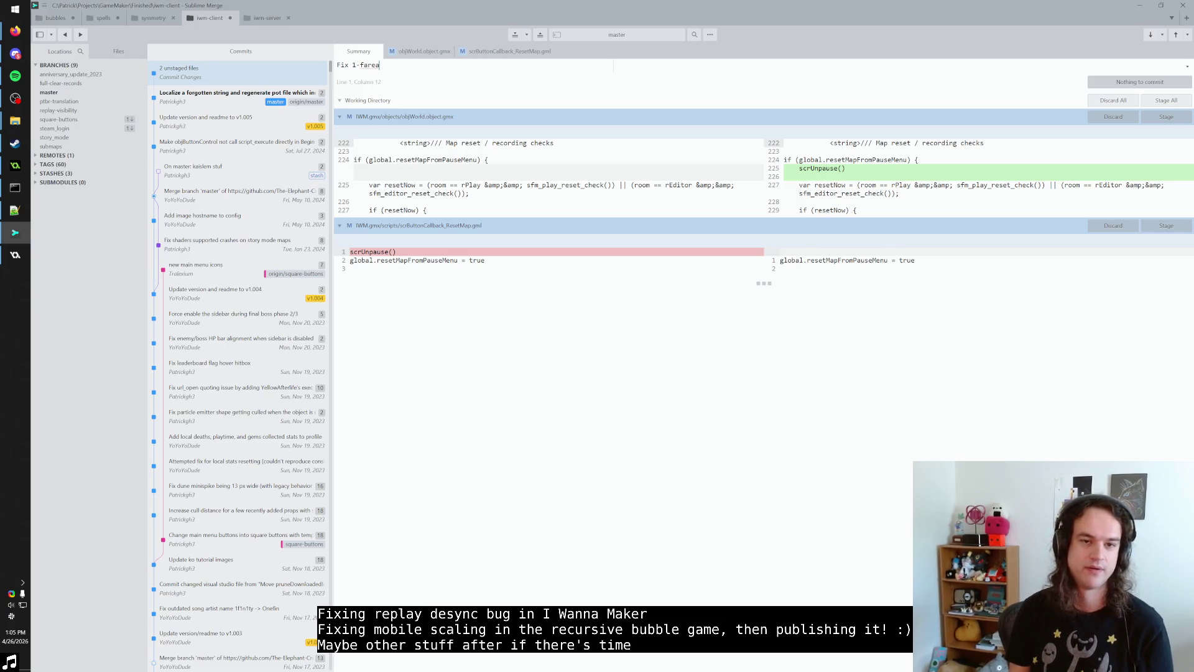
key(BackSpace)
key(BackSpace)
key(BackSpace)
key(BackSpace)
text(rame t)
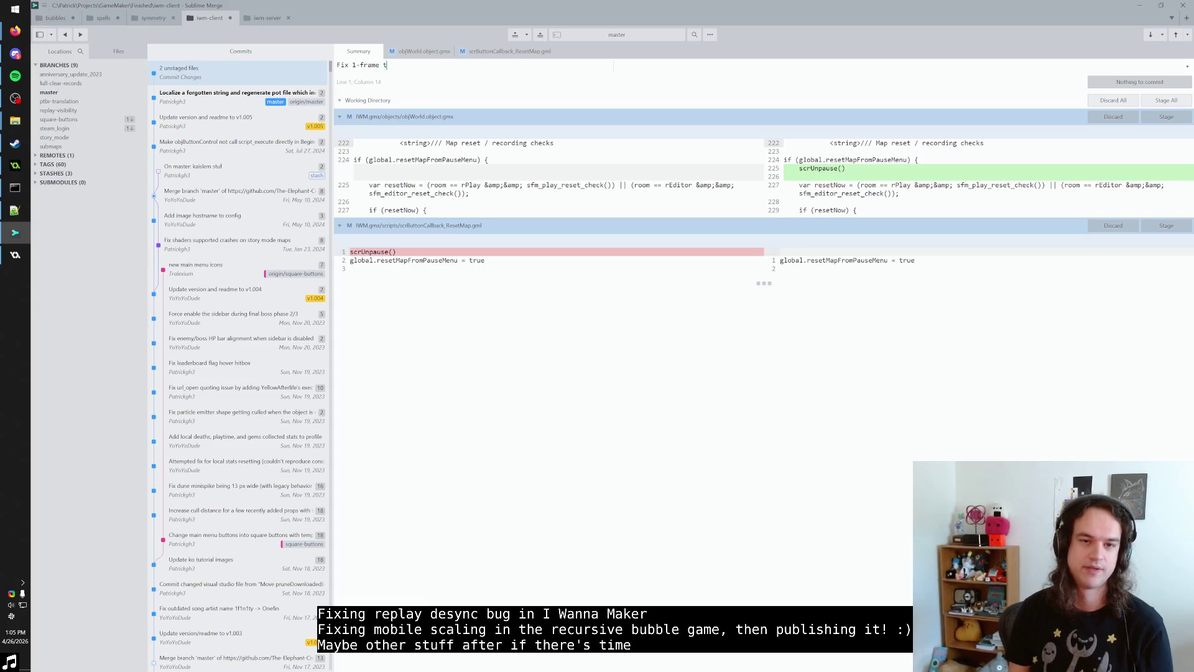
text(eleporter exit)
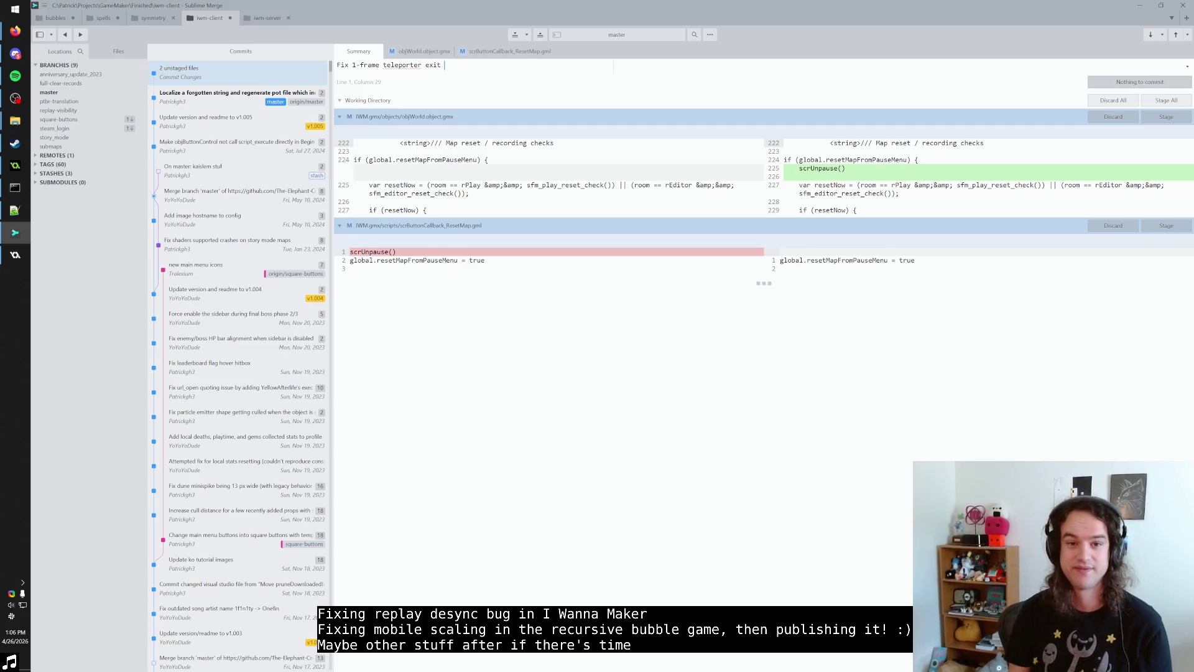
key(BackSpace)
key(BackSpace)
key(BackSpace)
text(teleporter)
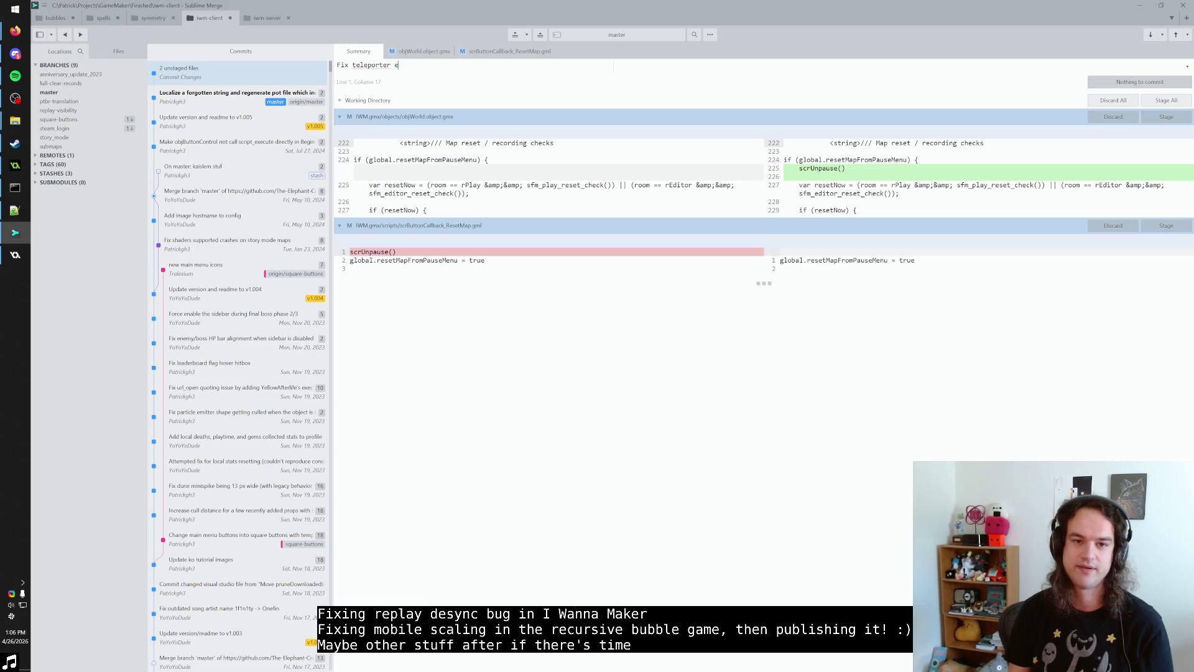
text(-warp)
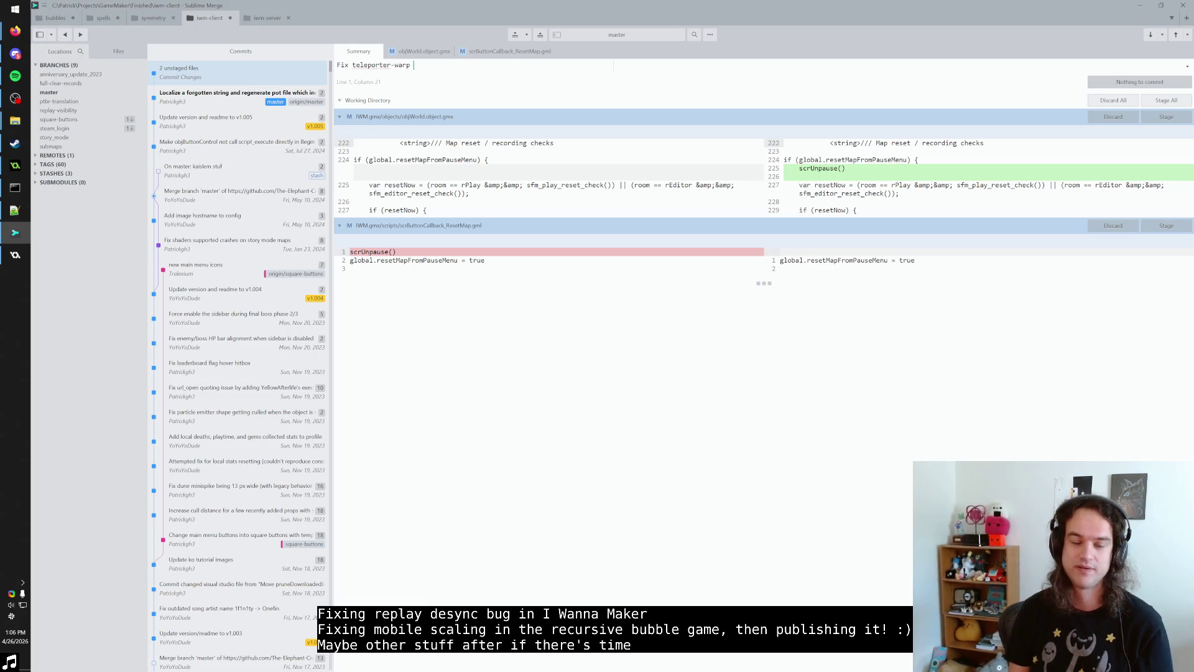
Step: Complete the summary as 'Fix 1-frame teleporter-warp unpause bug'
click(382, 65)
text(1-frame )
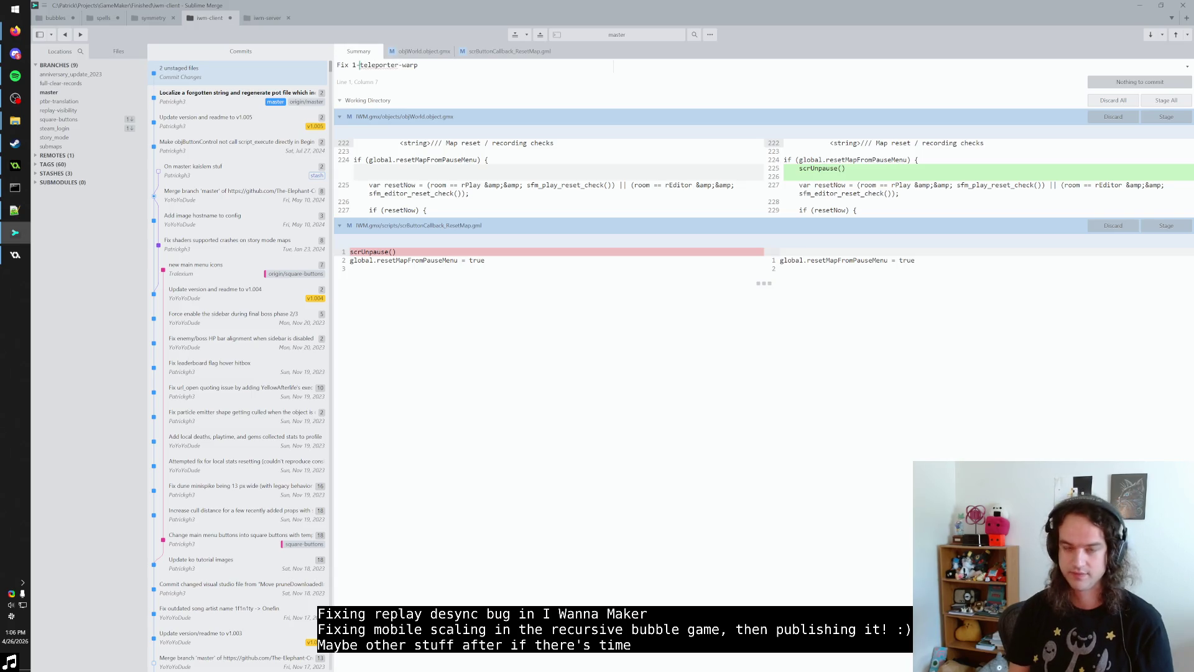
text(unpause bu)
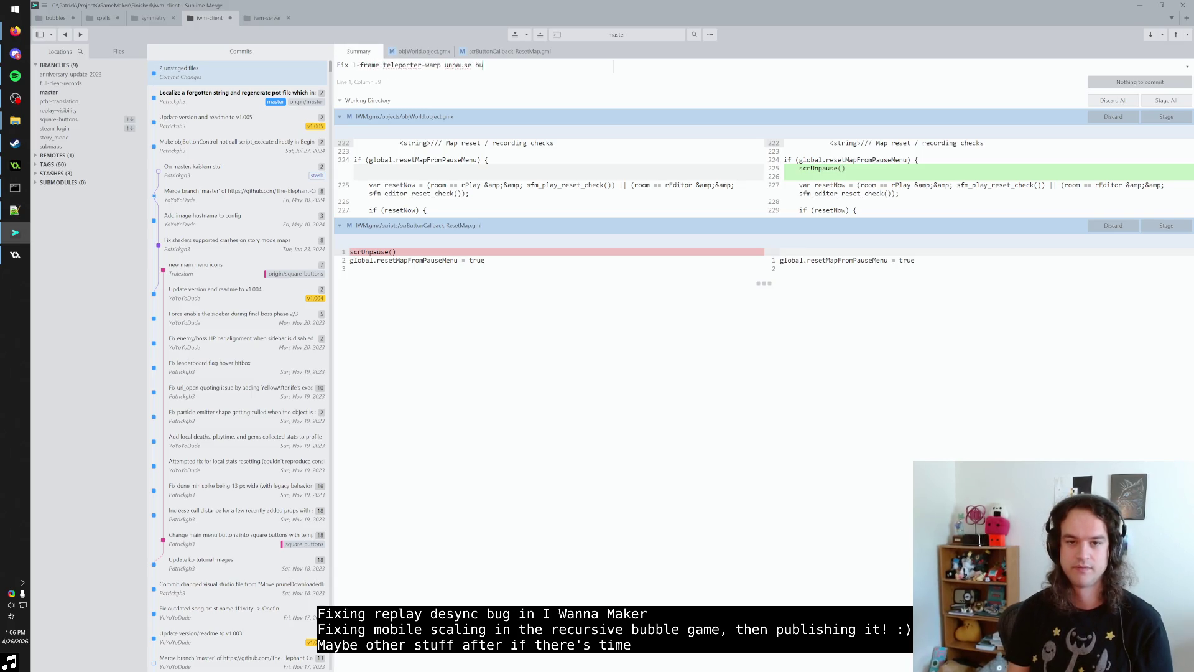
text(gby )
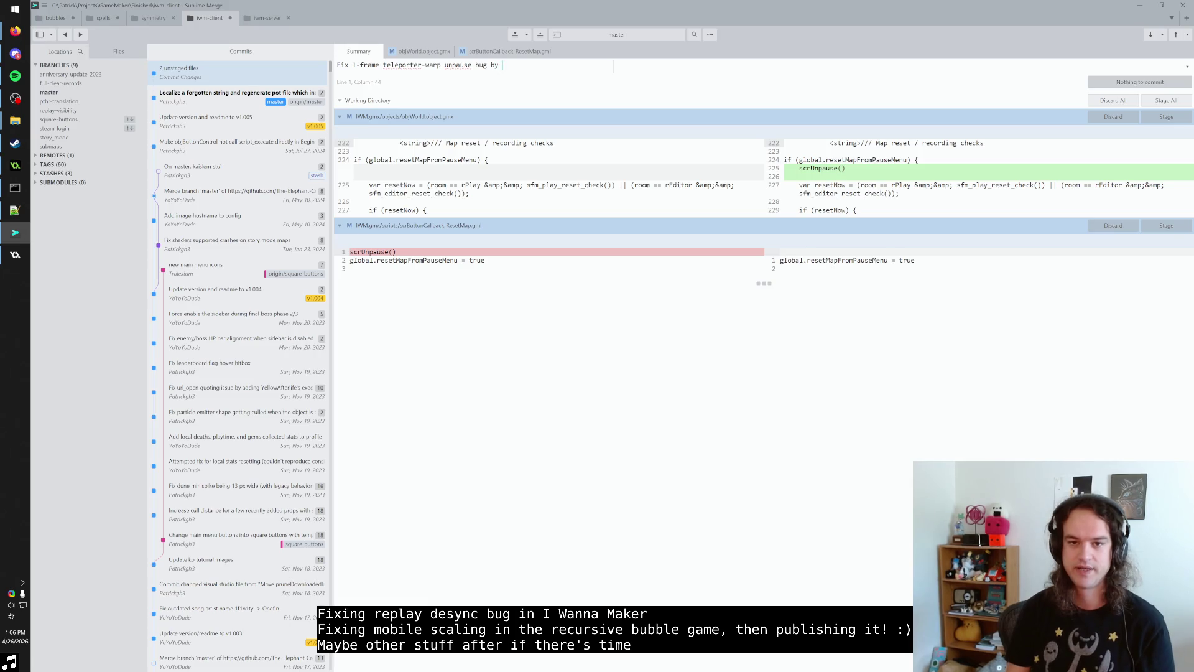
text(moving scrUnpause )
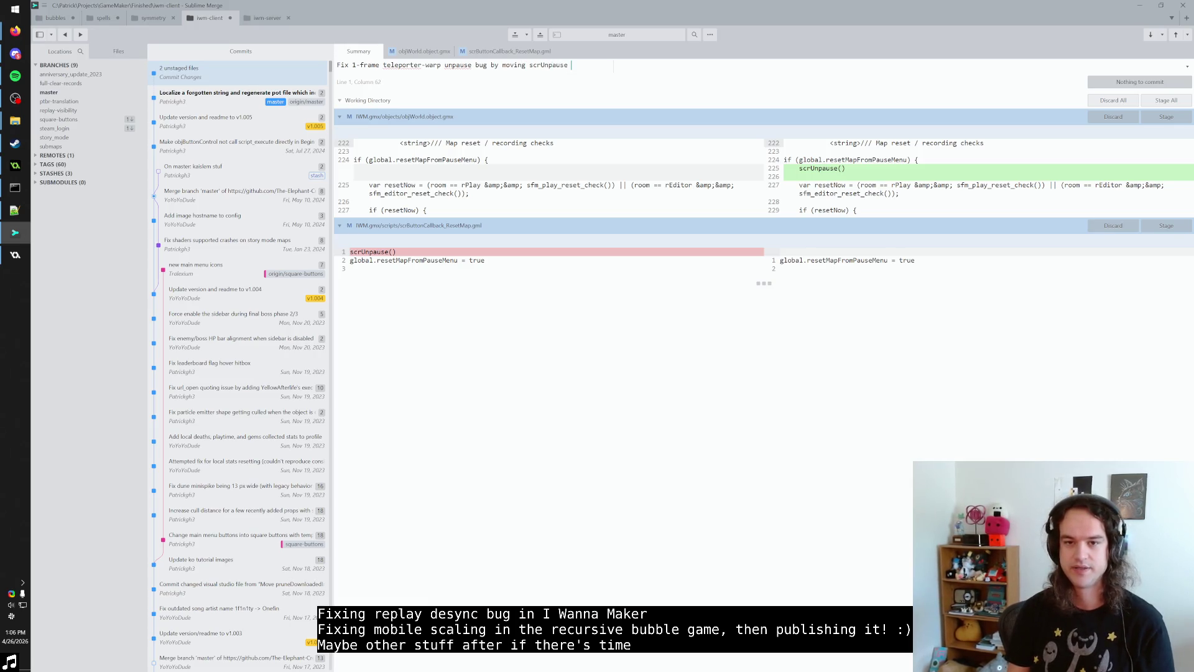
text(to ndStep)
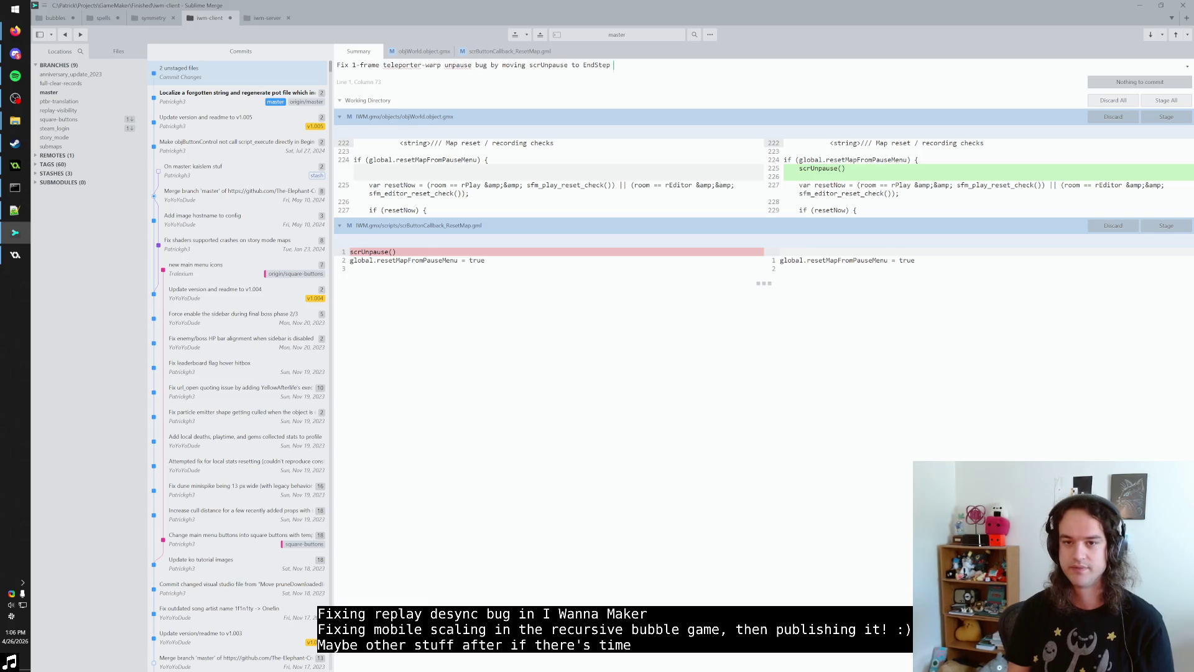
key(BackSpace)
key(BackSpace)
key(BackSpace)
key(BackSpace)
key(BackSpace)
key(BackSpace)
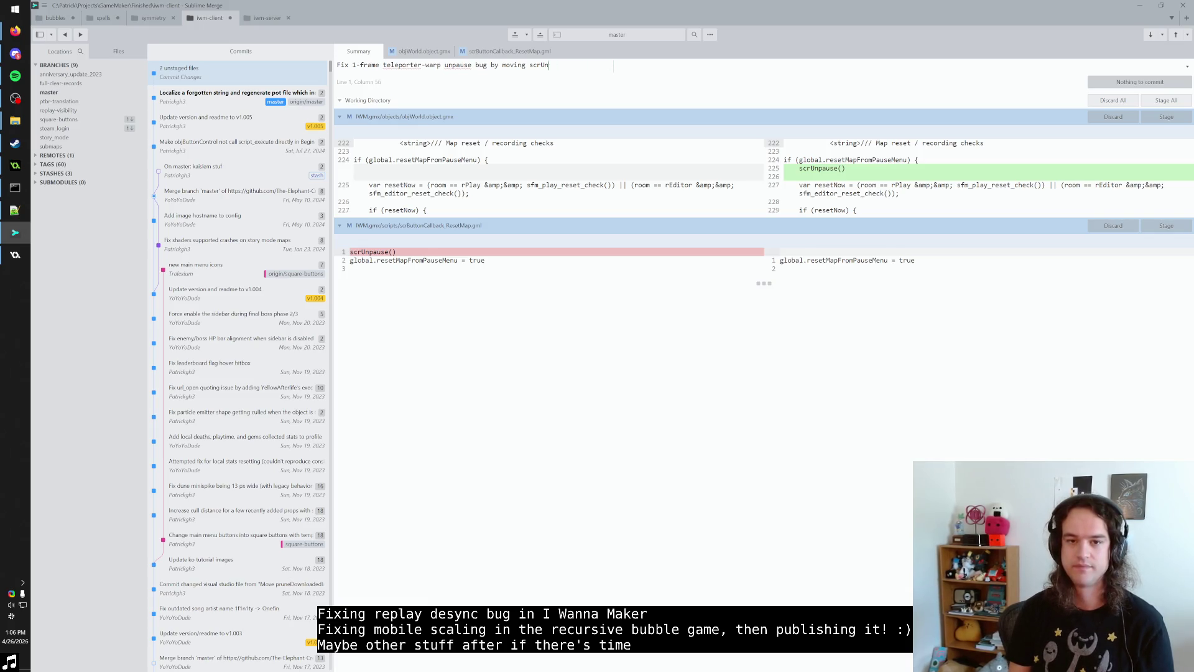
text(by moving scr)
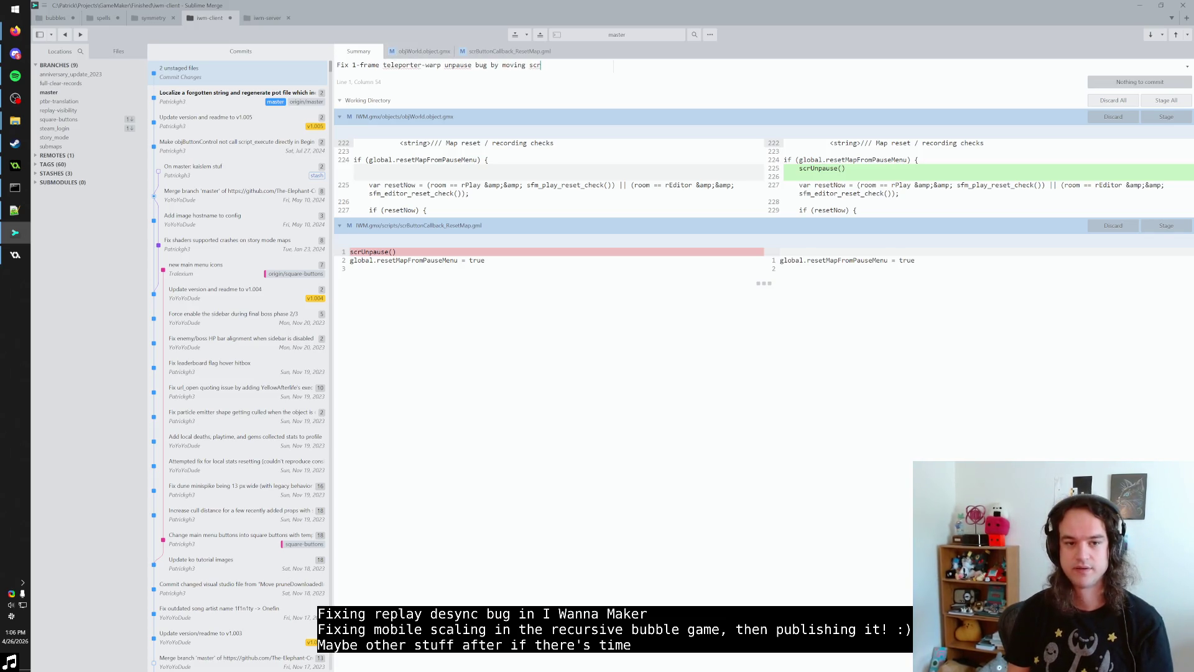
key(BackSpace)
key(BackSpace)
key(BackSpace)
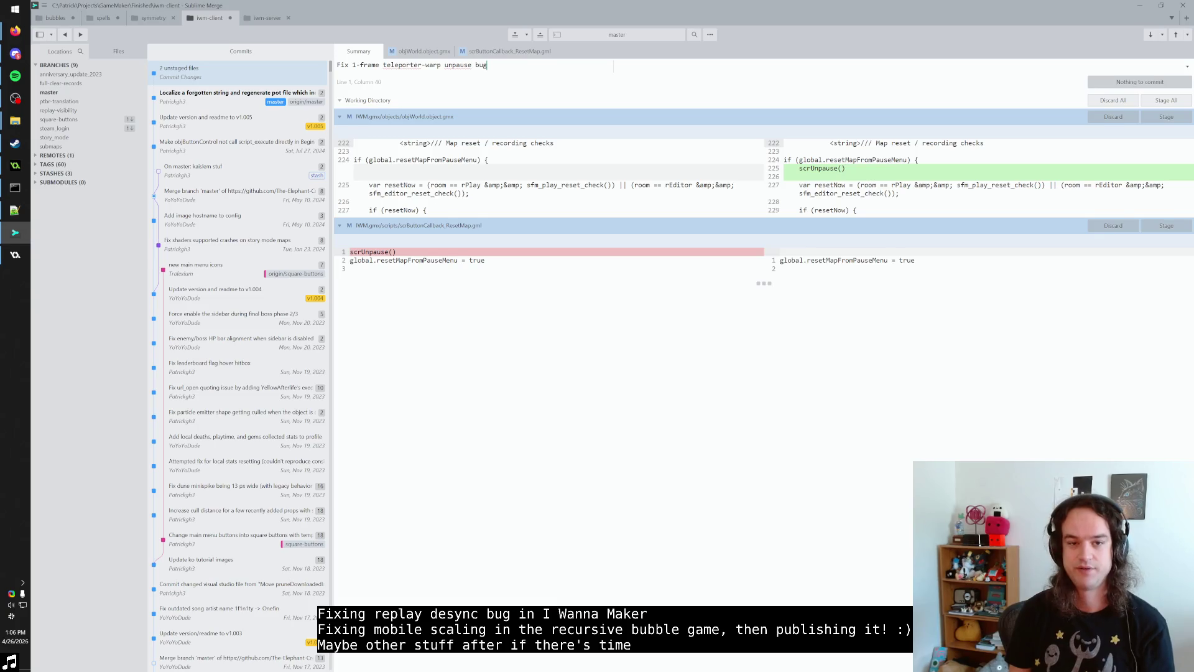
Step: Add description: scrUnpause moved into End Step so objSFMWarp's collision with objPlayer doesn't trigger
key(Return)
key(Return)
text(Mov)
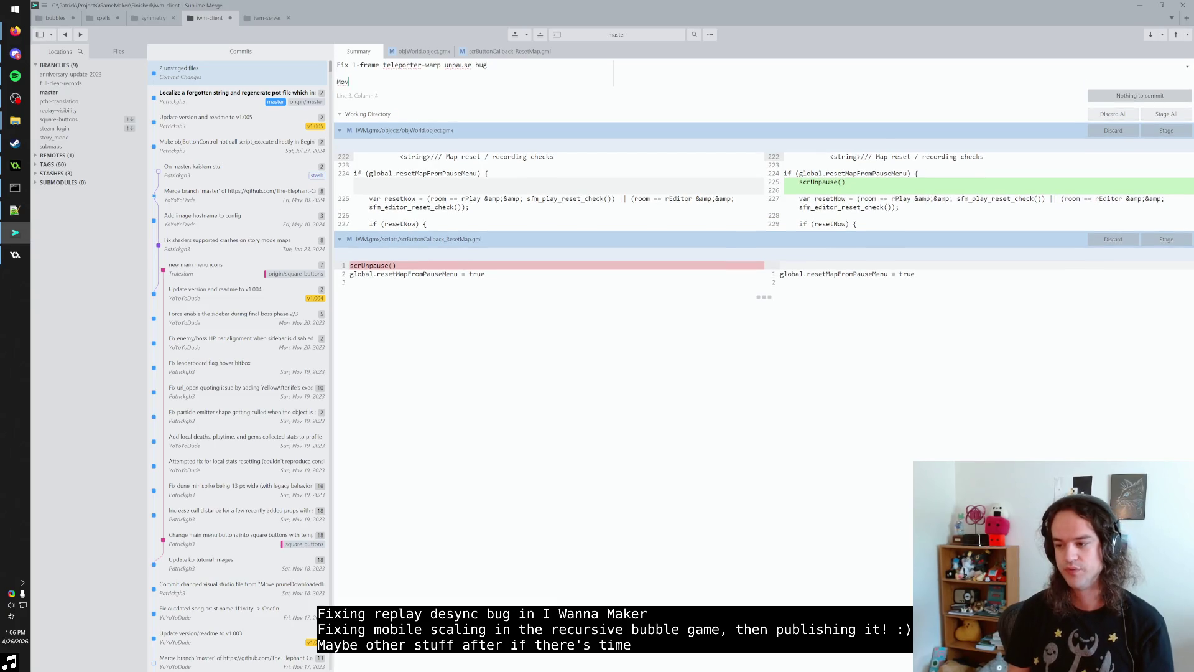
text(ed scrU)
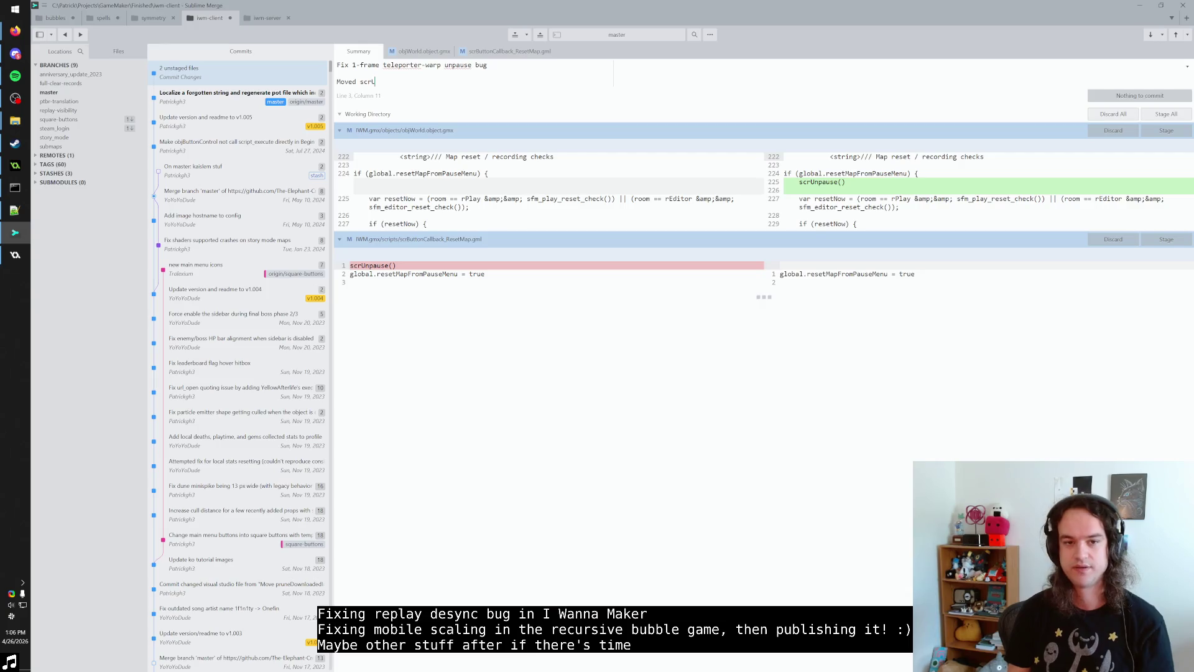
text(npause call from Step )
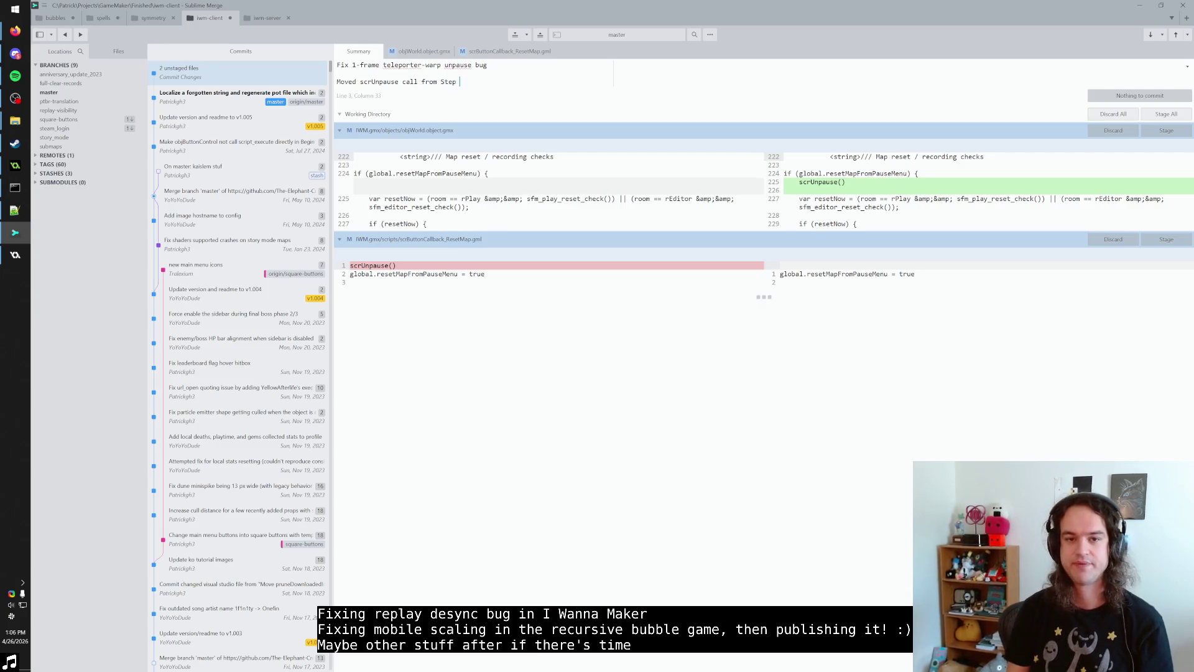
text(into Snd STep)
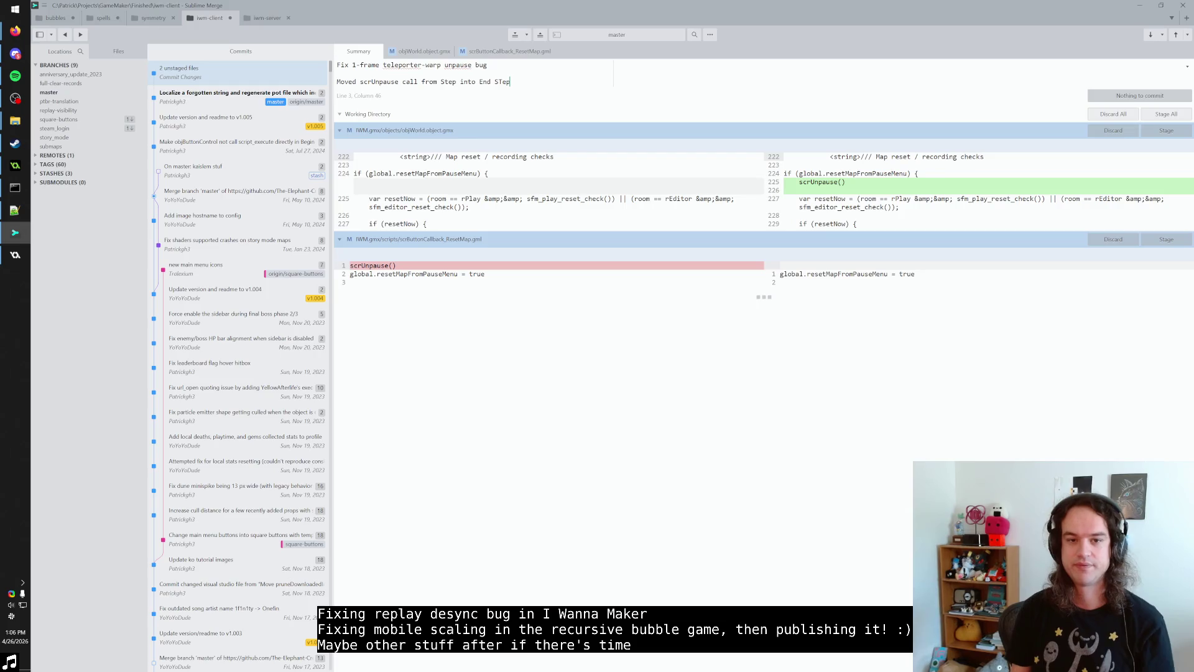
click(441, 82)
text(objW)
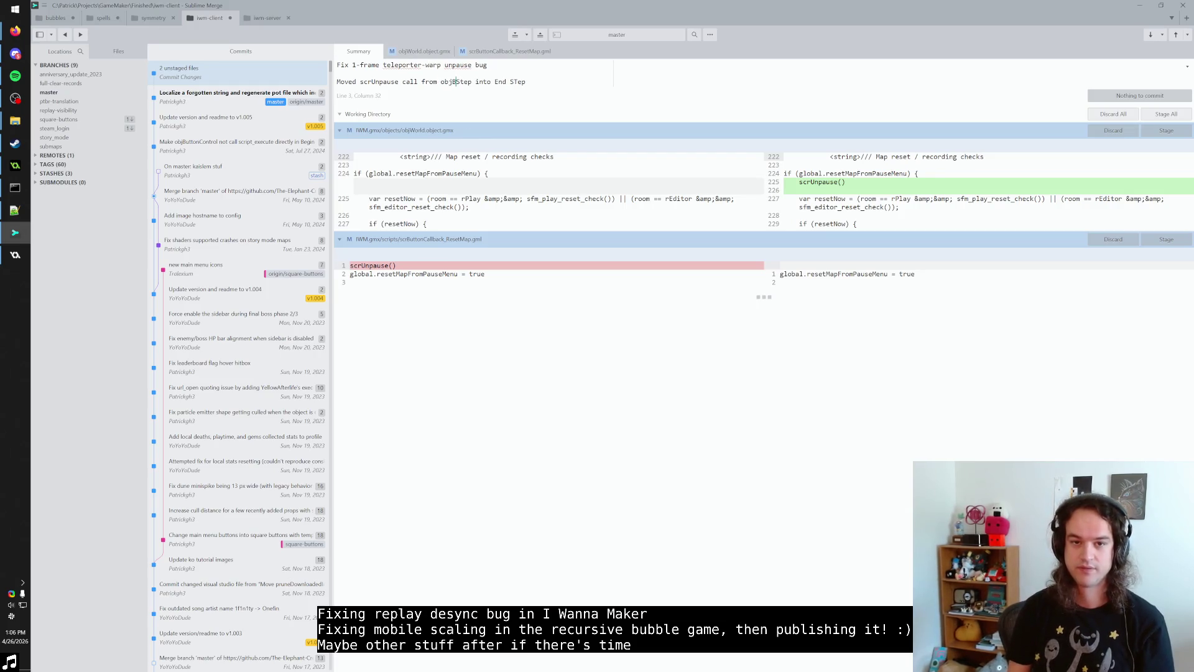
key(BackSpace)
key(BackSpace)
key(BackSpace)
key(End)
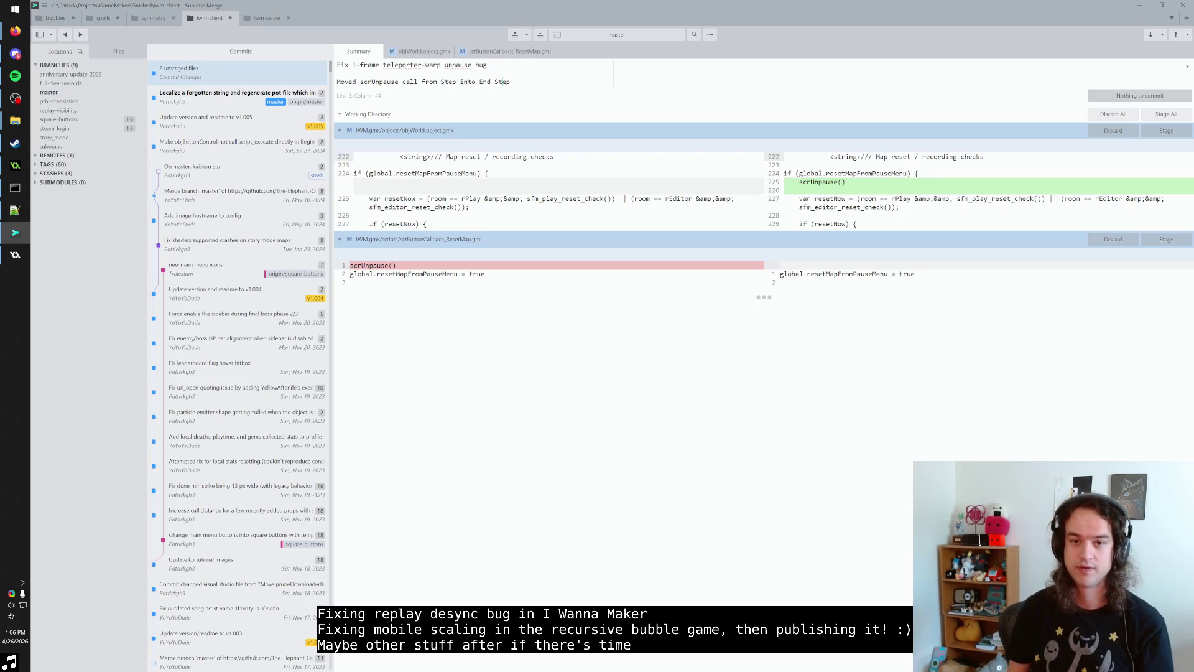
text(so that objSFMWarp Co)
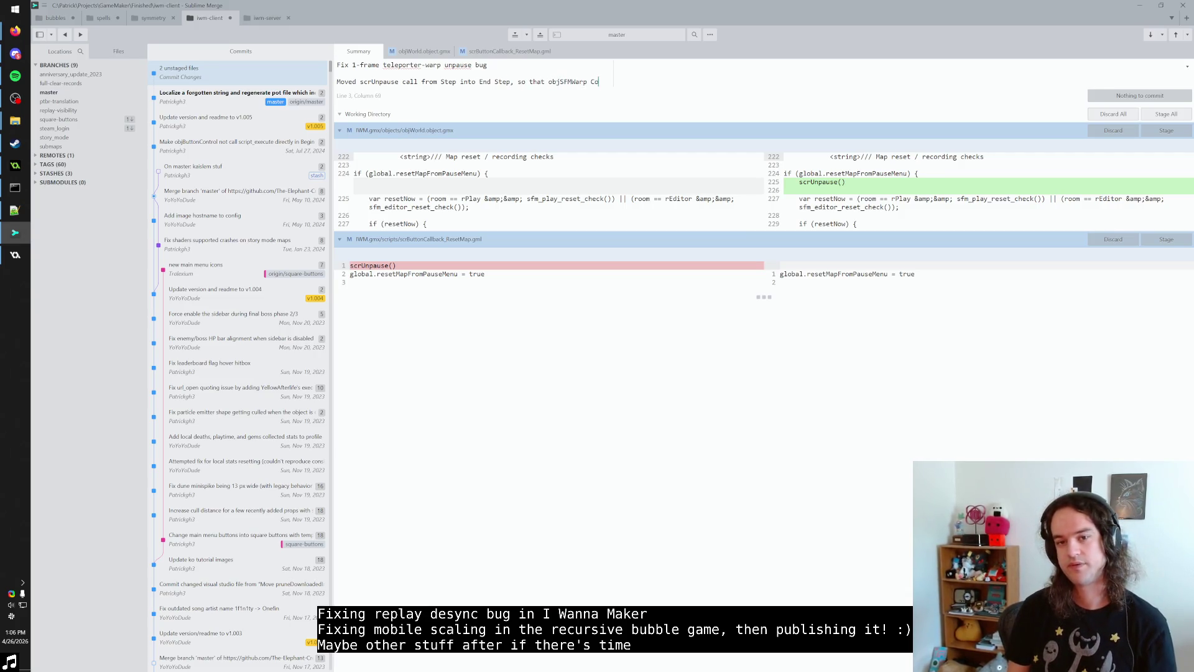
text(llisoing wi)
key(BackSpace)
key(BackSpace)
key(BackSpace)
text(ion with )
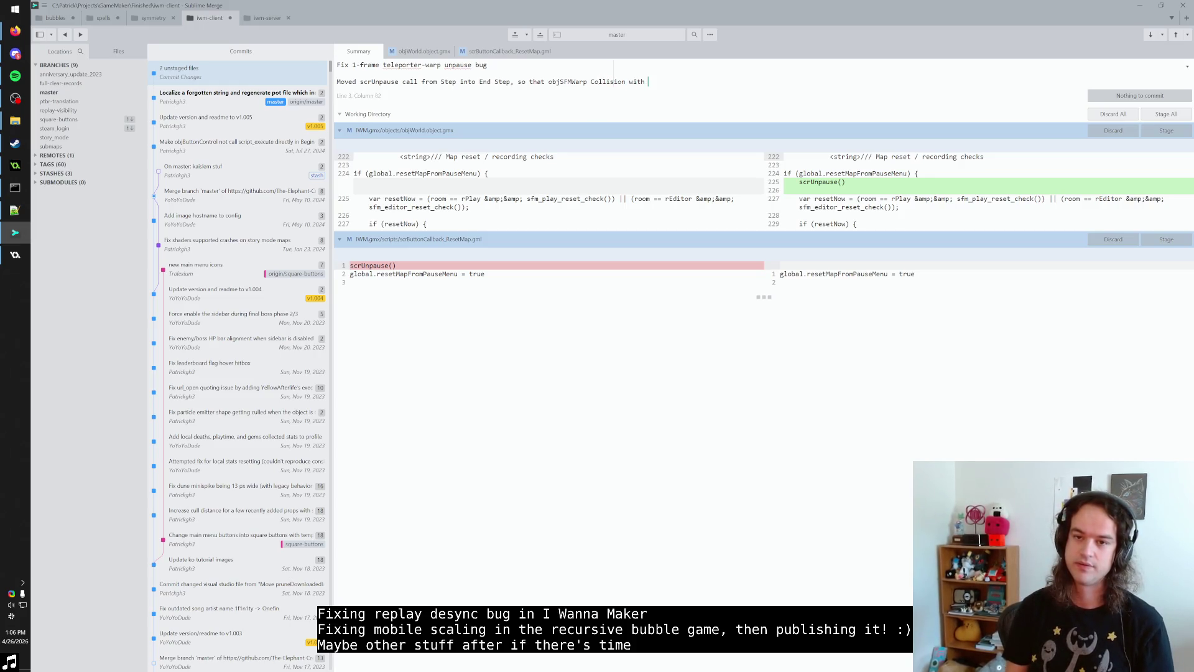
text(objPlayer event)
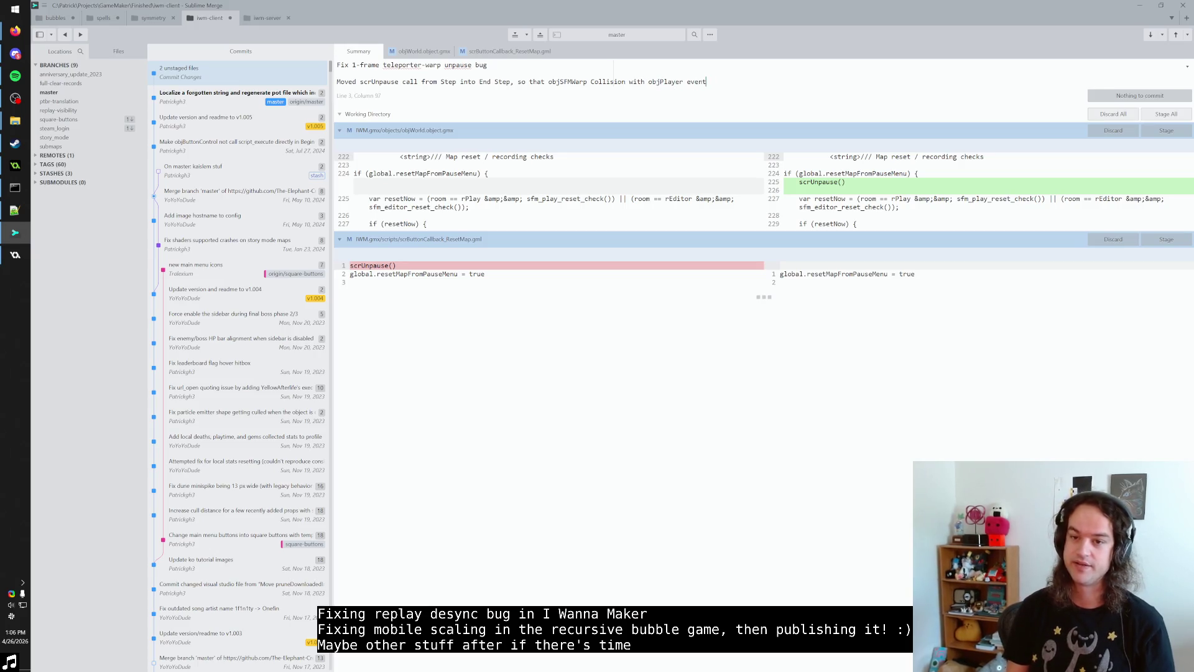
text( doiesn't)
key(BackSpace)
key(BackSpace)
key(BackSpace)
text(esn't )
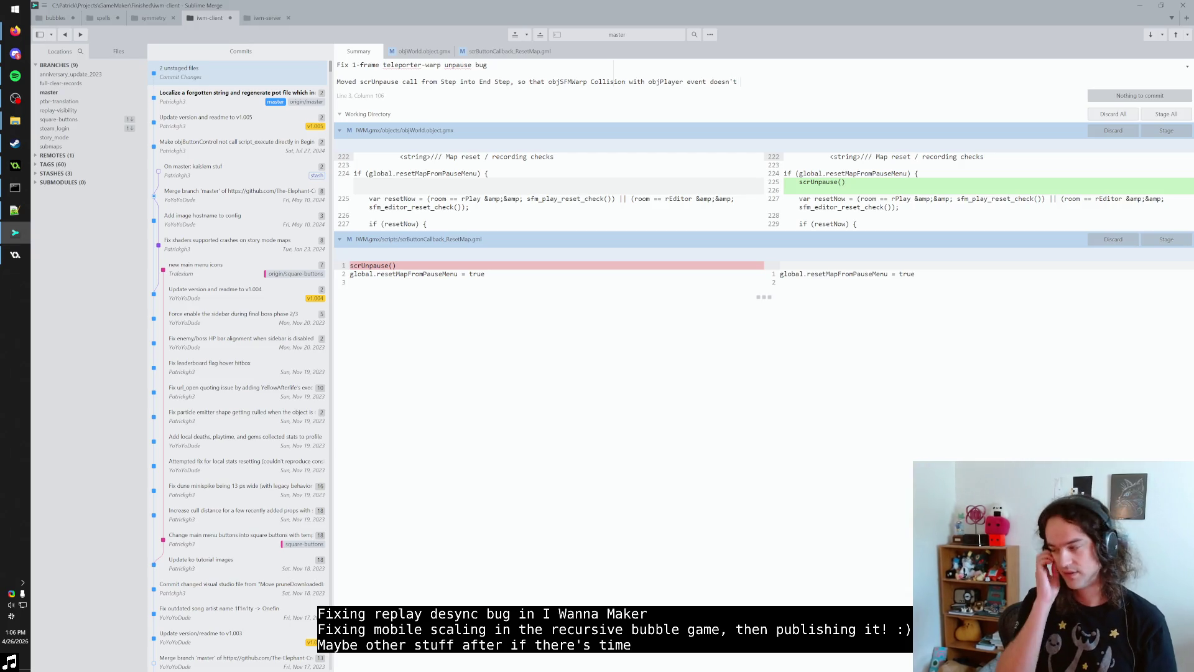
text(trigger.)
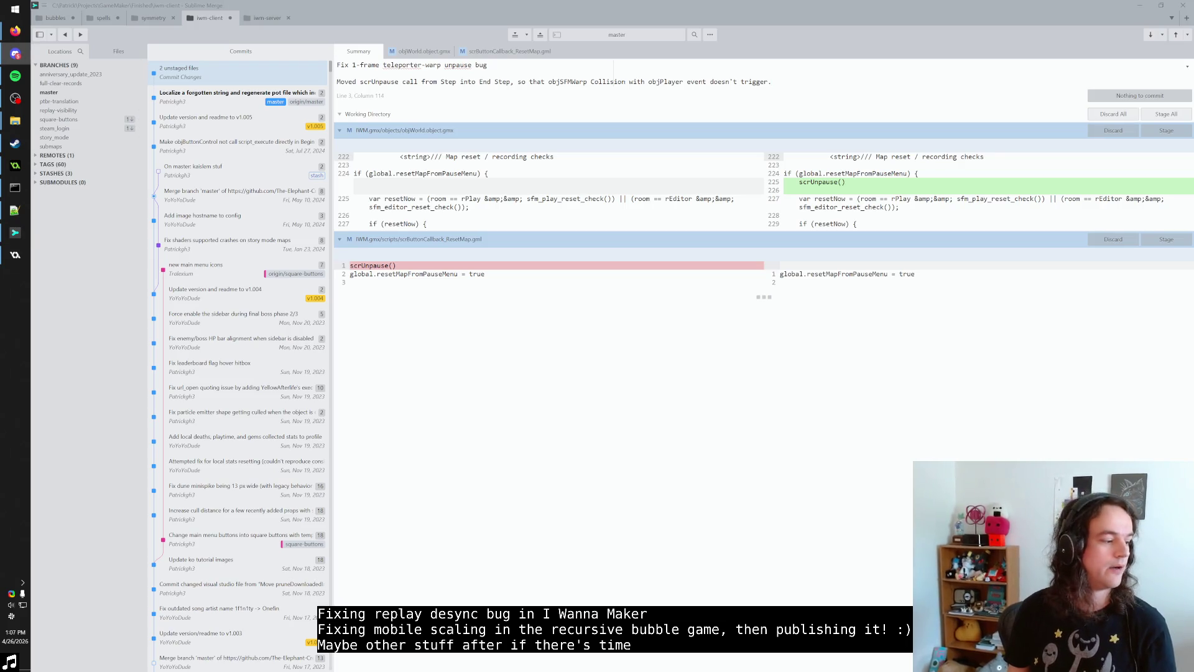
Step: Append 'See messages in i wanna maker #moderation channel for bug description.' and collapse the diffs
click(819, 79)
text(See )
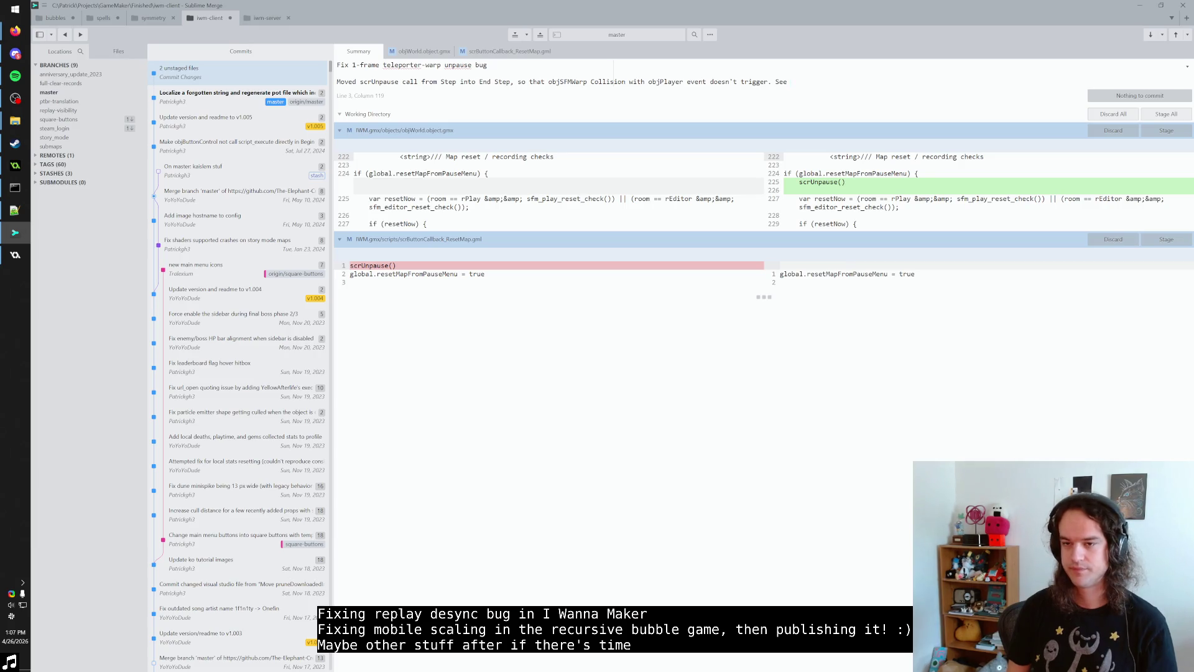
text(me)
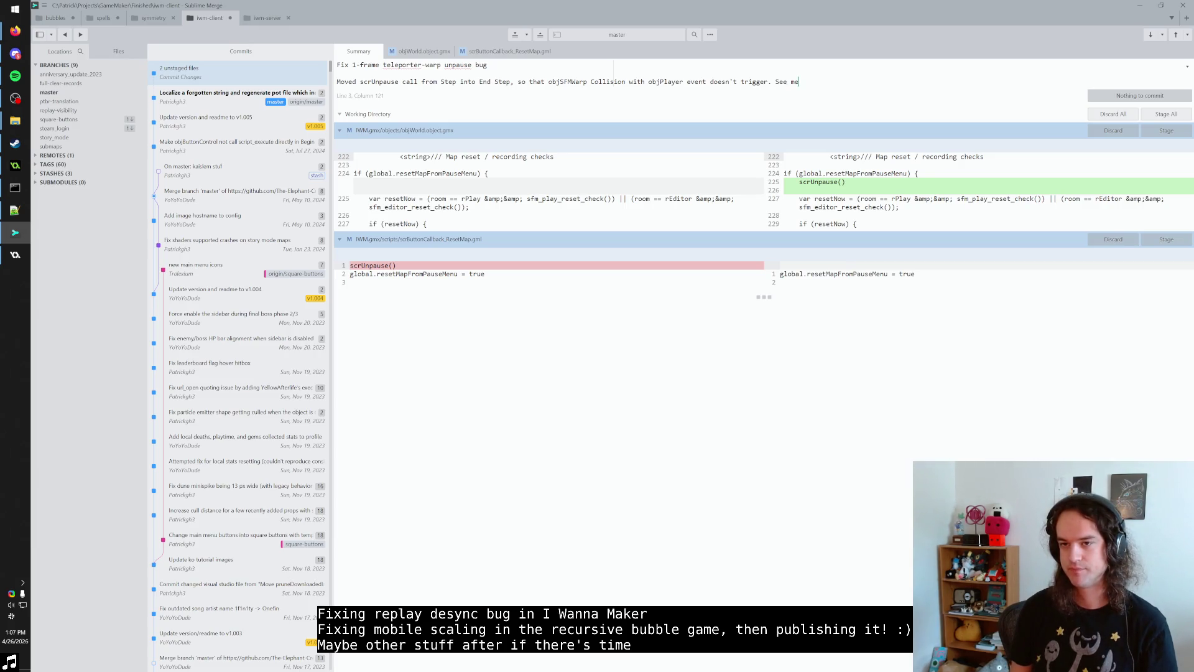
text(ssages in i wanna m)
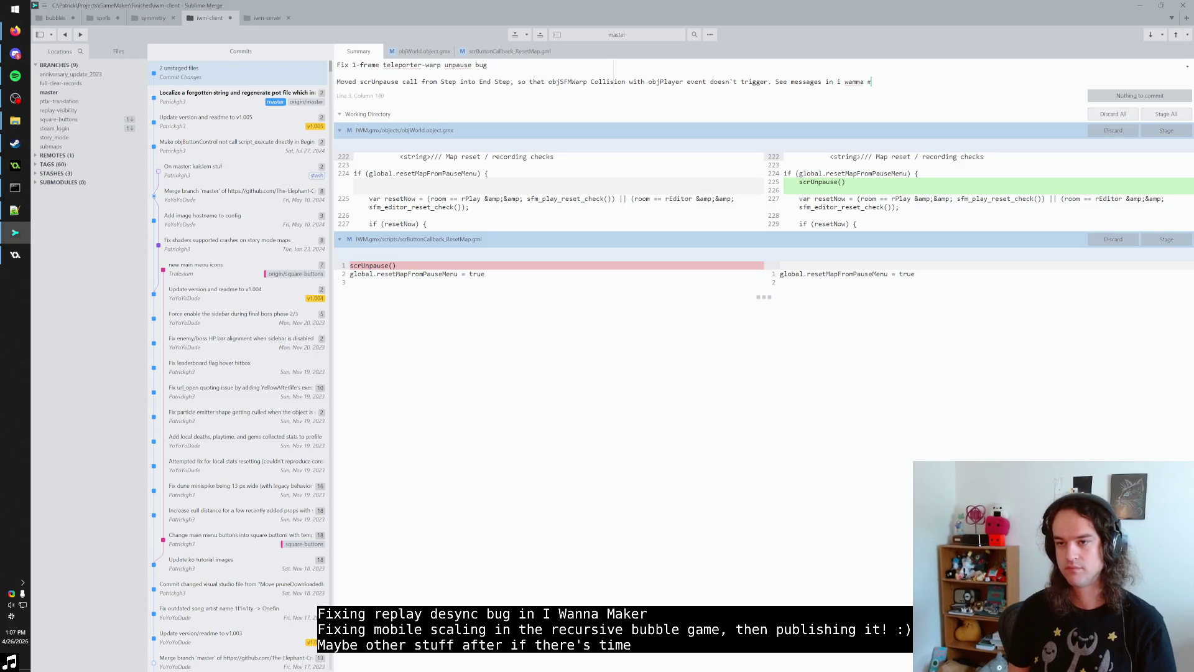
text(aker #)
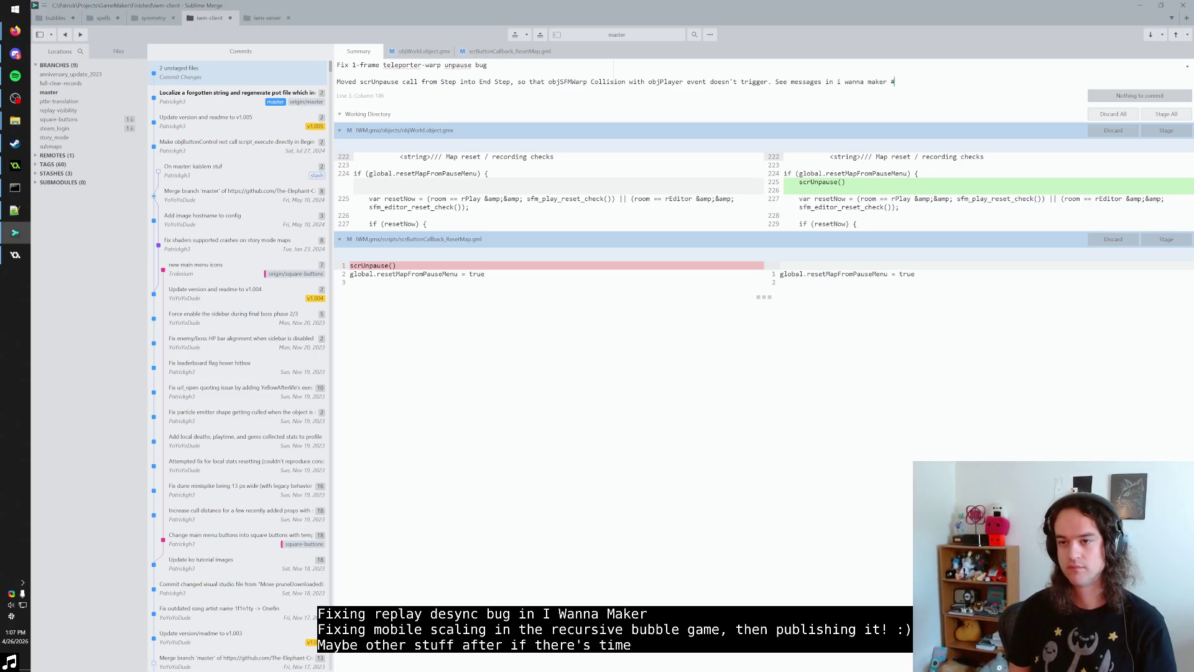
text(moderation channel for bug description.)
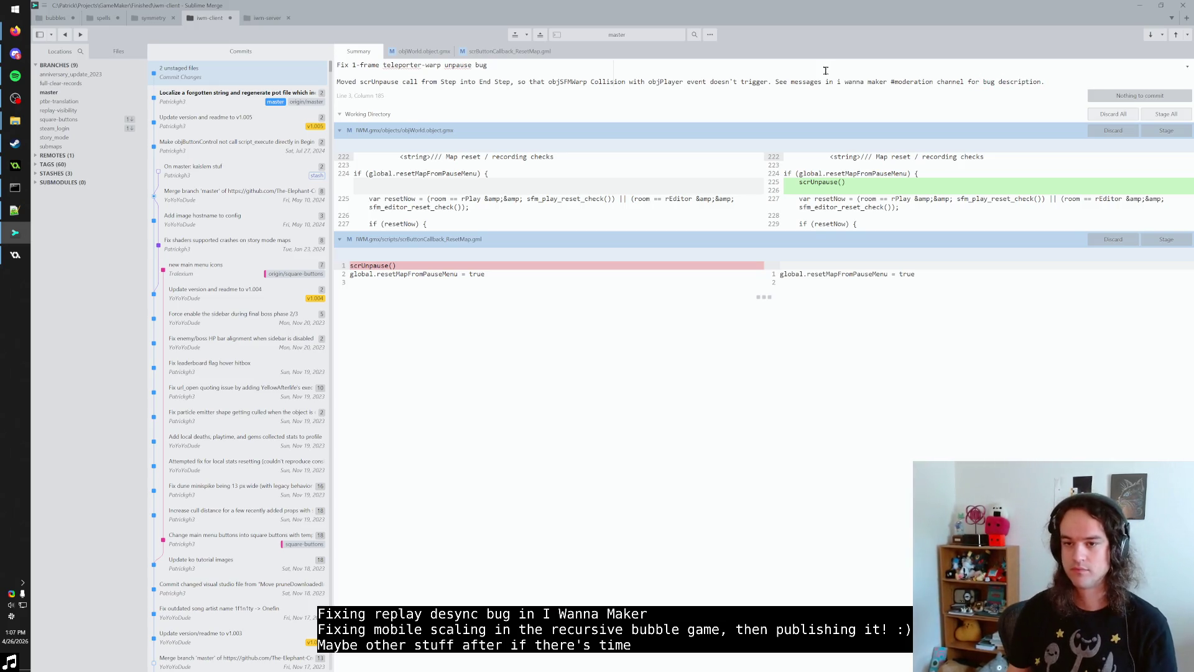
click(384, 115)
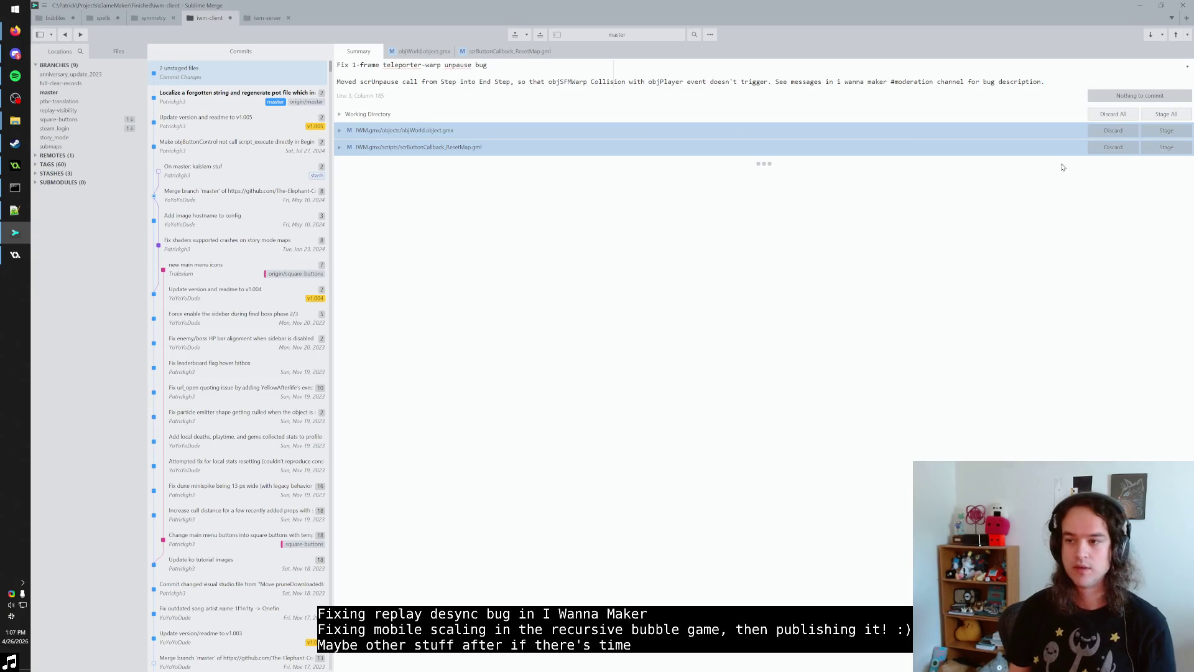
Step: Stage scrButtonCallback_ResetMap.gml and objWorld, commit them, and push master to origin
click(1168, 147)
click(1171, 134)
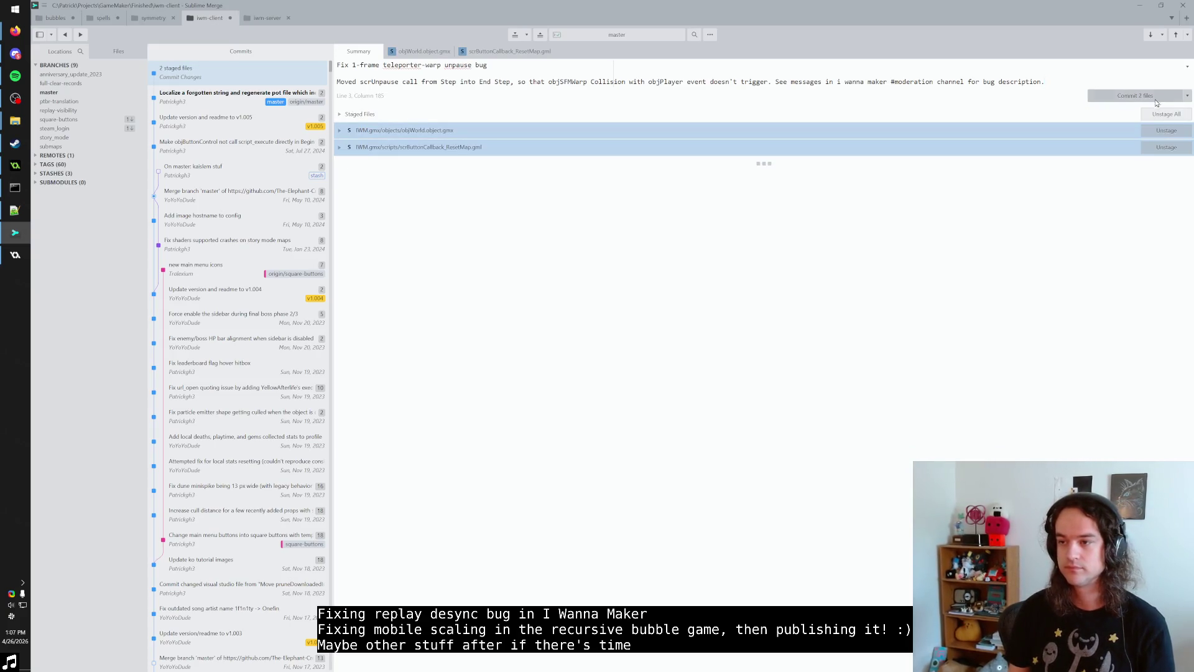
click(1170, 95)
click(1176, 35)
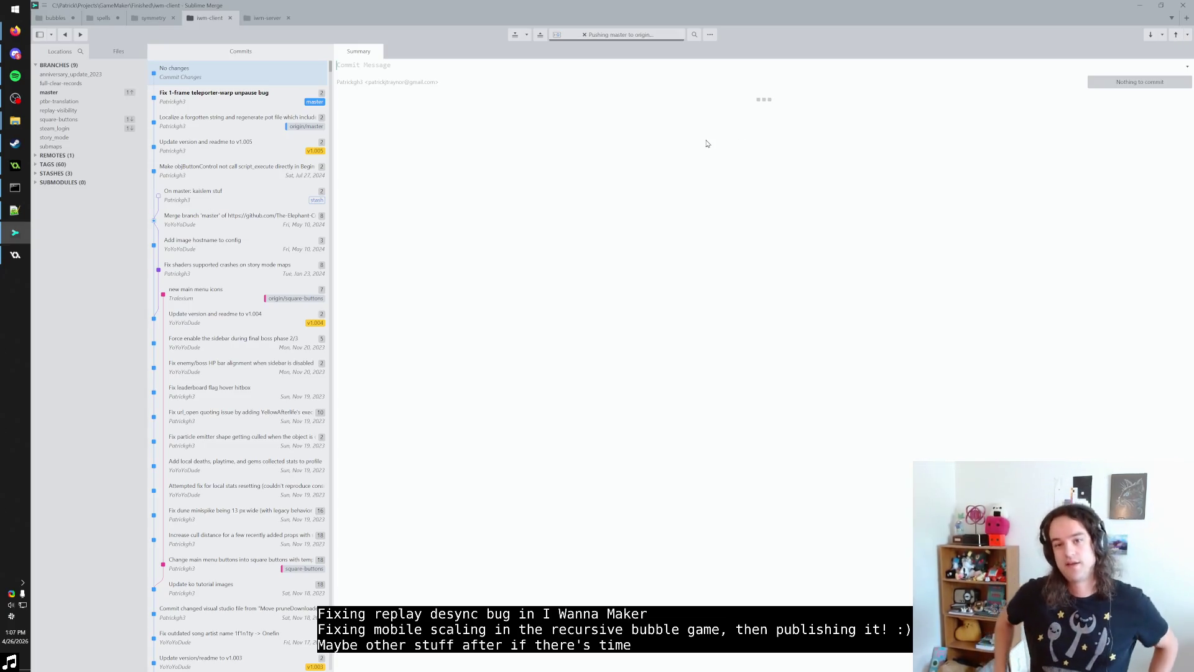
click(15, 255)
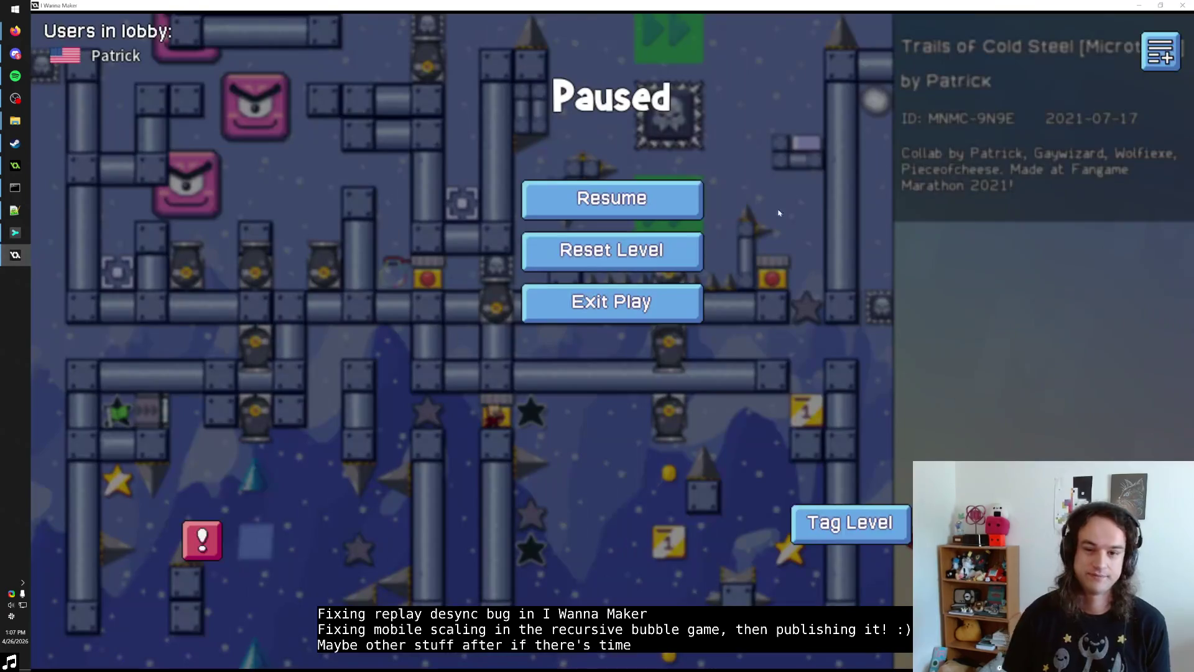
Step: Bring GameMaker's code editor forward, toggle its File menu, and flip through Sublime Merge
click(15, 165)
click(48, 15)
click(50, 19)
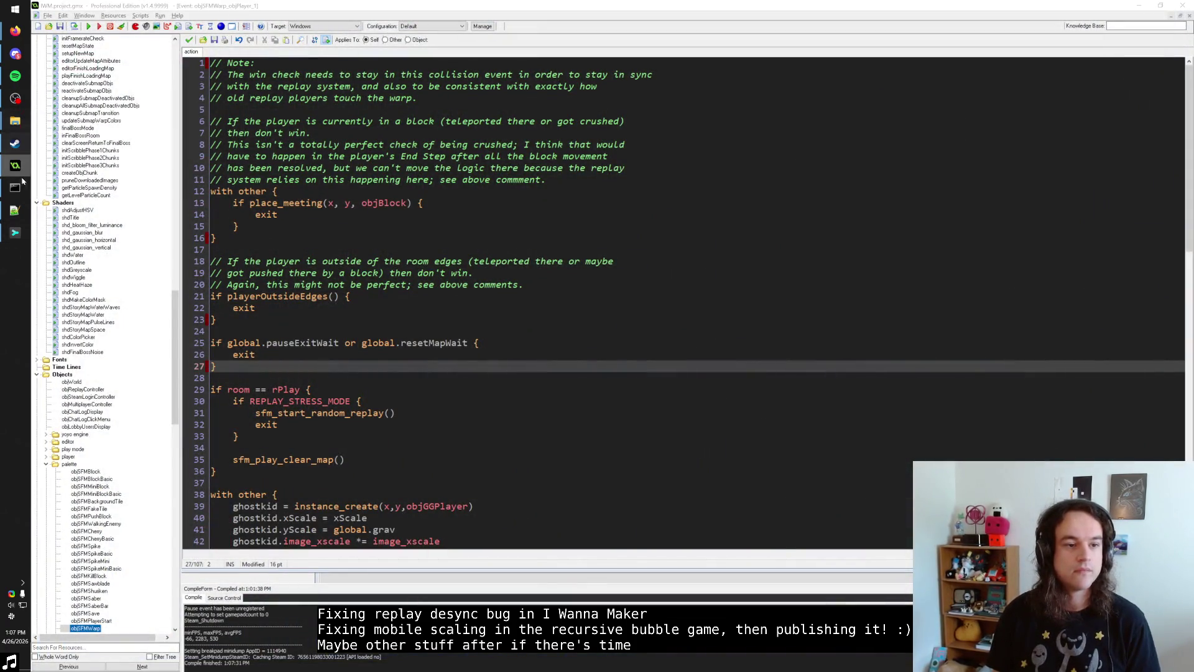
click(25, 233)
click(25, 233)
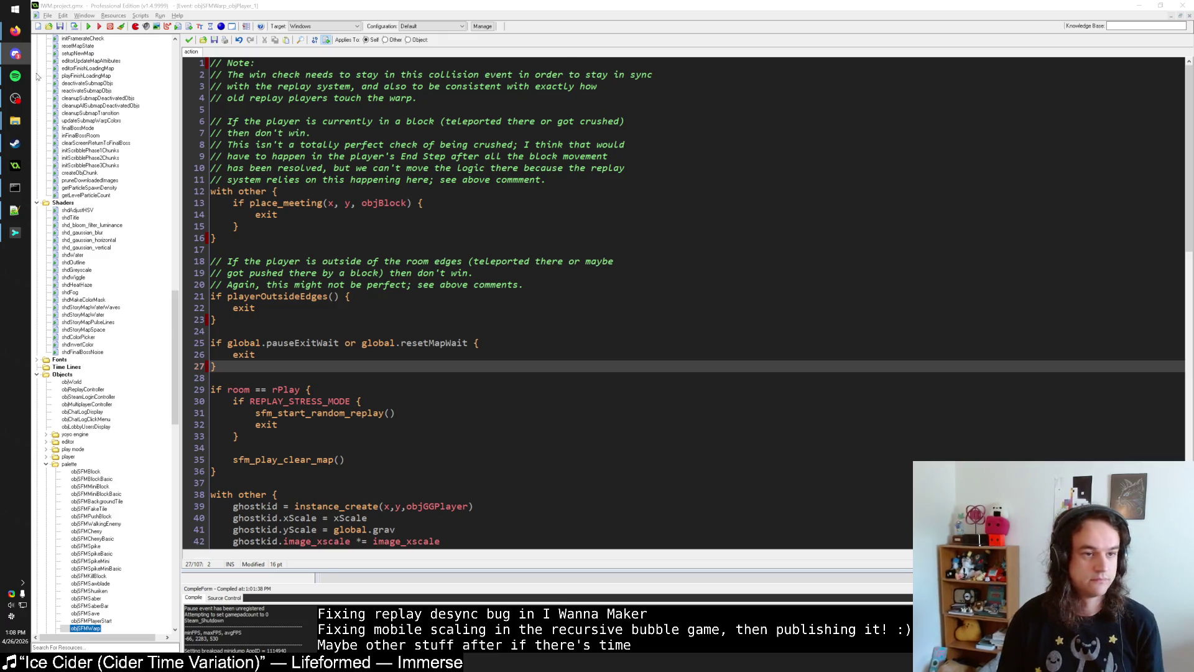
click(15, 232)
Step: Inspect the unpause-fix and prior localization commits, then open GameMaker's File menu
click(301, 98)
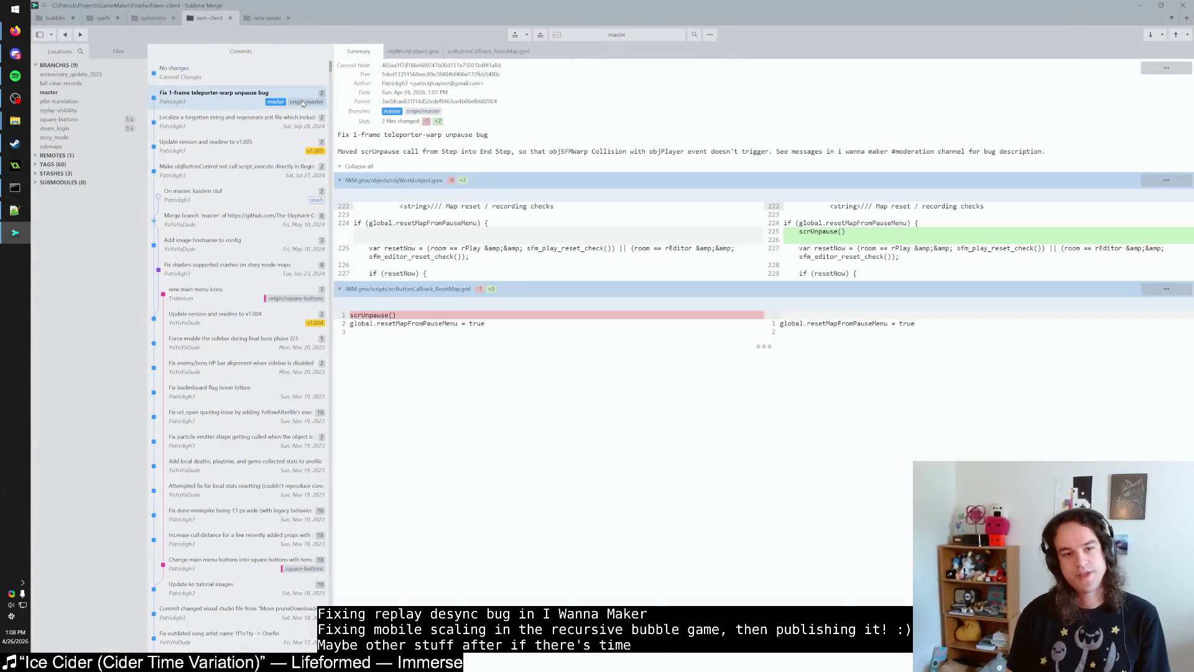
click(216, 126)
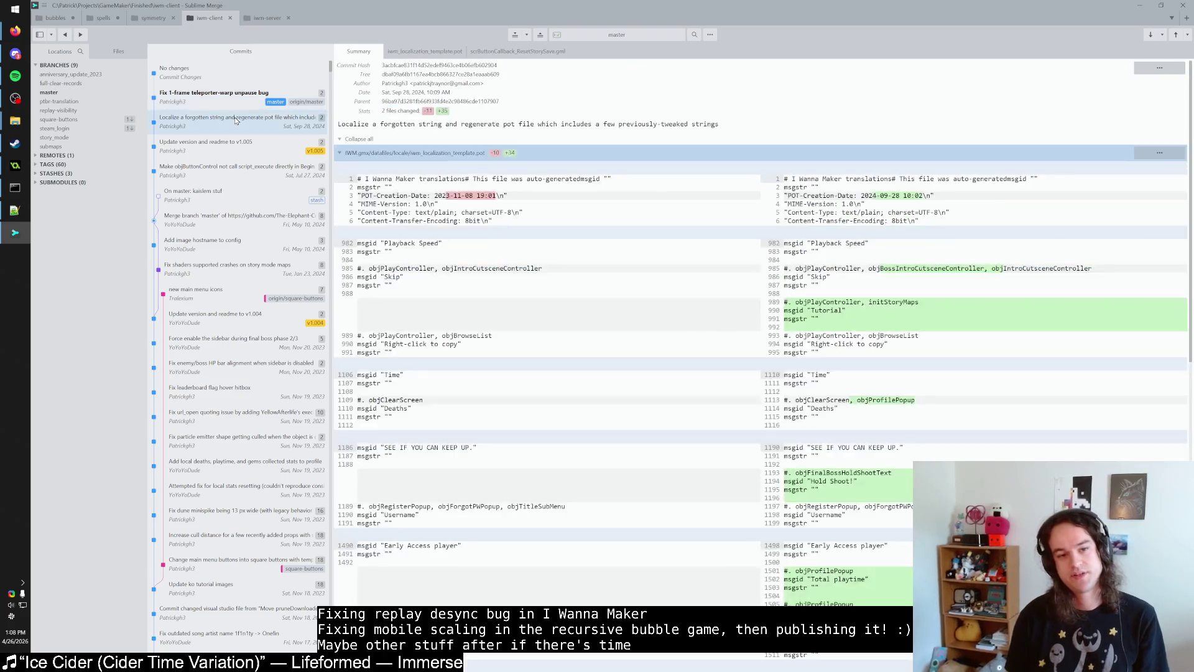
click(242, 90)
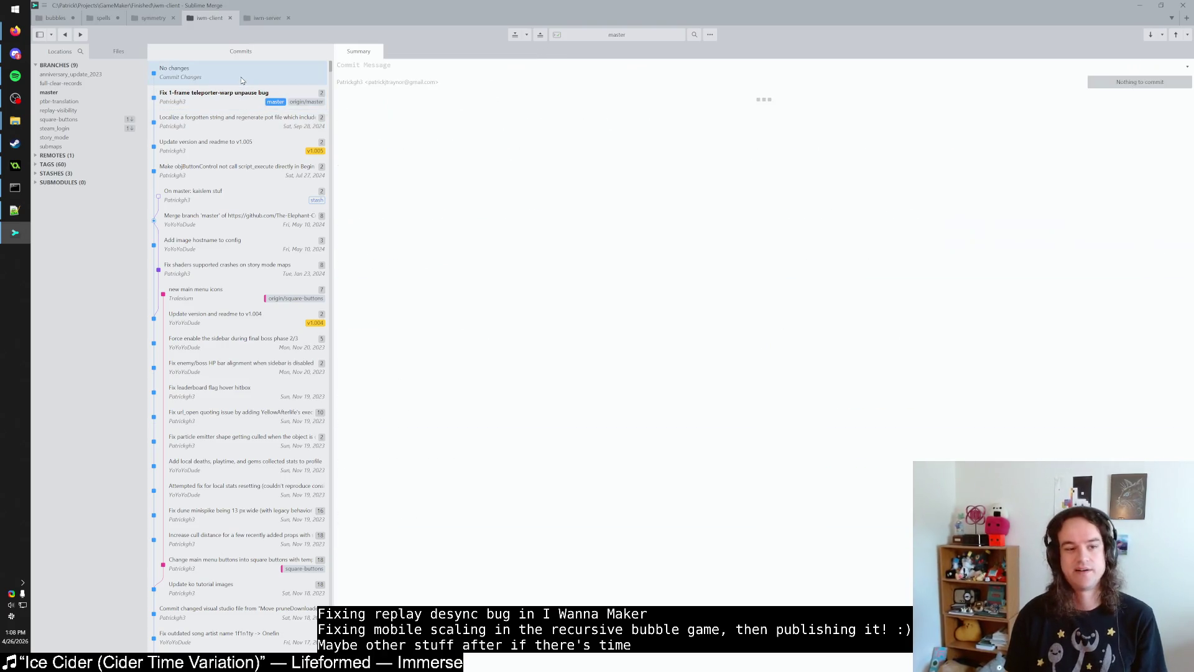
click(15, 164)
click(47, 15)
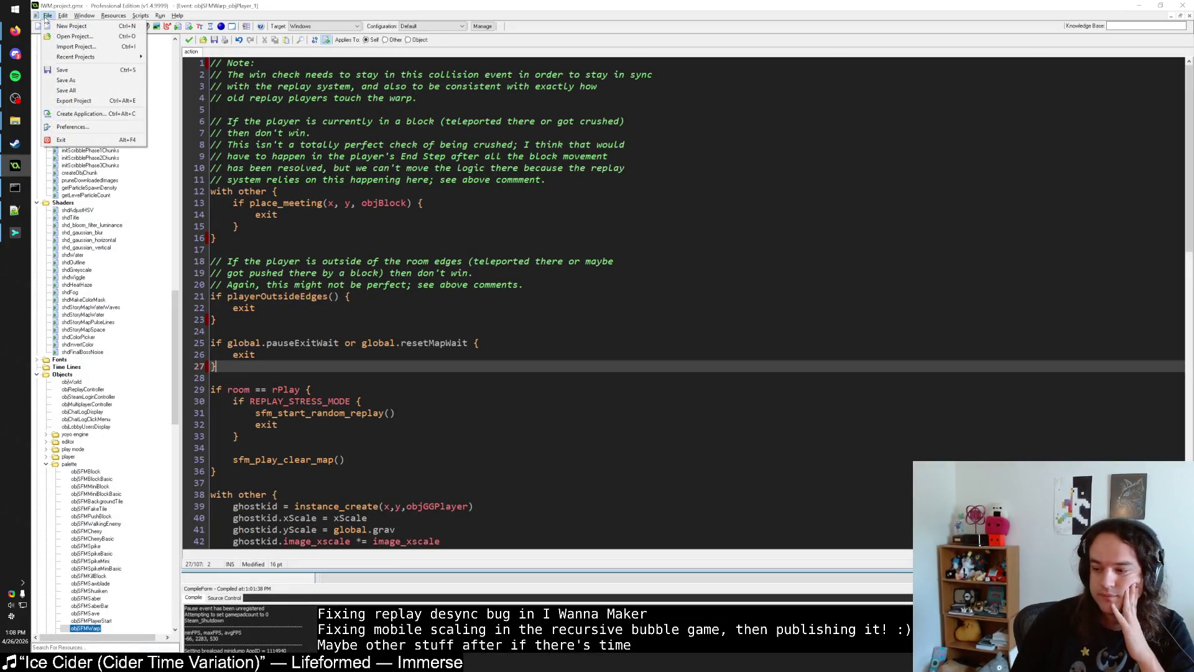
Step: Export the game as a Compressed Applications zip, IWM.zip, into Projects > GameMaker > Finished > iwm-client
click(81, 114)
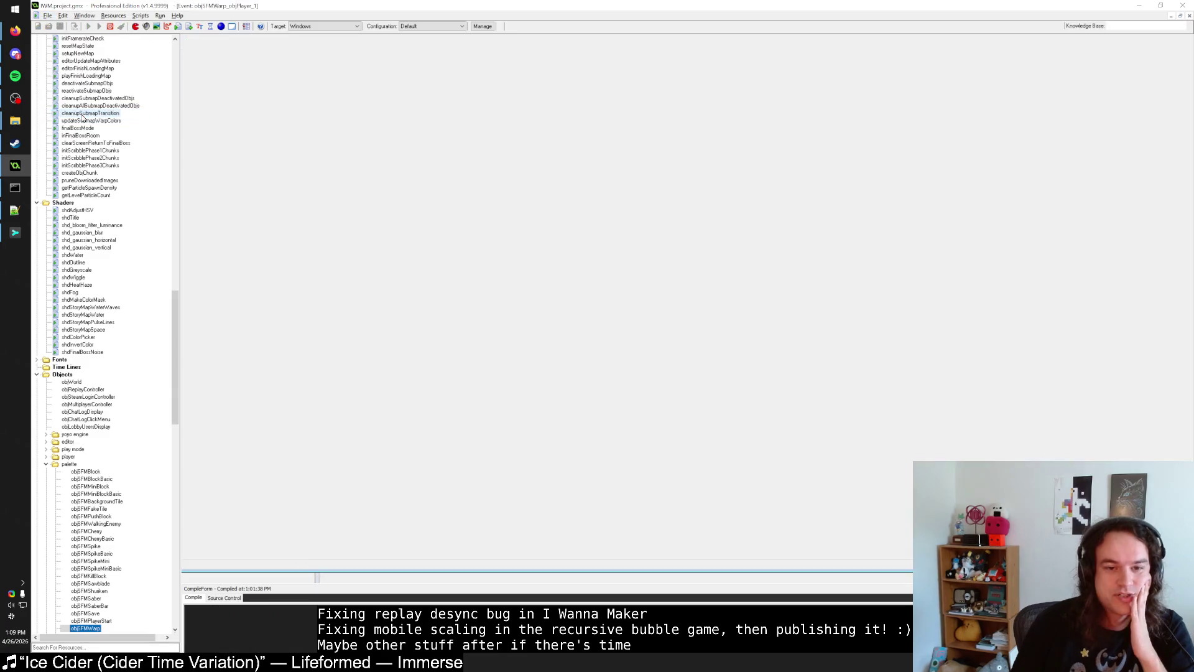
scroll(87, 119, up, 2)
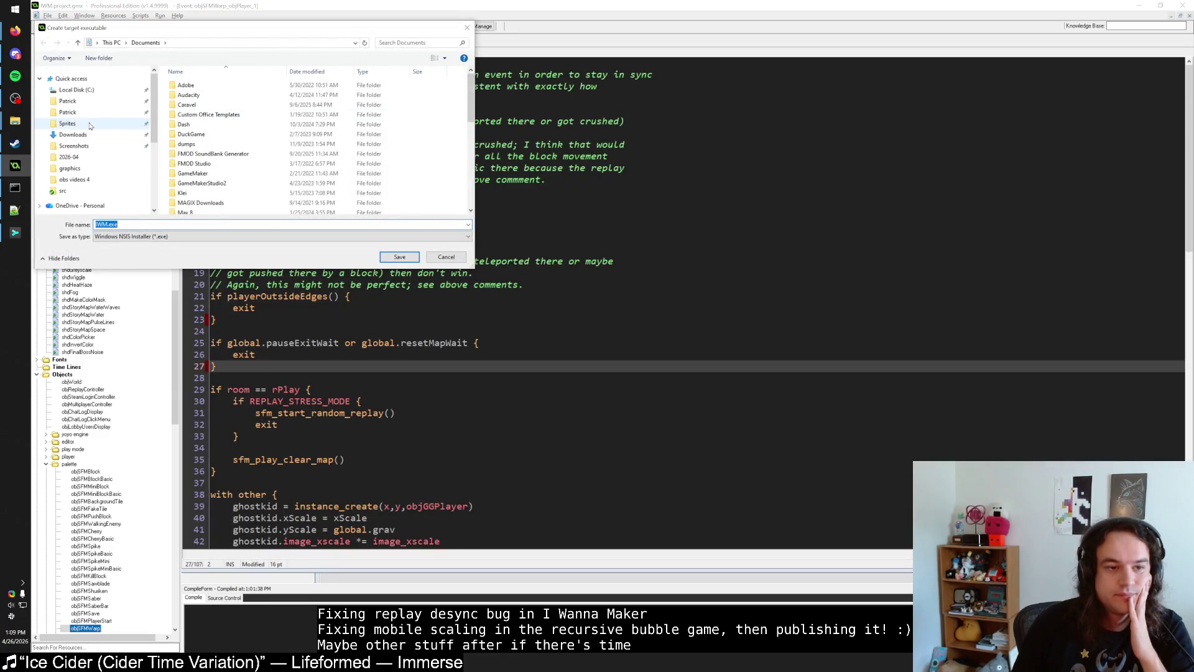
click(87, 106)
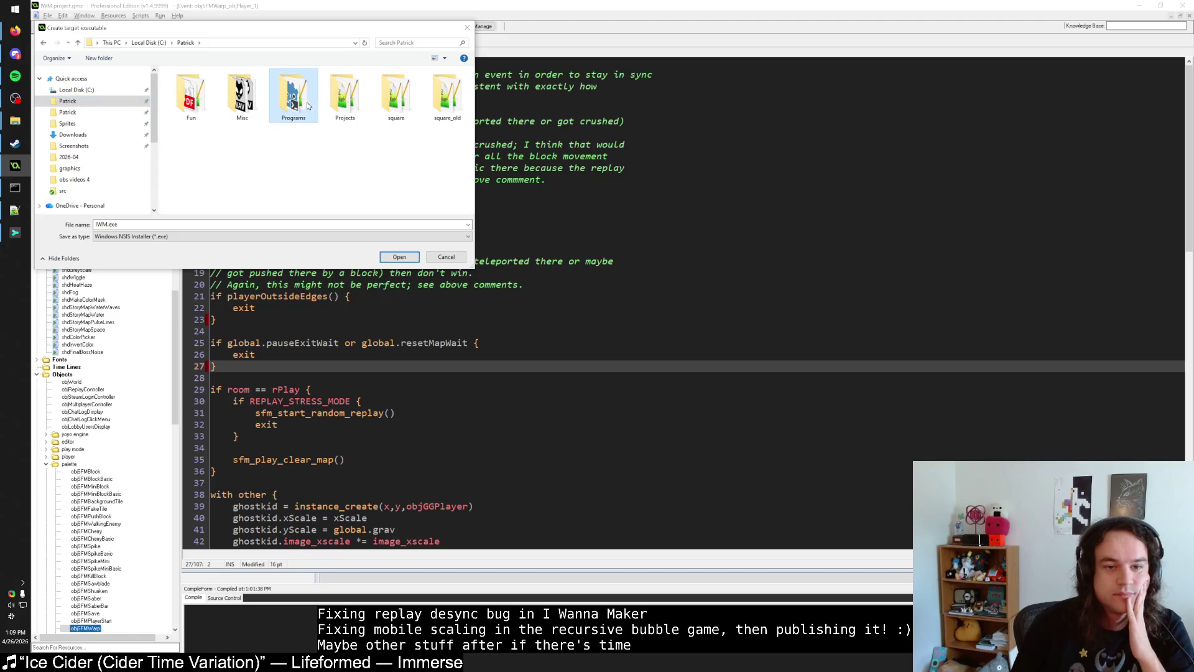
double_click(326, 100)
double_click(210, 125)
click(211, 126)
double_click(211, 127)
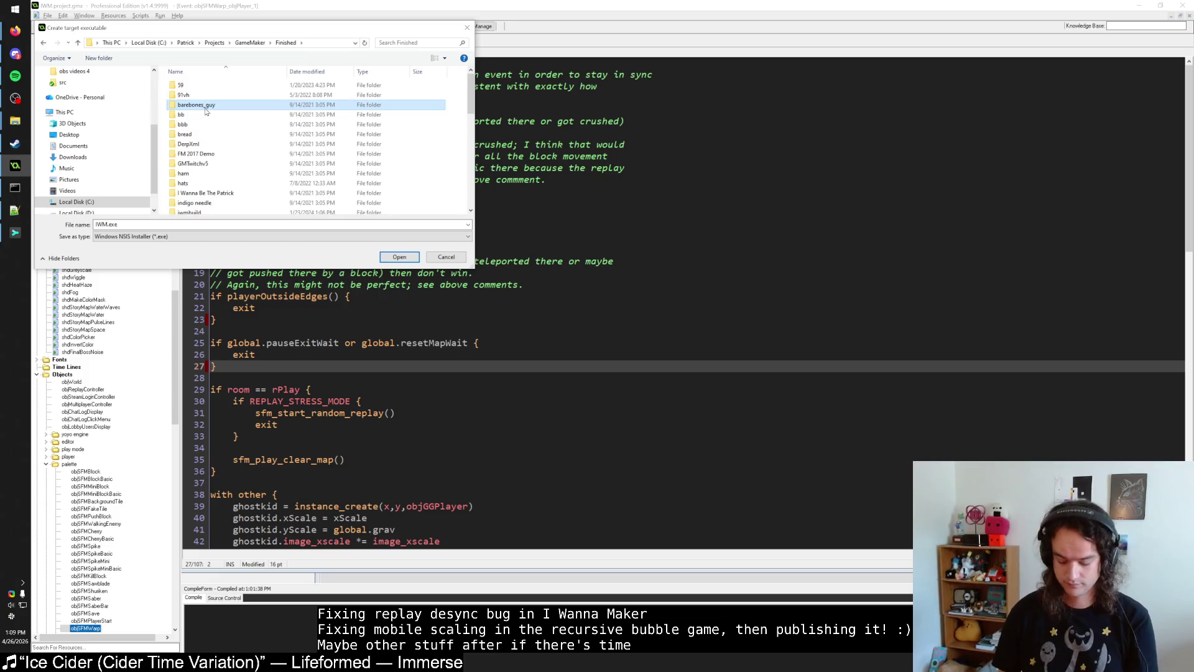
scroll(207, 111, down, 4)
double_click(206, 111)
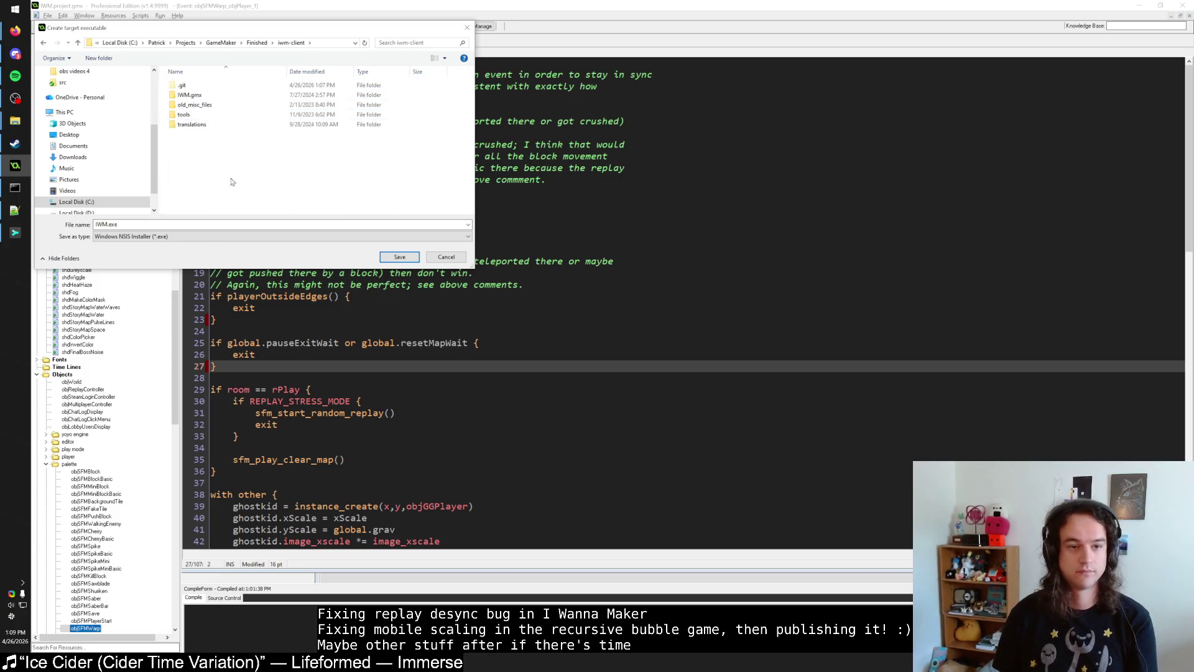
click(210, 236)
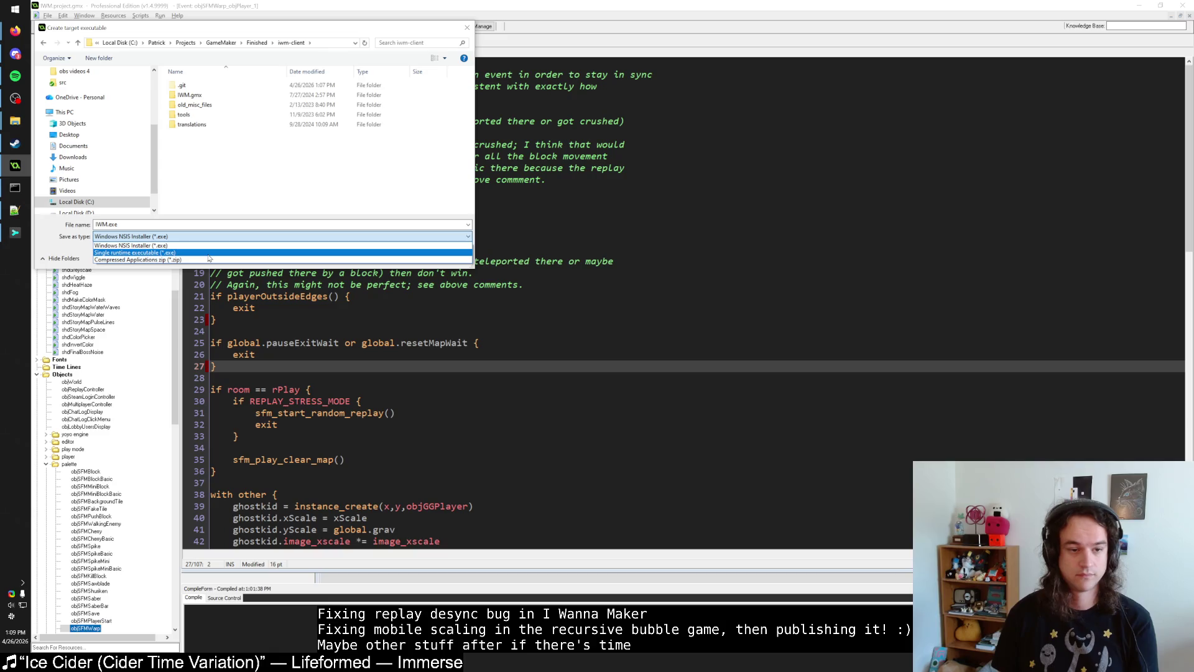
click(210, 259)
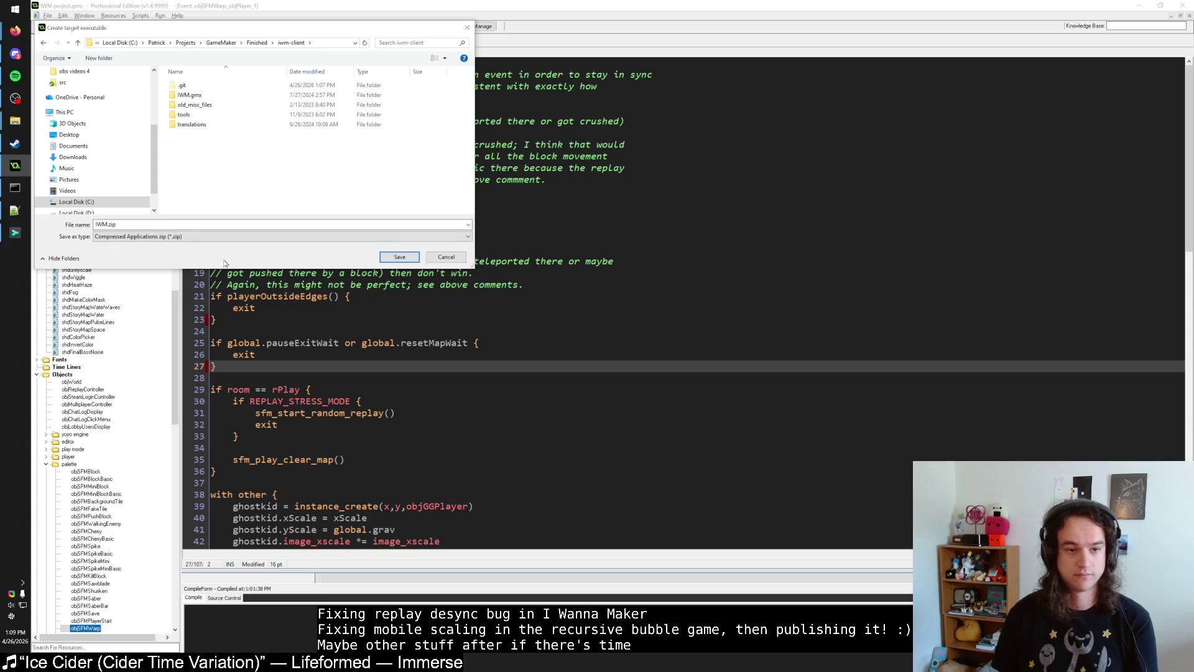
key(Return)
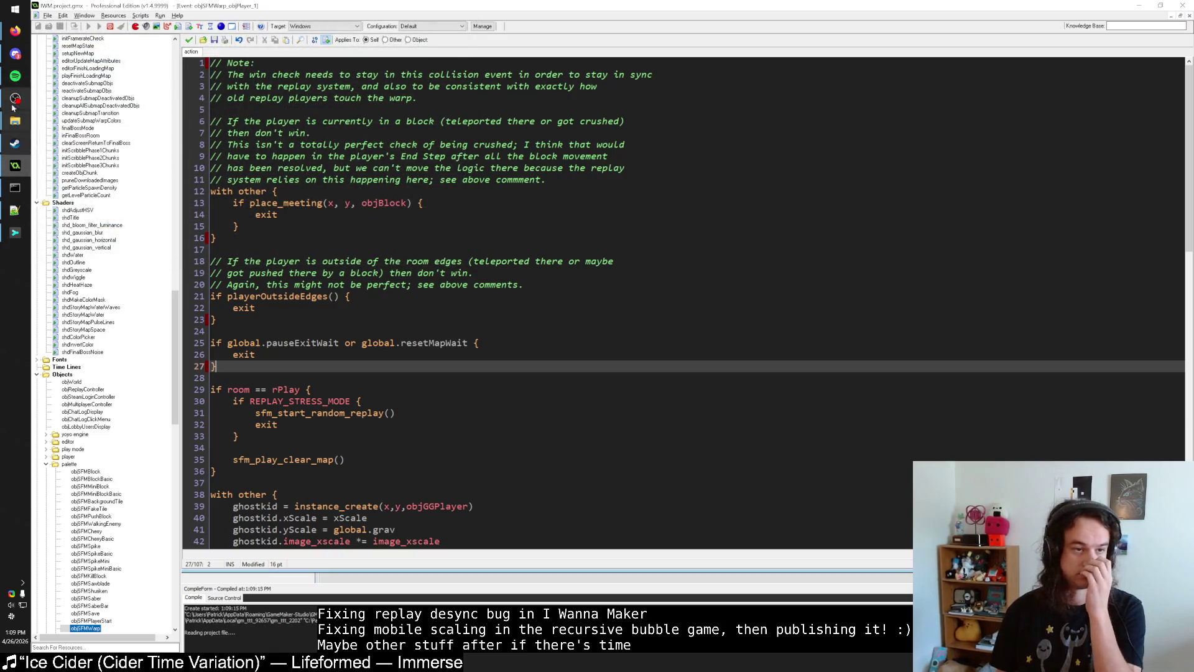
Step: In File Explorer, open Projects > GameMaker > Finished > iwm-client
mouse_move(15, 121)
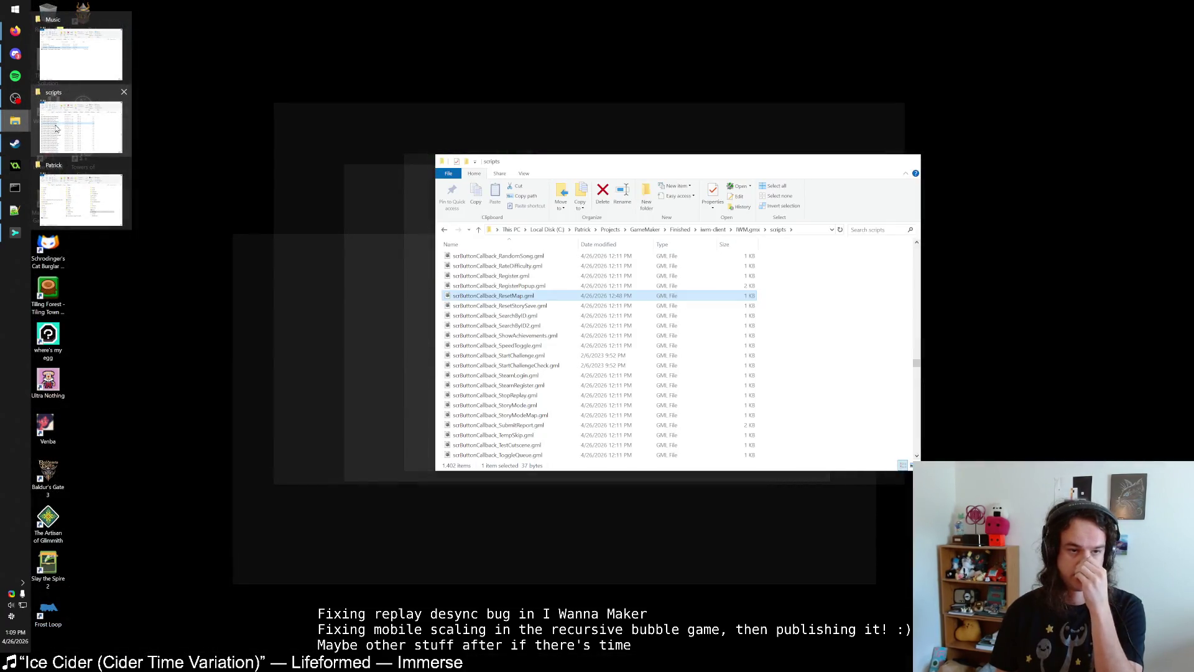
click(66, 199)
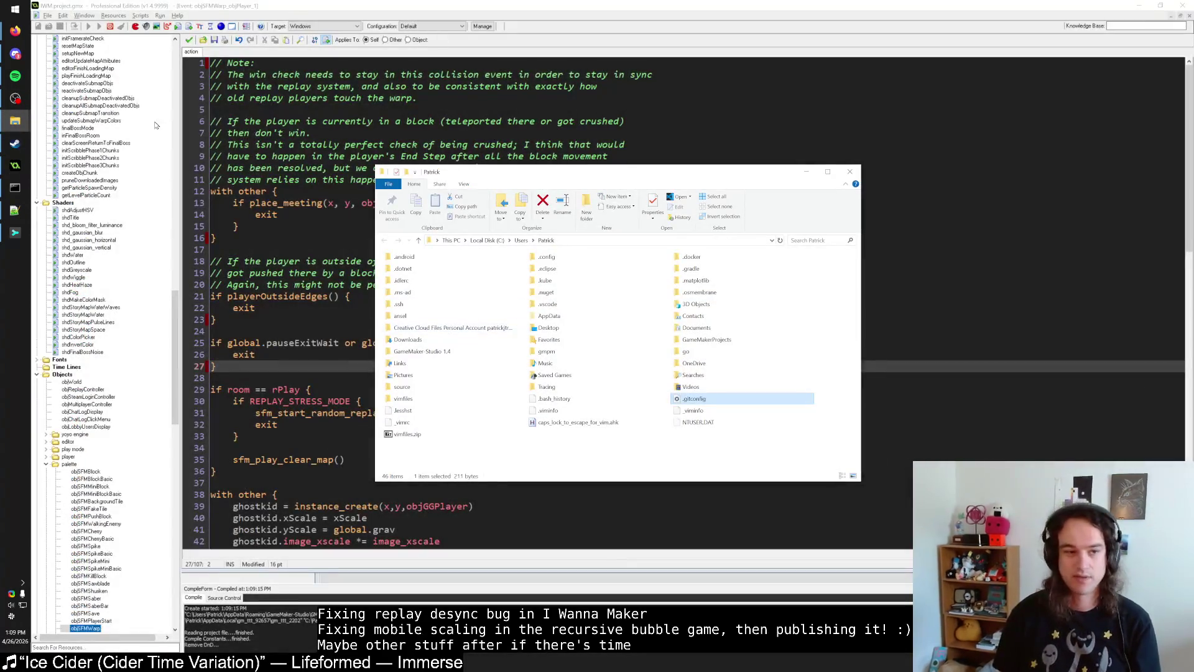
mouse_move(696, 179)
mouse_down()
mouse_move(627, 167)
mouse_move(591, 142)
mouse_move(376, 152)
mouse_move(591, 183)
mouse_up()
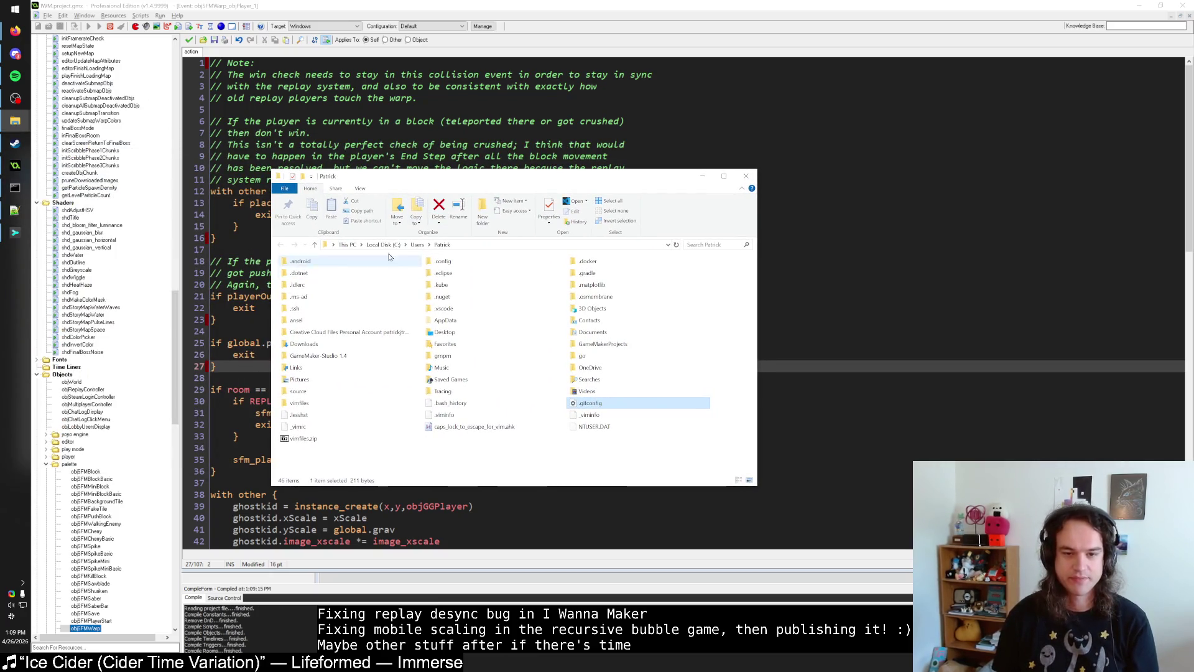
click(15, 124)
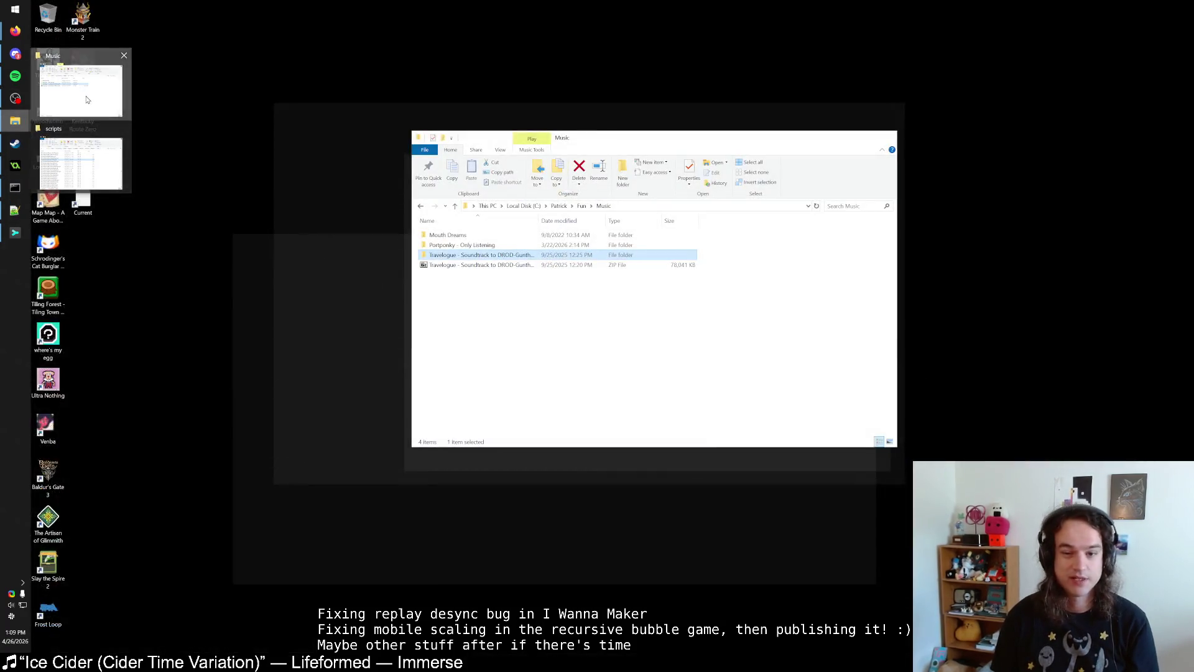
click(79, 87)
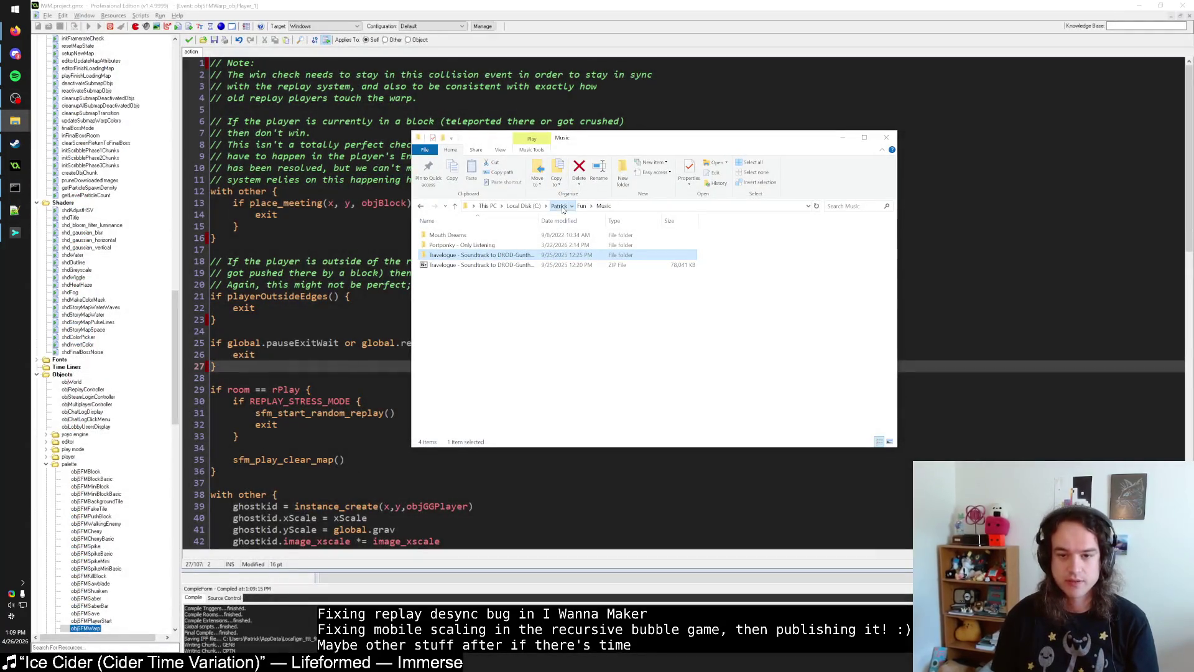
click(560, 206)
double_click(466, 265)
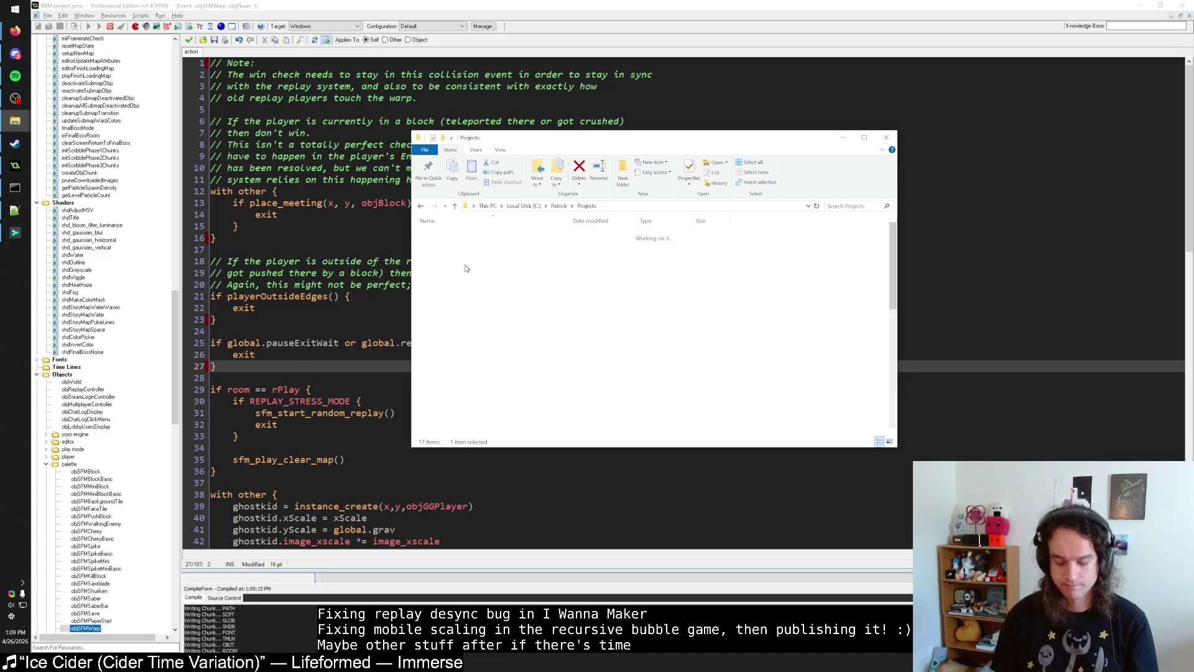
double_click(465, 267)
double_click(465, 267)
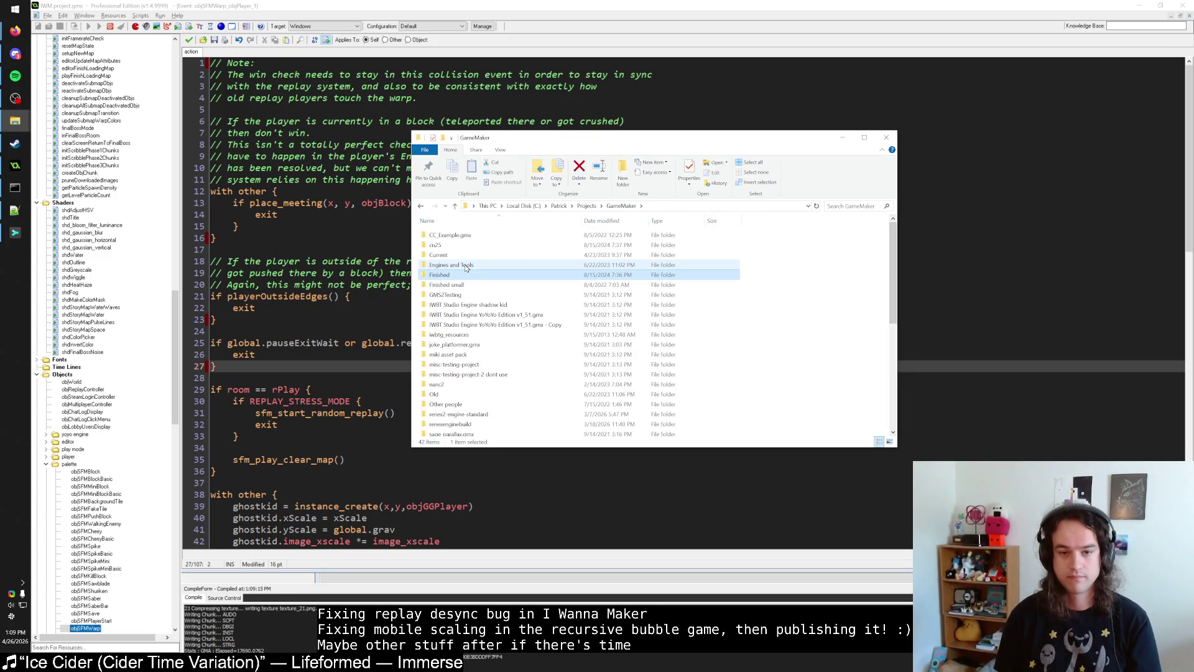
text(iwm-client)
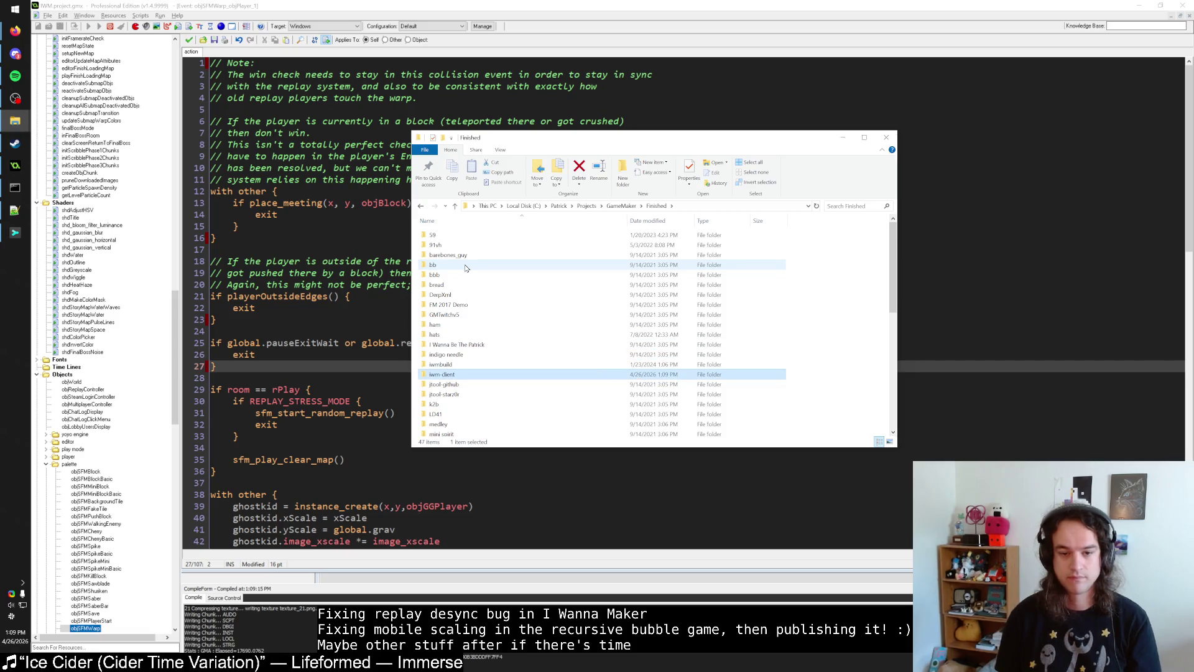
key(Return)
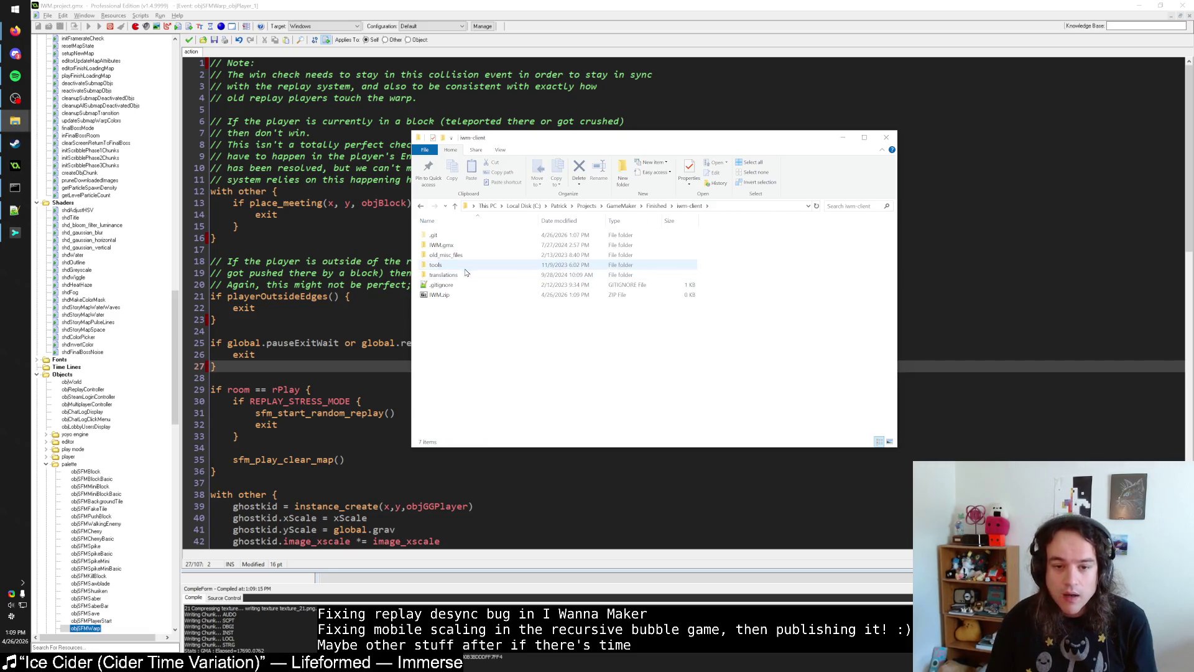
Step: Look inside the tools and translations folders, then return to iwm-client
double_click(466, 266)
key(BackSpace)
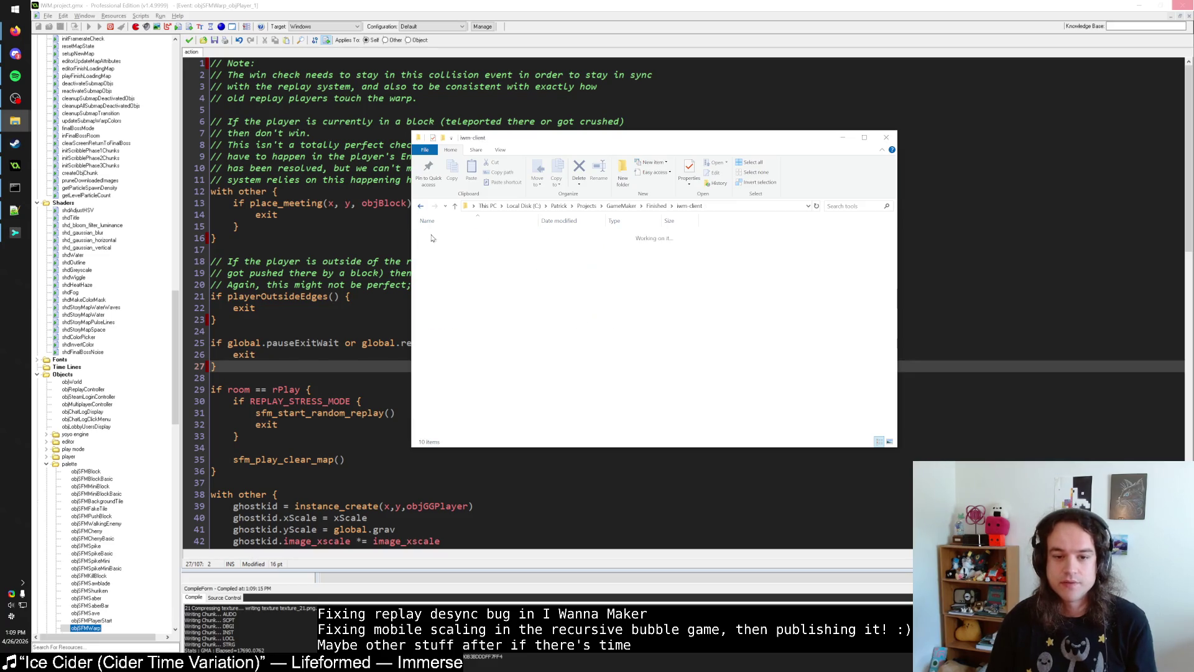
double_click(458, 274)
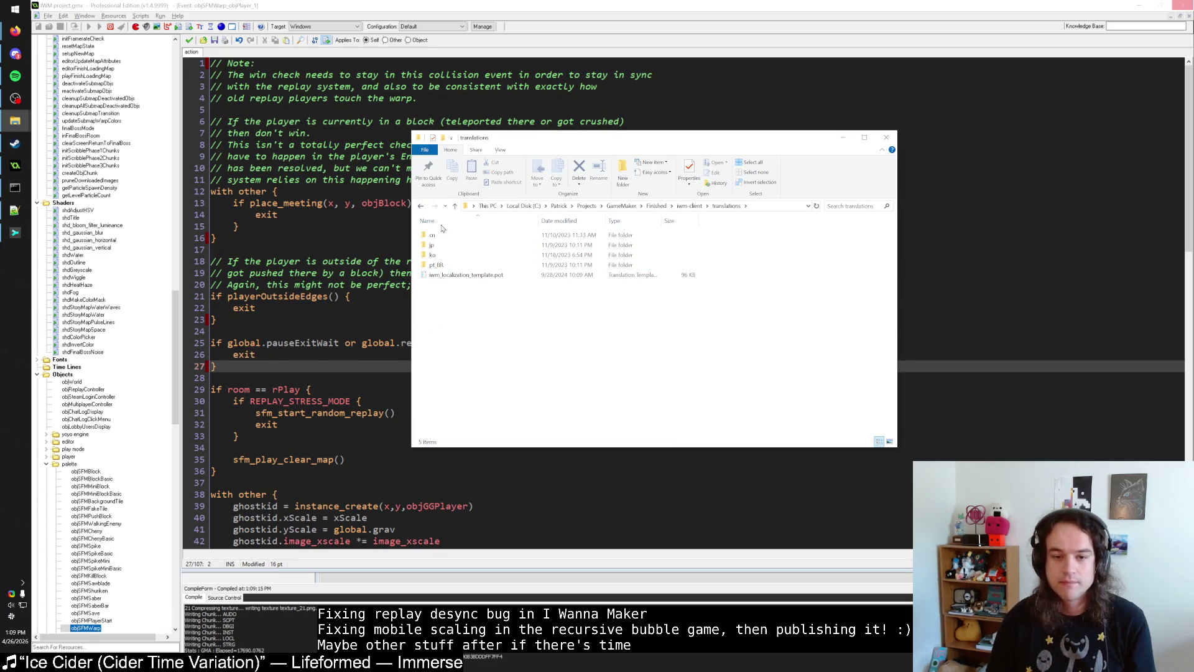
click(421, 206)
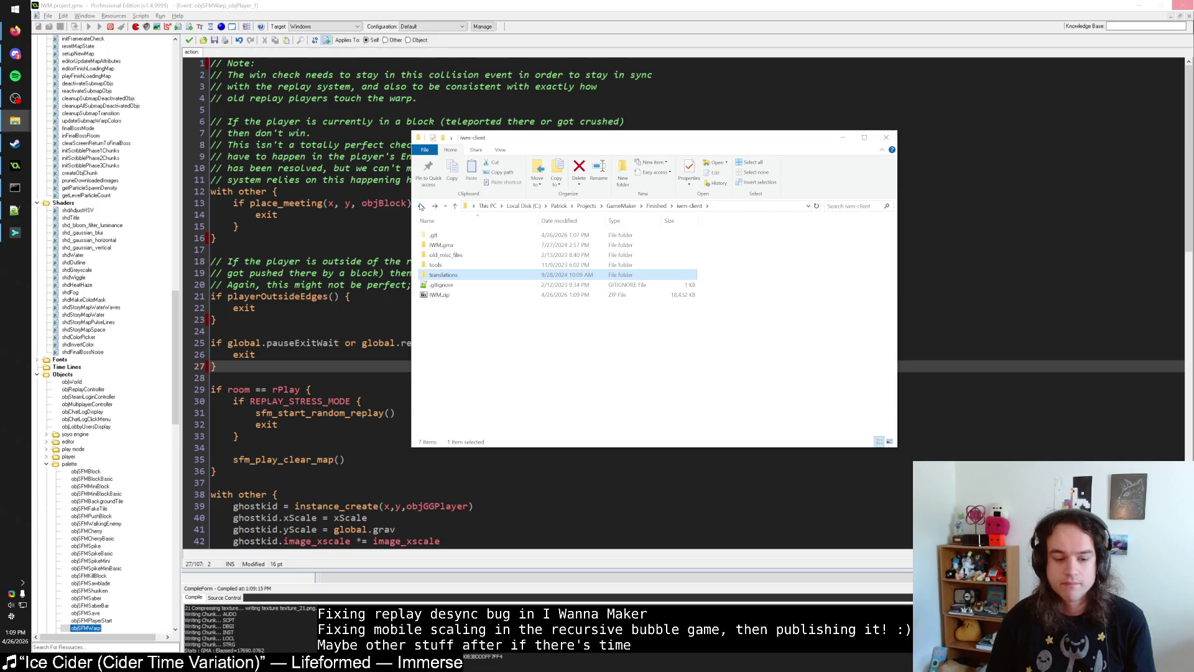
Step: Bring the GitHub commit history Firefox window forward in a new tab
click(15, 30)
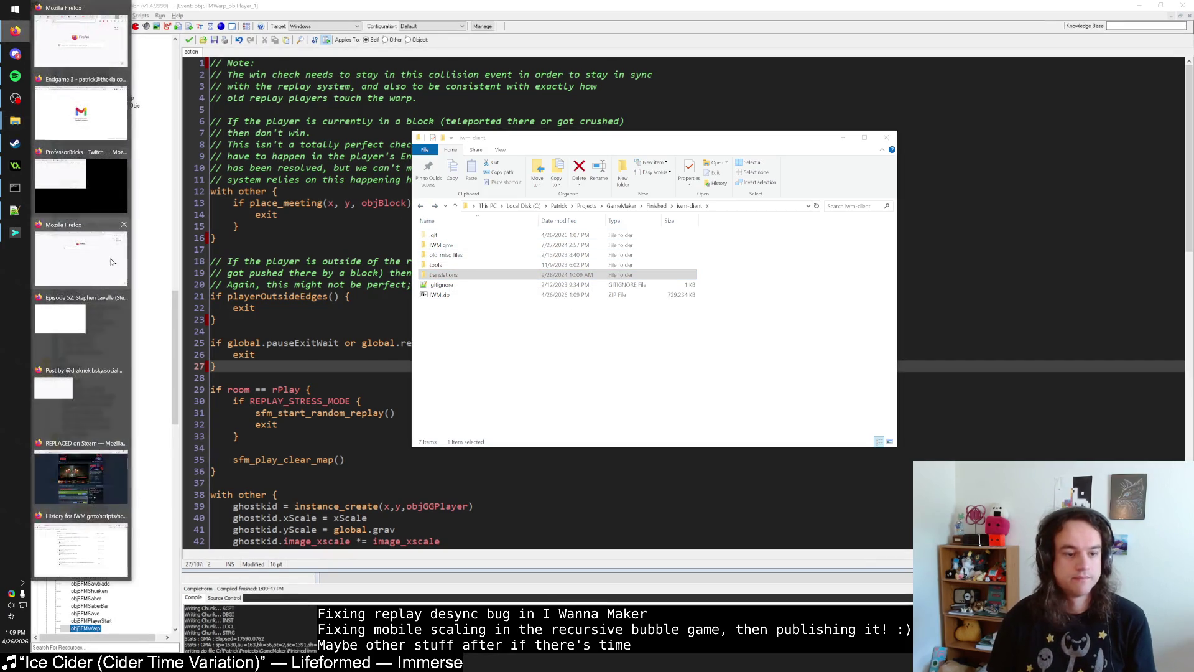
click(93, 544)
key(ctrl+t)
Step: Load partner.steamgames.com via the 'par' autocomplete, then minimize Firefox
text(partner.steamgames.com/)
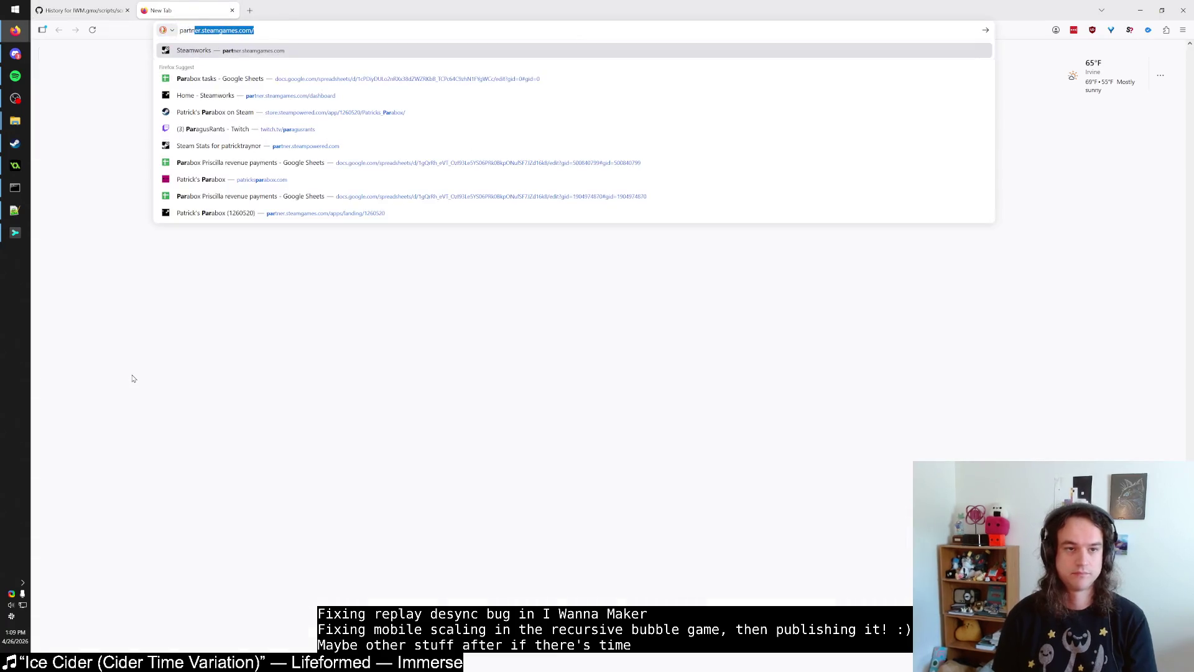
key(Return)
click(15, 30)
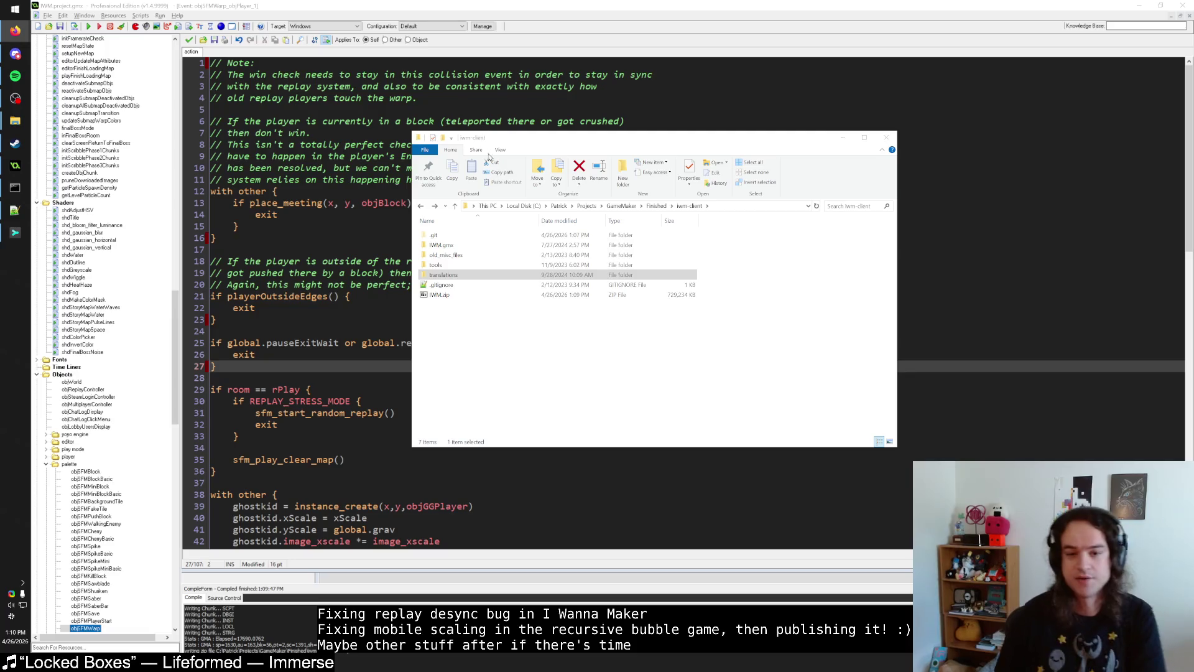
Step: Open IWM.zip in 7-Zip and inspect readme.txt's version line, Ver 1.005 (07/27/24)
double_click(464, 294)
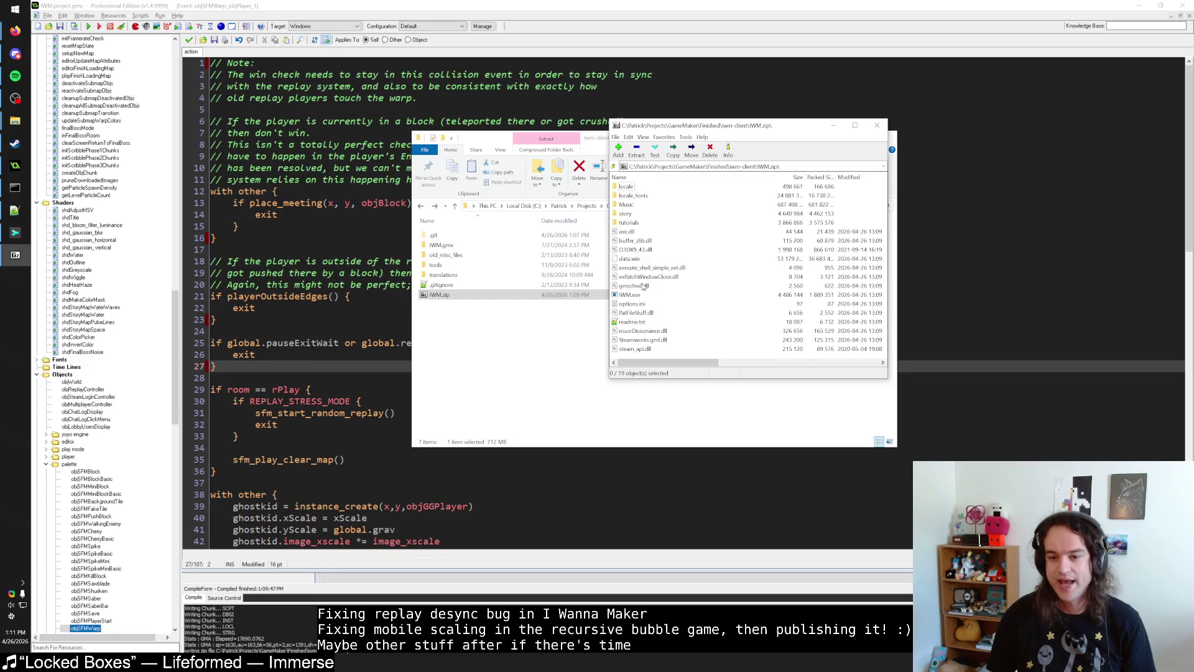
double_click(641, 322)
click(640, 322)
key(Up)
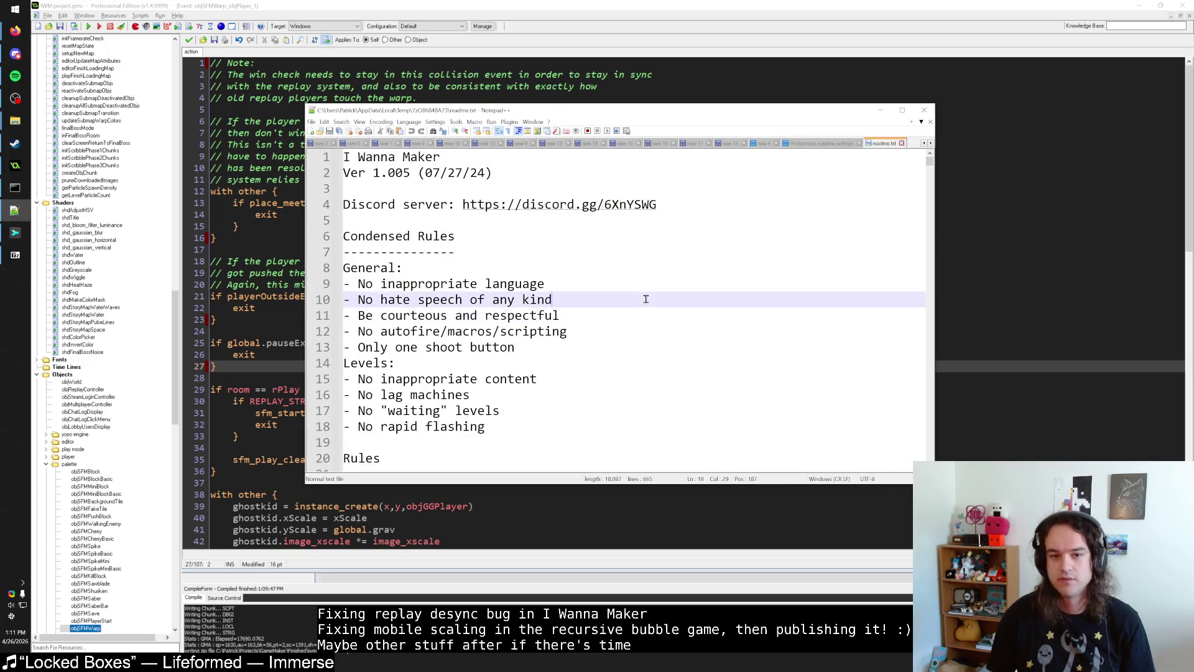
click(645, 326)
click(644, 323)
click(642, 328)
click(15, 232)
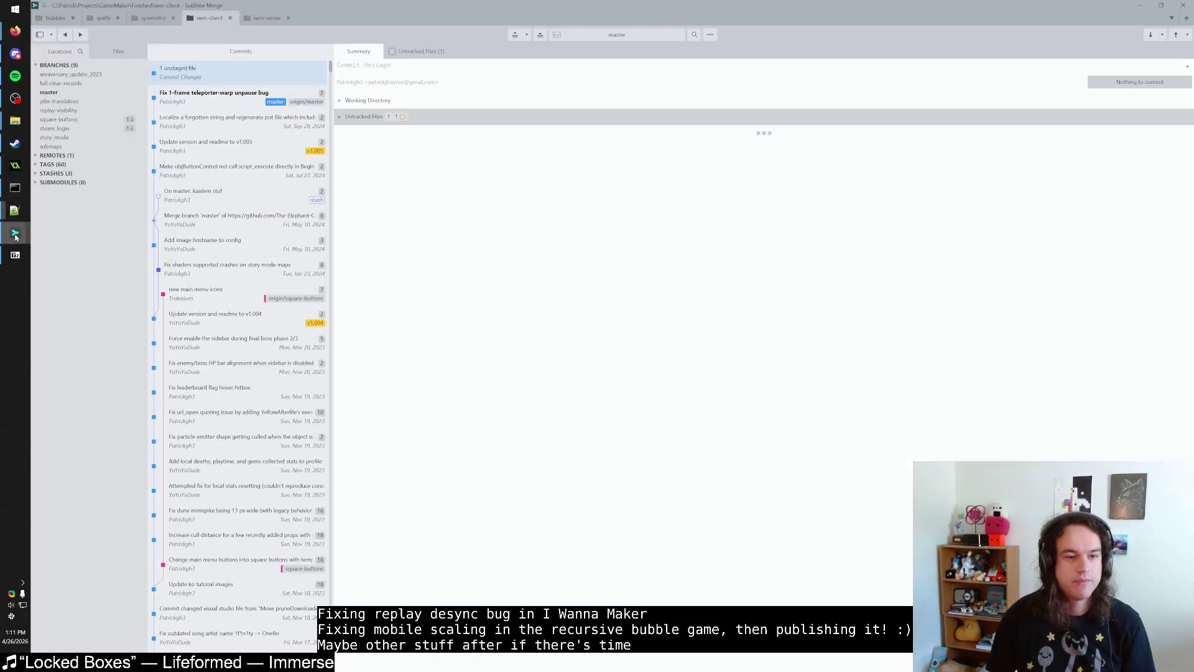
Step: Check the localize, v1.005, objButtonControl and teleporter-warp unpause commits plus uncommitted changes, then minimize
click(250, 128)
click(262, 144)
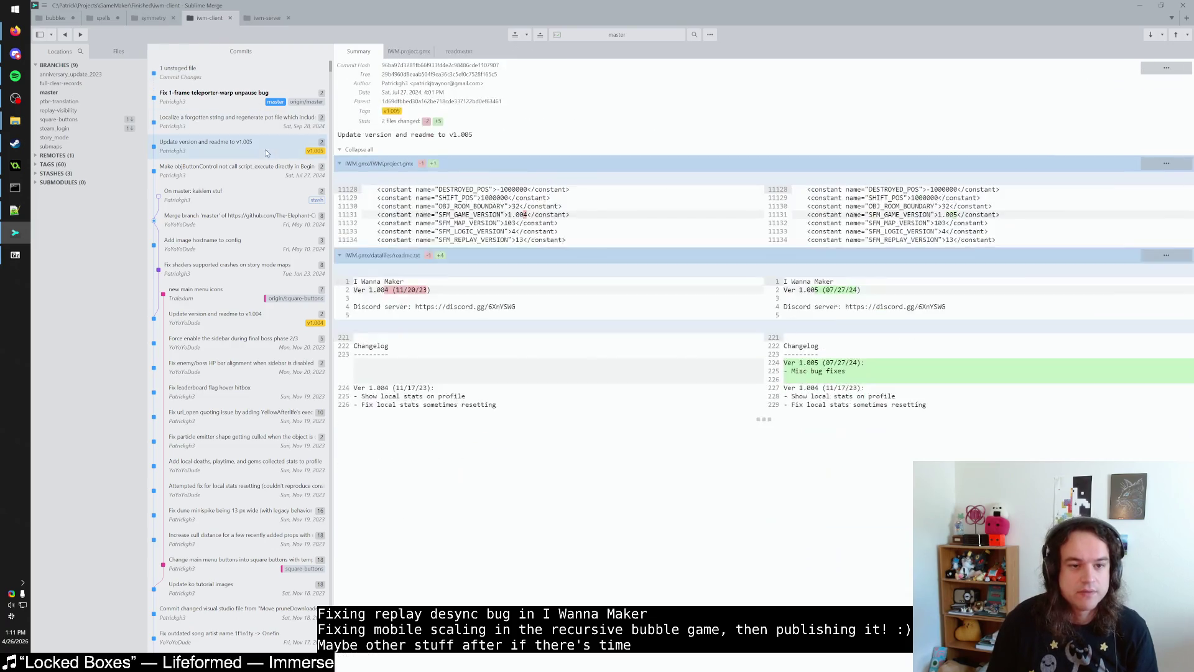
click(268, 171)
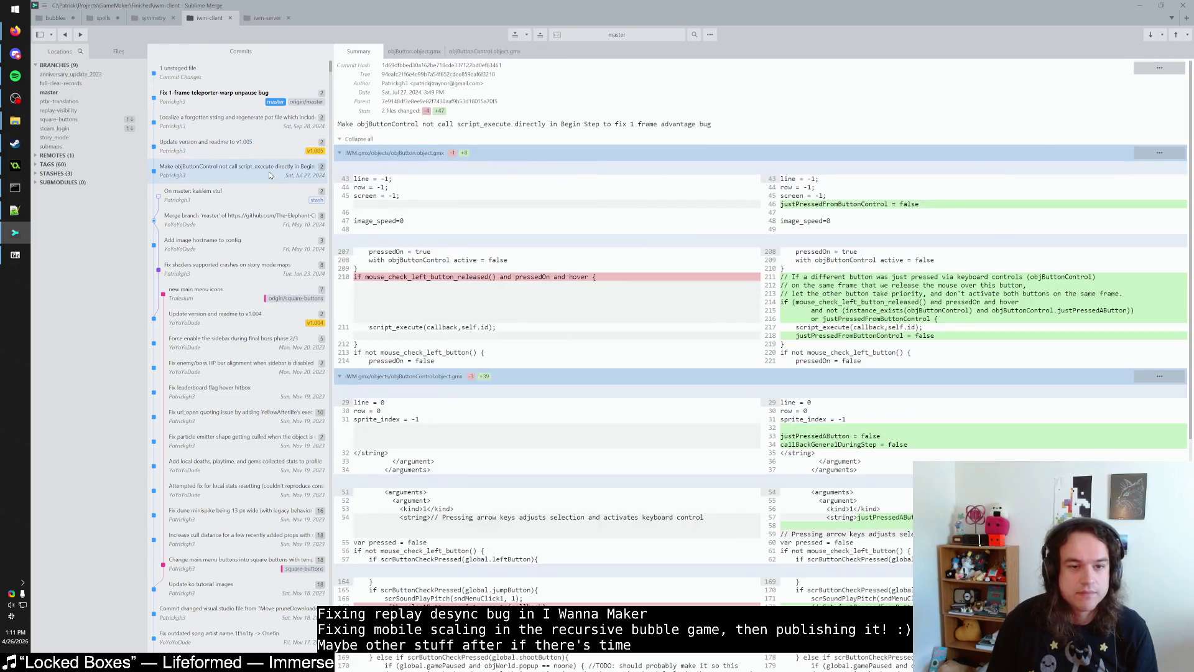
click(269, 105)
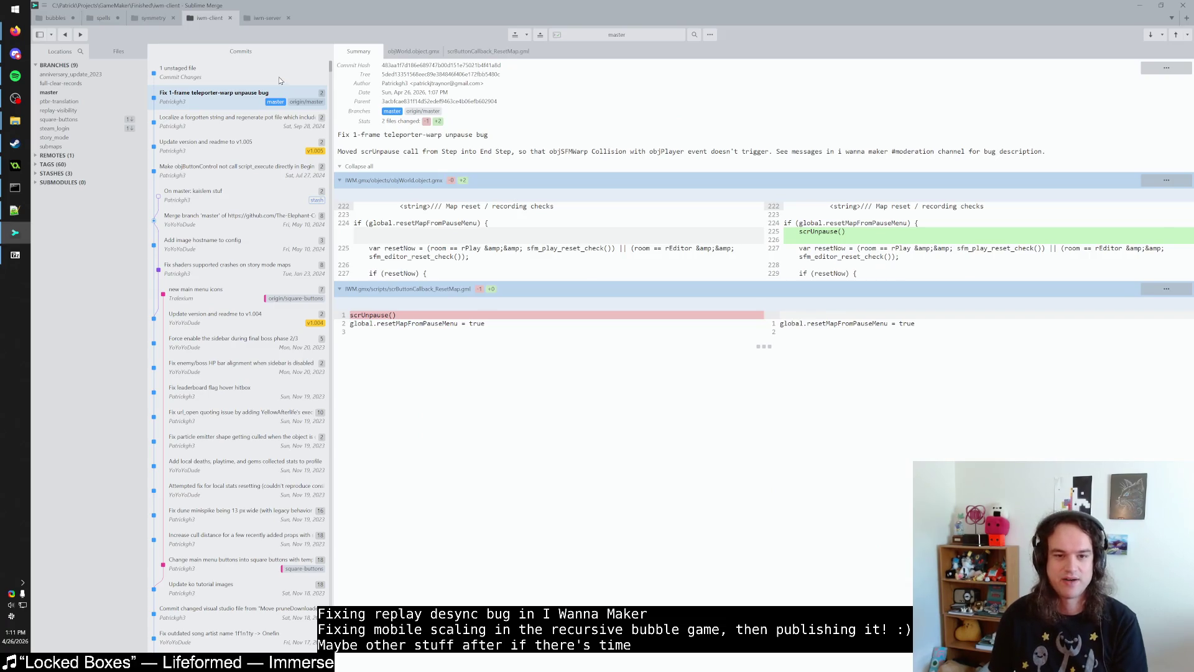
click(278, 77)
click(1140, 5)
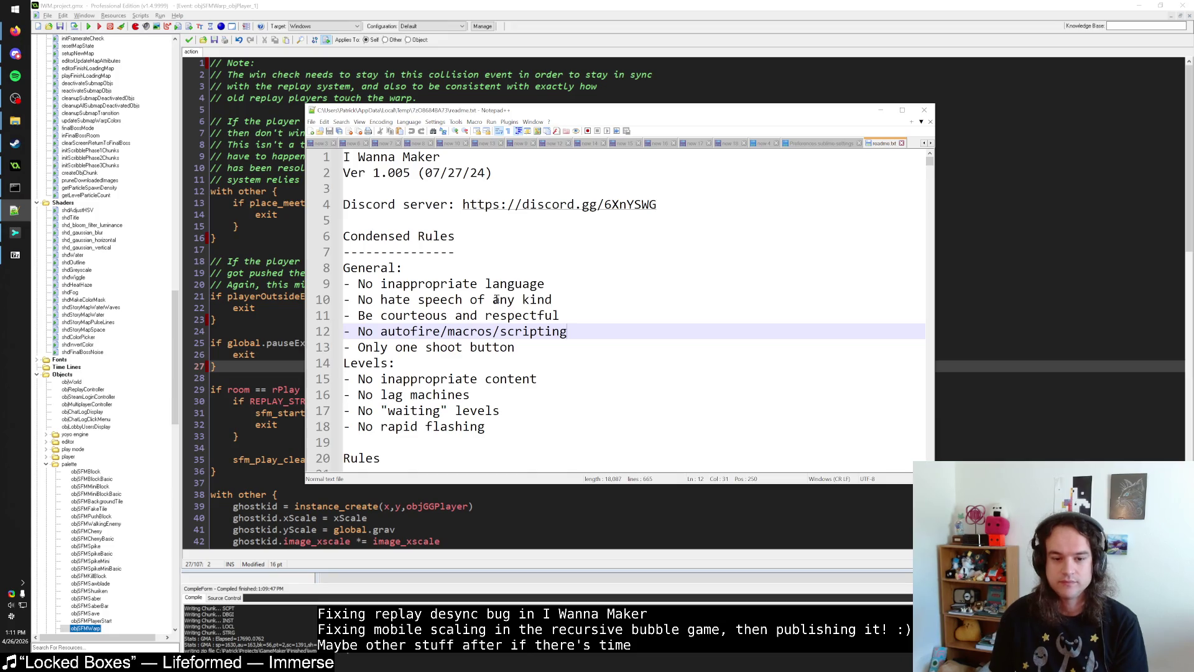
Step: Scroll the readme changelog down to the Ver 1.005 entry, then close readme.txt
scroll(497, 299, down, 7)
scroll(487, 327, down, 20)
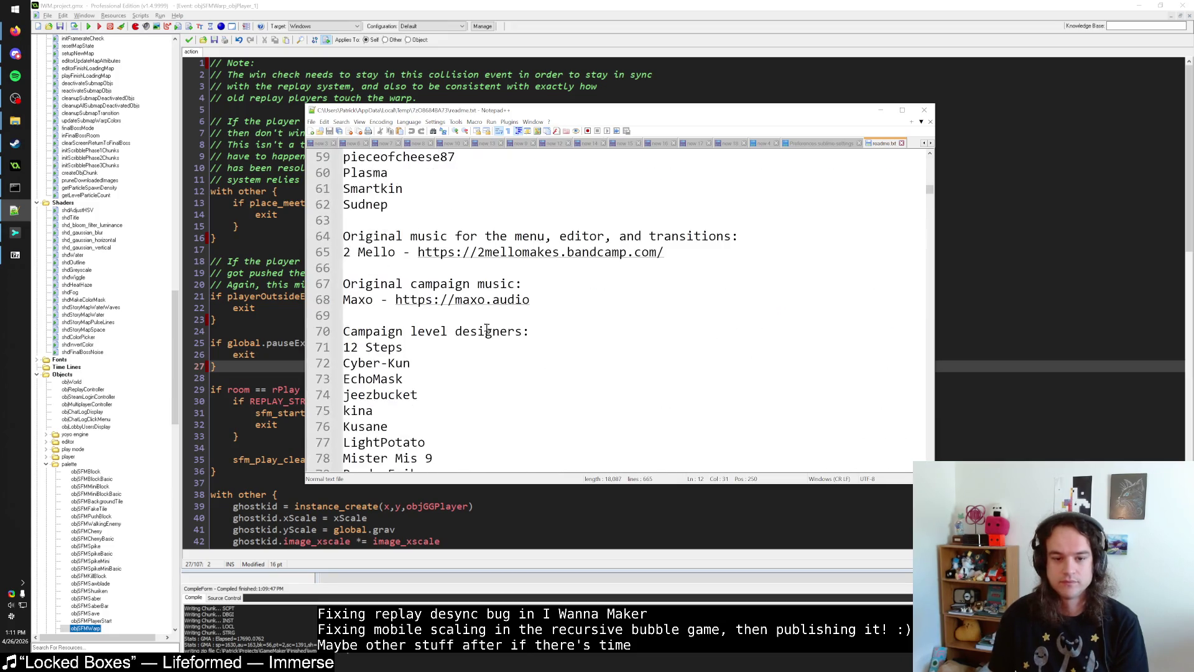
scroll(487, 327, down, 5)
click(888, 181)
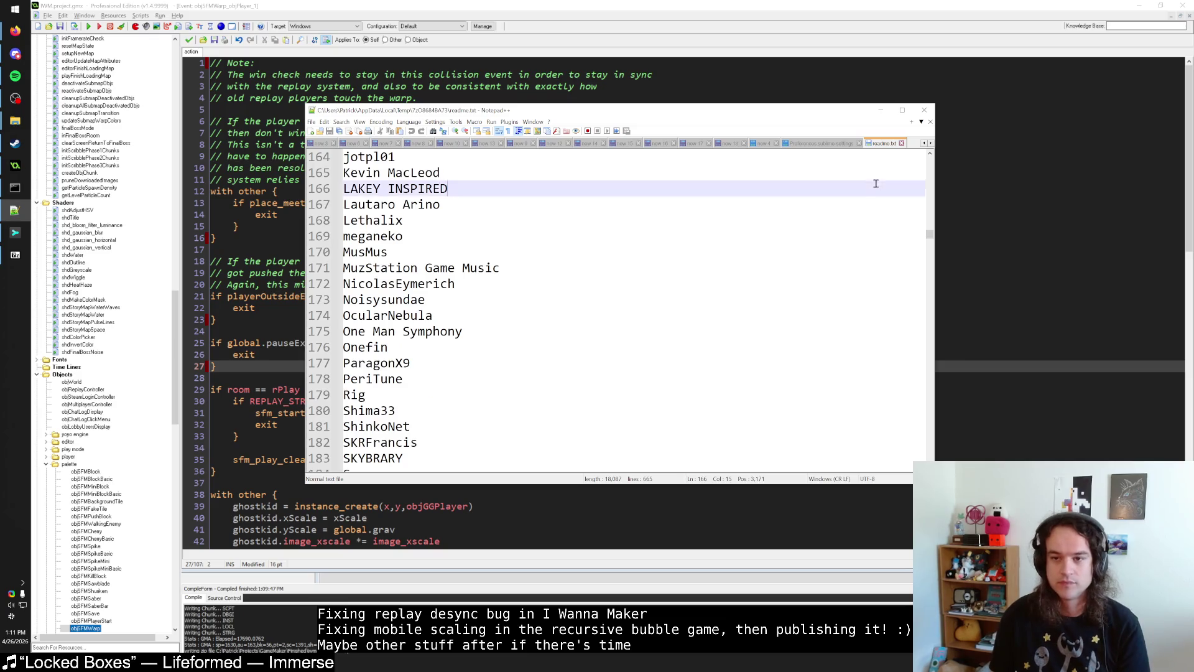
key(ctrl+w)
key(ctrl+shift+t)
mouse_move(929, 157)
mouse_down()
mouse_move(929, 316)
mouse_move(929, 242)
mouse_move(929, 260)
mouse_up()
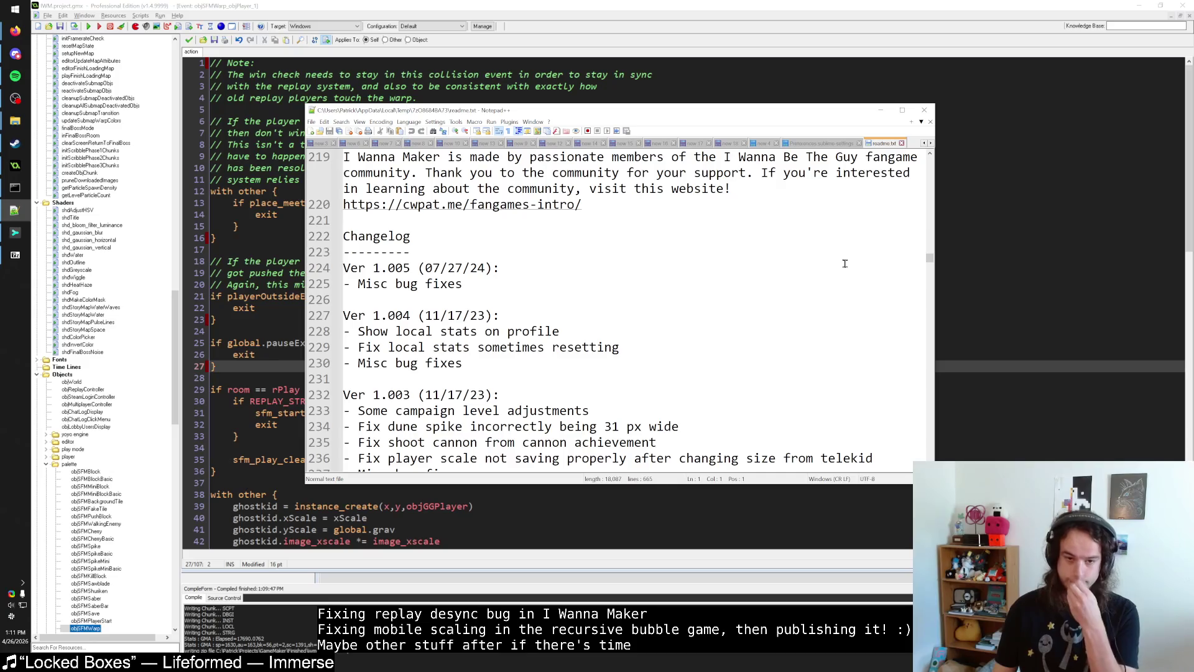
click(776, 265)
key(Down)
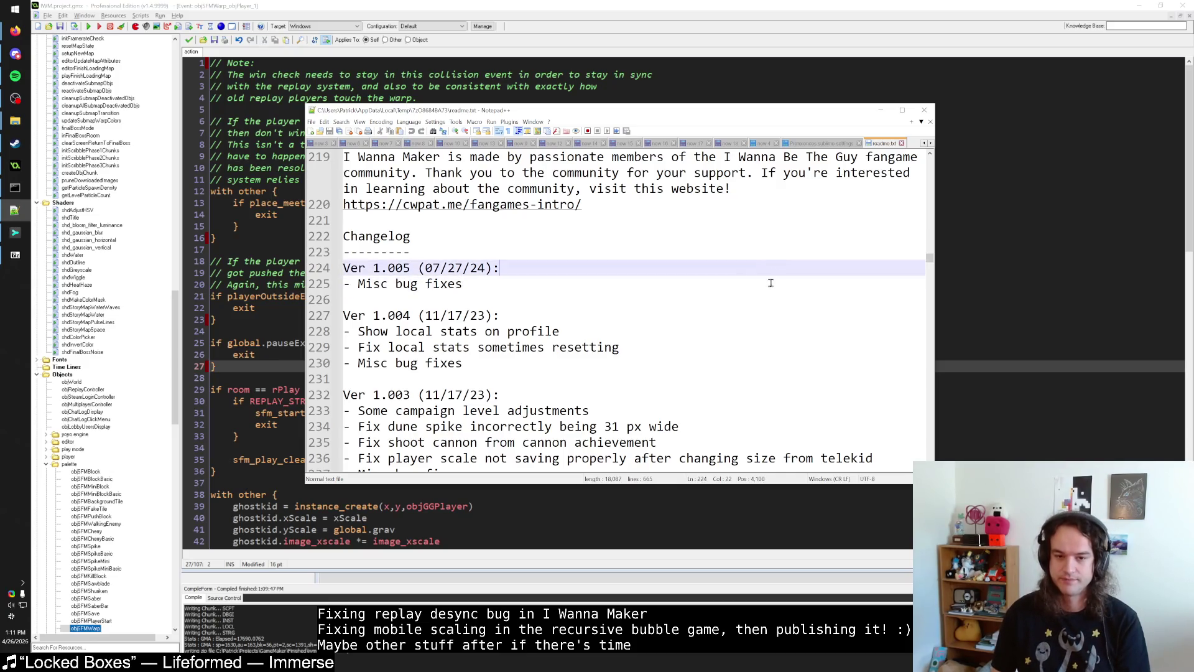
click(879, 115)
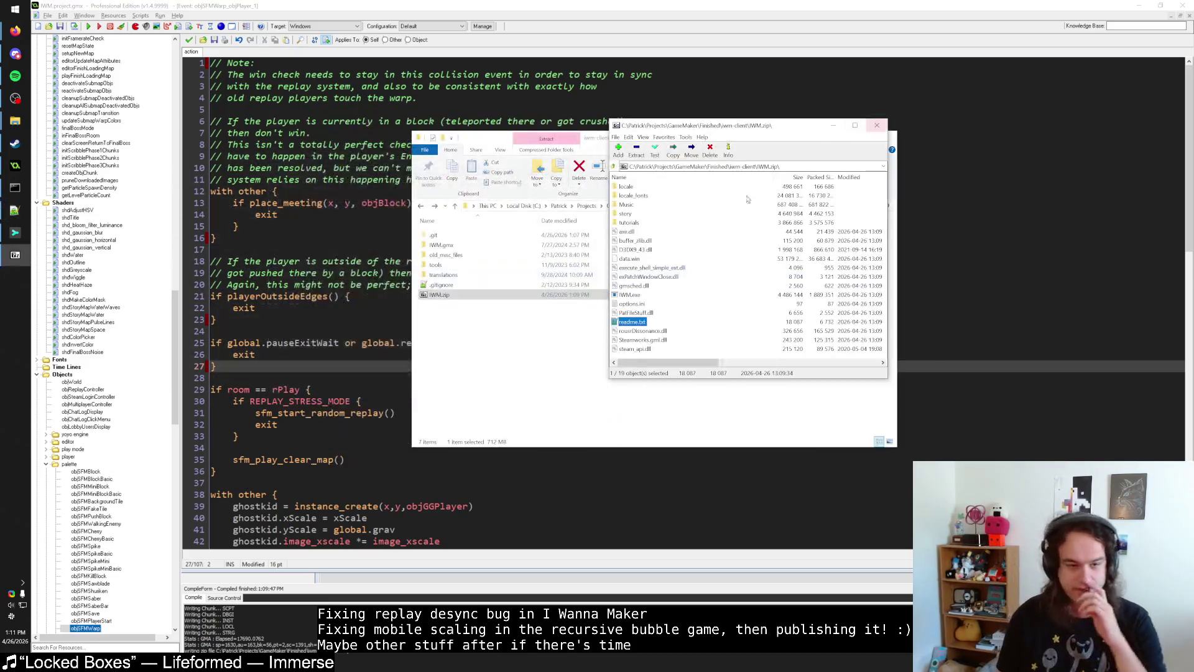
Step: Close 7-Zip and open Program Files (x86)\Steam\steamapps\common\I Wanna Maker in a new window
click(877, 126)
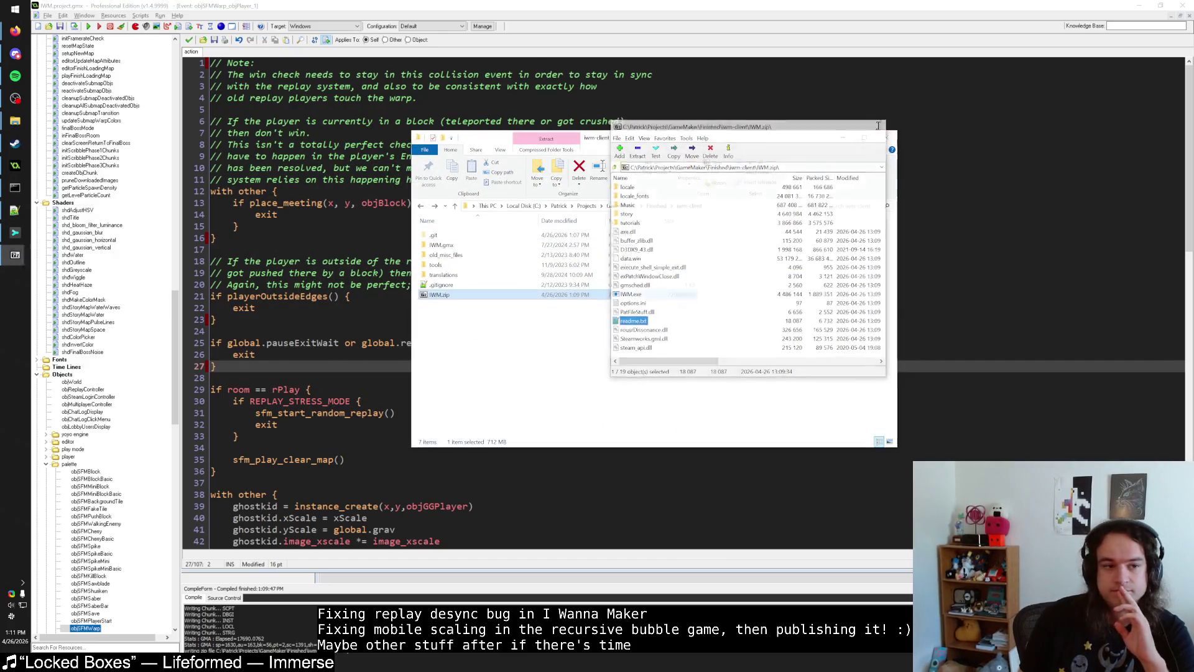
click(15, 233)
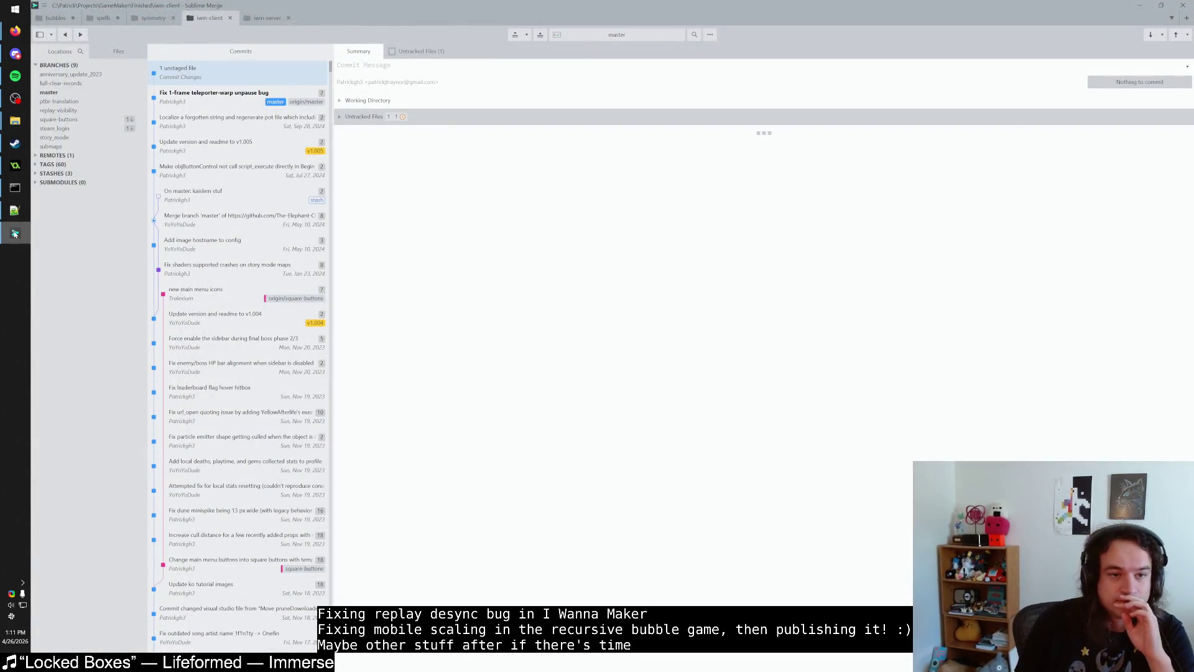
click(15, 233)
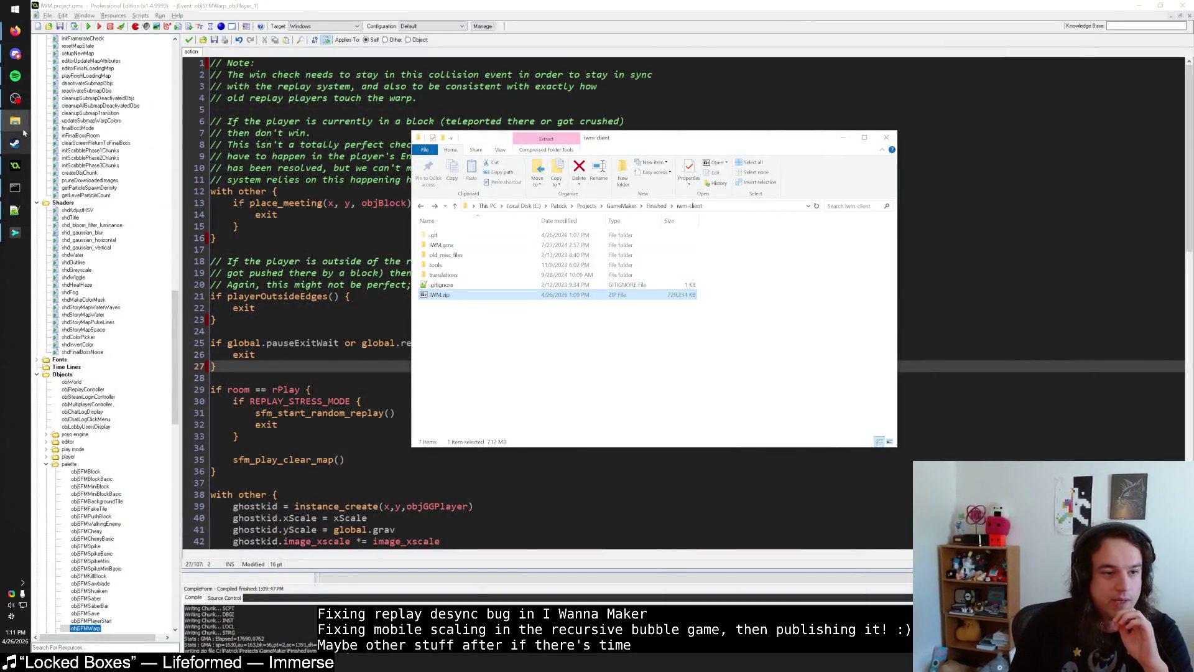
click(15, 9)
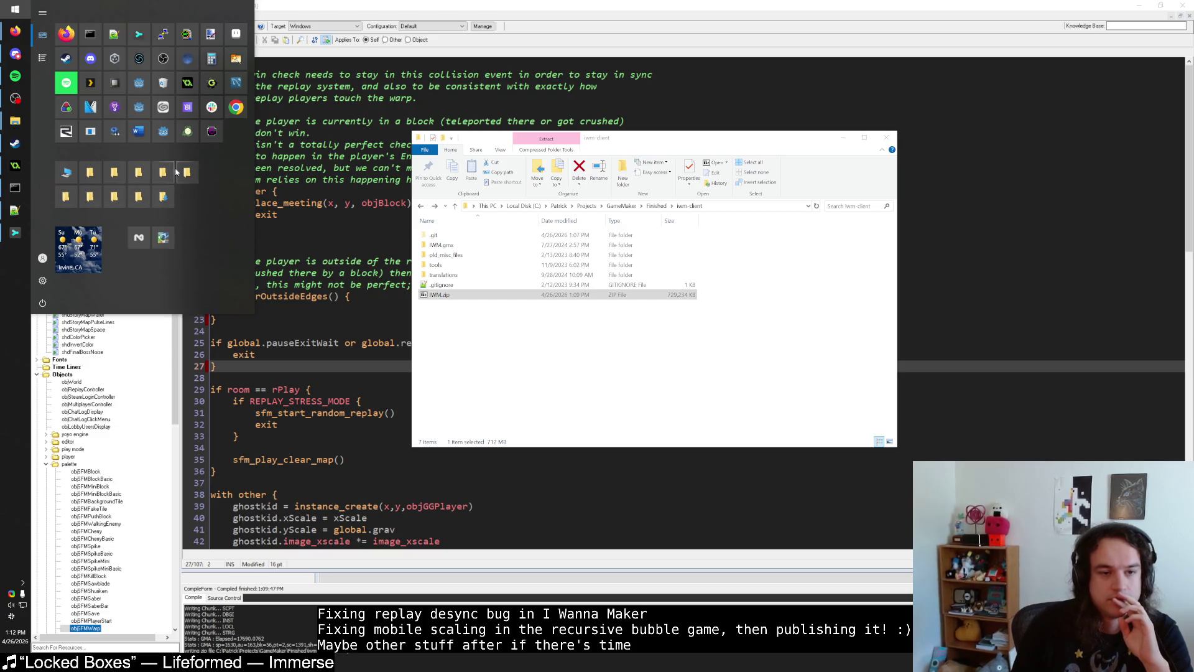
click(137, 176)
click(374, 324)
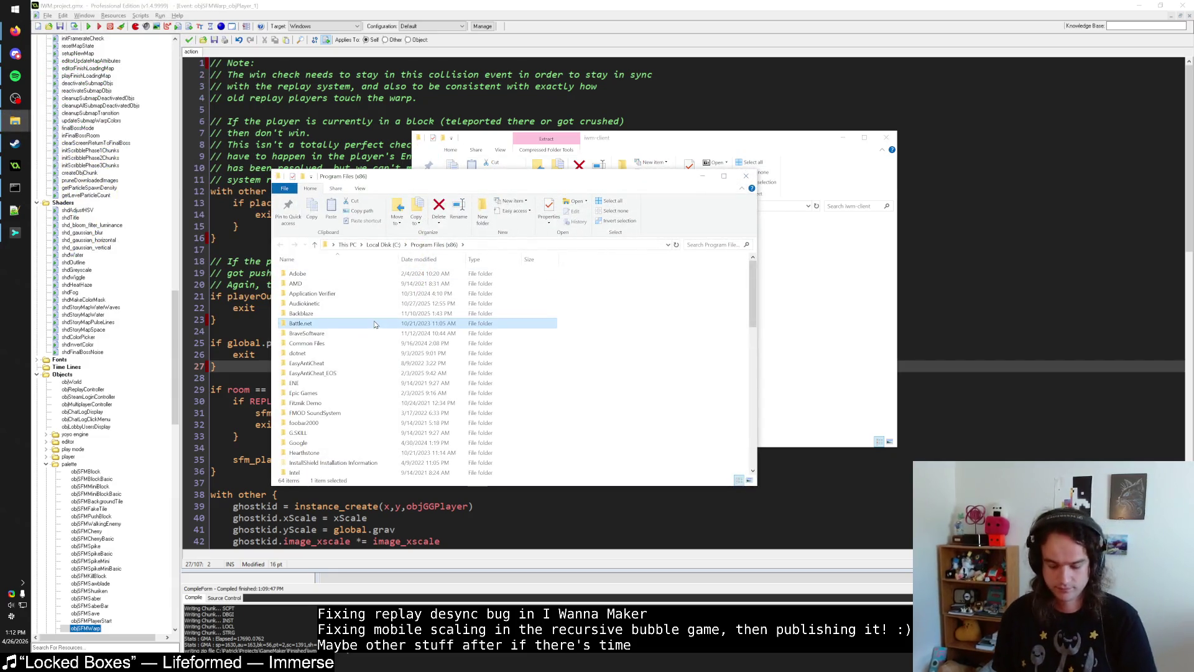
text(steam)
key(Return)
text(steamapps)
key(Return)
text(common)
key(Return)
text(i wanna maker)
key(Return)
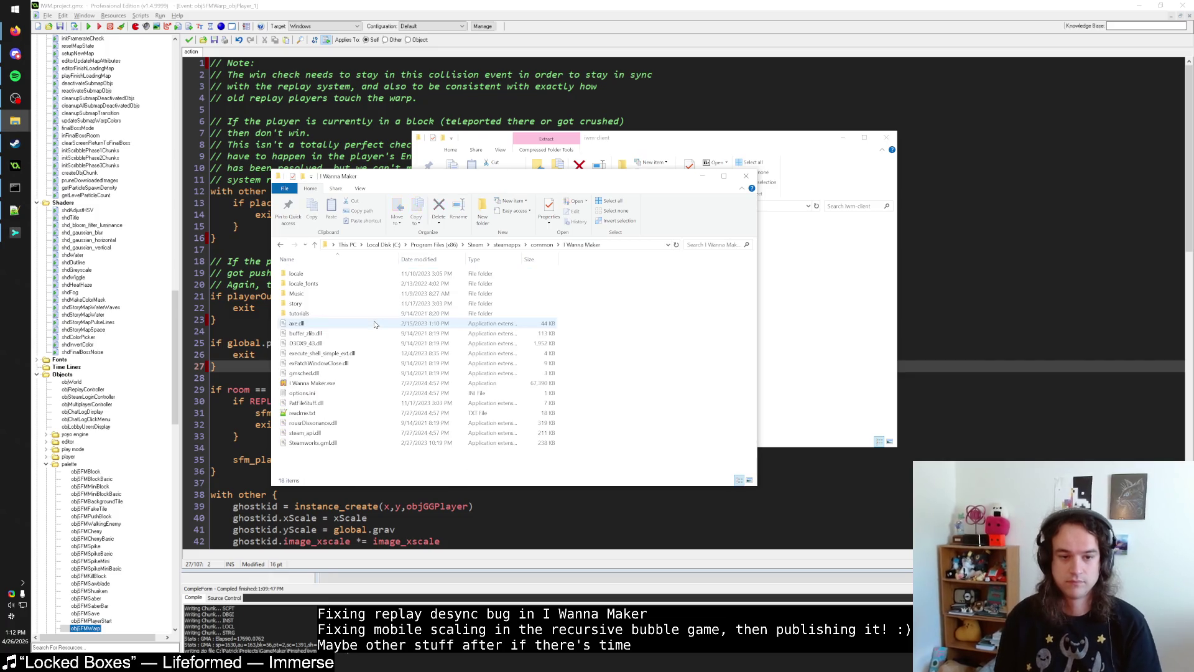
Step: Tile iwm-client and the Steam install side by side, open IWM.zip, and enter both locale folders
mouse_move(435, 176)
mouse_down()
mouse_move(710, 174)
mouse_move(799, 149)
mouse_up()
click(589, 140)
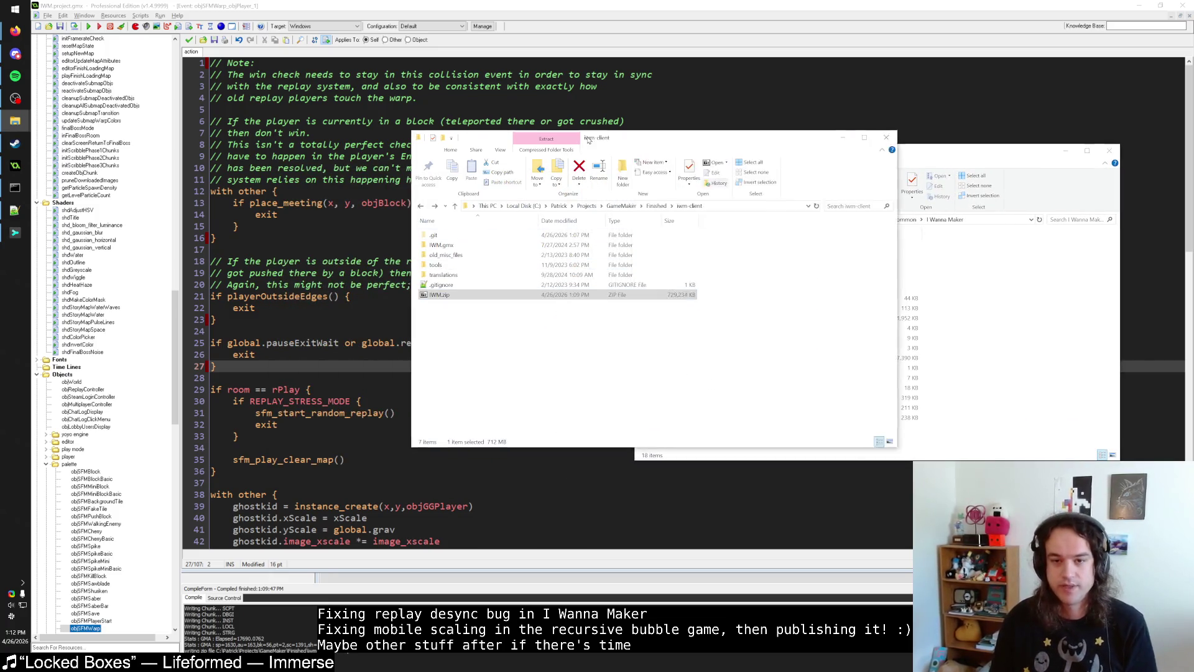
drag(588, 139, 394, 155)
drag(809, 149, 892, 155)
double_click(323, 311)
drag(715, 131, 544, 164)
double_click(459, 217)
double_click(744, 253)
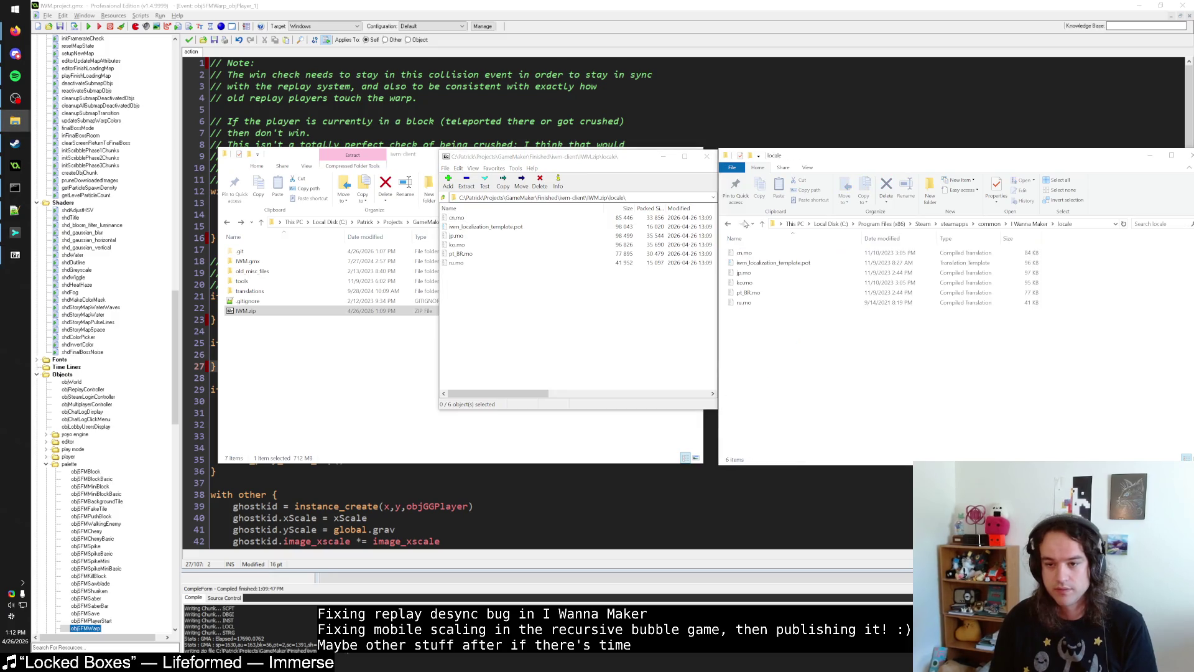
Step: Return the Steam window to I Wanna Maker and check the untracked IWM.zip in Sublime Merge
click(729, 224)
click(502, 289)
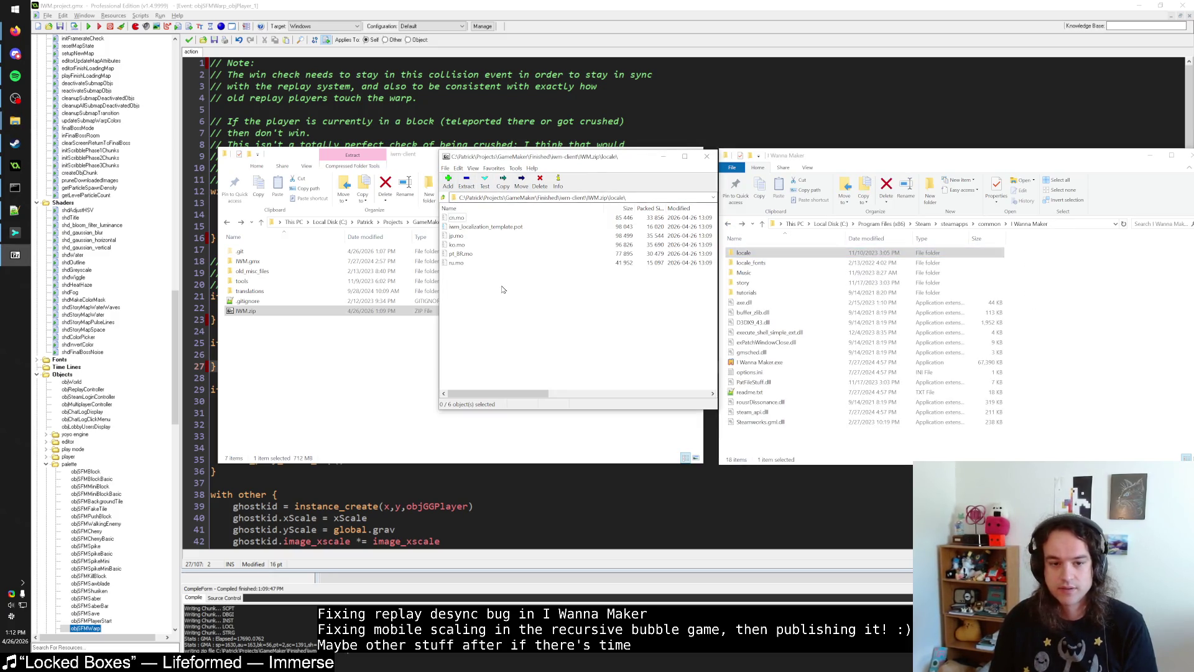
click(435, 310)
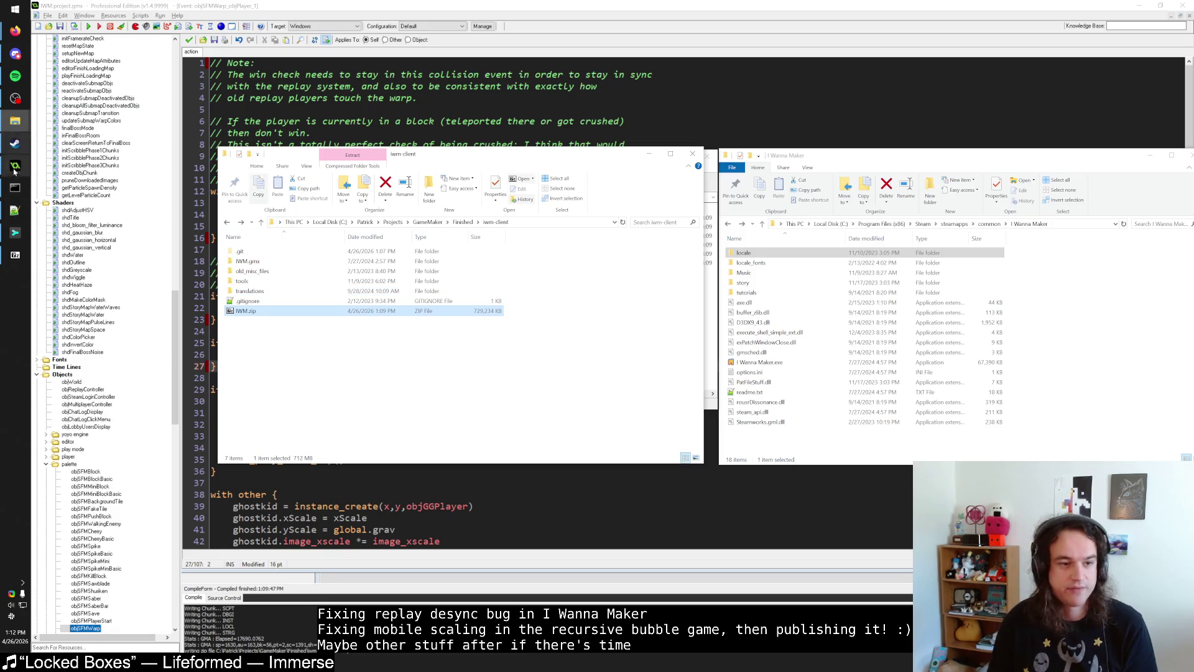
click(15, 233)
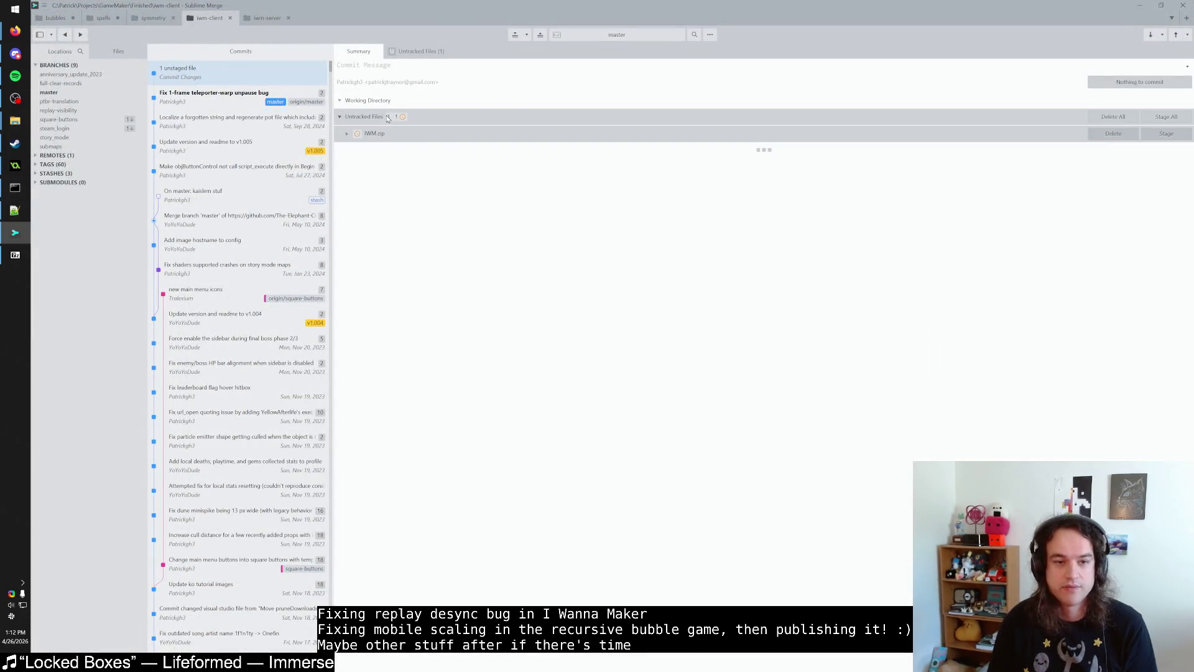
key(alt+Tab)
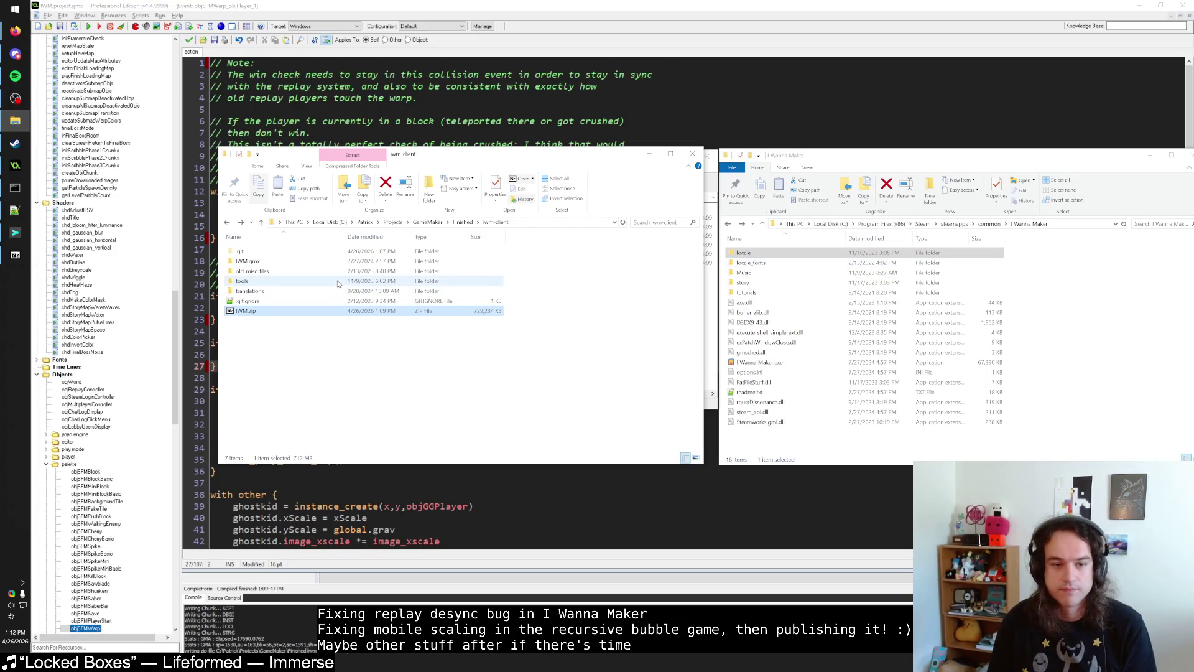
Step: Compare the locale and locale_fonts folders between IWM.zip and the Steam install
drag(809, 126, 638, 156)
double_click(492, 217)
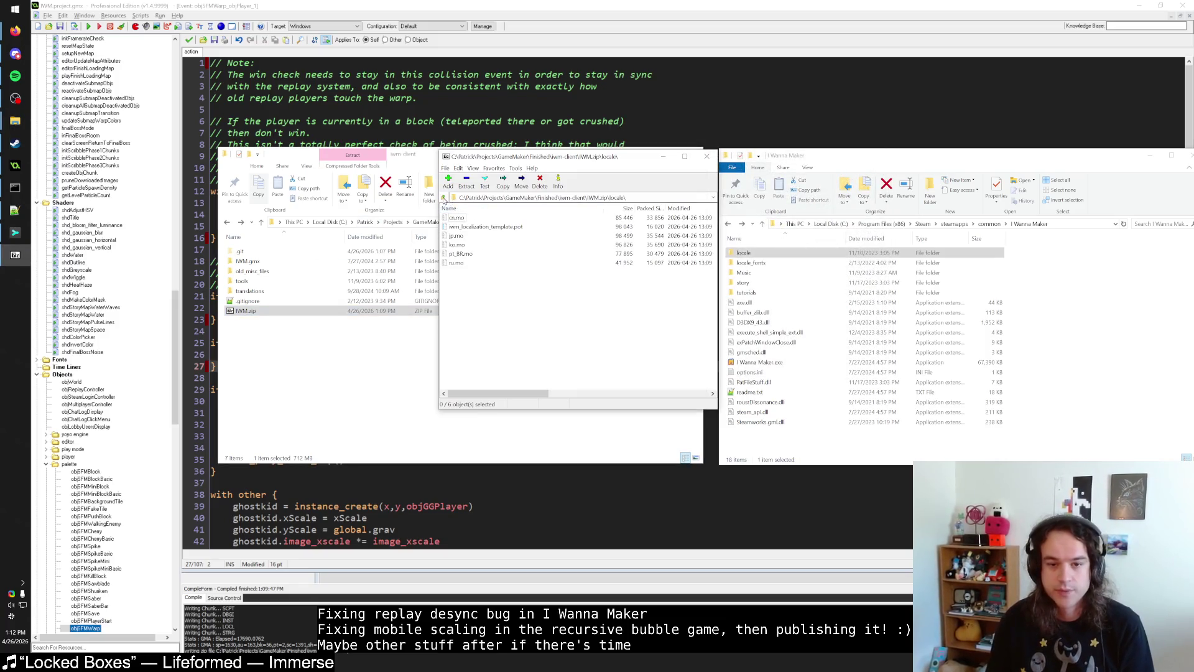
double_click(751, 251)
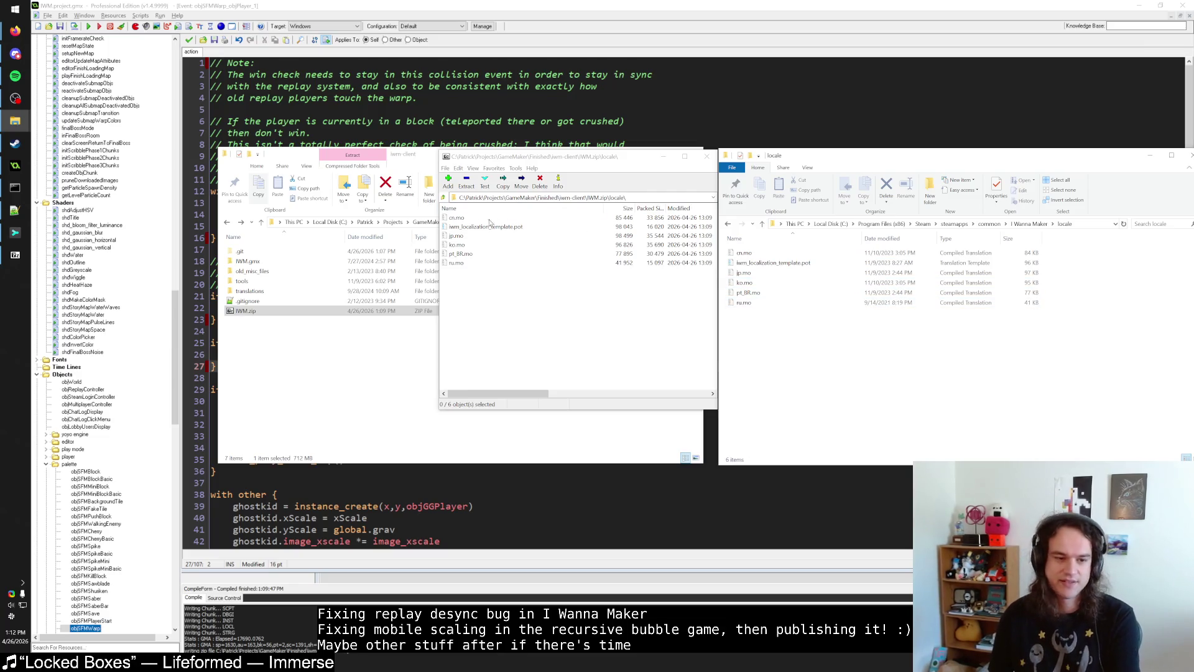
click(729, 225)
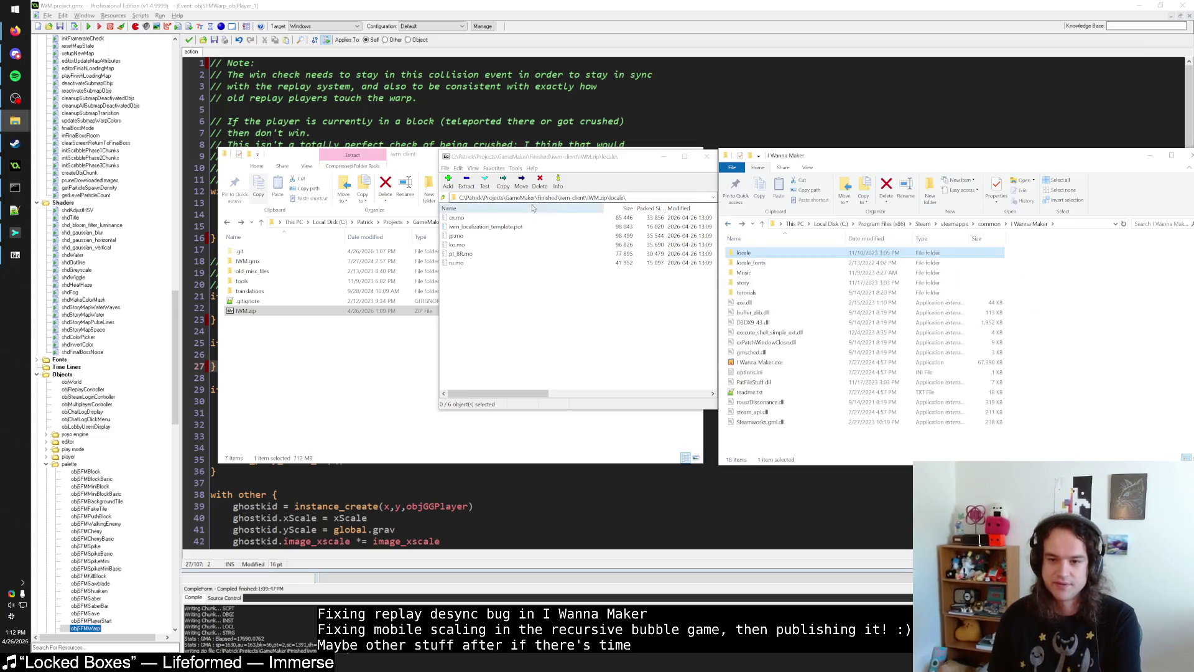
click(443, 198)
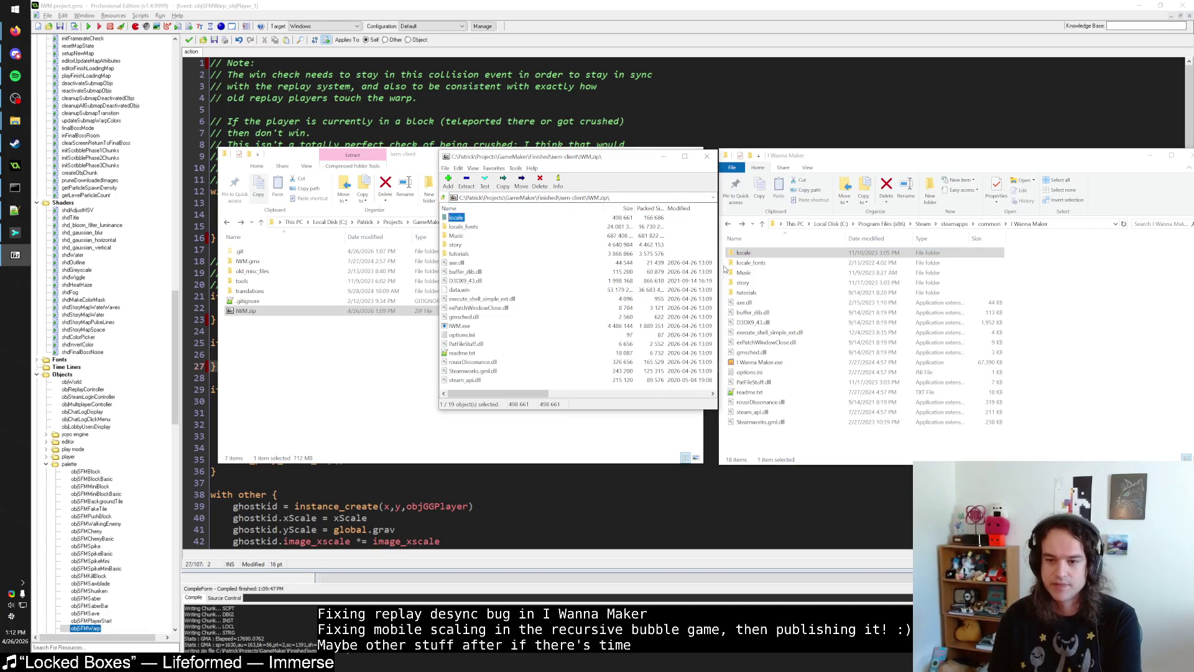
double_click(751, 263)
double_click(463, 227)
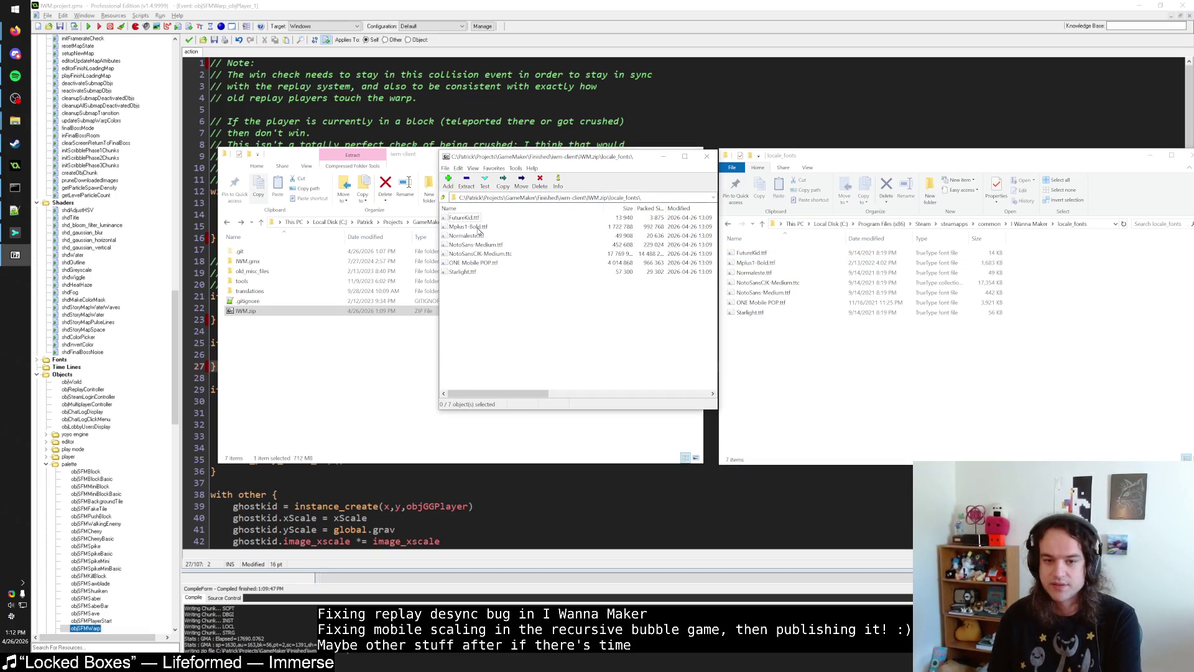
click(443, 197)
click(729, 225)
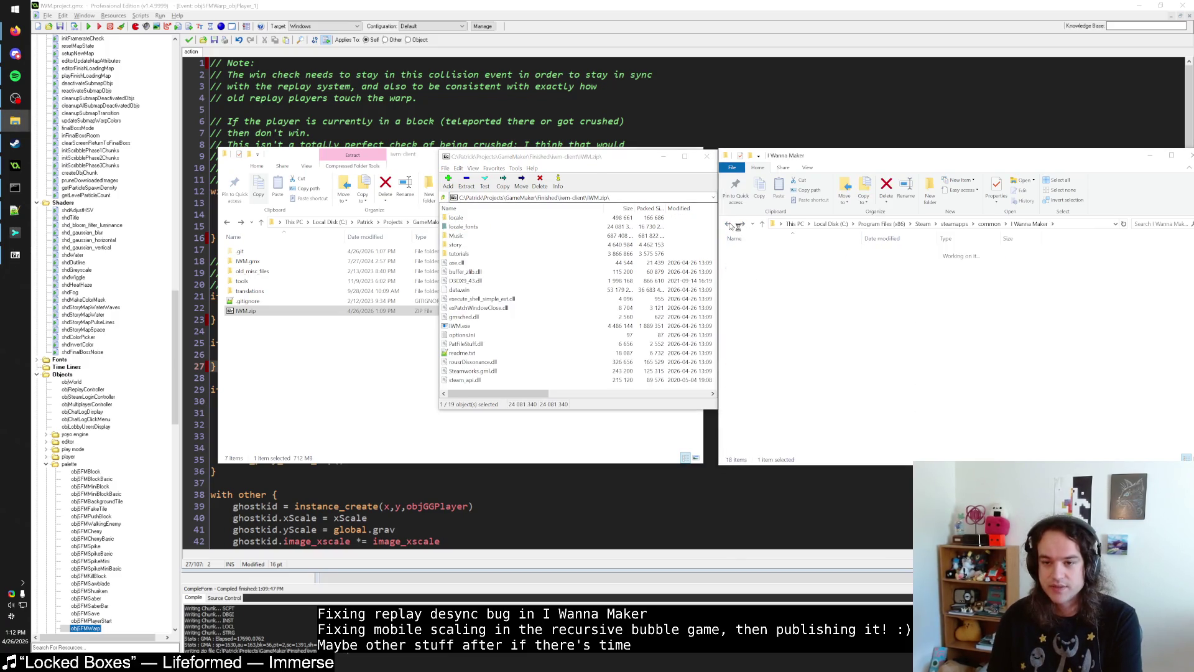
Step: Compare the tutorials folder, including the cn images, between the zip and Steam install
click(461, 254)
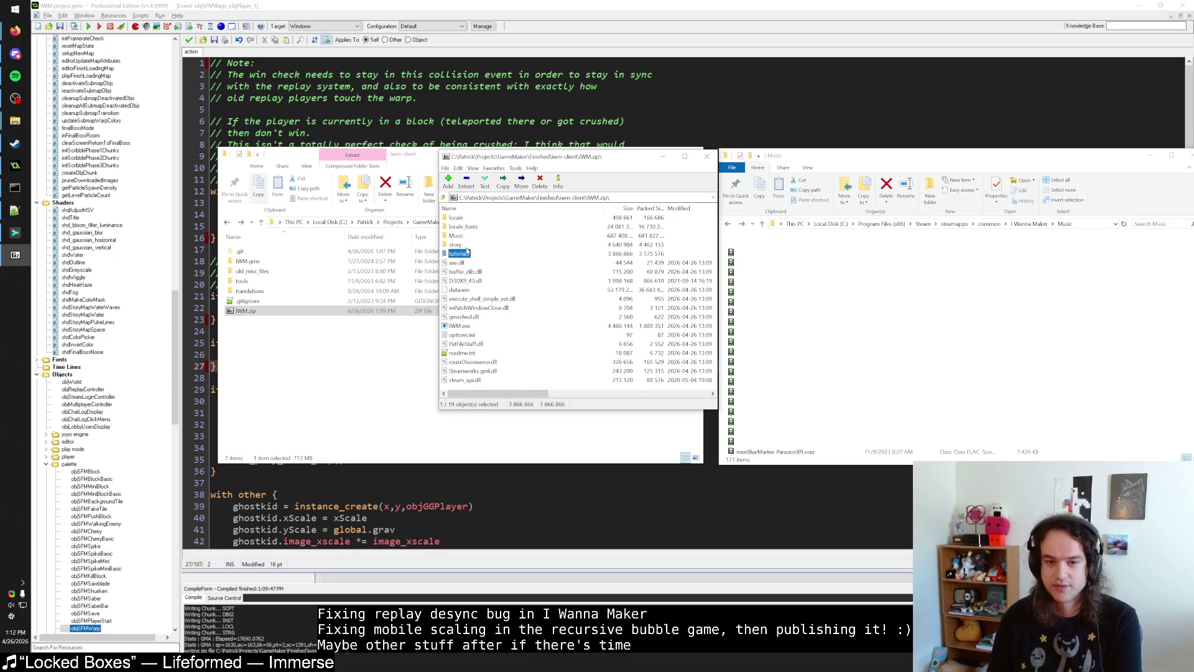
click(728, 224)
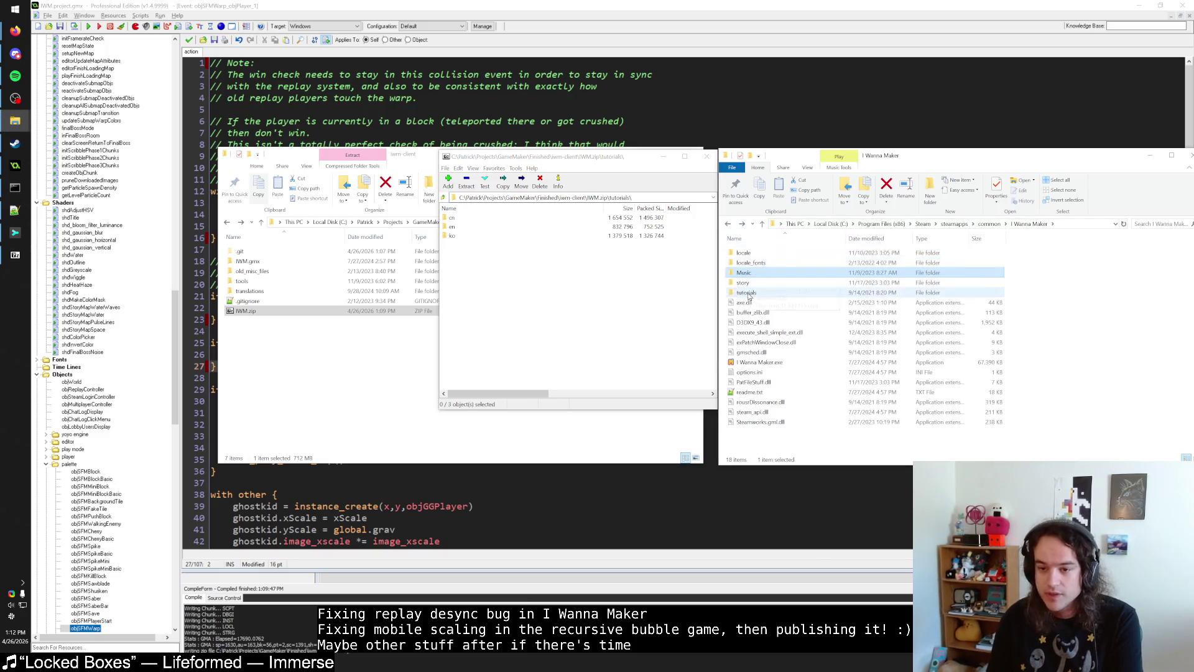
double_click(747, 292)
double_click(749, 257)
key(BackSpace)
key(BackSpace)
click(445, 198)
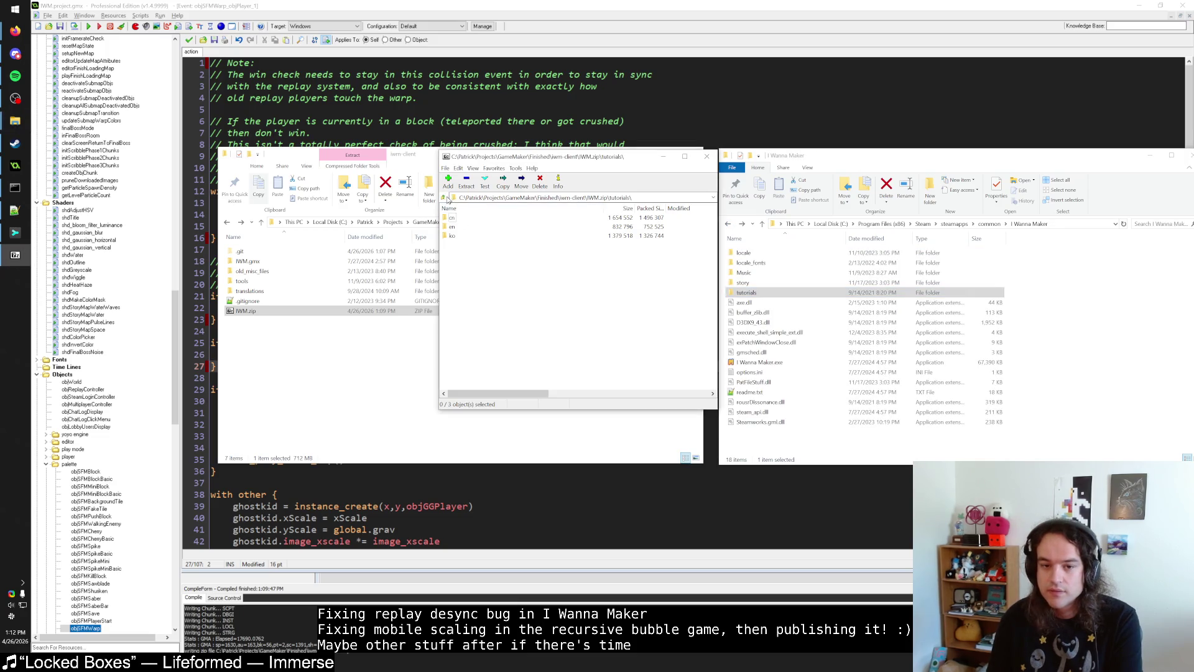
Step: Compare buffer_zlib, D3DX9_43, execute_shell_simple_ext and exPatchWindowClose DLL sizes across both builds
click(734, 311)
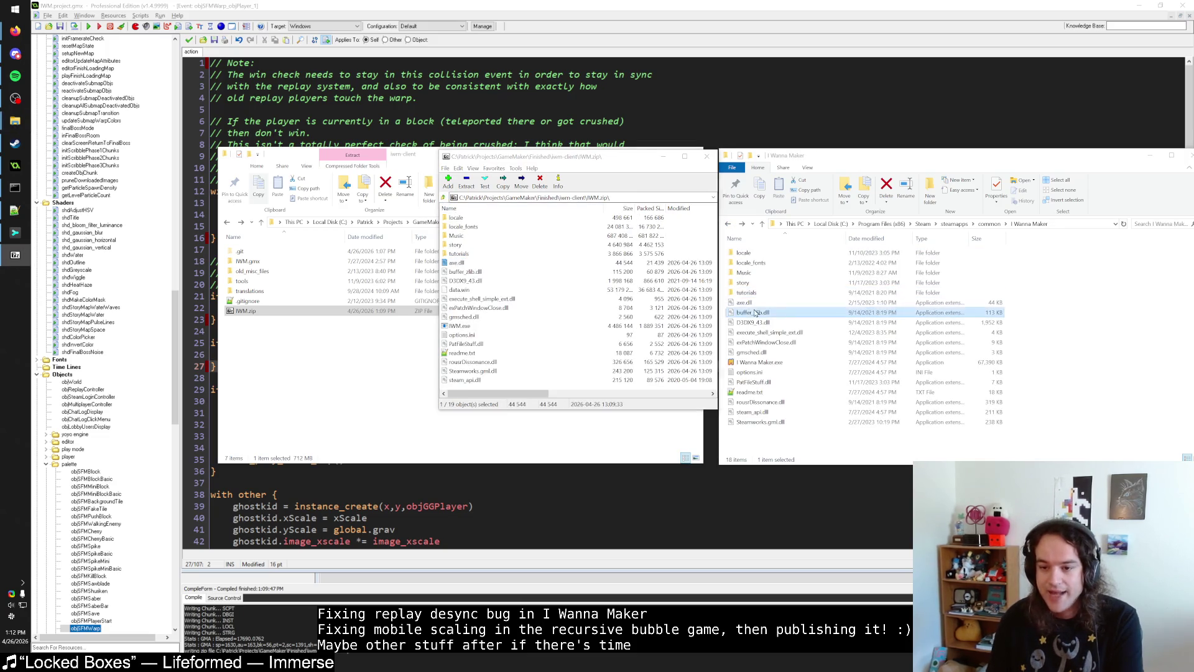
click(467, 281)
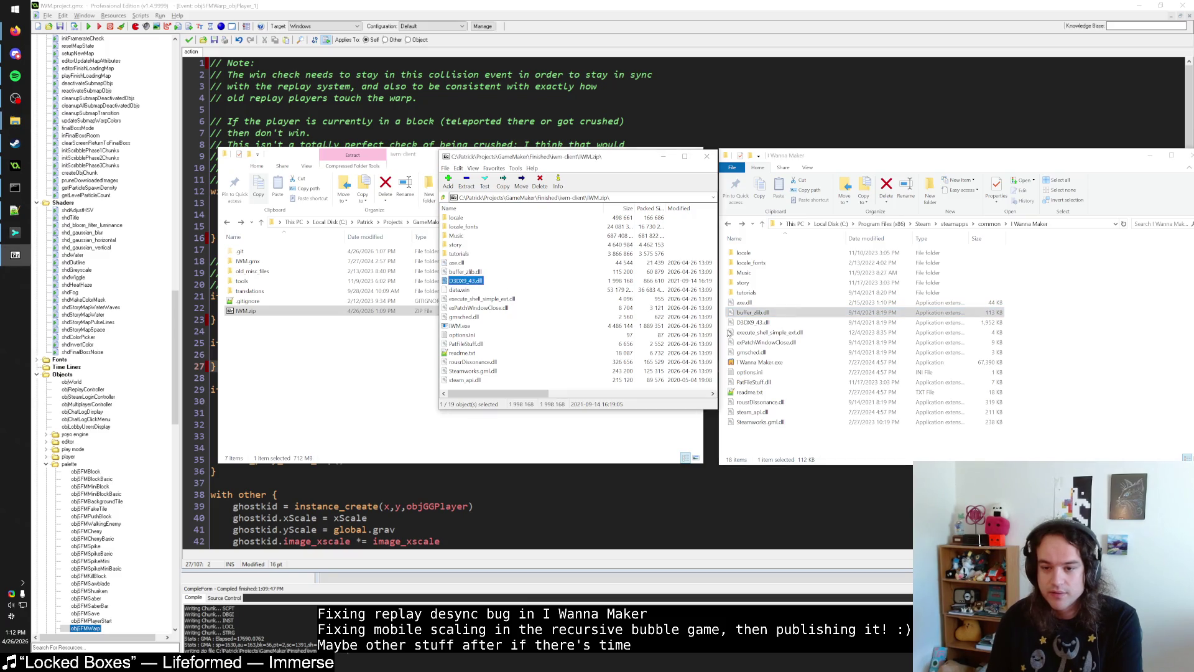
click(769, 333)
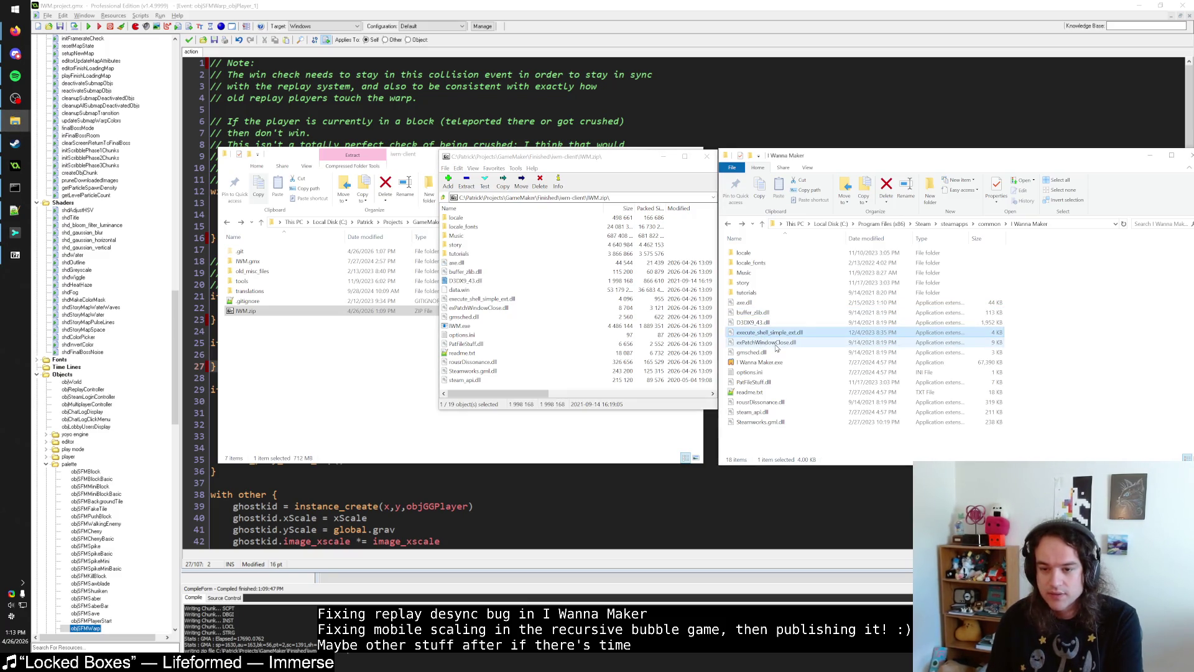
click(482, 298)
click(479, 308)
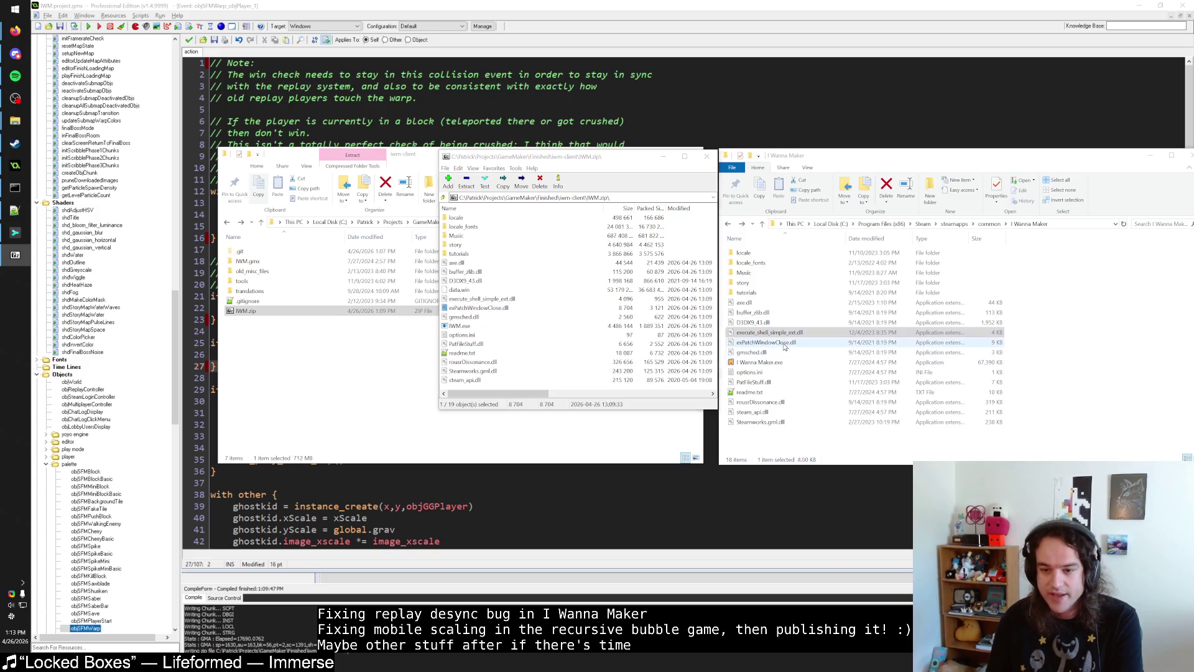